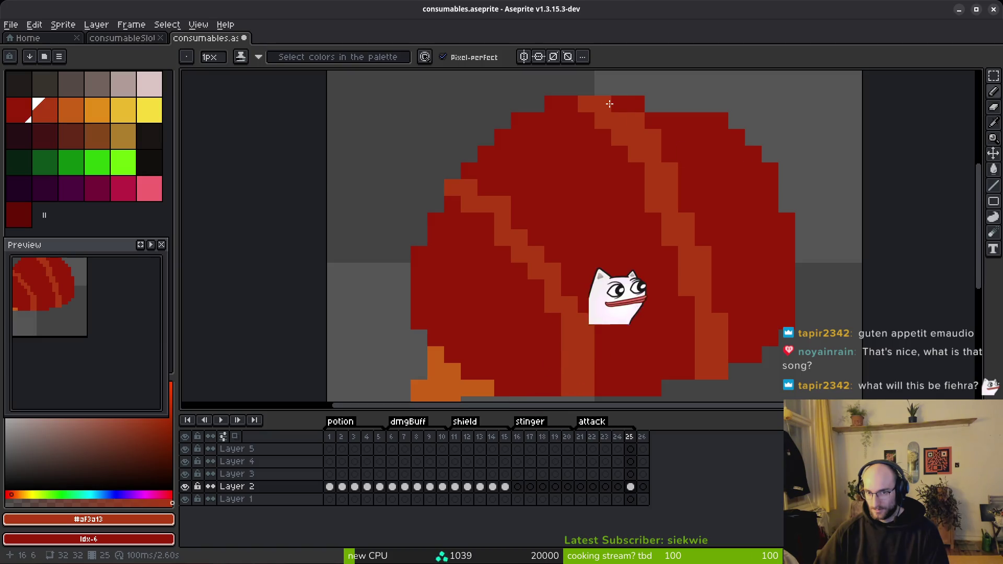
Select the whole sprite, shift the fruit and stem 6 px right and 7 px up, and commit.
scroll(701, 195, down, 5)
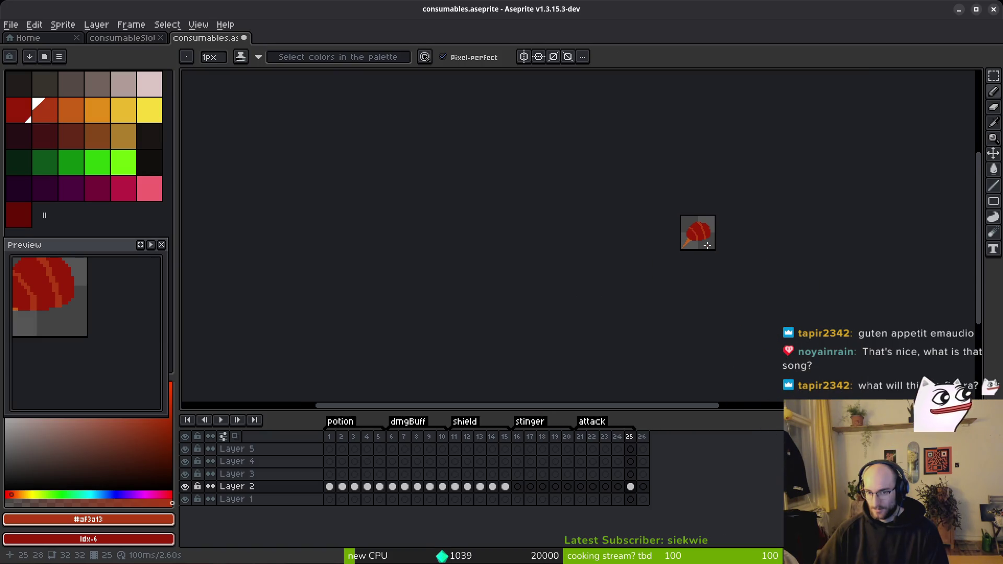
scroll(685, 226, up, 2)
key(ctrl+a)
key(Up)
key(Up)
key(Up)
key(Right)
key(Right)
key(Right)
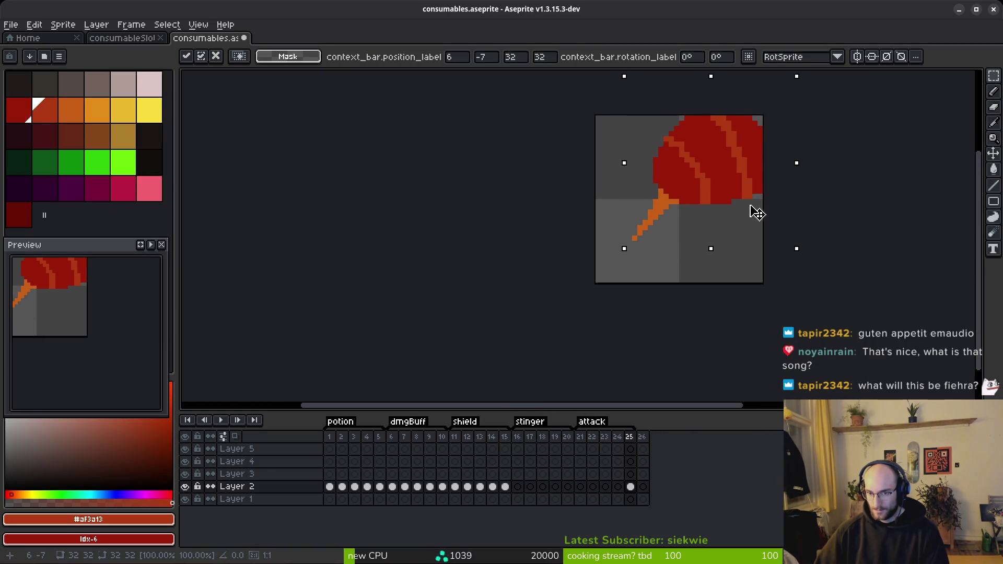
click(199, 164)
Choose a yellow palette colour with the Paint Bucket active and step to the next yellow.
click(126, 111)
scroll(698, 233, up, 5)
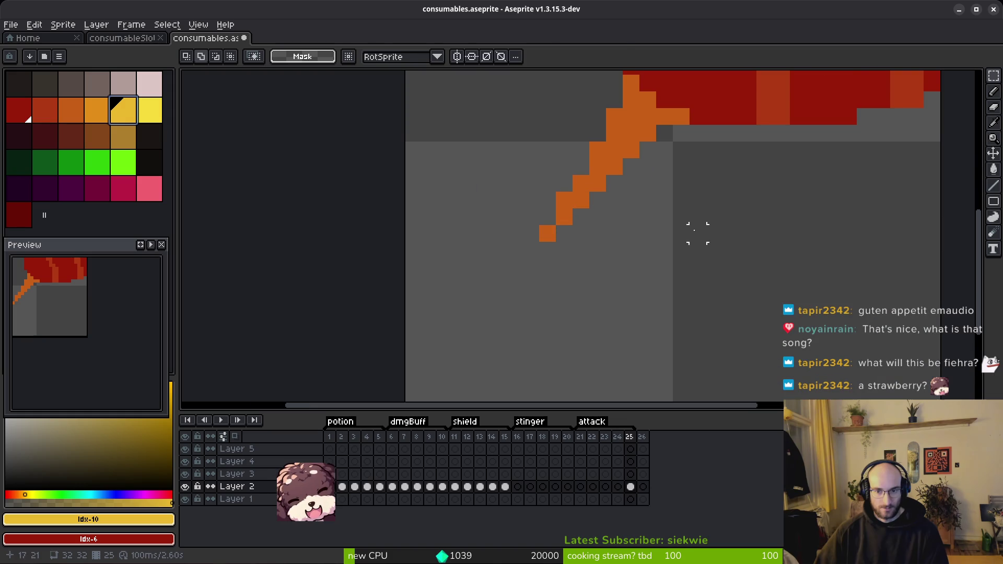
key(g)
key(])
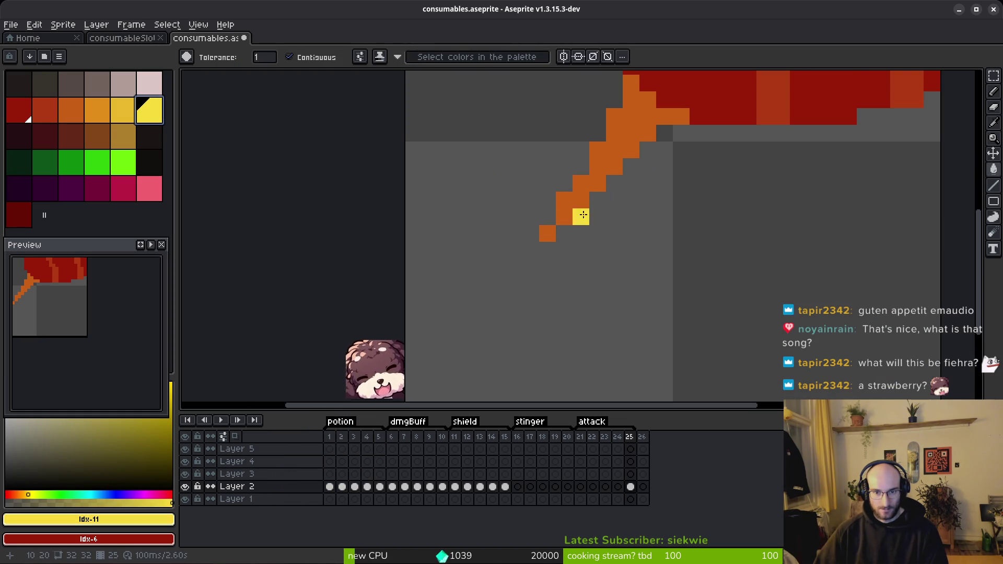
Add lighter orange pixels along and below the stem, undoing an accidental background fill.
click(83, 114)
click(101, 108)
click(576, 223)
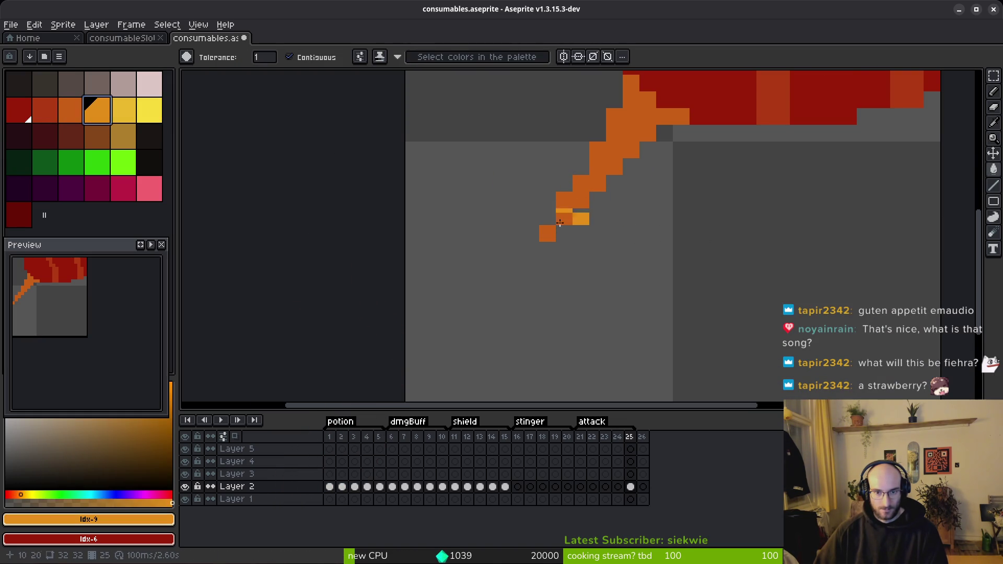
click(565, 234)
key(b)
key(ctrl+z)
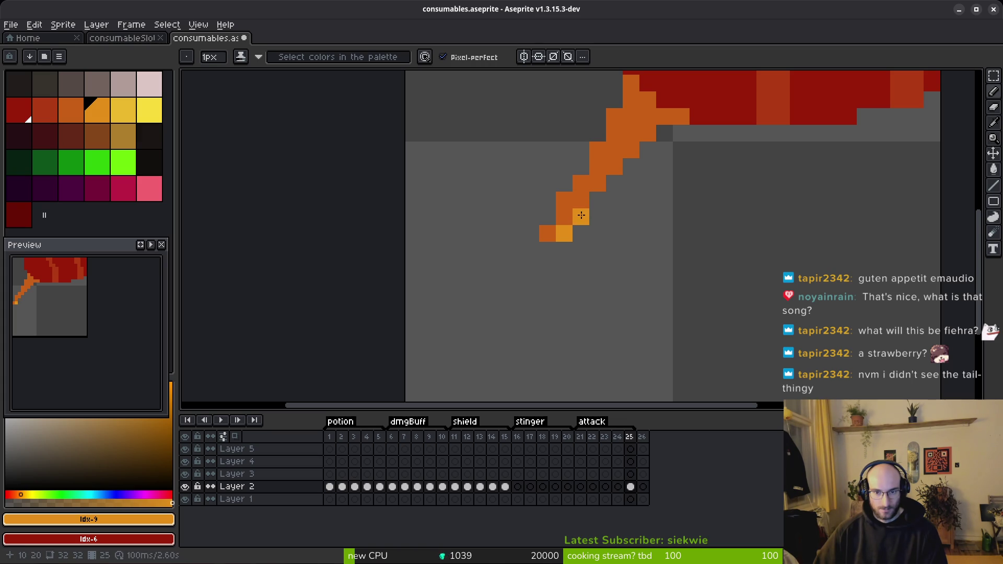
click(547, 250)
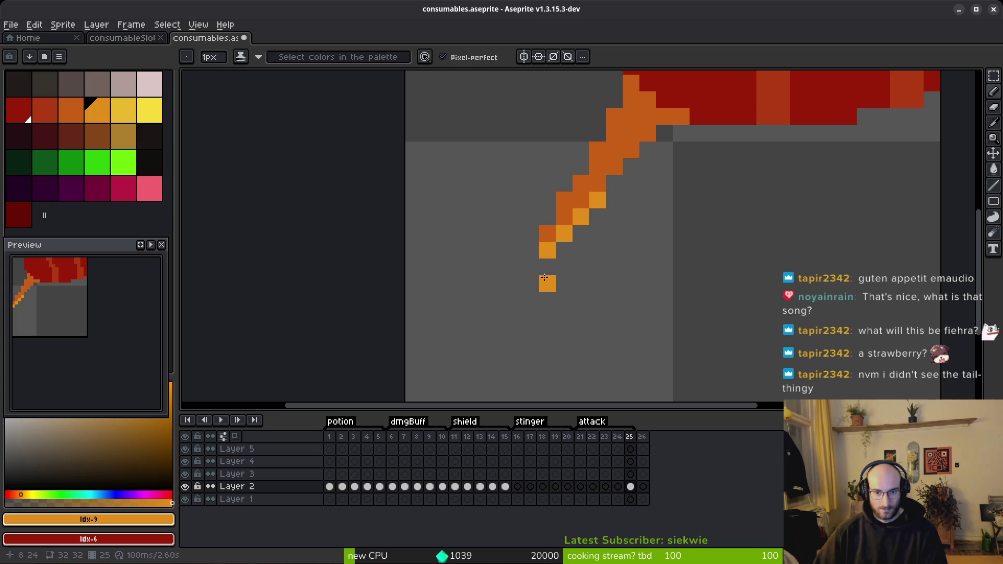
Eyedrop the fruit's dark red from the sprite.
scroll(547, 364, down, 4)
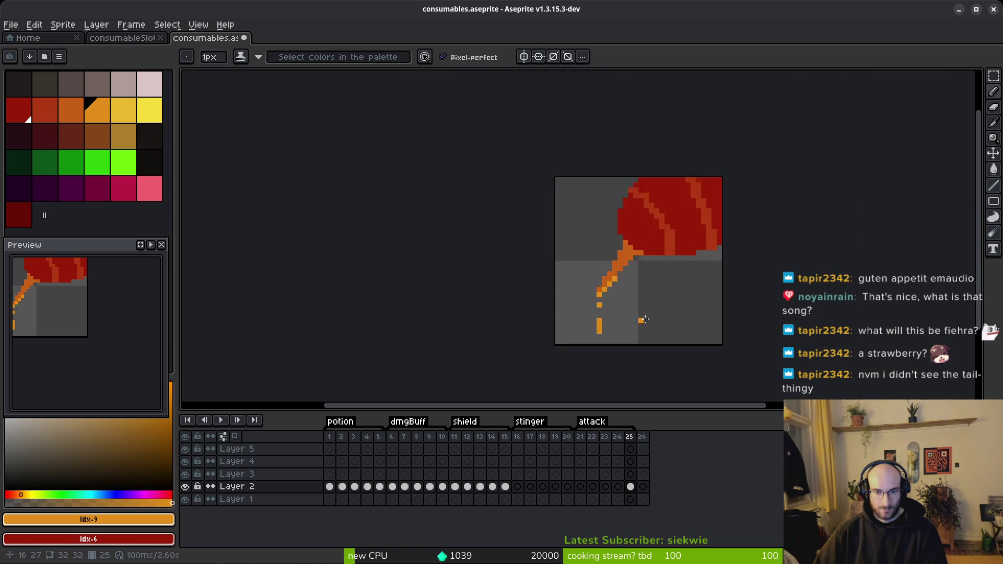
scroll(598, 296, up, 2)
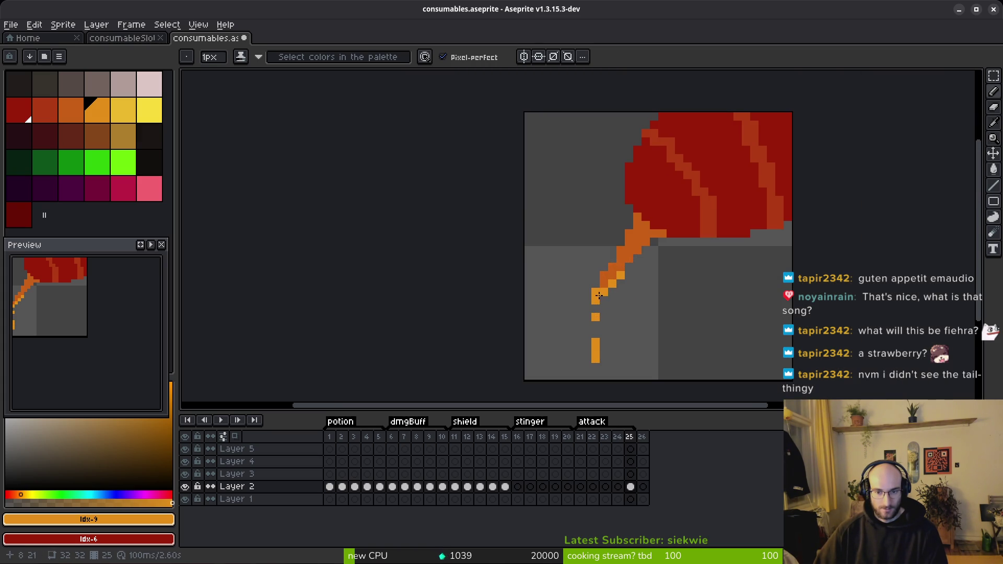
scroll(661, 317, down, 4)
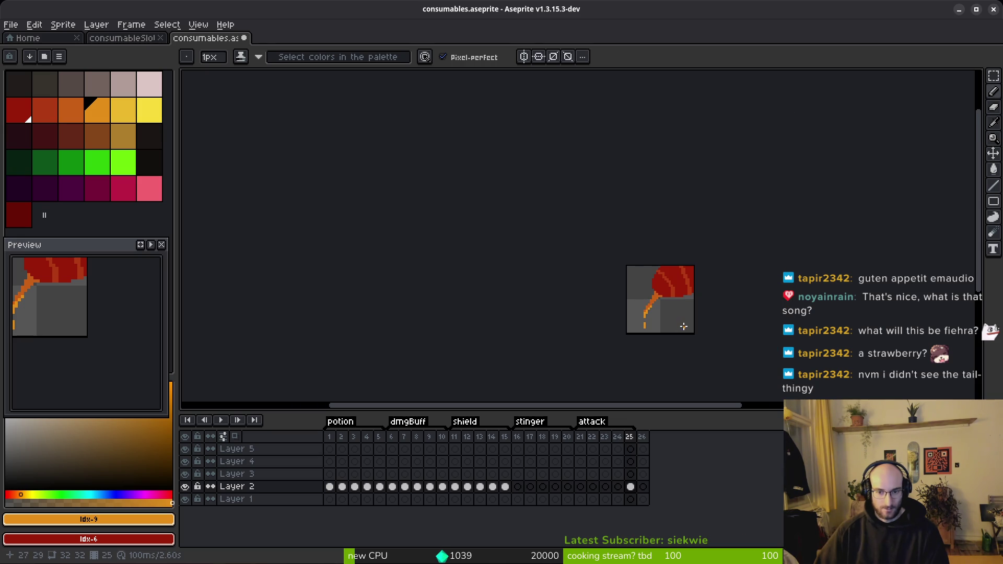
scroll(682, 321, up, 3)
scroll(669, 316, down, 1)
scroll(681, 300, down, 2)
scroll(681, 300, up, 3)
scroll(624, 276, up, 1)
alt+click(625, 275)
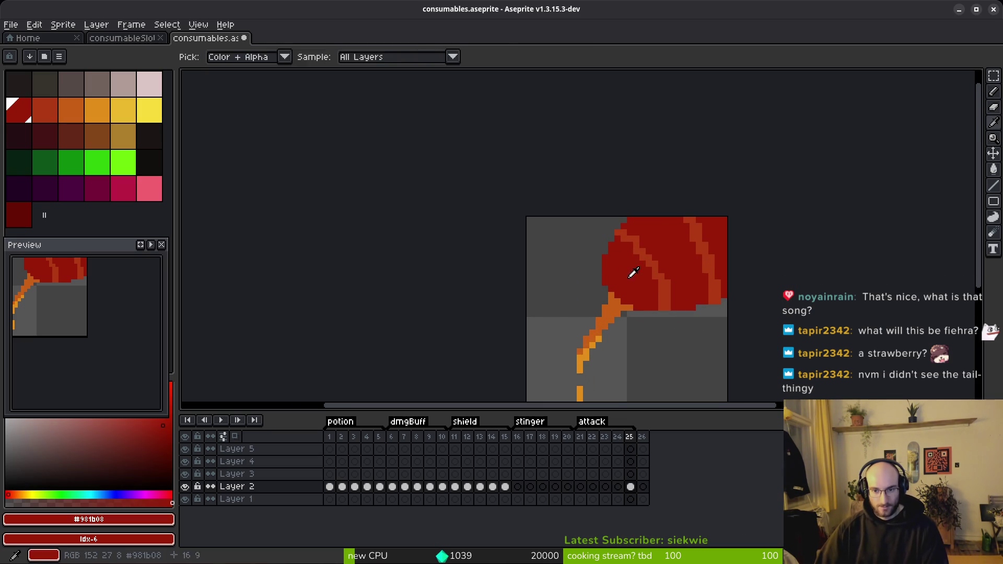
Pencil dark red along the fruit's upper-left edge and bucket-fill both orange stripes red.
scroll(628, 276, up, 2)
click(589, 258)
drag(600, 232, 629, 198)
scroll(741, 314, right, 2)
scroll(742, 314, down, 1)
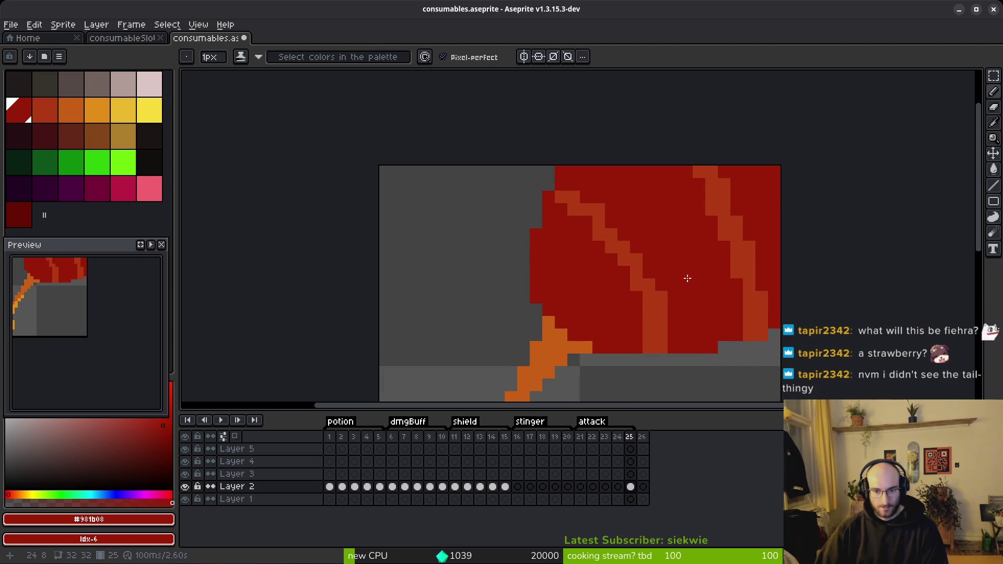
scroll(689, 274, down, 2)
key(g)
click(674, 293)
click(717, 295)
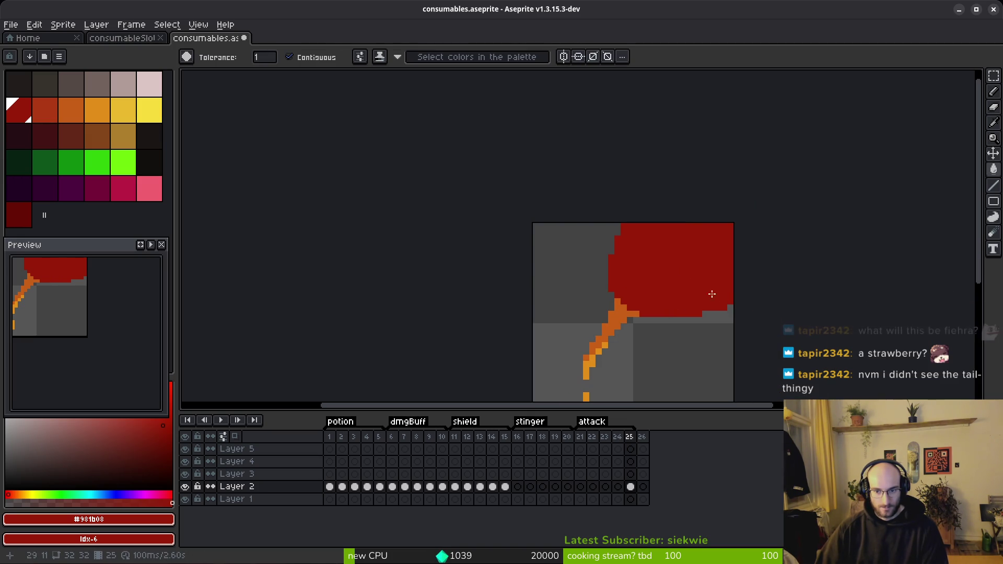
scroll(686, 293, down, 2)
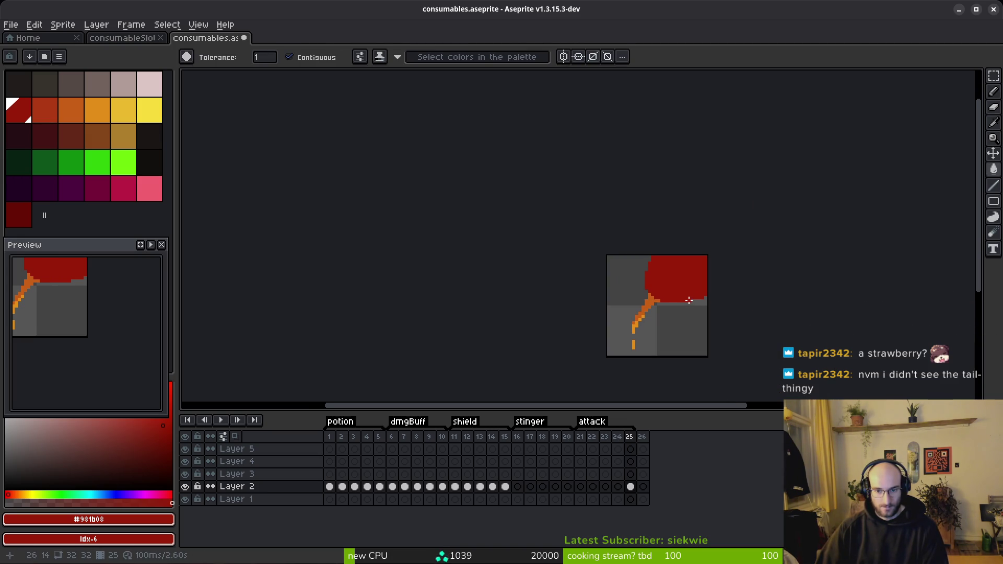
scroll(689, 300, up, 3)
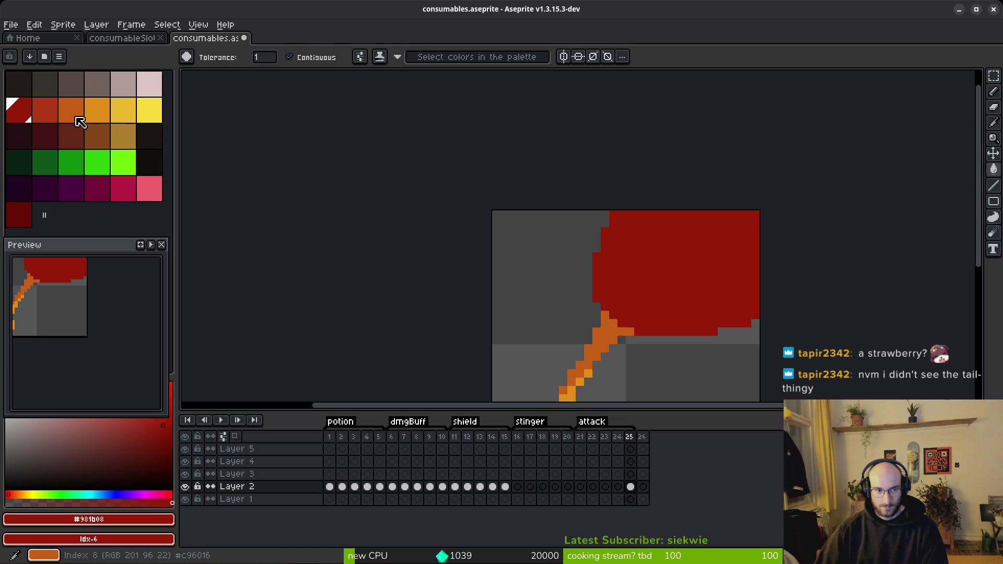
Draw a lighter-red diagonal stripe across the fruit with the second red swatch.
click(43, 108)
key(b)
mouse_move(687, 215)
mouse_down()
mouse_move(756, 293)
mouse_move(691, 202)
mouse_up()
drag(757, 311, 757, 312)
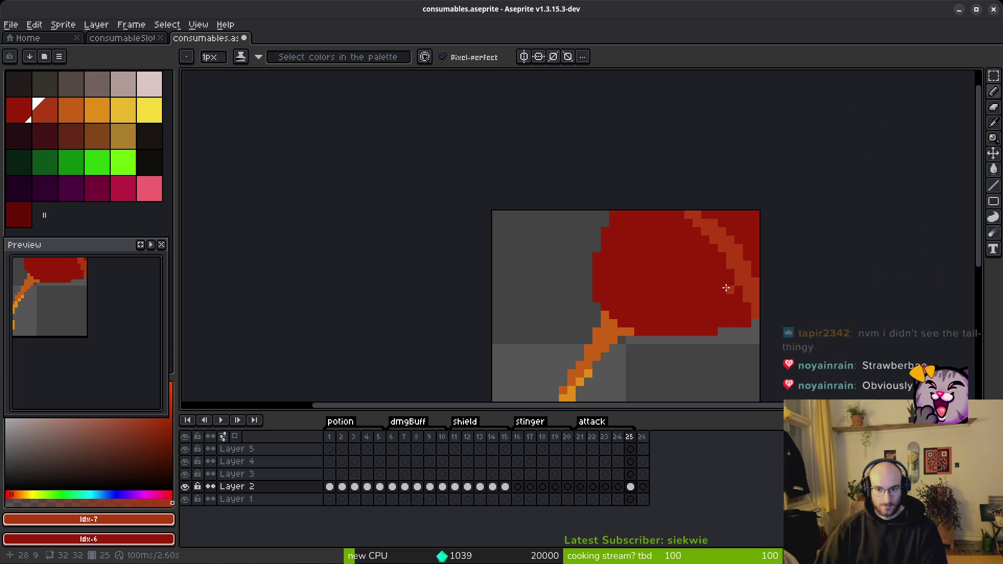
Tidy the lighter-red stripe, turning stray top-edge pixels dark red.
right_click(689, 215)
click(722, 289)
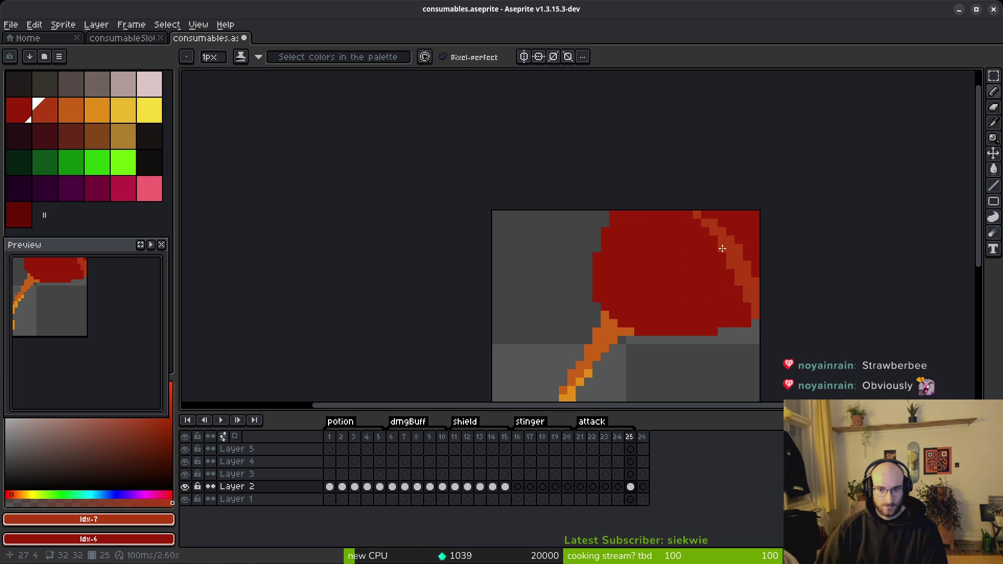
right_click(697, 215)
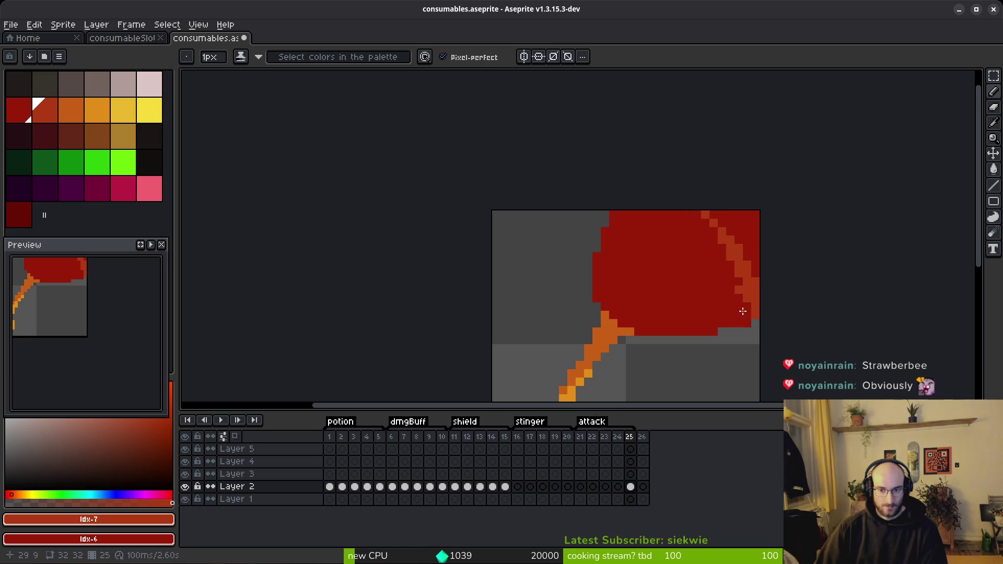
click(712, 215)
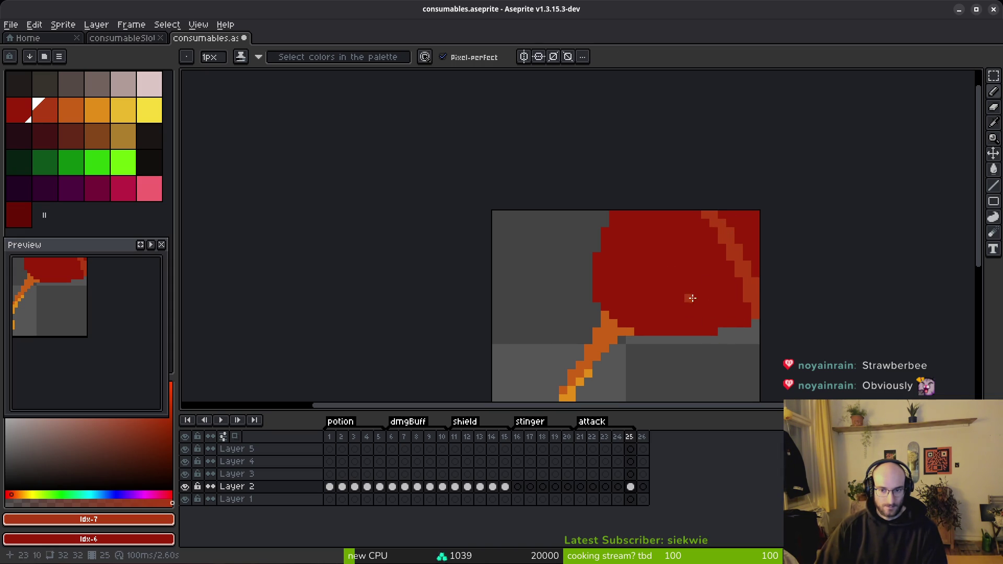
Eyedrop the main red and draw a straight red line along row 15 at the fruit's bottom.
scroll(699, 296, down, 2)
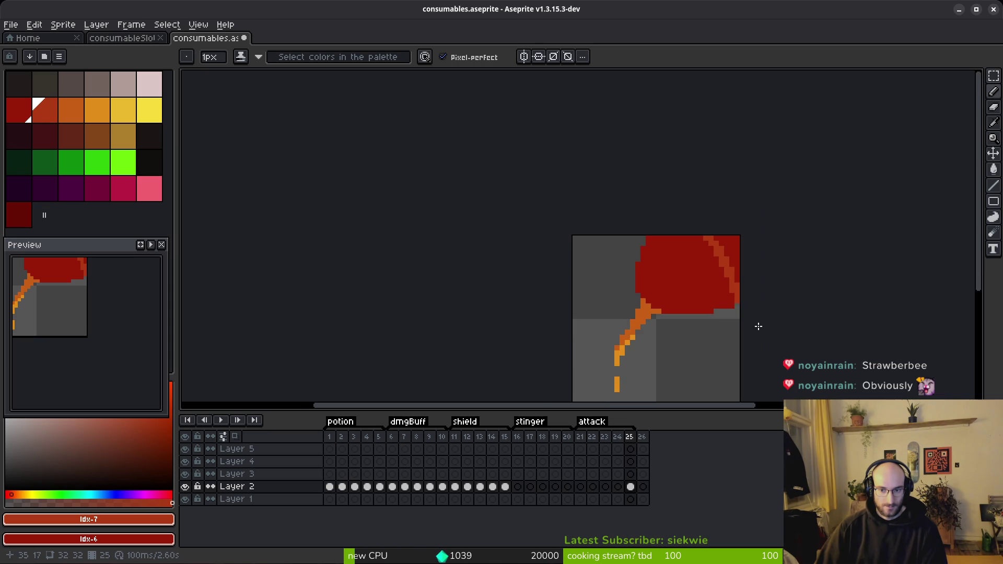
scroll(715, 298, down, 3)
scroll(729, 307, up, 4)
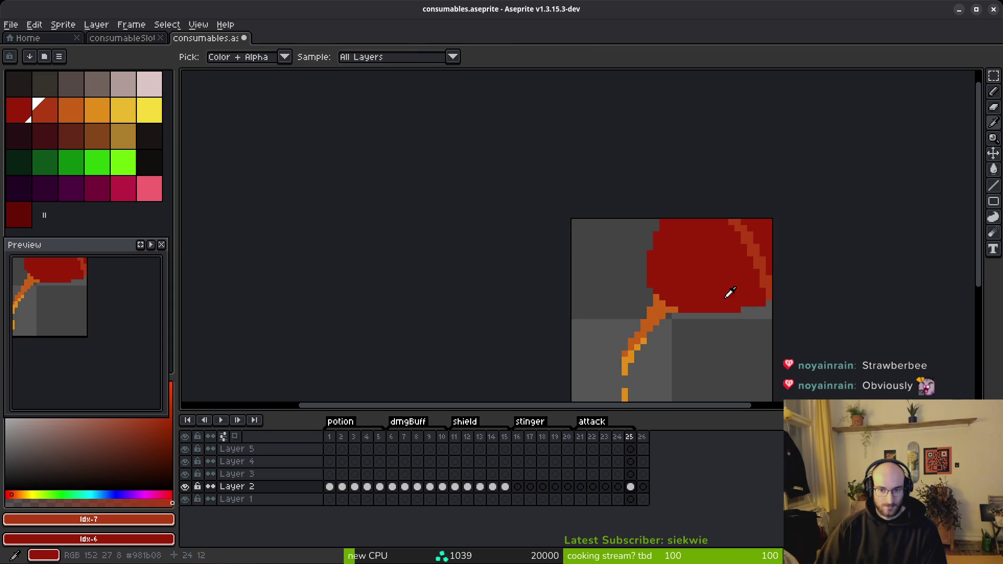
alt+click(727, 293)
click(701, 317)
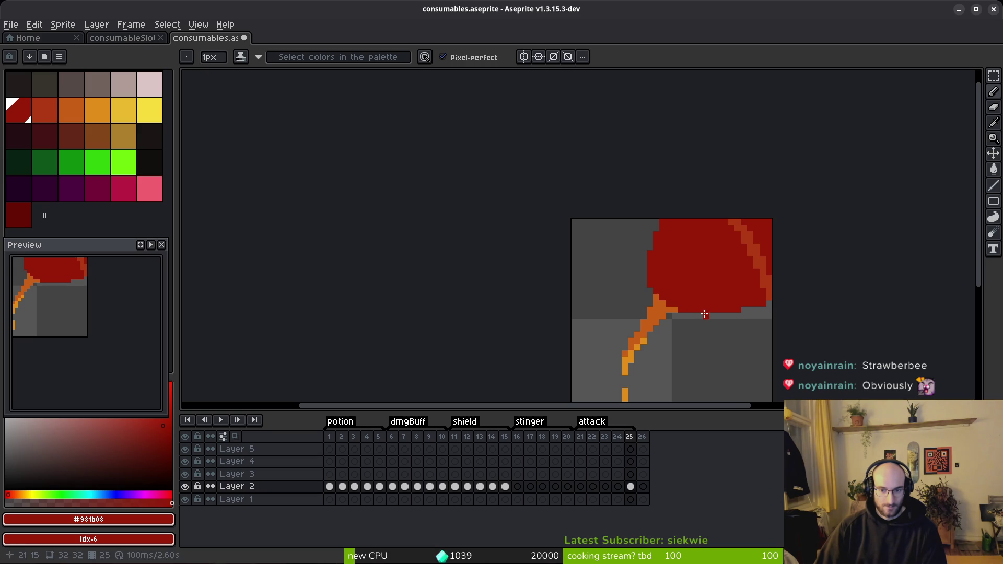
click(734, 314)
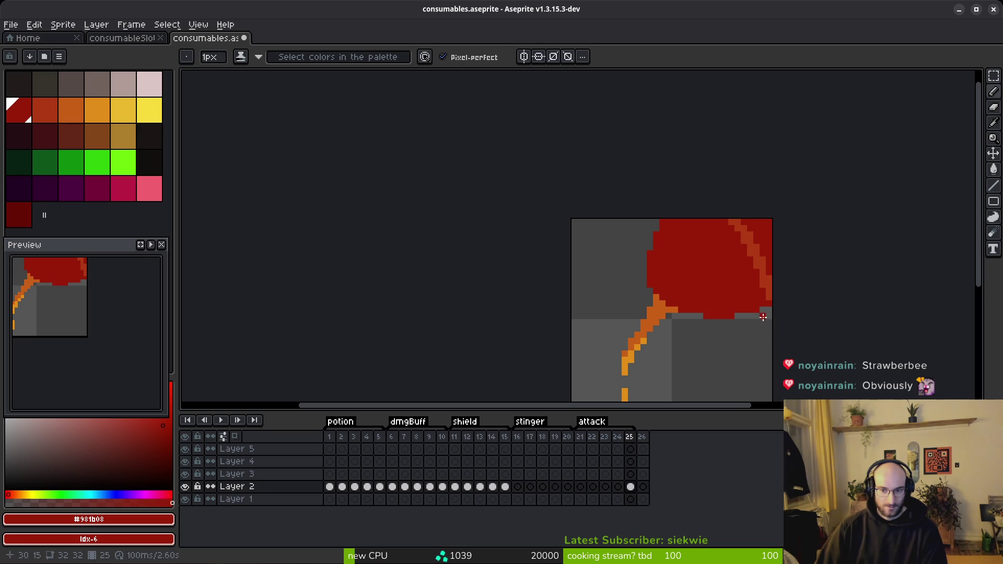
scroll(770, 330, down, 2)
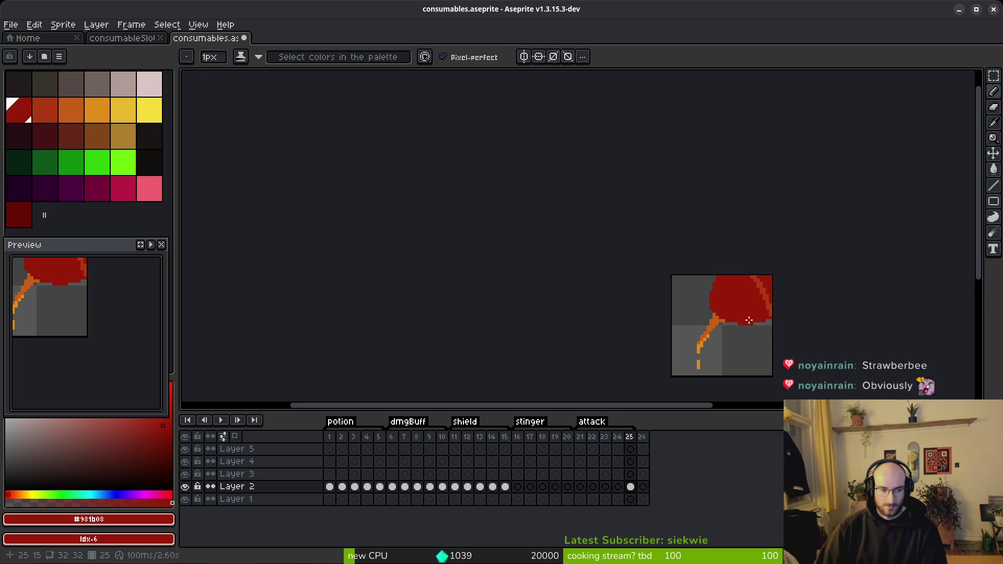
scroll(738, 313, up, 3)
click(19, 215)
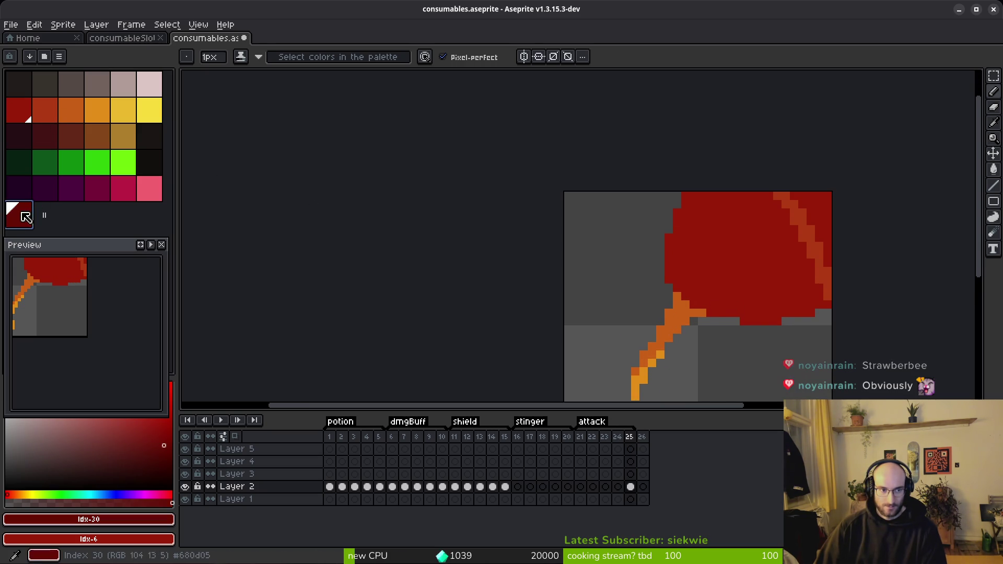
Draw a dark #680d05 shadow line along the fruit's underside.
scroll(732, 312, up, 1)
click(768, 311)
drag(845, 270, 677, 303)
click(680, 300)
click(668, 299)
Recolour the stem's edge pixels along its diagonal with the second red.
click(45, 110)
click(680, 312)
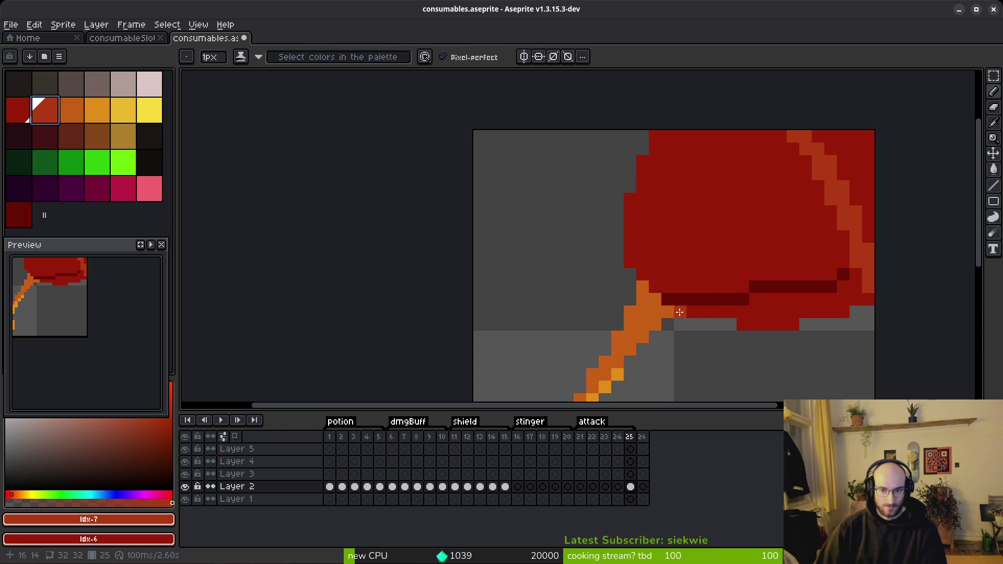
click(630, 350)
click(655, 312)
click(642, 325)
click(630, 337)
click(617, 350)
key(ctrl+z)
key(ctrl+z)
drag(604, 375, 646, 263)
click(662, 251)
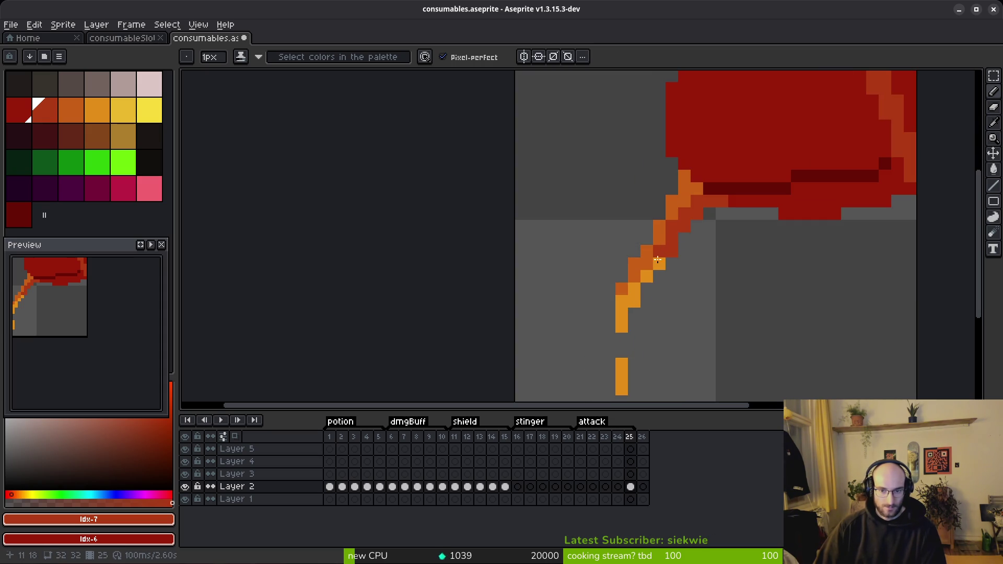
click(642, 271)
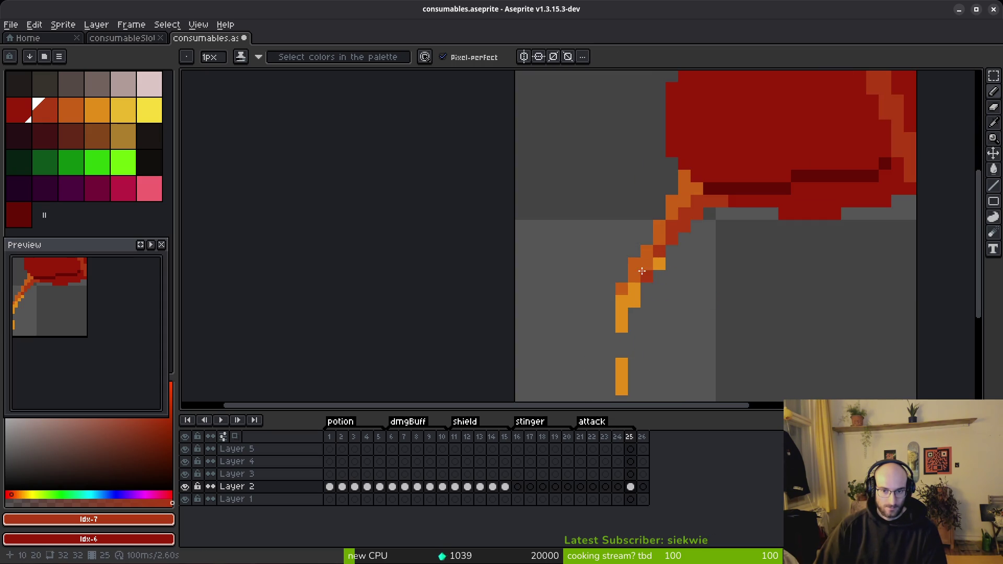
Add two darker red shading pixels under the fruit.
scroll(706, 303, down, 3)
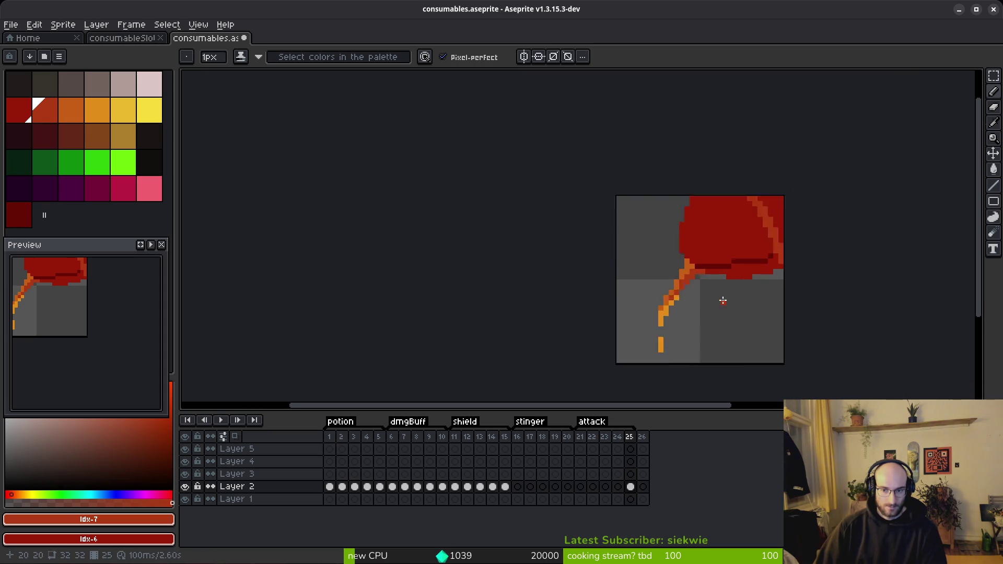
scroll(723, 300, up, 3)
alt+click(727, 219)
click(762, 232)
click(786, 233)
Bucket-fill the fruit's lower band dark red and paint an orange edge pixel main red.
key(g)
click(790, 236)
drag(790, 236, 719, 282)
alt+click(587, 273)
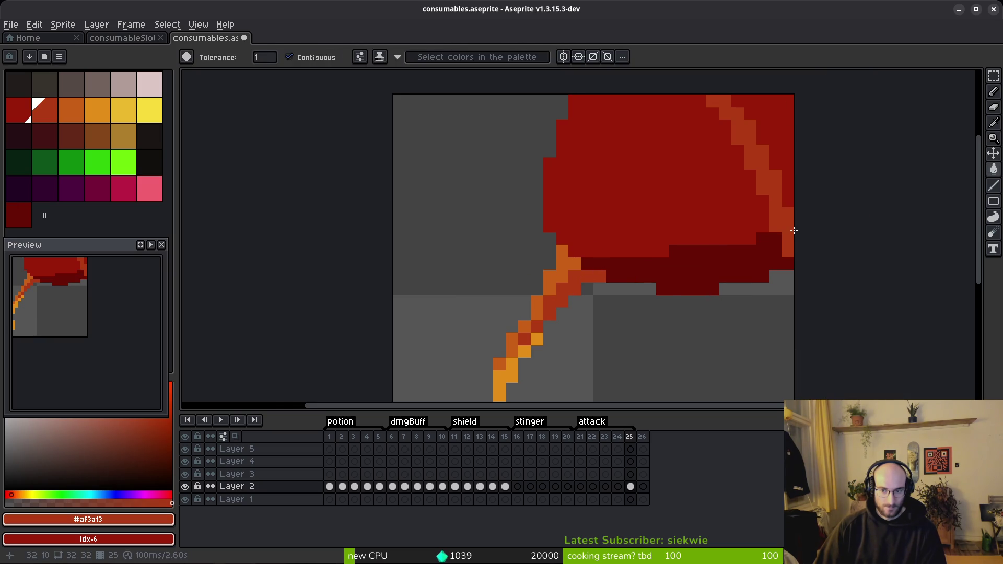
key(alt)
alt+click(788, 202)
click(789, 229)
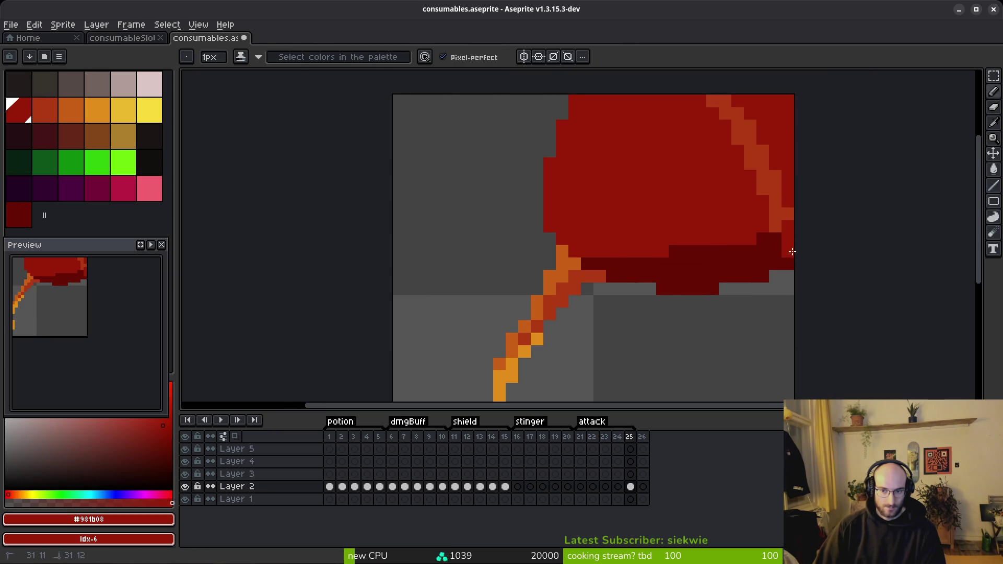
key(alt)
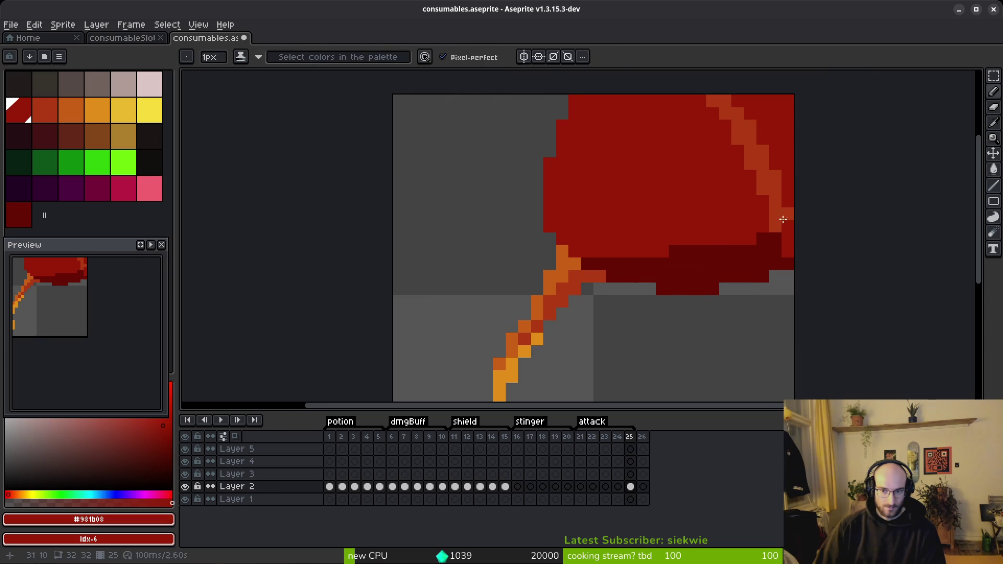
Eyedrop the main fruit red and move the fruit's upper-right area with the Rectangular Marquee.
alt+click(789, 227)
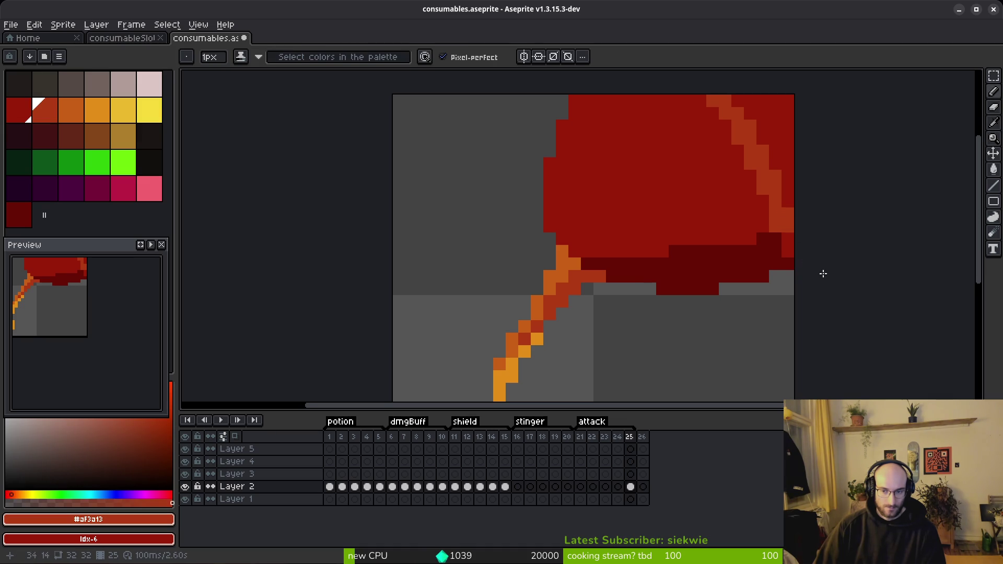
scroll(820, 271, down, 1)
scroll(838, 287, up, 1)
scroll(805, 290, down, 1)
scroll(804, 271, up, 1)
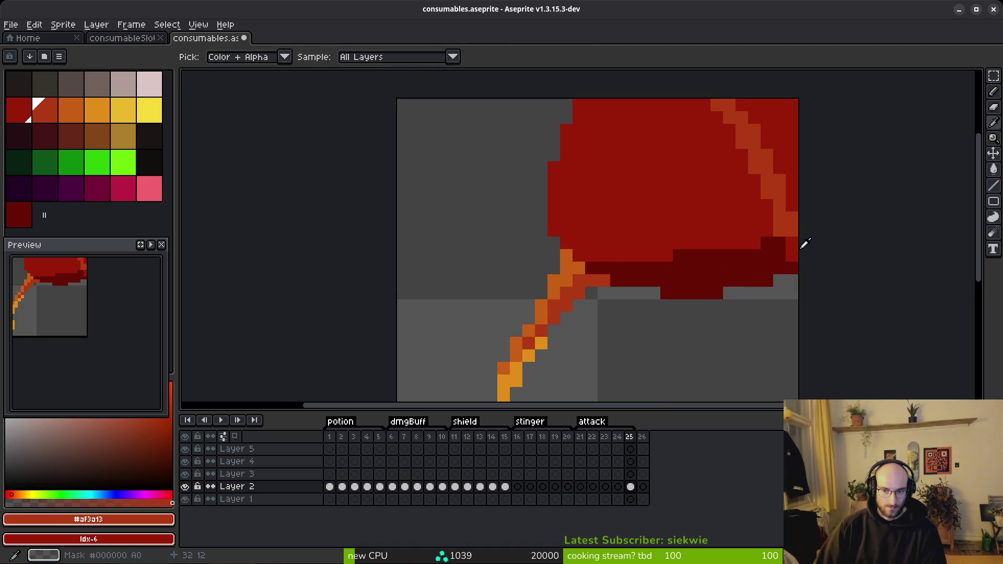
alt+click(802, 245)
scroll(822, 284, down, 2)
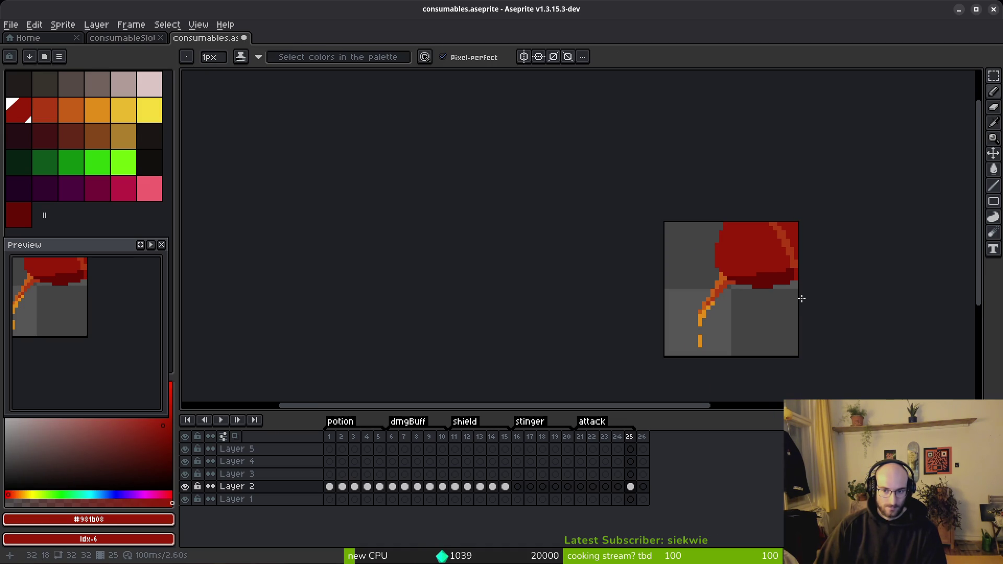
scroll(794, 285, up, 2)
key(m)
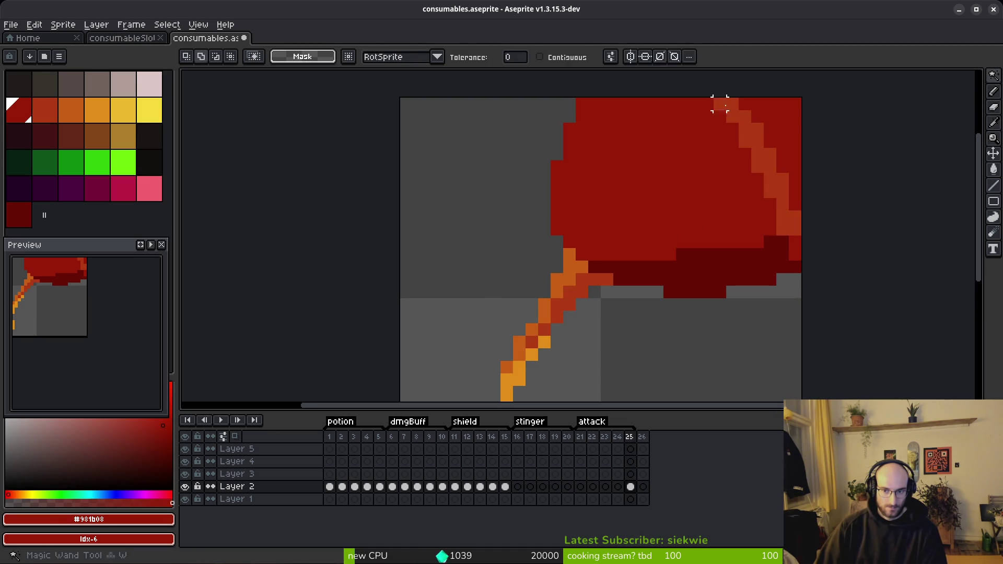
mouse_move(715, 99)
mouse_down()
mouse_move(827, 254)
mouse_move(807, 260)
mouse_move(765, 239)
mouse_up()
key(ctrl+d)
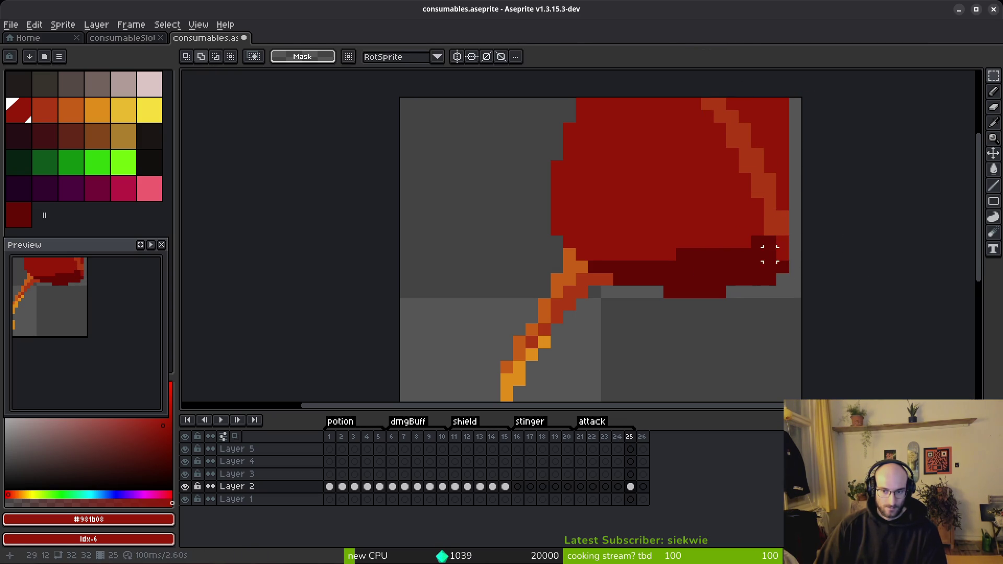
Pencil red pixels down the sprite's right edge, undoing an accidental background fill.
key(w)
click(794, 256)
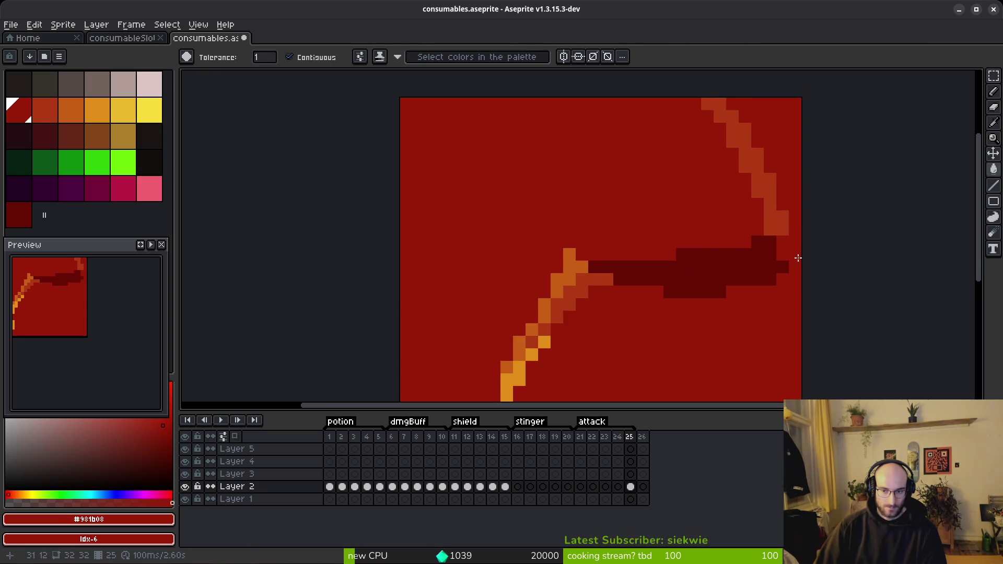
key(ctrl+z)
key(b)
drag(795, 250, 796, 271)
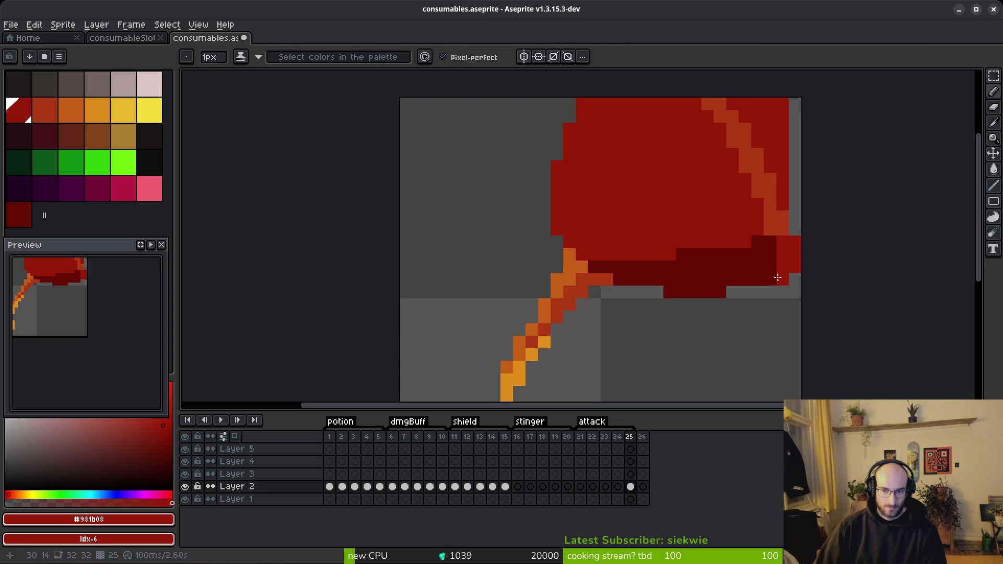
Fill the right-edge column with #981b08 red and #680d05 dark shading pixels.
alt+click(772, 278)
click(794, 229)
alt+click(789, 189)
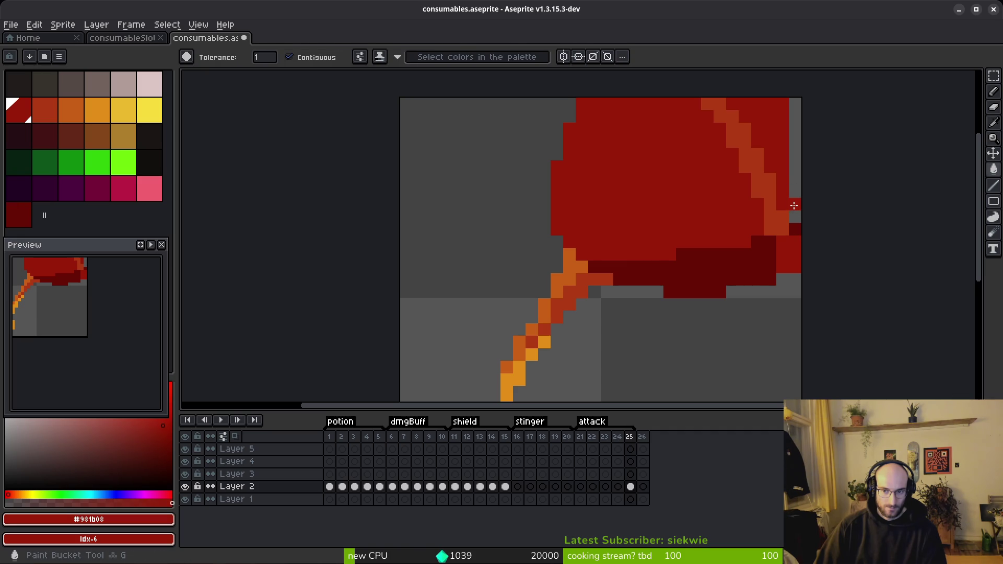
click(795, 203)
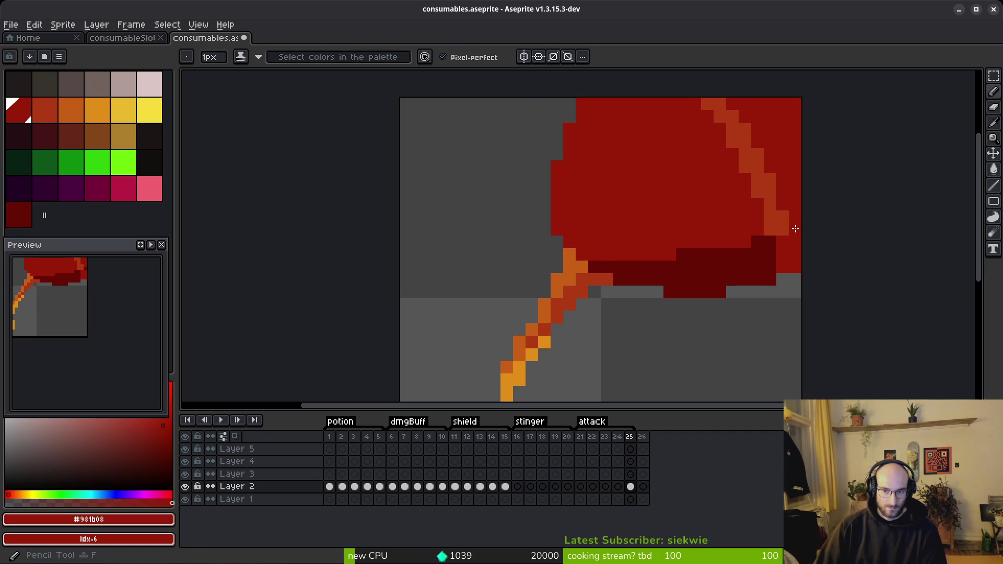
alt+click(775, 240)
click(795, 242)
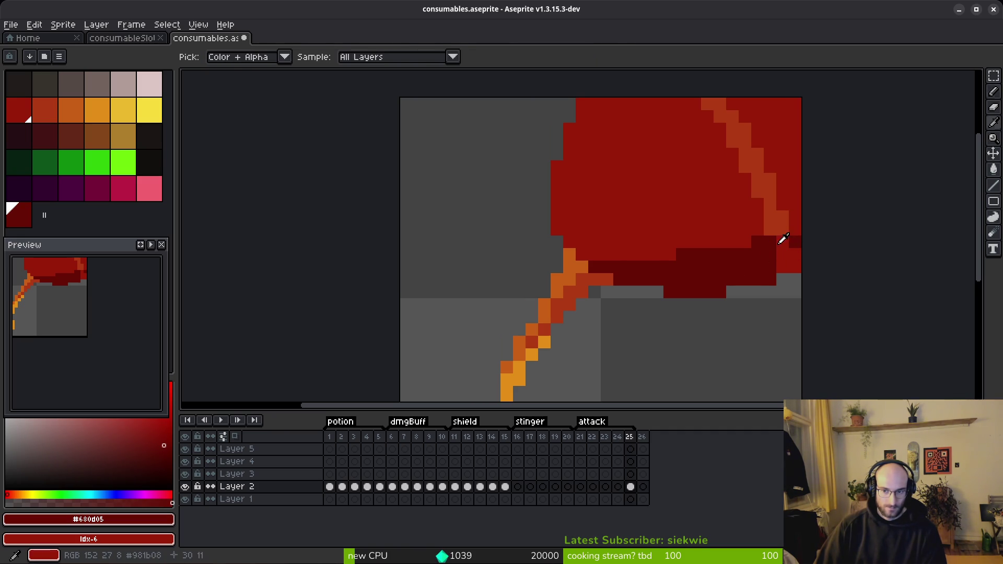
alt+click(783, 239)
Paint a dark red shading pixel lower on the right edge.
scroll(799, 297, down, 4)
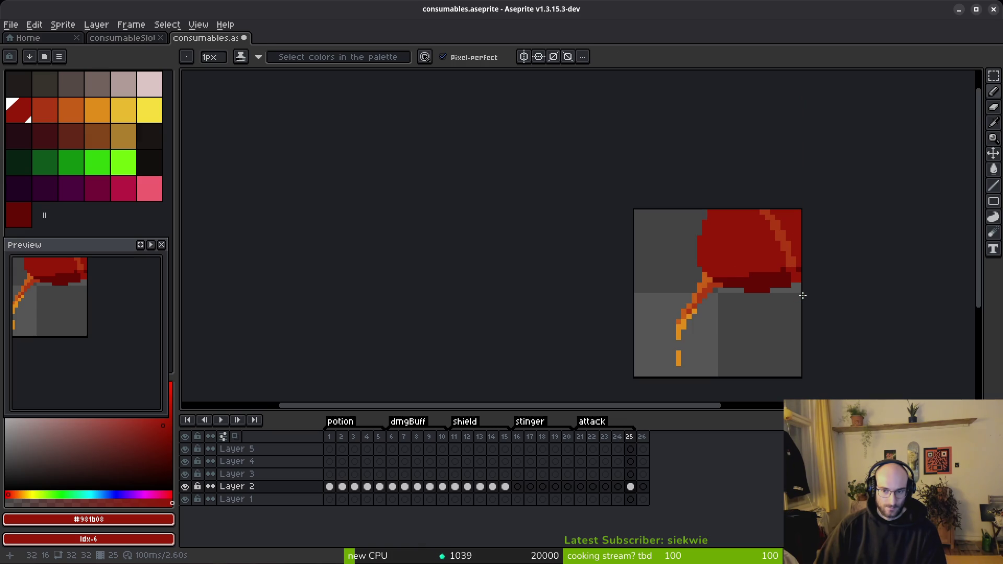
scroll(803, 293, up, 2)
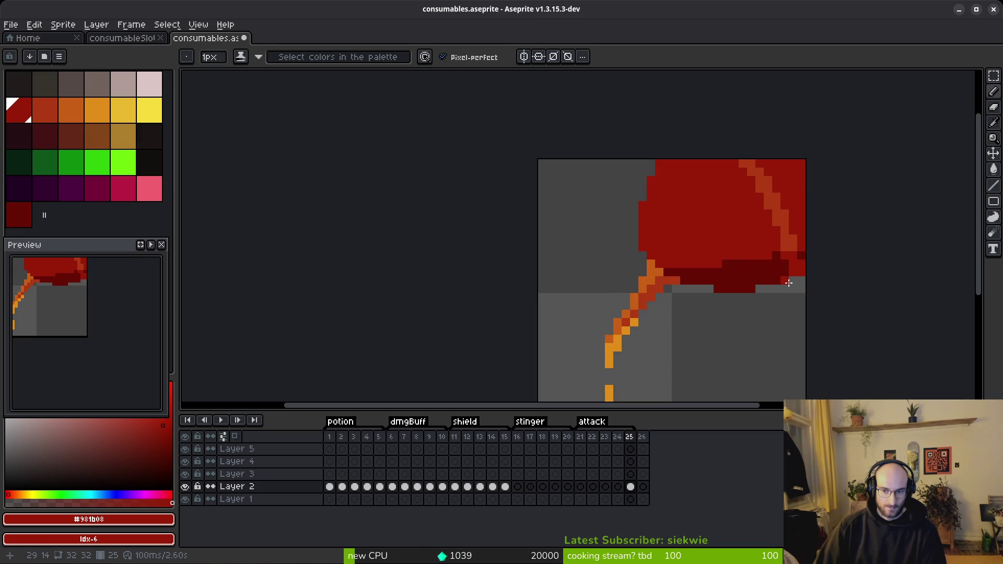
alt+click(780, 228)
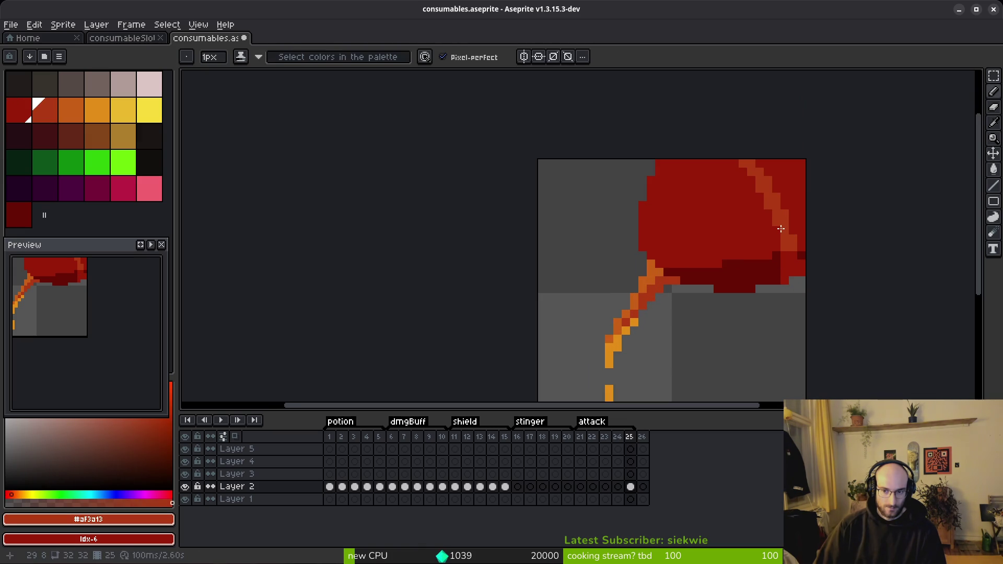
alt+click(801, 251)
click(802, 304)
scroll(808, 306, down, 1)
scroll(808, 305, down, 1)
scroll(789, 315, up, 5)
scroll(784, 259, down, 4)
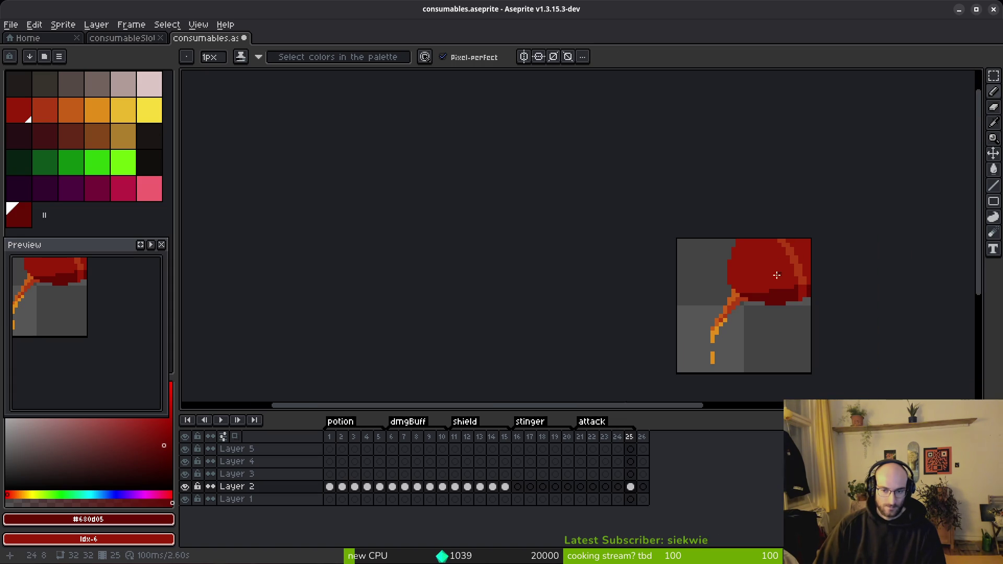
scroll(755, 316, down, 3)
scroll(766, 309, up, 2)
scroll(764, 309, down, 1)
scroll(764, 310, down, 1)
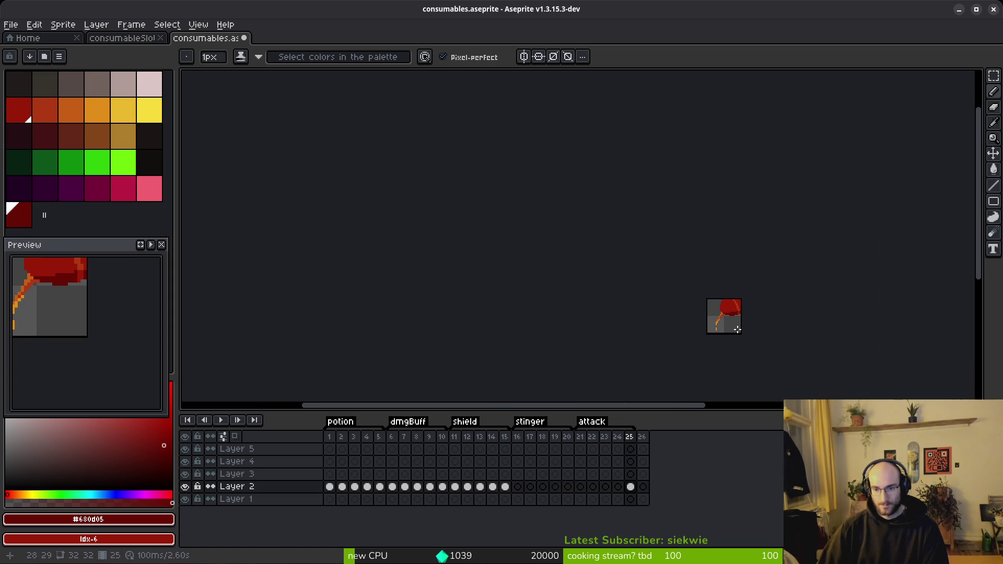
scroll(738, 329, up, 5)
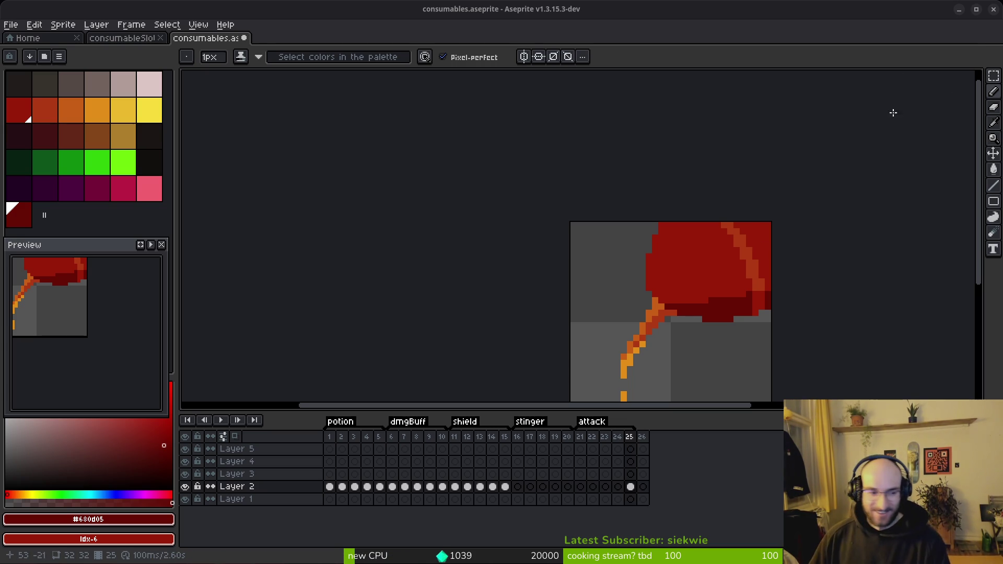
Select the right part of the fruit with the Rectangular Marquee.
scroll(713, 278, down, 1)
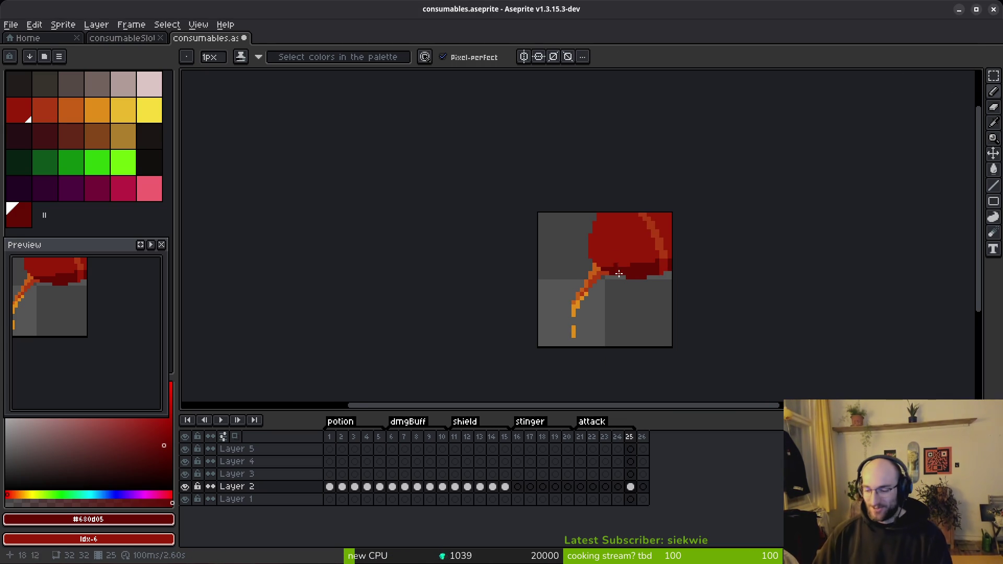
scroll(621, 282, right, 1)
scroll(633, 269, right, 1)
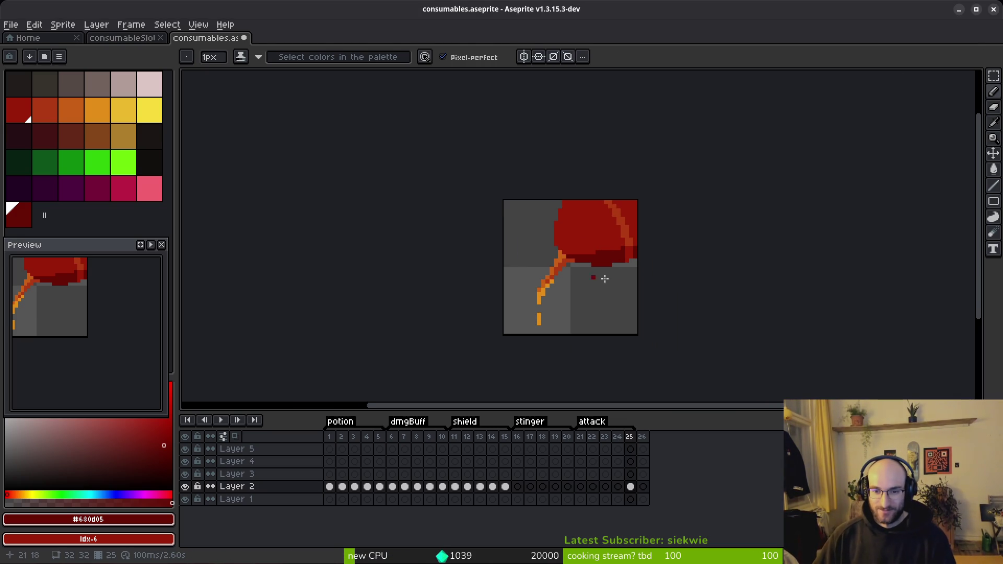
scroll(638, 215, up, 1)
key(m)
drag(571, 154, 658, 309)
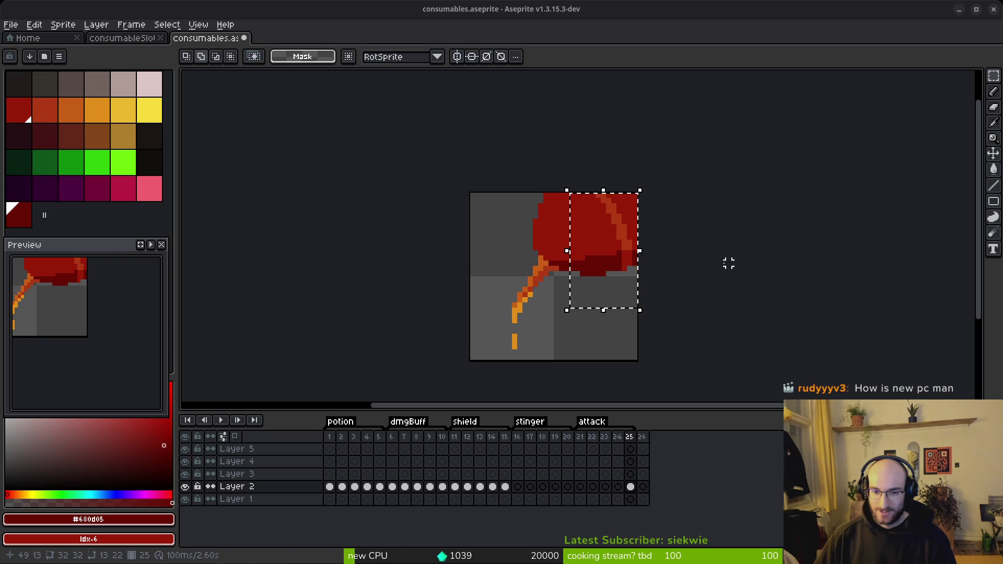
drag(620, 253, 601, 256)
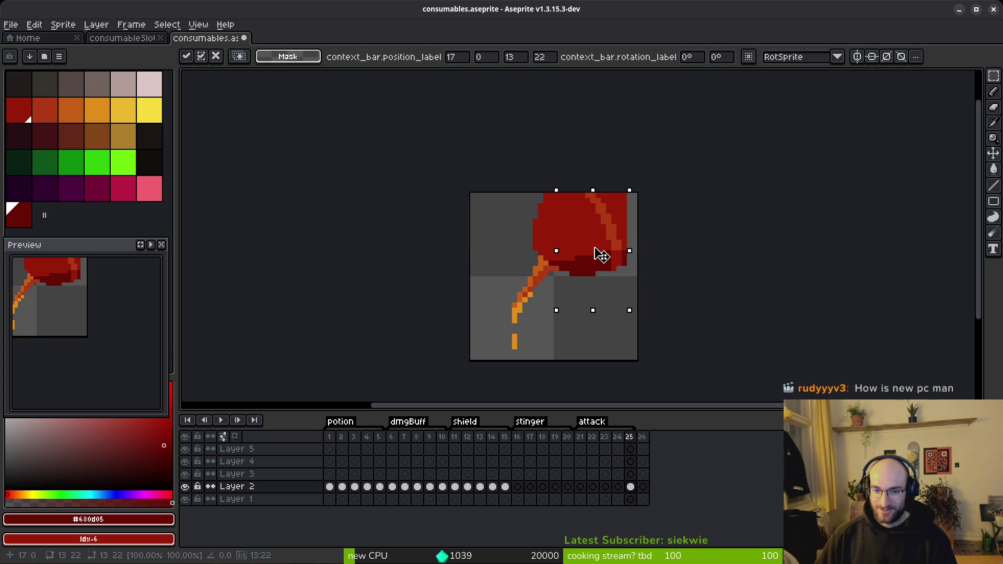
key(Return)
scroll(601, 256, up, 4)
key(i)
key(b)
click(690, 284)
click(673, 249)
click(689, 249)
click(673, 266)
click(690, 266)
key(i)
click(660, 199)
key(g)
click(690, 213)
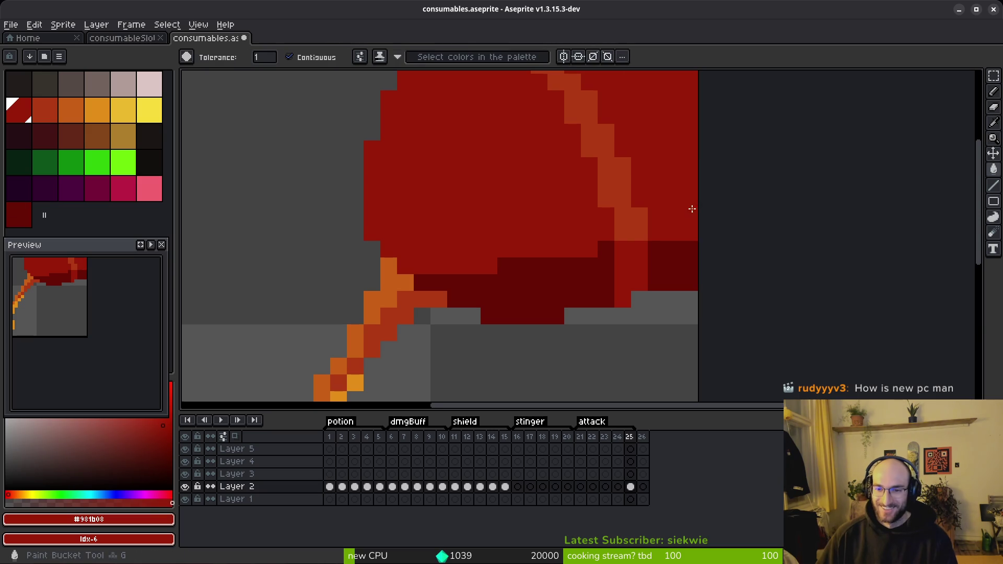
scroll(690, 213, down, 5)
scroll(690, 214, up, 4)
key(i)
key(g)
click(661, 273)
key(ctrl+z)
scroll(663, 271, down, 3)
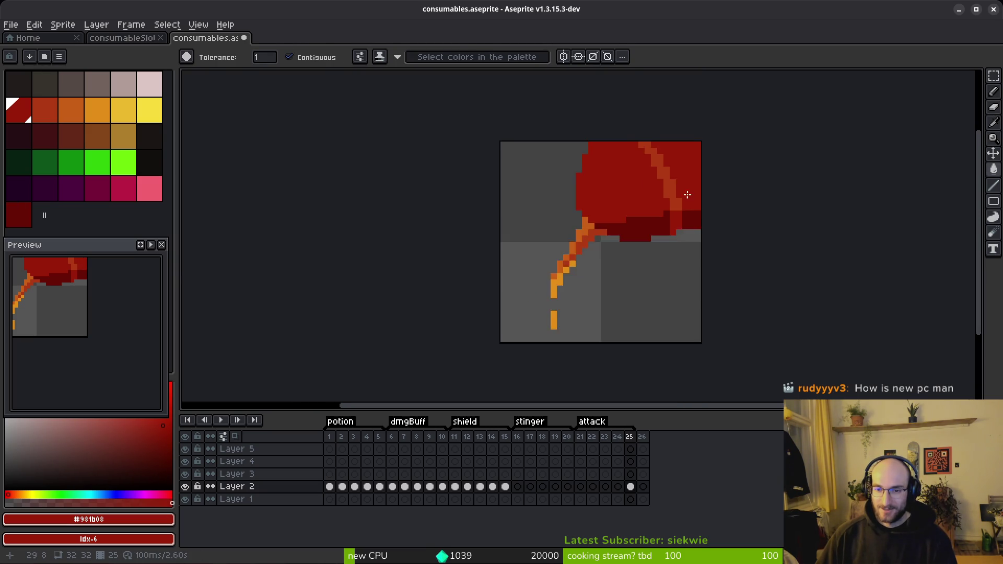
scroll(696, 237, up, 3)
click(665, 340)
key(ctrl+z)
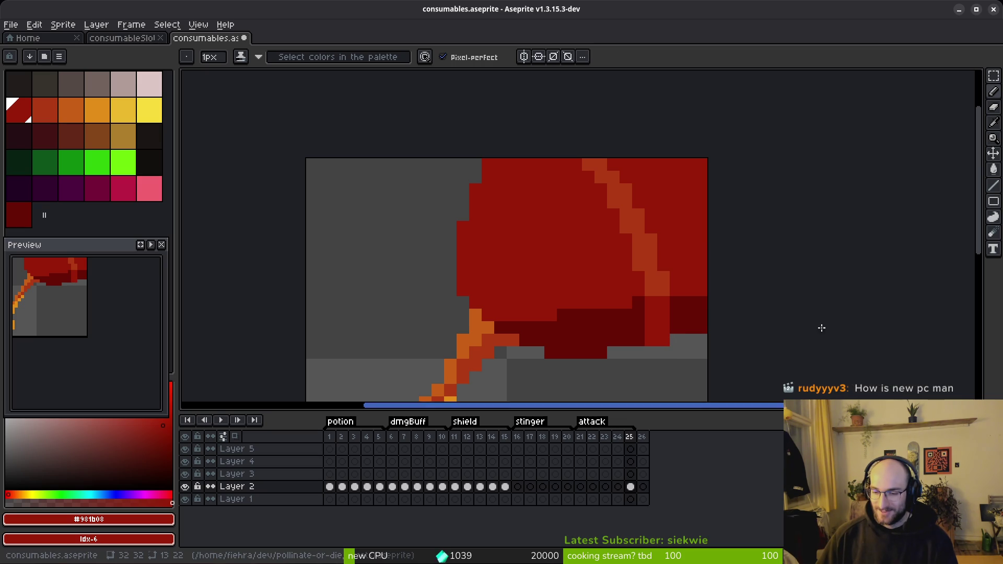
key(i)
key(b)
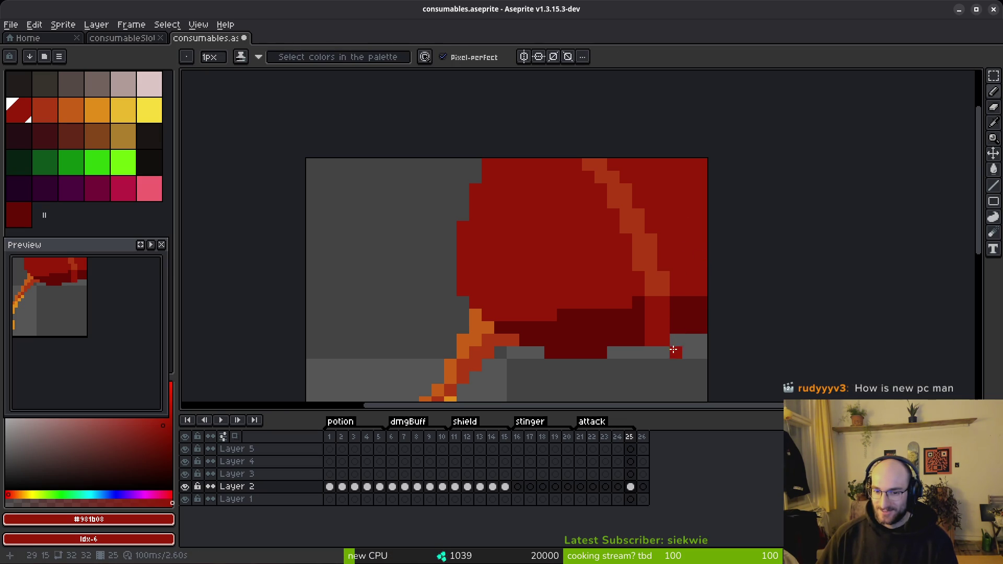
scroll(774, 348, down, 3)
scroll(707, 314, up, 4)
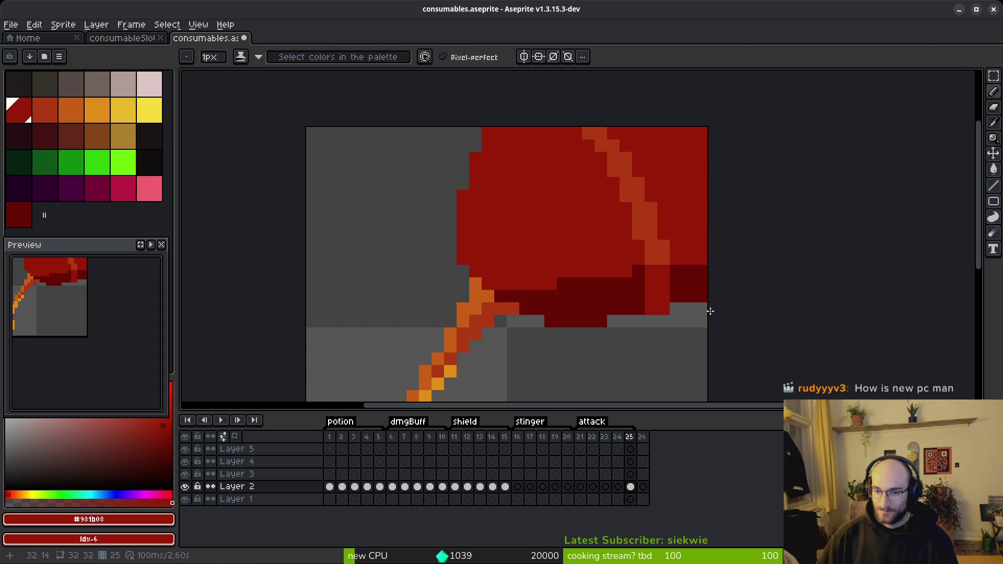
key(e)
scroll(708, 321, down, 5)
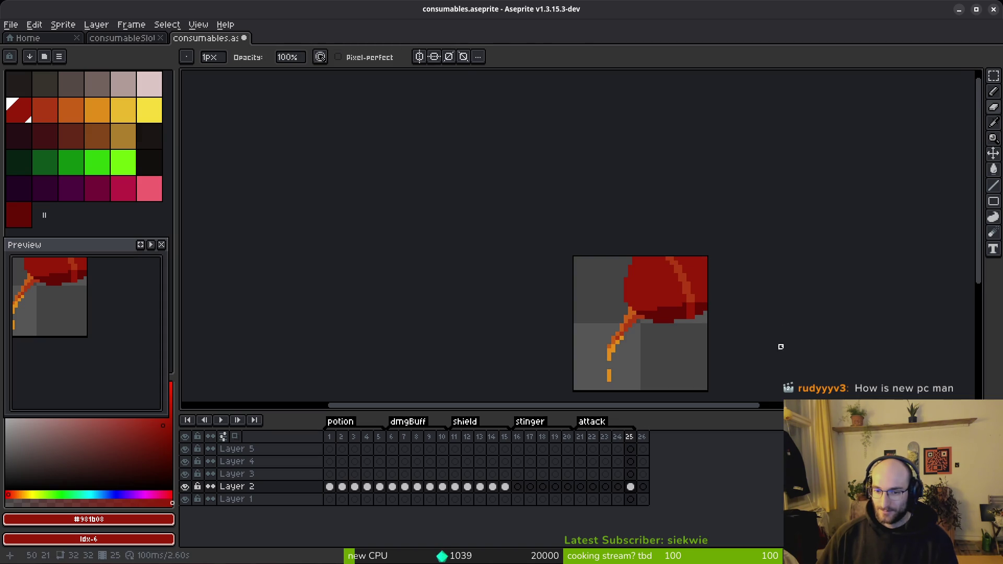
scroll(740, 355, down, 5)
scroll(709, 356, up, 5)
drag(740, 353, 723, 345)
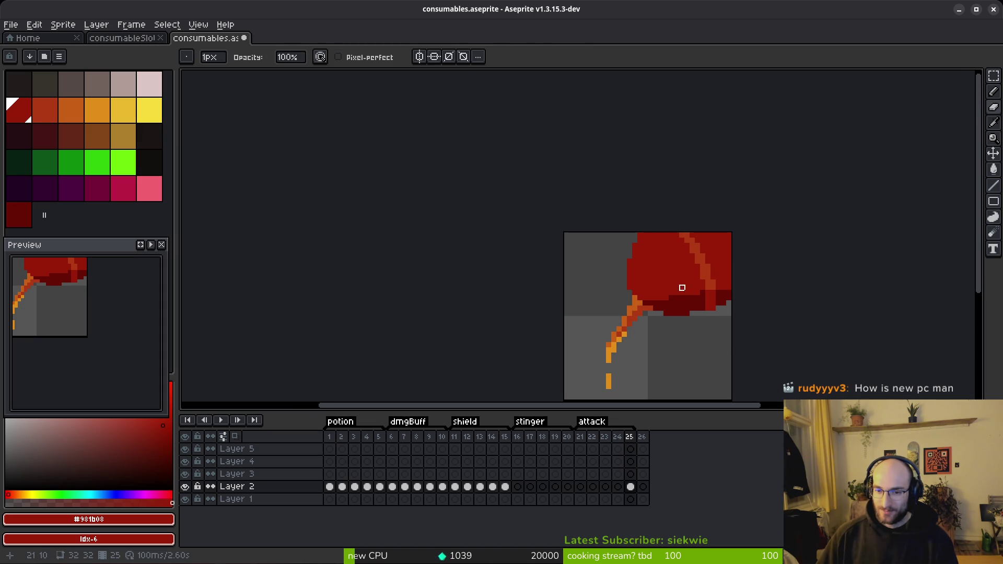
scroll(672, 296, up, 5)
key(ctrl+z)
key(shift+w)
mouse_move(641, 329)
mouse_down()
mouse_move(629, 217)
mouse_move(578, 179)
mouse_move(497, 401)
mouse_move(595, 219)
mouse_move(600, 252)
mouse_move(622, 251)
mouse_up()
Try a freehand selection around the stem, then clear it again.
click(601, 239)
key(ctrl+d)
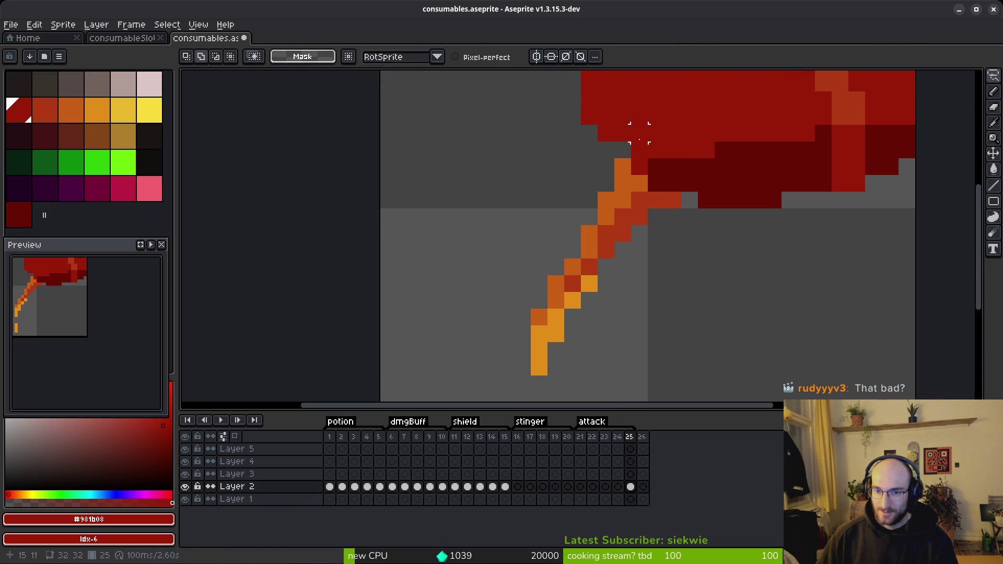
key(b)
scroll(642, 141, down, 3)
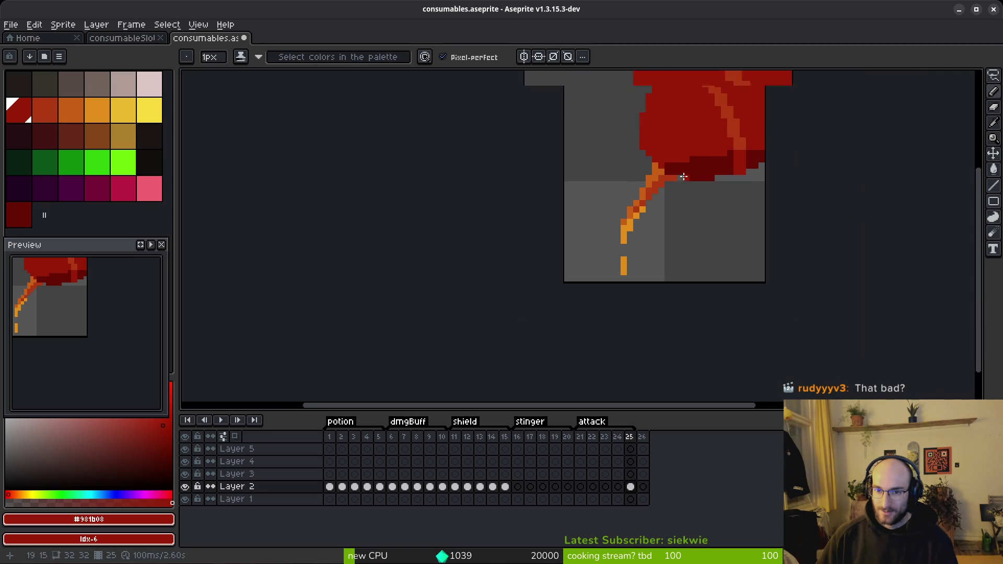
scroll(683, 178, up, 2)
scroll(728, 213, down, 3)
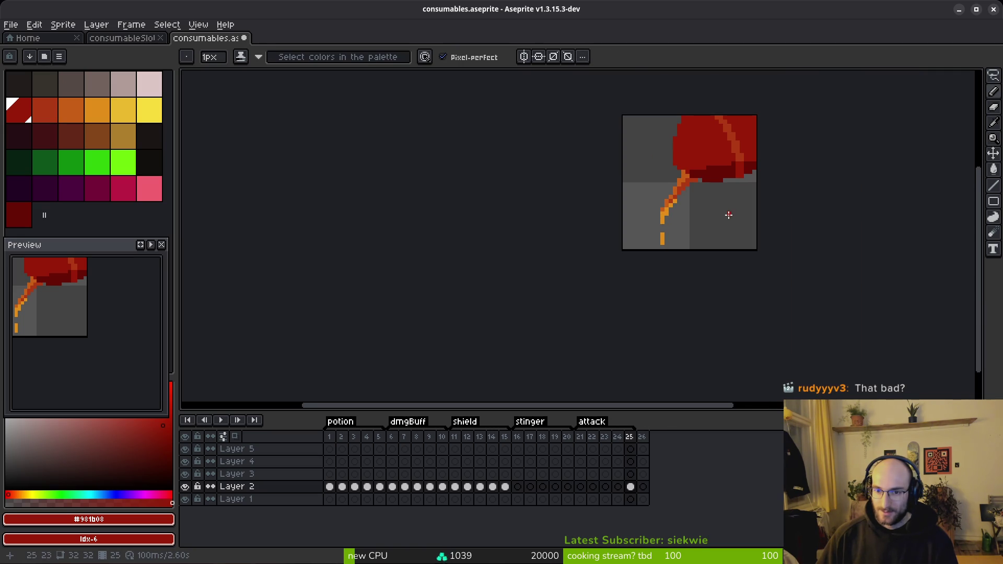
scroll(710, 186, up, 2)
key(ctrl+shift+d)
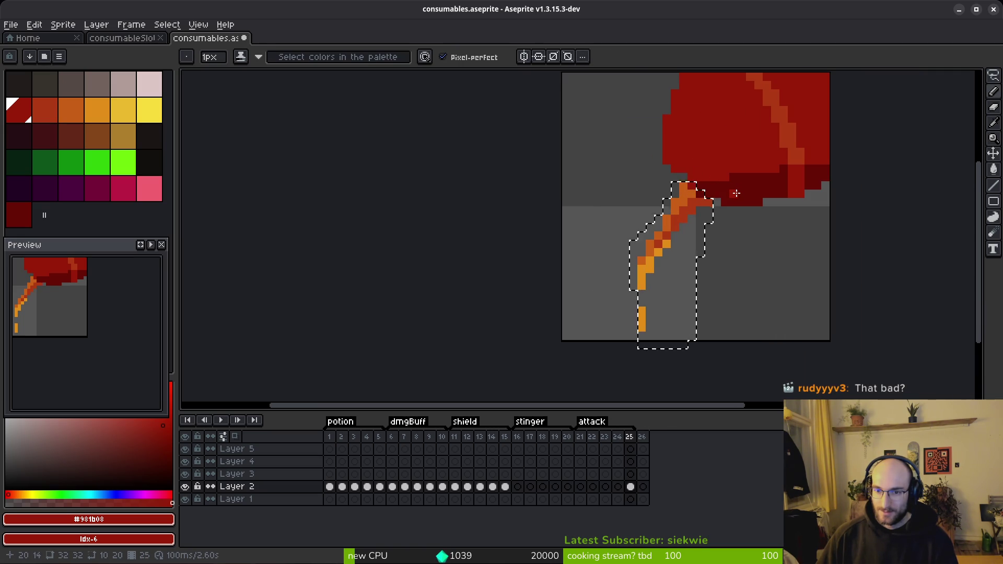
key(ctrl+d)
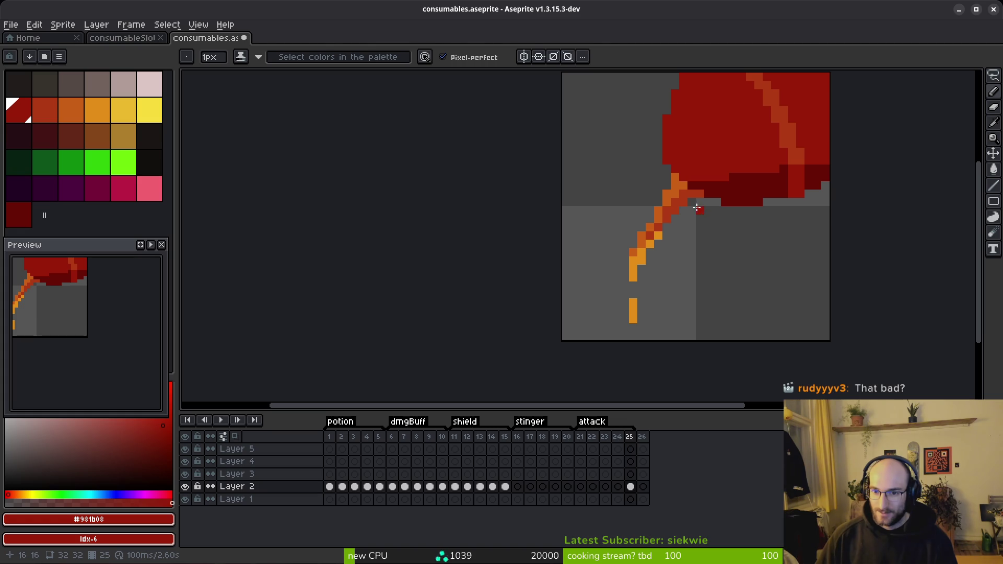
Select the orange stem pixels by colour with the magic wand, then drop the selection.
key(w)
click(674, 198)
key(ctrl+z)
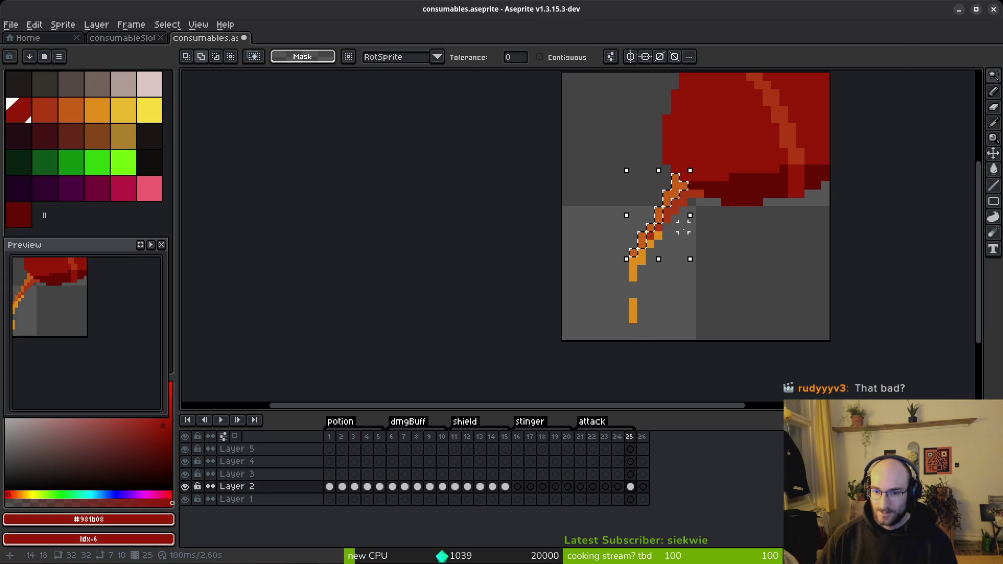
scroll(660, 250, up, 2)
key(ctrl+d)
Lasso the whole stem, nudge it one pixel down and right, and commit.
key(b)
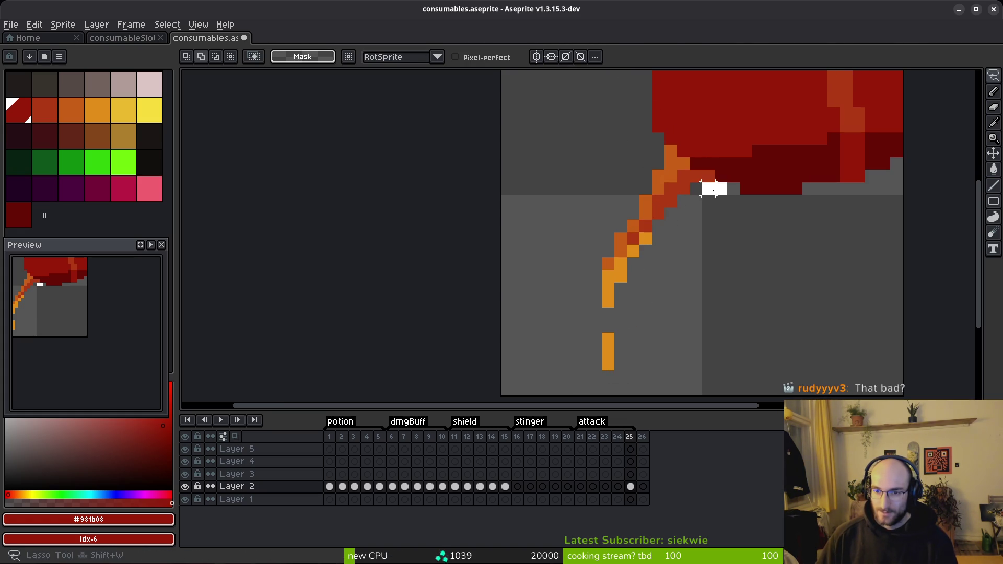
mouse_move(710, 176)
mouse_down()
mouse_move(676, 177)
mouse_move(666, 150)
mouse_move(557, 347)
mouse_move(709, 263)
mouse_move(707, 209)
mouse_up()
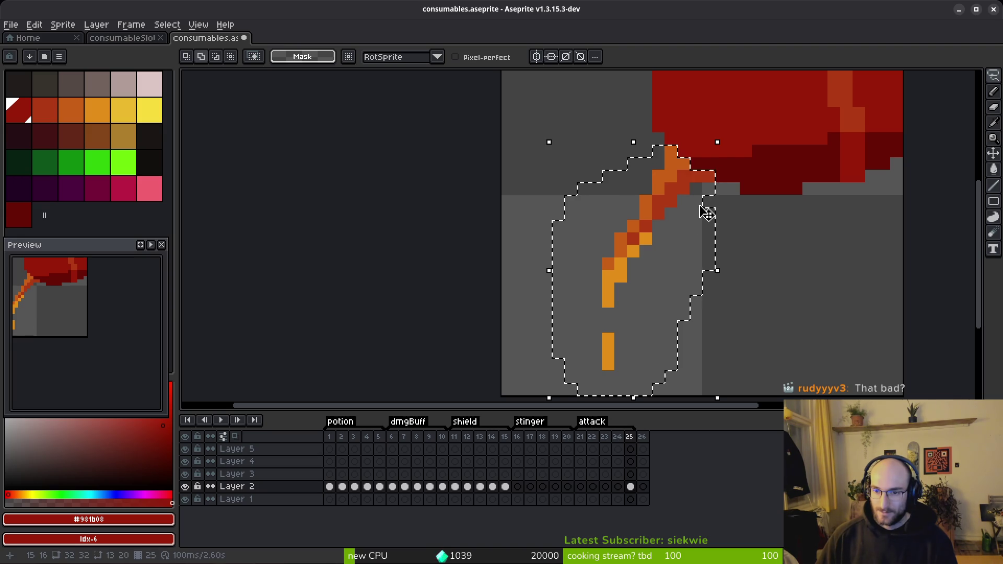
key(Down)
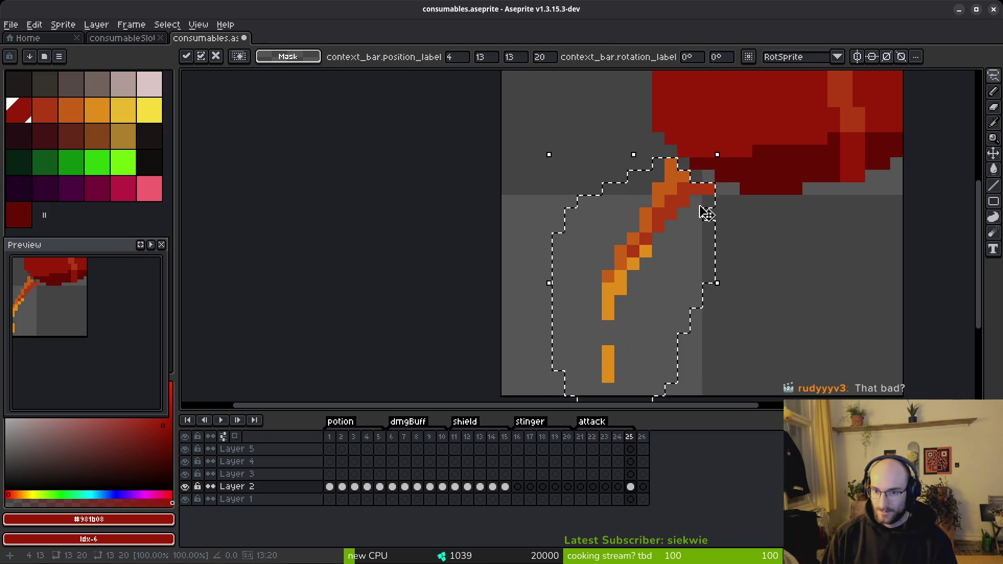
key(Right)
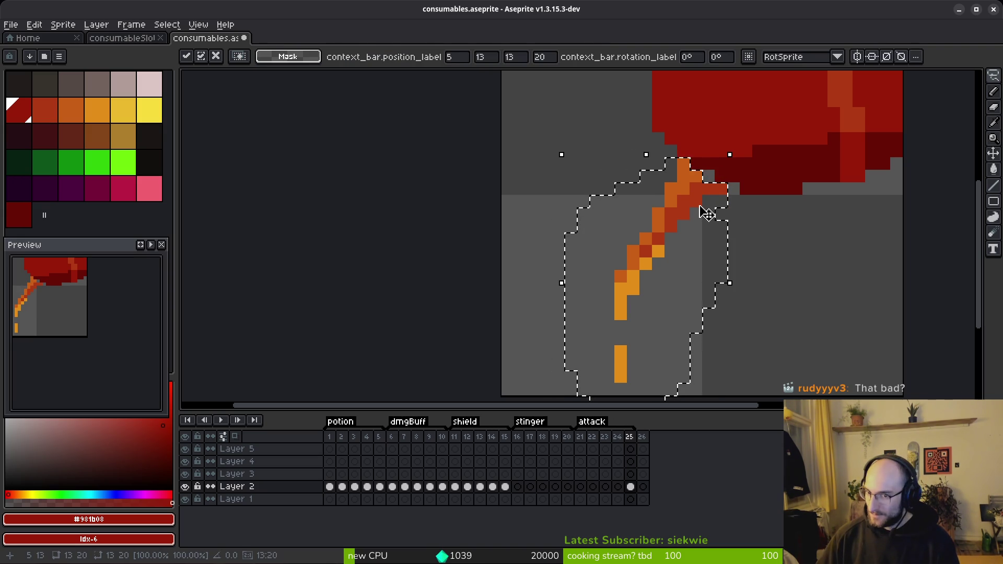
key(ctrl+d)
Return to the pencil and eyedrop the dark-red underside colour.
key(0)
key(0)
key(b)
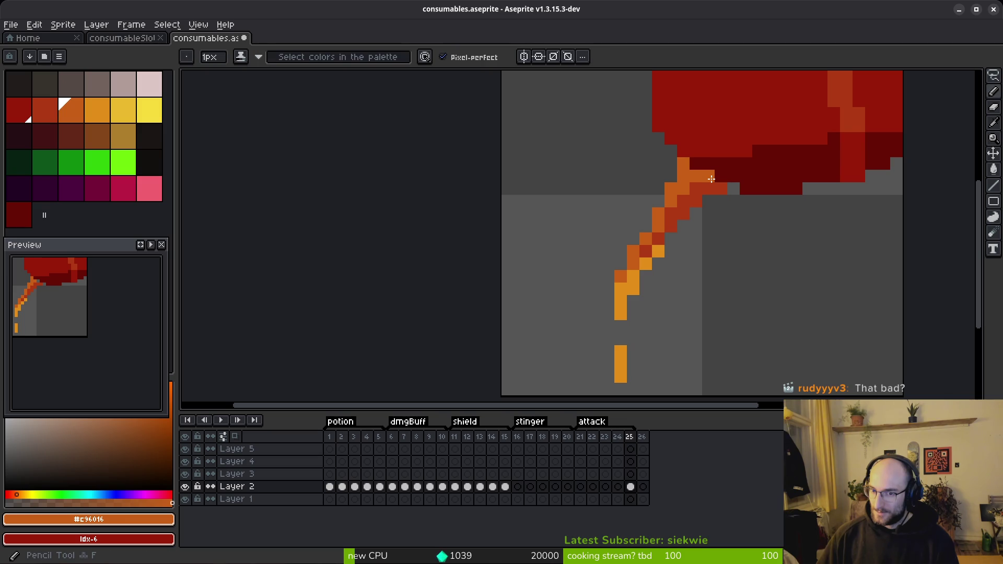
alt+click(706, 176)
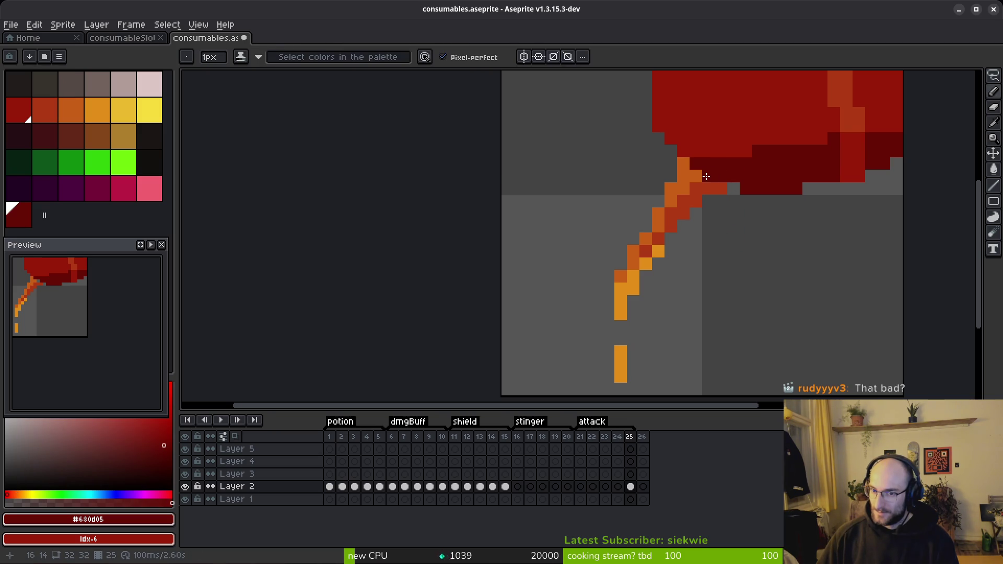
Pencil one dark-red pixel where the stem meets the fruit.
scroll(774, 207, down, 4)
scroll(768, 202, up, 3)
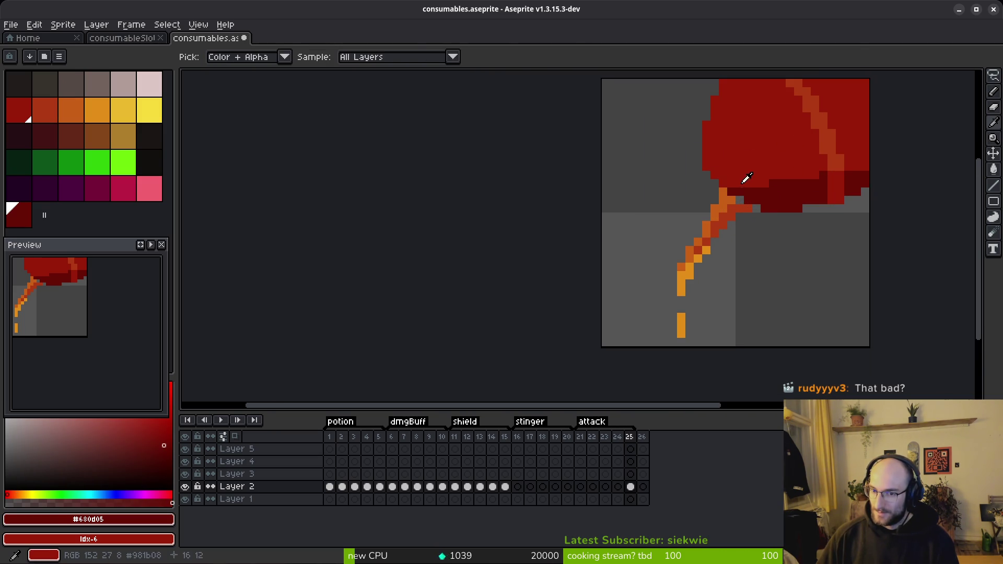
alt+click(750, 189)
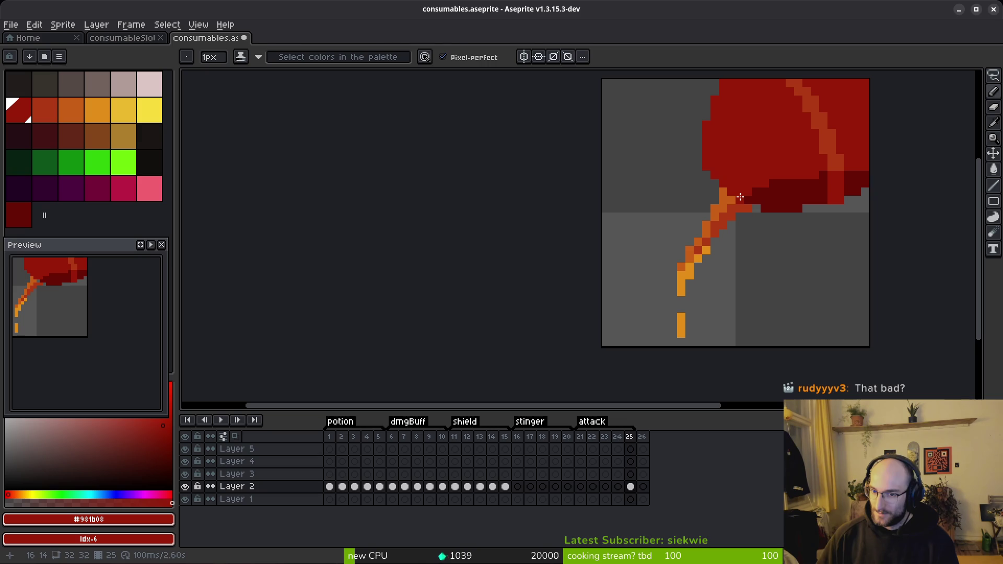
alt+click(755, 193)
click(794, 232)
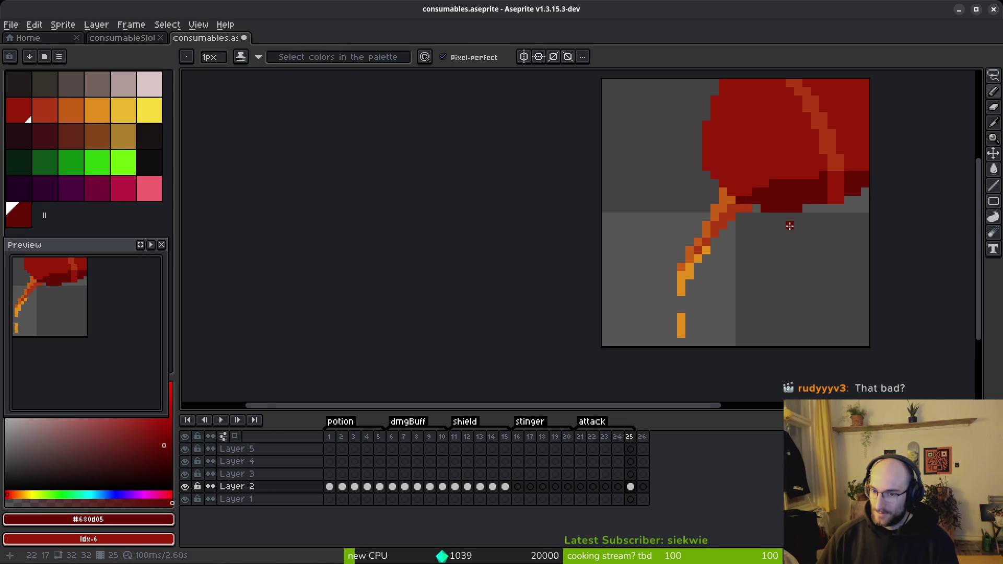
Sample the main fruit red, pan the canvas left, and save the sprite.
scroll(794, 233, down, 1)
scroll(794, 233, down, 5)
scroll(798, 229, up, 6)
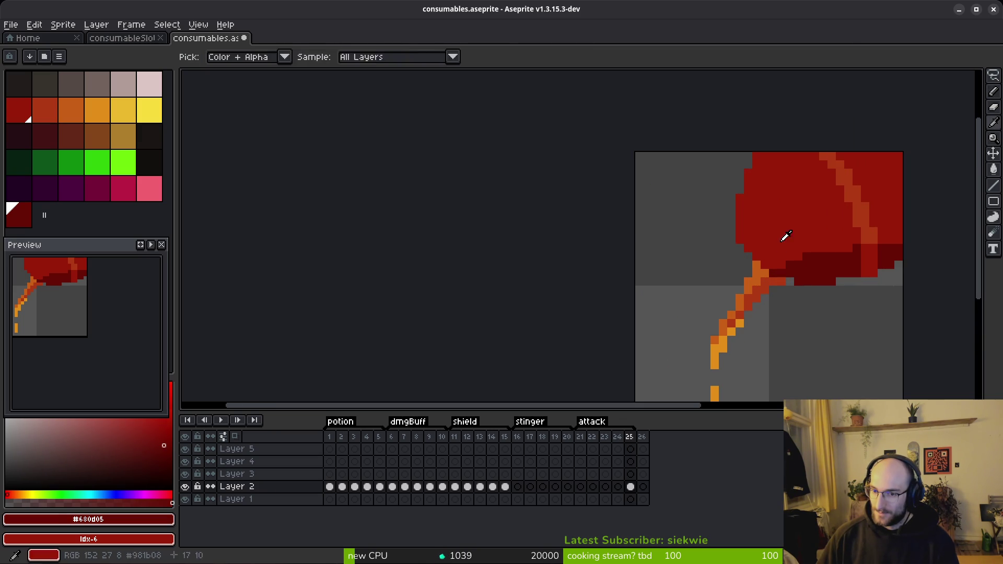
alt+click(753, 259)
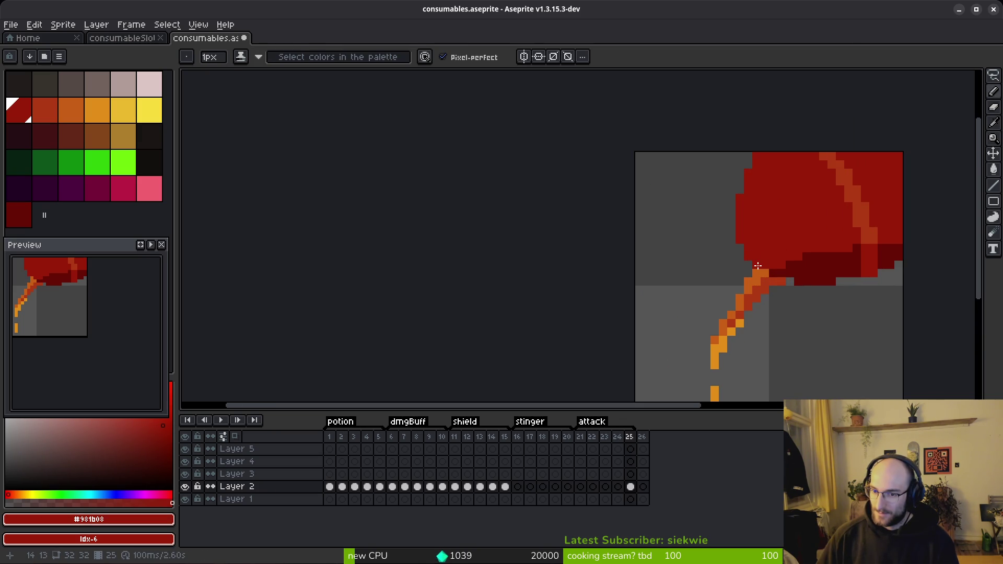
scroll(784, 271, down, 4)
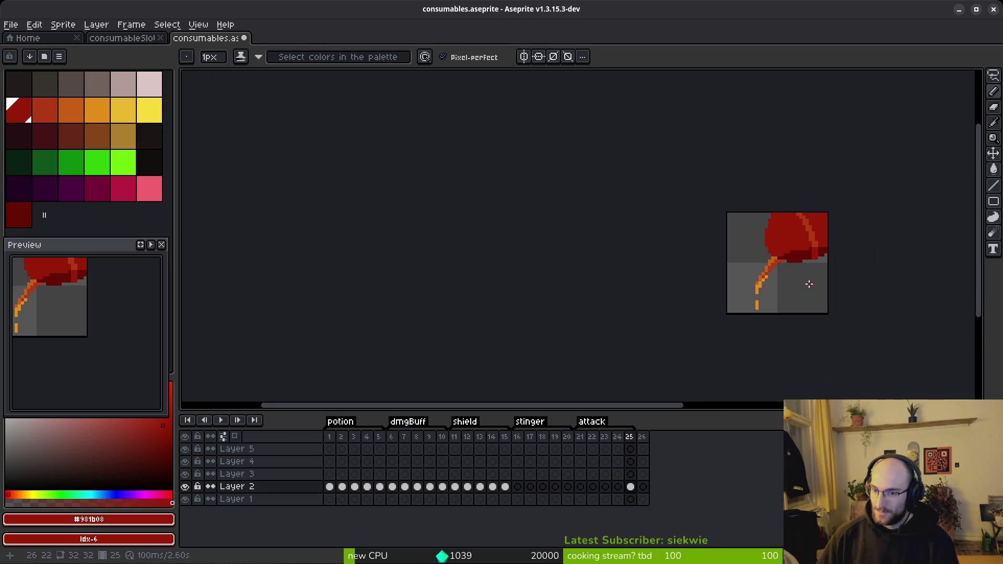
scroll(809, 282, down, 4)
drag(810, 282, 644, 287)
scroll(760, 290, up, 4)
key(b)
key(ctrl+s)
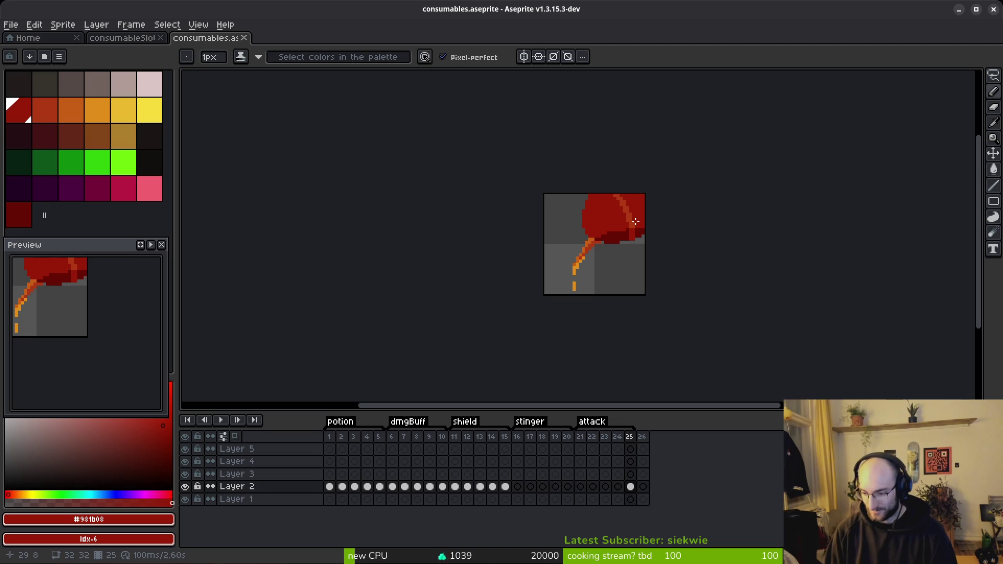
Select the whole sprite, shift it left then one pixel back right, and commit.
scroll(513, 213, right, 3)
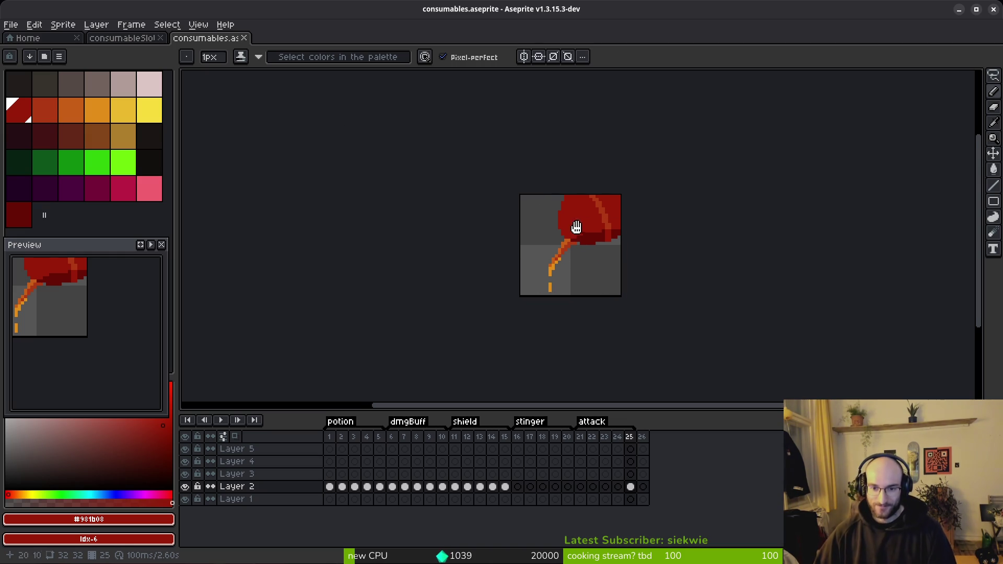
scroll(543, 293, right, 1)
scroll(588, 252, up, 1)
scroll(575, 249, left, 2)
scroll(560, 247, right, 2)
scroll(496, 325, up, 1)
scroll(588, 258, right, 1)
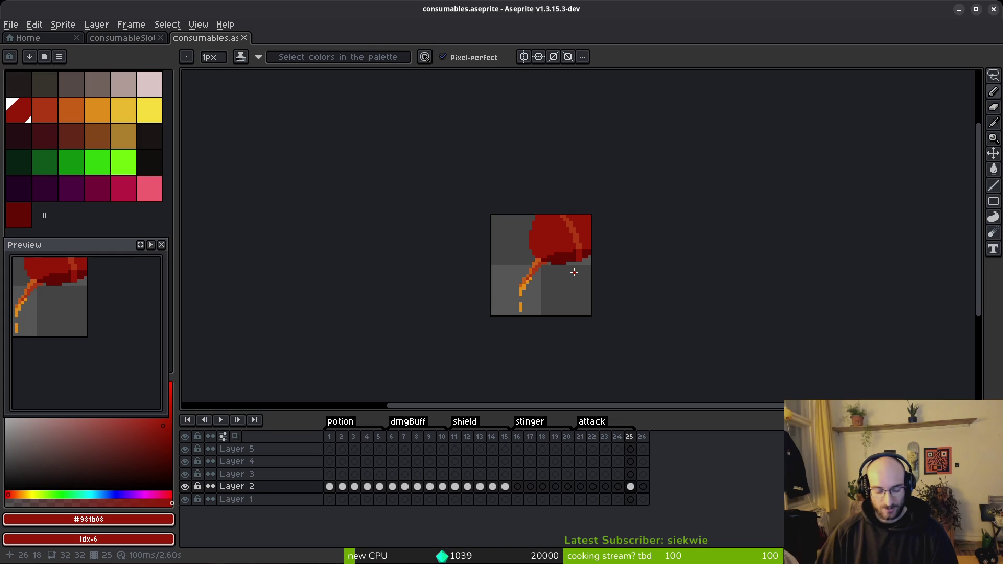
key(m)
key(ctrl+a)
key(Left)
key(Left)
key(Left)
key(Right)
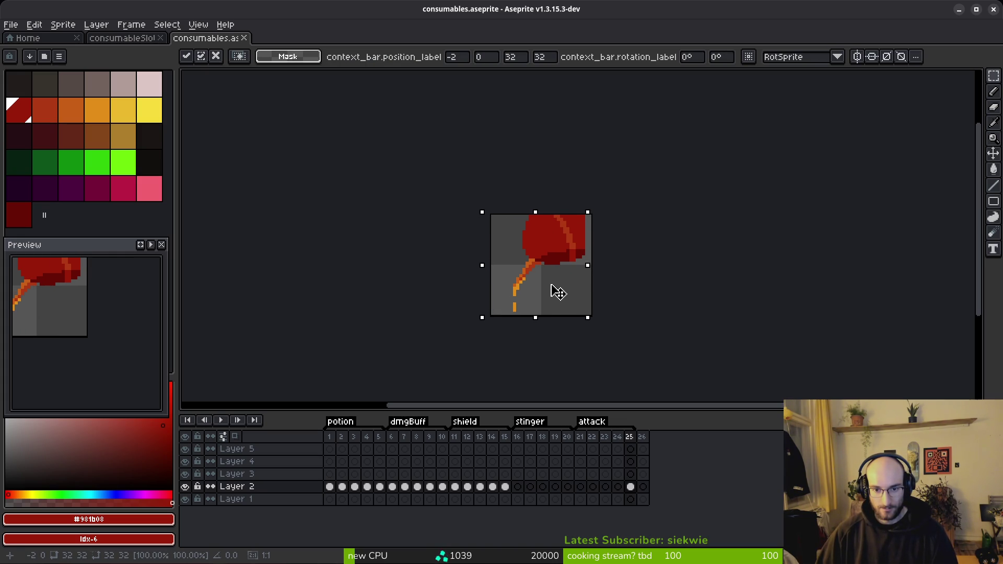
key(ctrl+d)
Reselect everything, nudge it right and up, then drag it two pixels down.
key(ctrl+a)
key(Right)
key(Right)
key(Right)
key(Up)
key(Up)
key(Up)
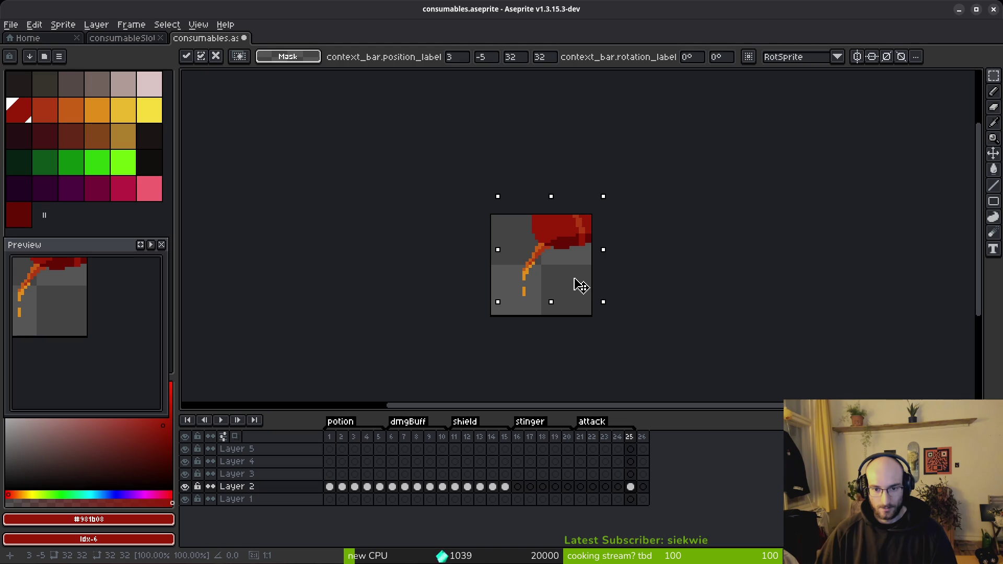
drag(575, 279, 575, 287)
key(ctrl+d)
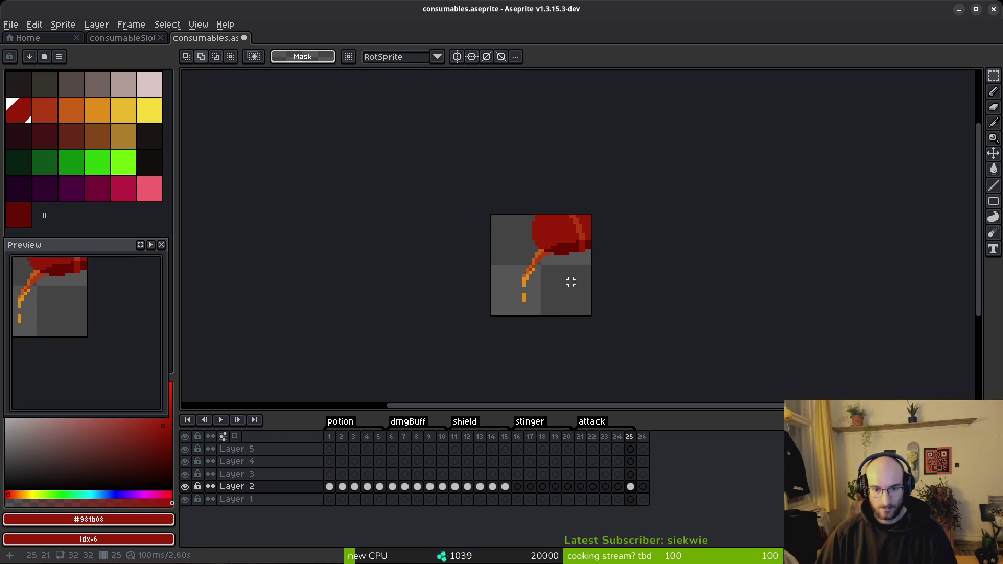
Select all and scale the artwork up to about 37x36, then deselect.
scroll(565, 271, up, 2)
key(ctrl+a)
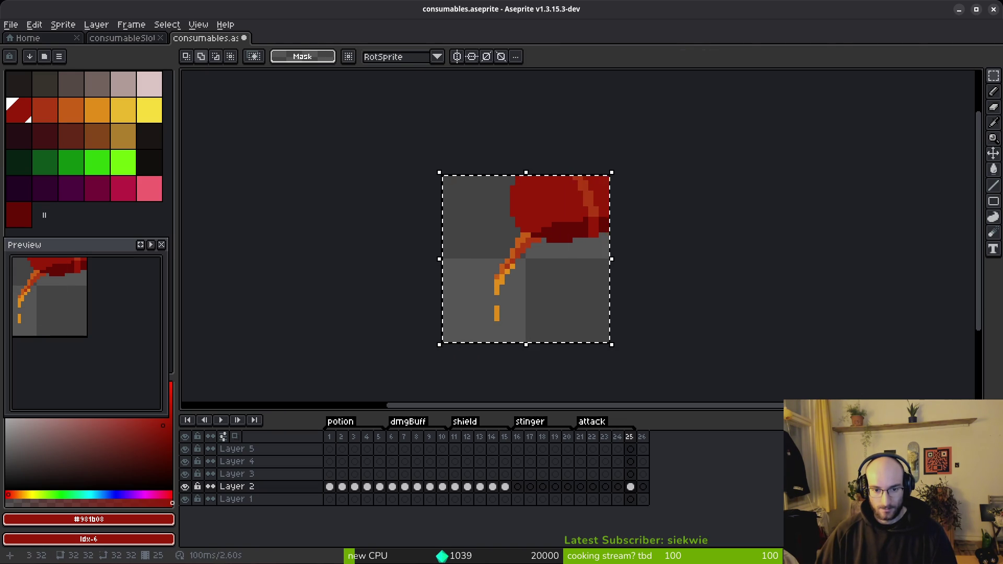
mouse_move(442, 344)
mouse_down()
mouse_move(407, 362)
mouse_move(441, 368)
mouse_move(439, 359)
mouse_up()
key(Return)
key(ctrl+d)
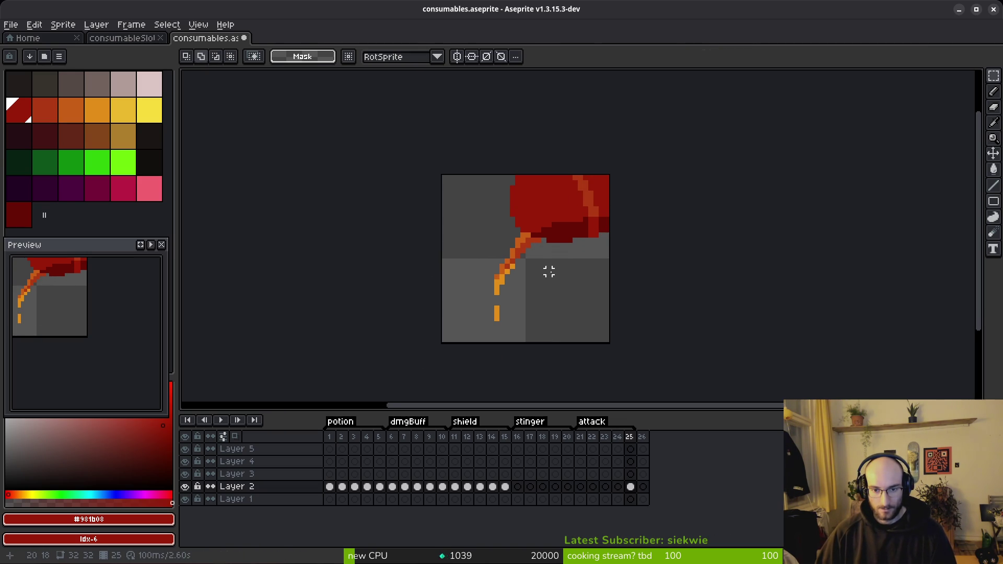
Eyedrop the stem's orange colour.
scroll(523, 259, up, 1)
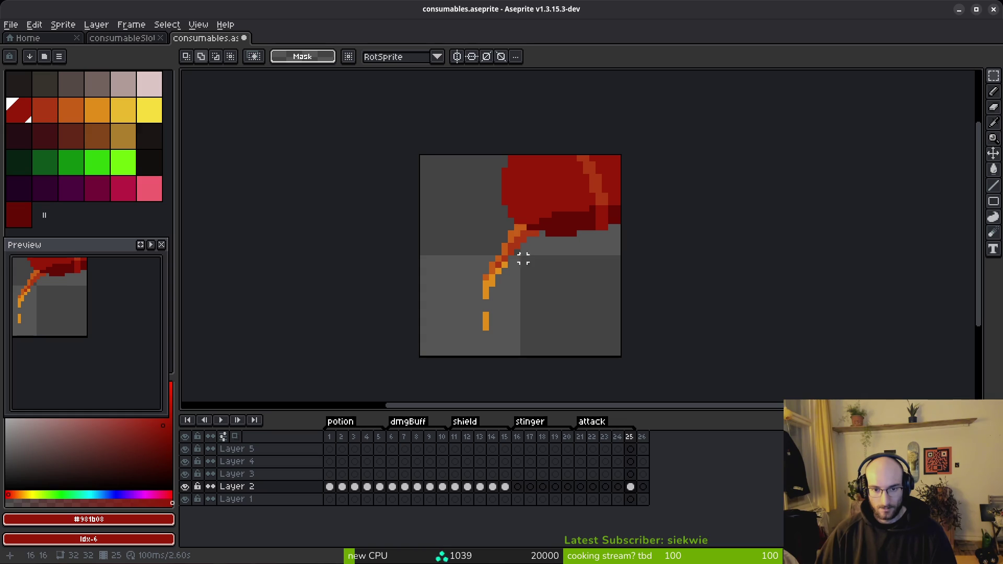
alt+click(519, 228)
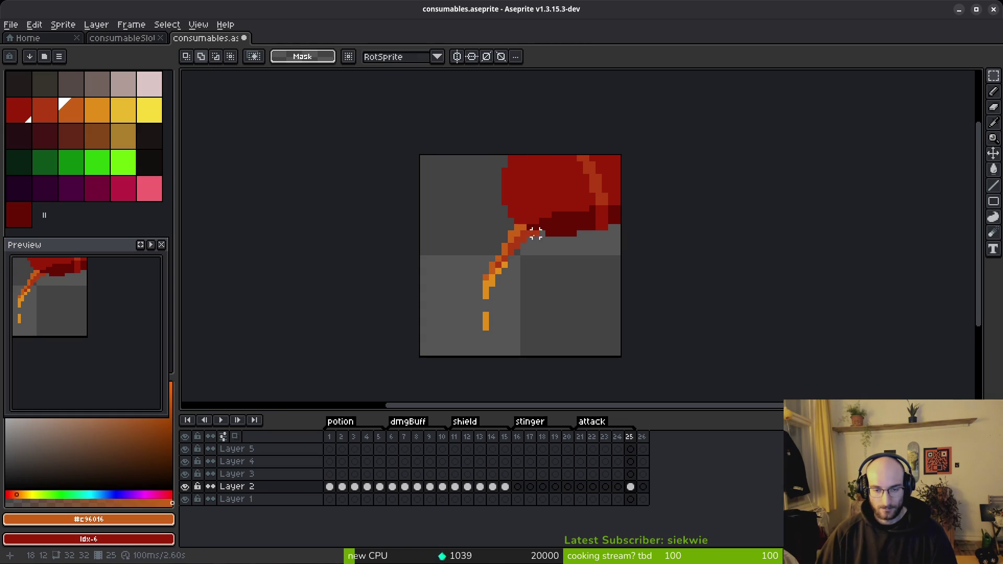
scroll(535, 233, down, 3)
scroll(541, 248, up, 3)
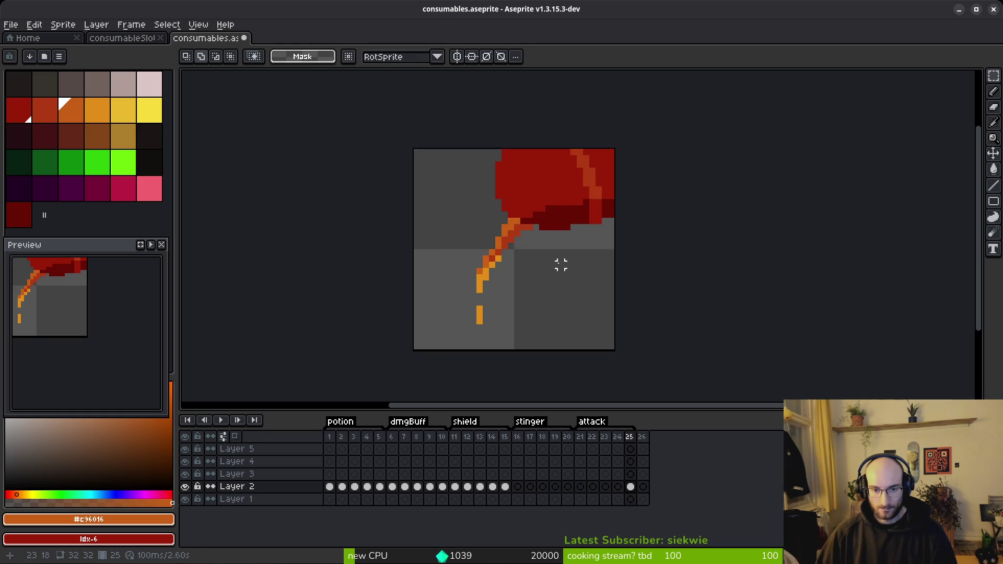
Nudge the artwork left and down, undoing one nudge, then pick the dark red.
key(ctrl+a)
key(Left)
key(Left)
key(Left)
key(Down)
key(Down)
key(Down)
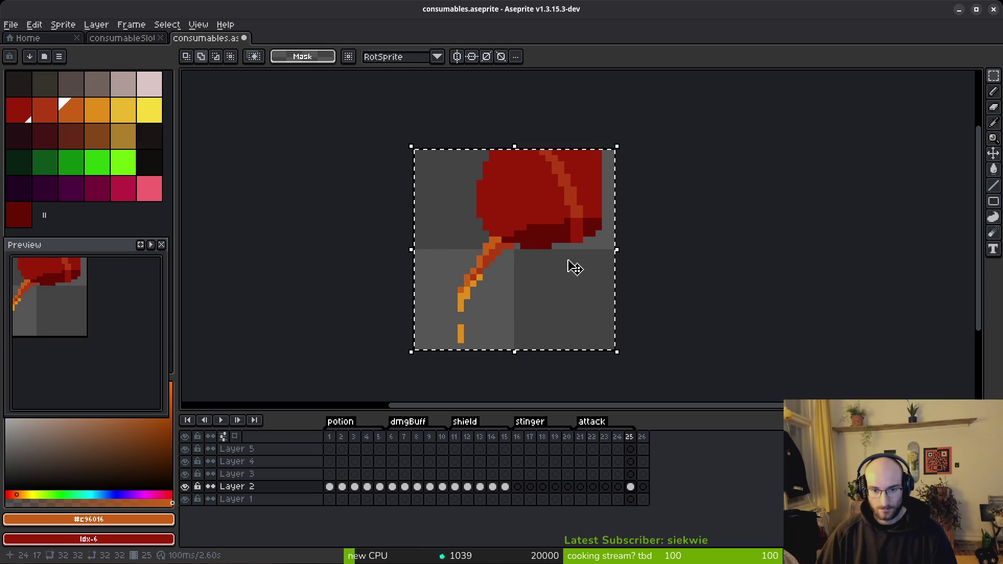
key(ctrl+z)
key(ctrl+z)
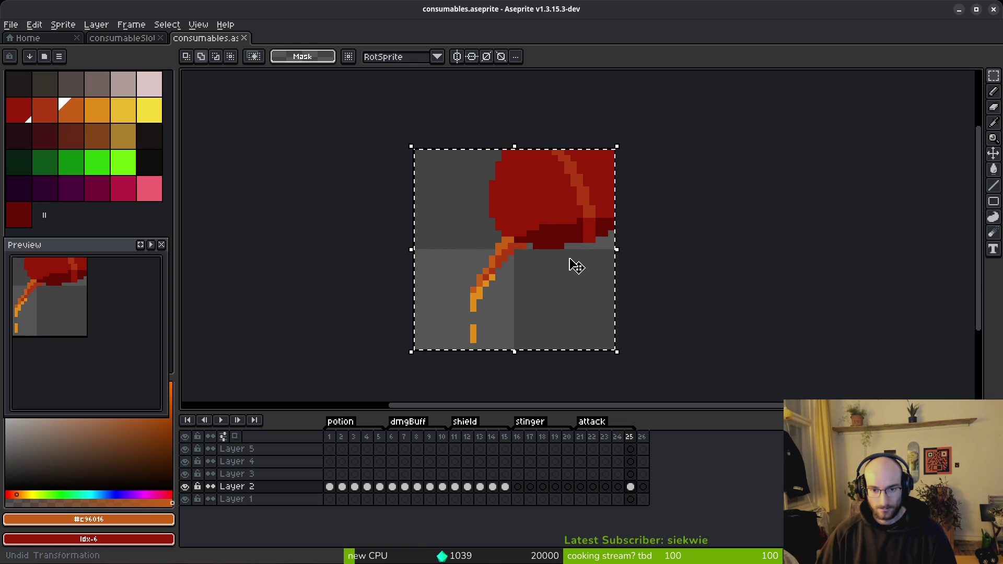
key(Left)
key(ctrl+d)
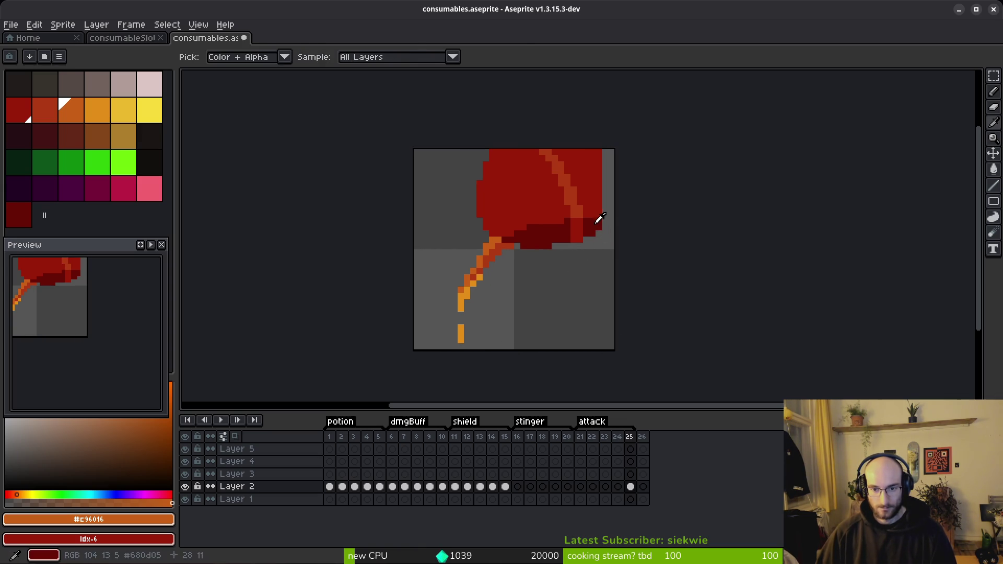
alt+click(600, 222)
scroll(610, 222, up, 5)
Pencil dark-red pixels along the fruit's right edge.
drag(596, 224, 607, 218)
click(592, 212)
click(609, 246)
scroll(608, 246, down, 3)
scroll(606, 253, up, 1)
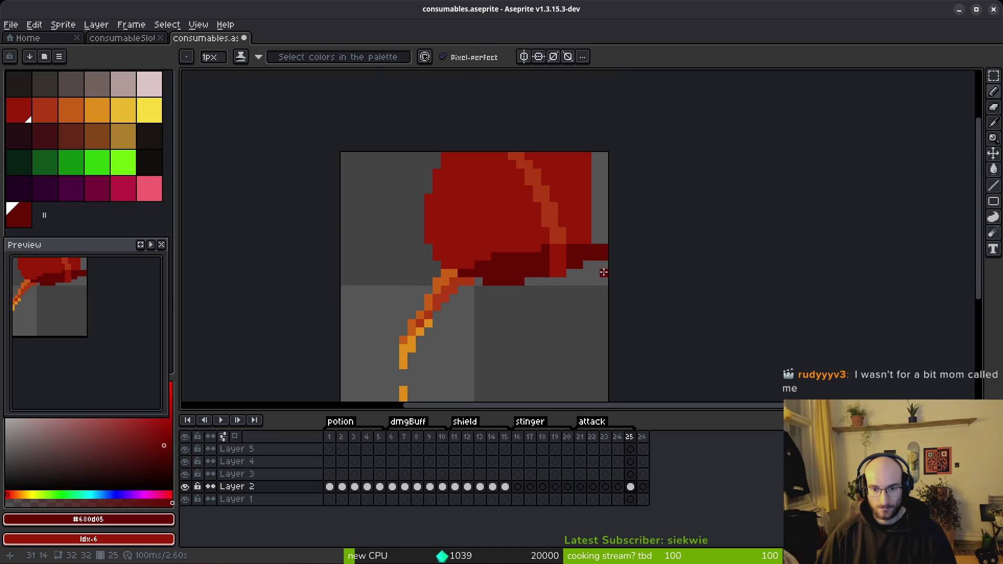
Pick the orange stripe colour and erase the stray red pixel at the fruit's top-left.
key(e)
alt+click(585, 222)
key(w)
scroll(614, 239, down, 3)
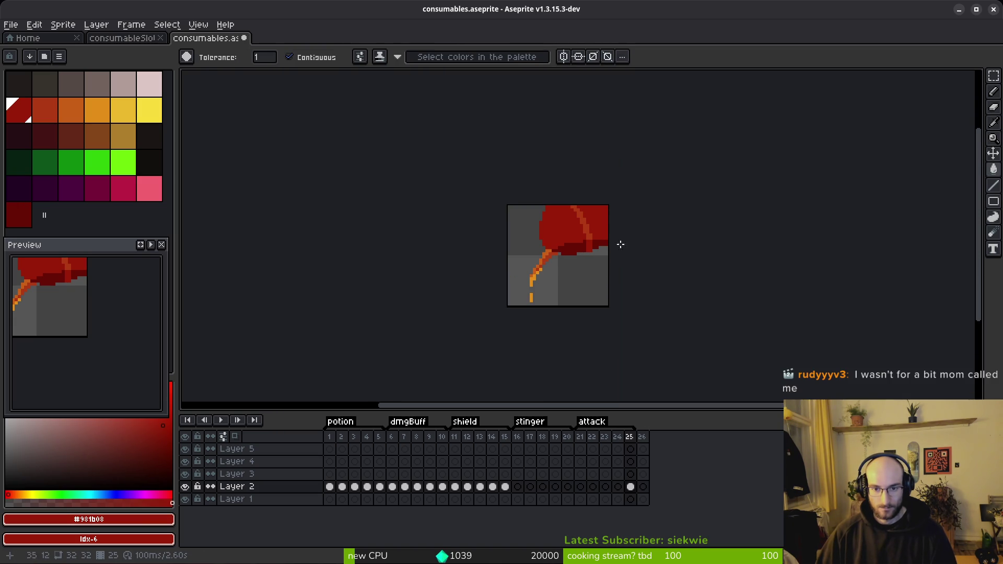
scroll(595, 243, up, 4)
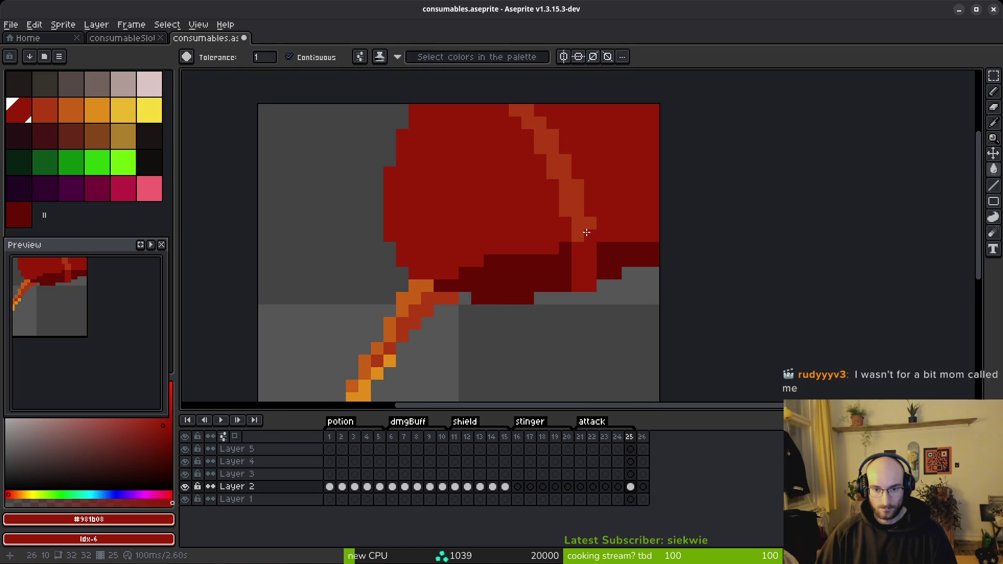
key(i)
click(606, 233)
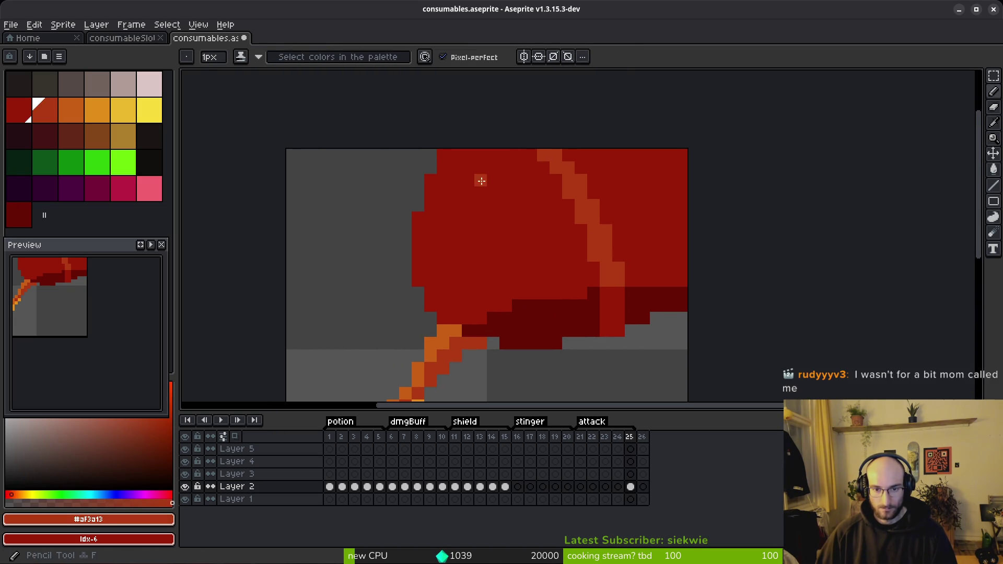
key(e)
click(443, 155)
scroll(556, 218, down, 3)
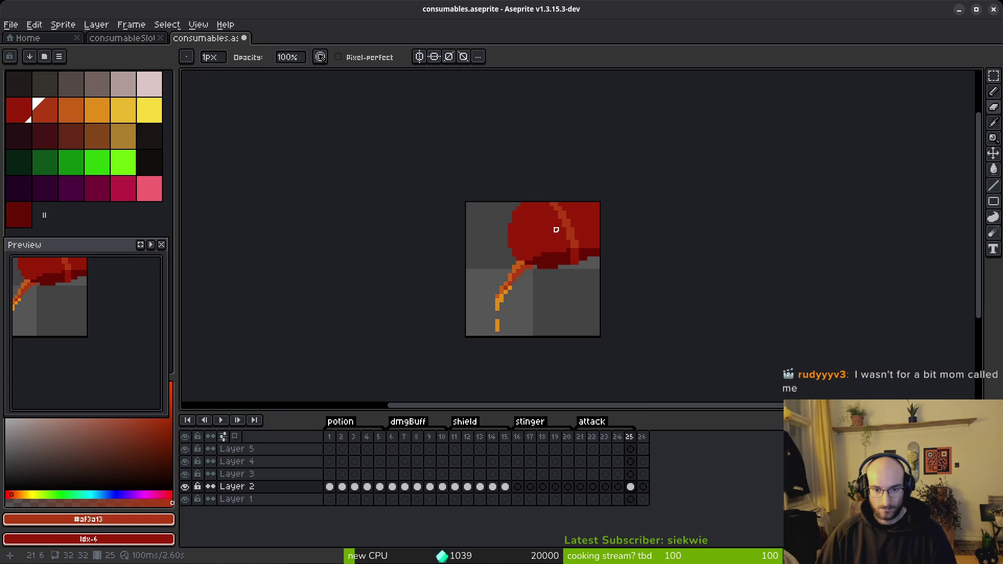
scroll(552, 230, up, 3)
Draw a new orange diagonal stripe from the fruit's top down across its middle.
key(b)
click(465, 156)
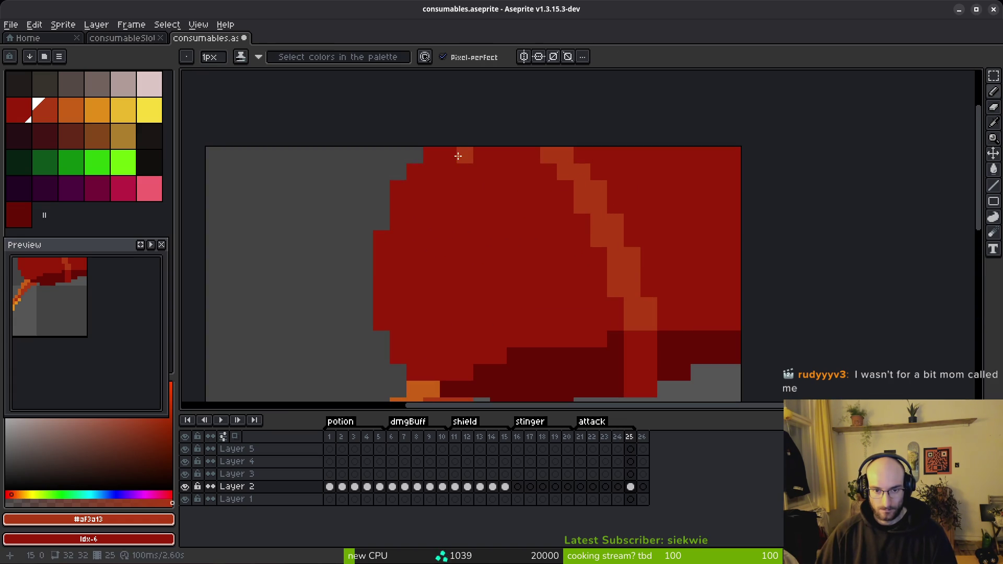
shift+click(501, 189)
mouse_move(504, 191)
mouse_down()
mouse_move(547, 253)
mouse_move(568, 337)
mouse_up()
alt+click(634, 347)
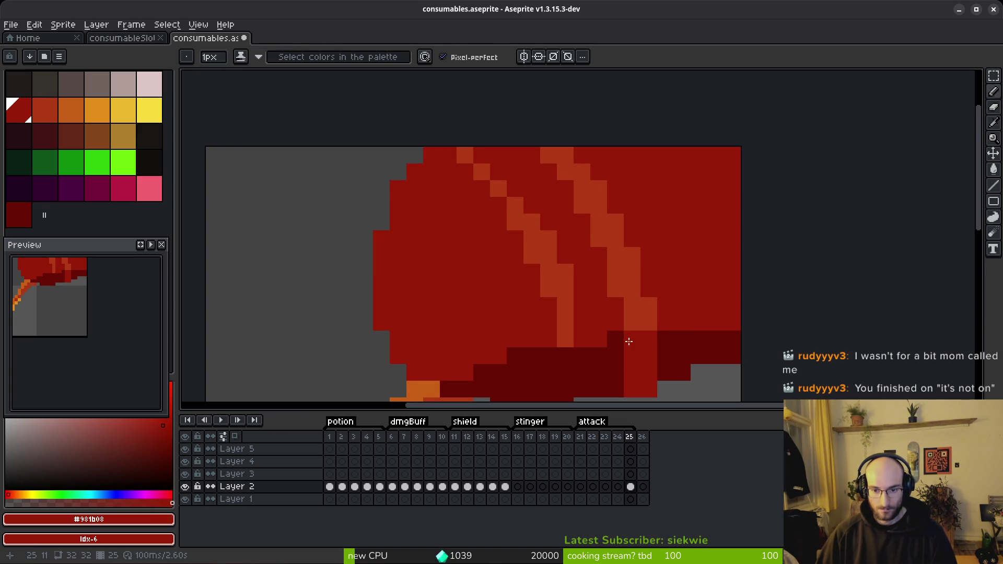
scroll(600, 314, down, 3)
Repaint red over the dark underside and thicken the new stripe with orange.
drag(565, 286, 555, 321)
drag(567, 286, 568, 316)
alt+click(546, 264)
alt+click(559, 272)
alt+click(543, 261)
drag(560, 269, 553, 235)
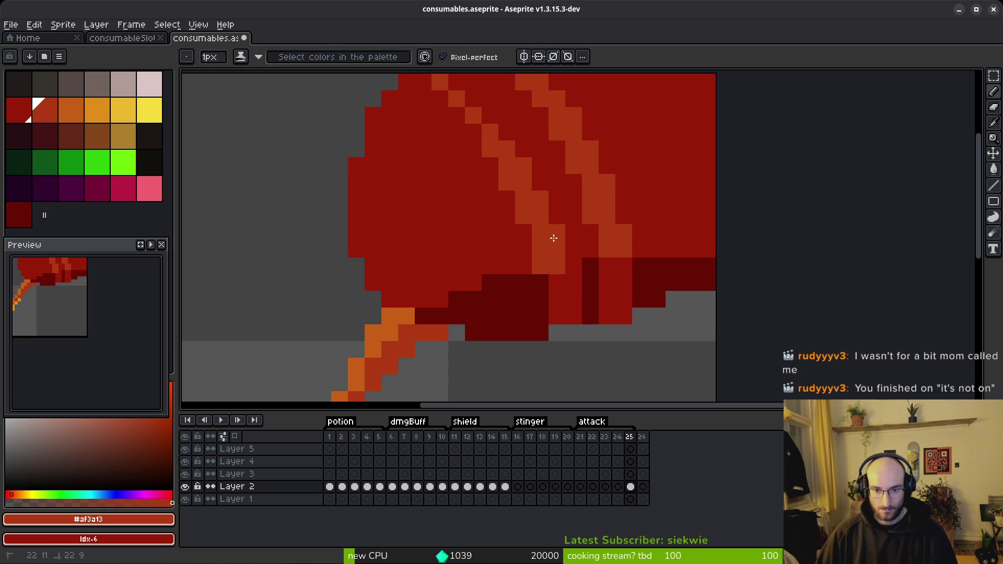
Sample the fruit's reds and patch one pixel in main red.
alt+click(587, 272)
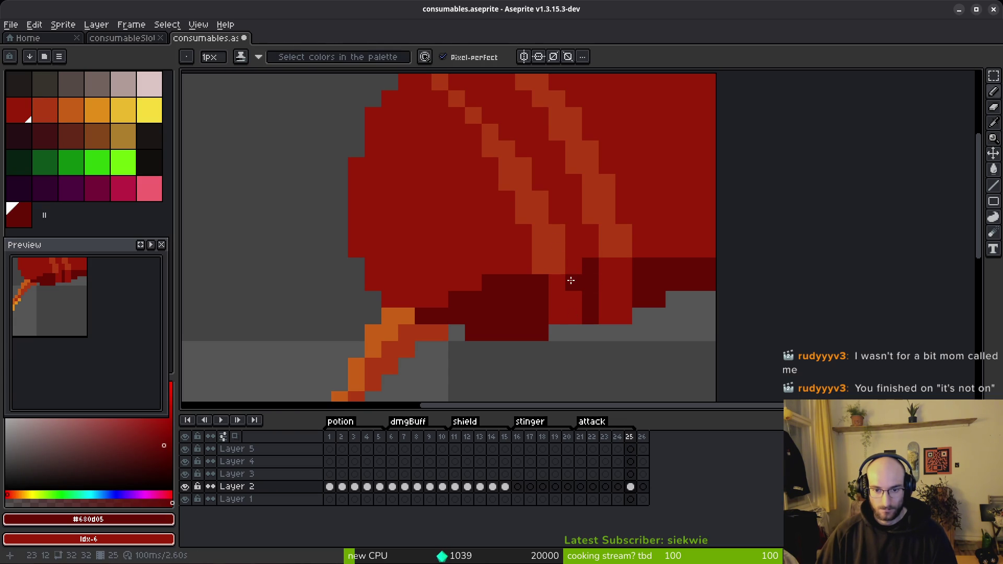
alt+click(559, 280)
click(590, 300)
scroll(623, 322, down, 1)
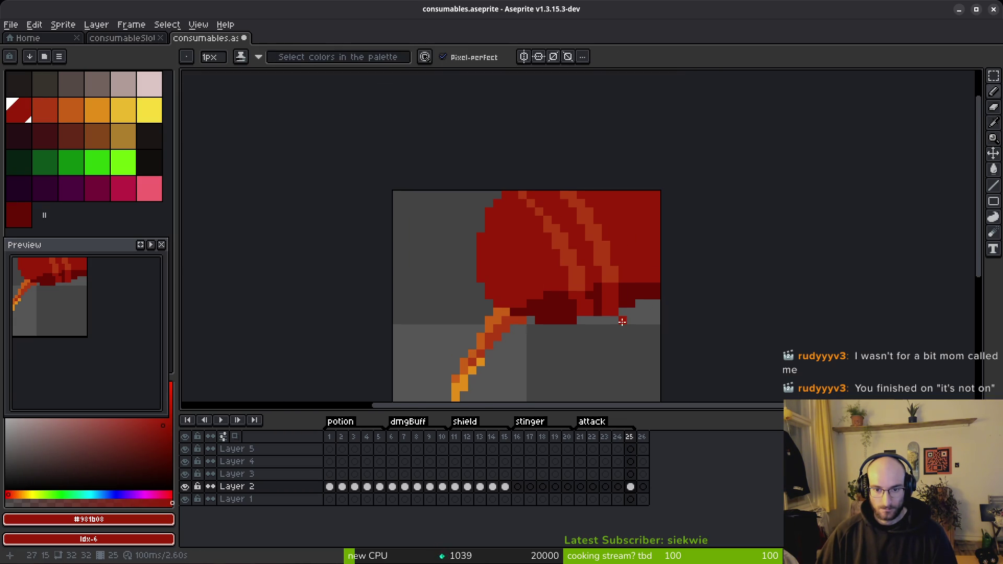
scroll(594, 284, up, 3)
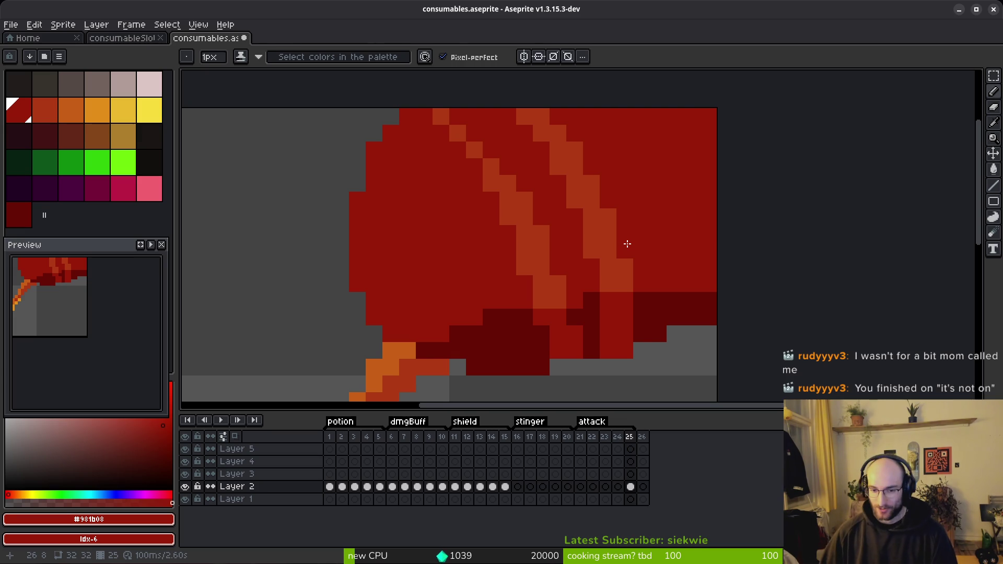
Bucket-fill parts of the right stripe red, undoing the last fill.
key(g)
alt+click(646, 311)
click(619, 324)
alt+click(585, 262)
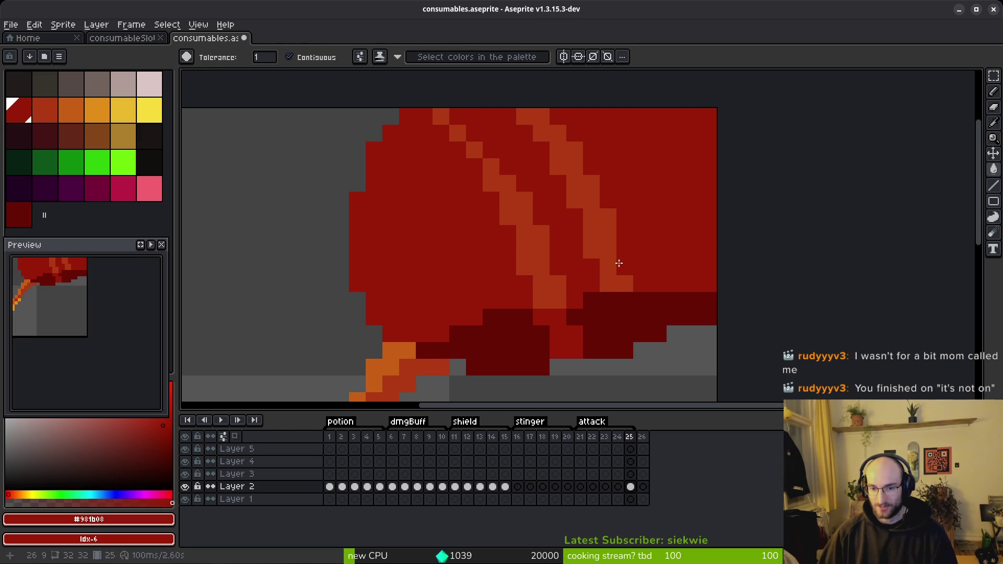
click(618, 264)
key(ctrl+z)
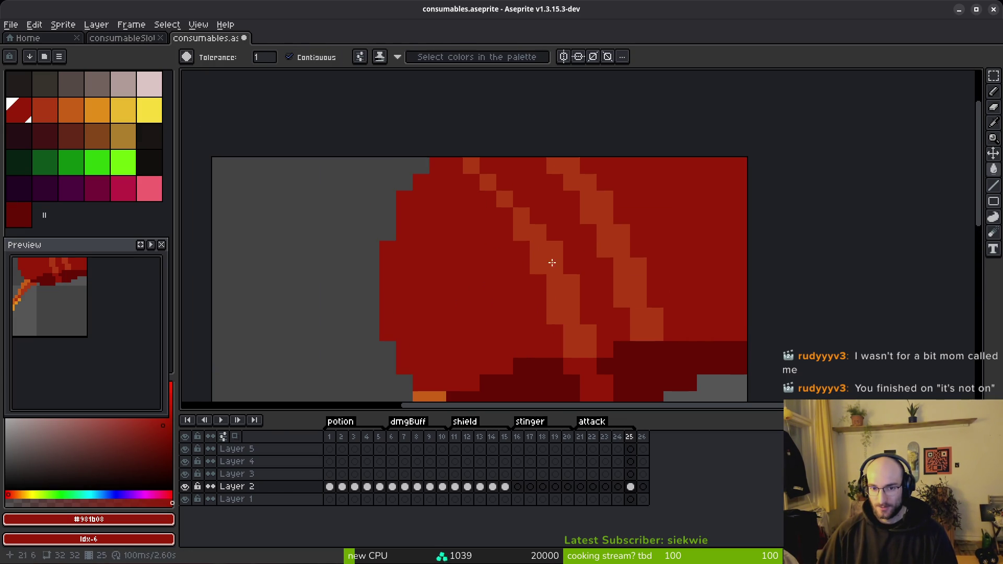
Widen the middle orange stripe up and to the left with the pencil.
alt+click(526, 223)
key(b)
drag(535, 216, 493, 170)
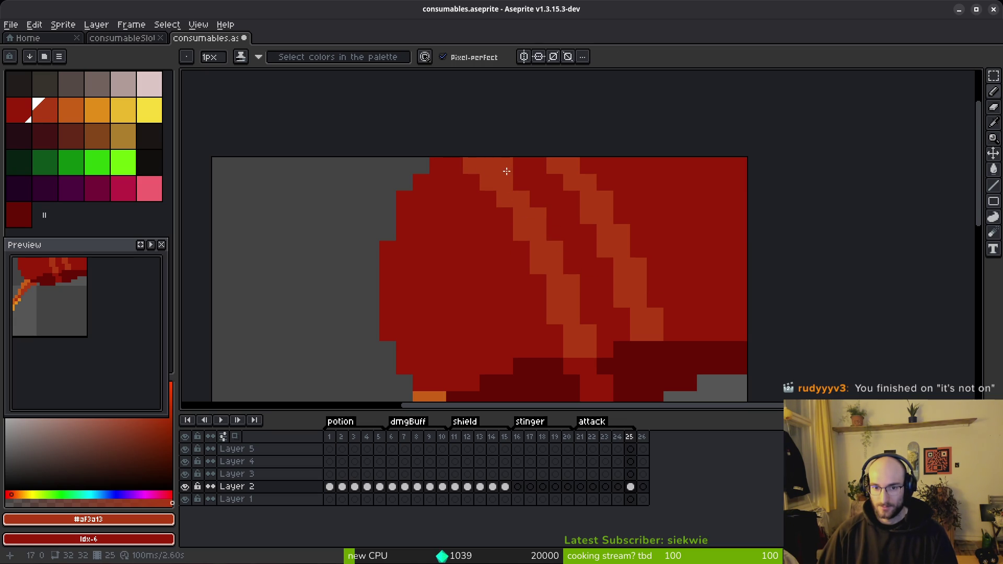
scroll(588, 249, down, 4)
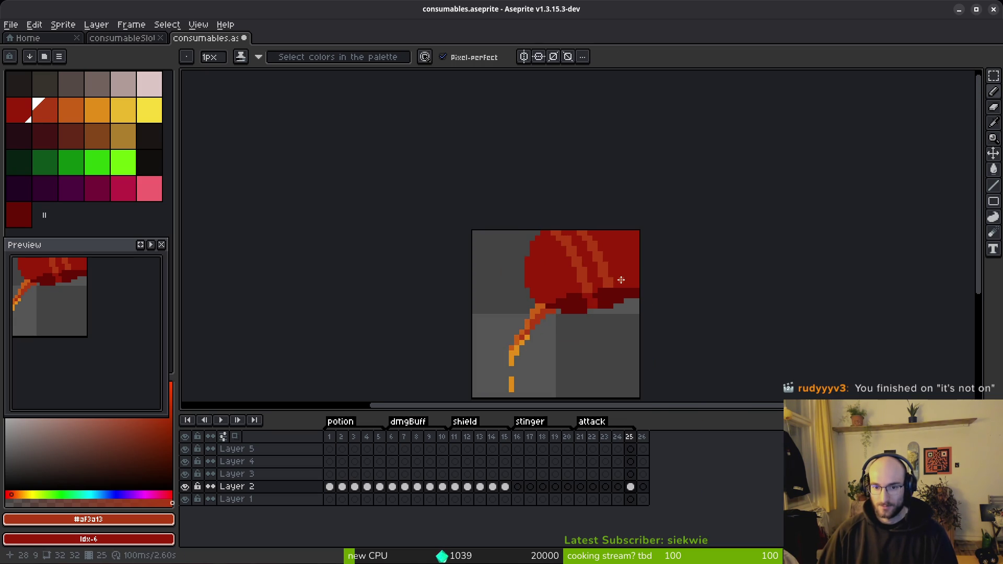
scroll(630, 291, up, 4)
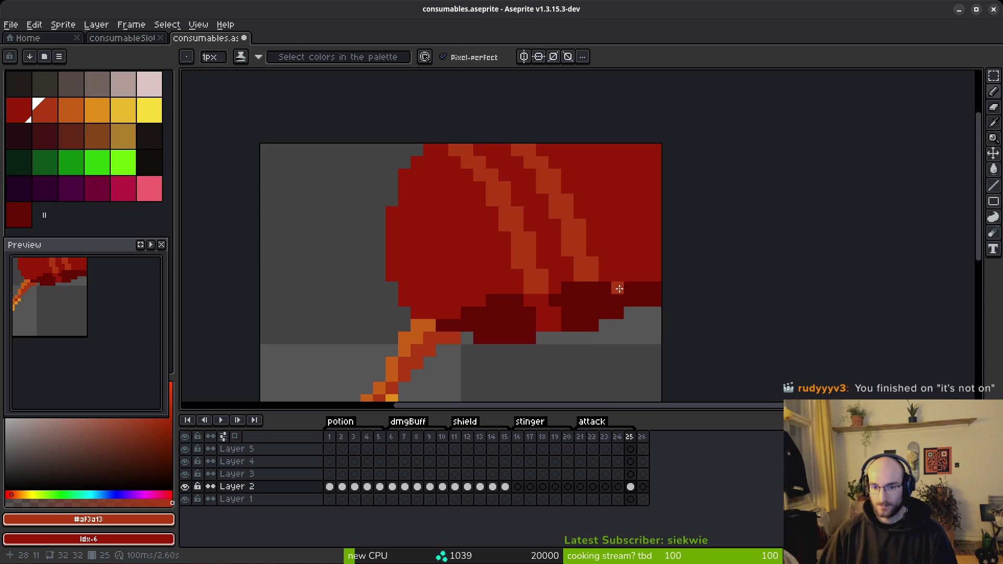
Fill the old right orange stripe back to red with the paint bucket.
alt+click(582, 215)
key(g)
click(591, 246)
alt+click(530, 268)
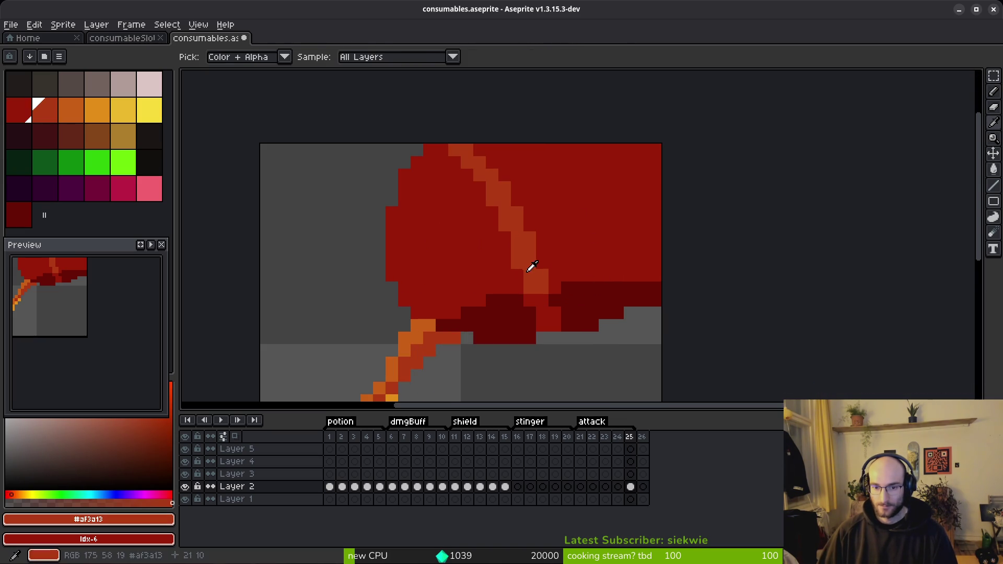
Draw a new thin orange stripe down the fruit's right side.
key(b)
click(580, 150)
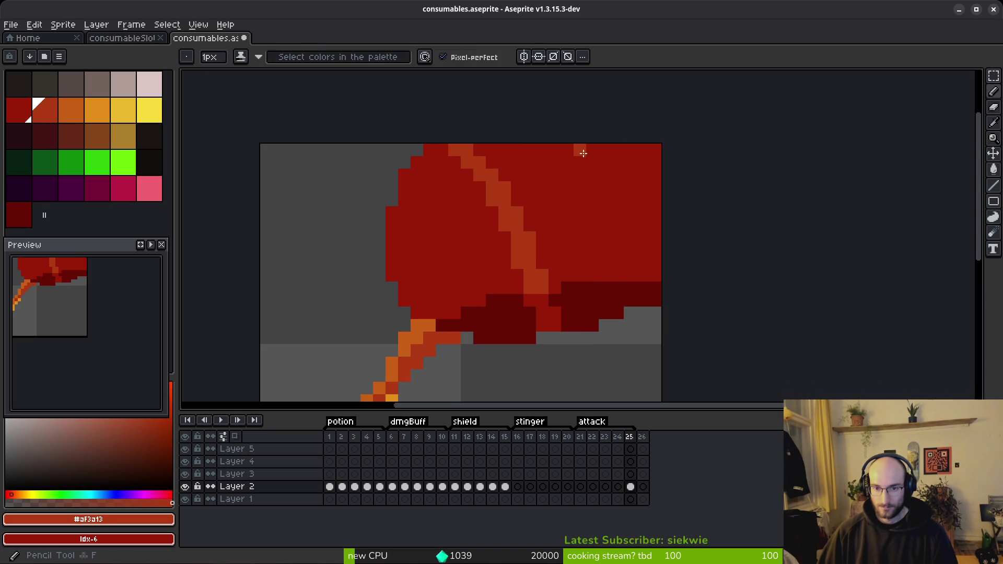
drag(588, 153, 628, 296)
alt+click(640, 263)
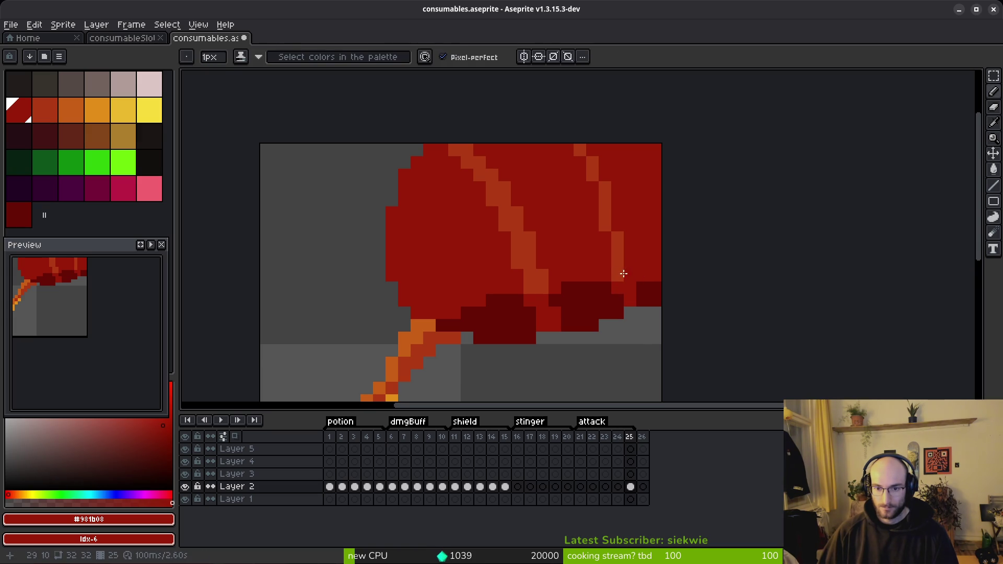
Extend the new stripe up to the top edge and fix its misplaced pixels.
alt+click(622, 274)
mouse_move(626, 273)
mouse_down()
mouse_move(589, 150)
mouse_move(602, 171)
mouse_up()
right_click(617, 200)
click(593, 200)
click(650, 275)
scroll(659, 282, down, 5)
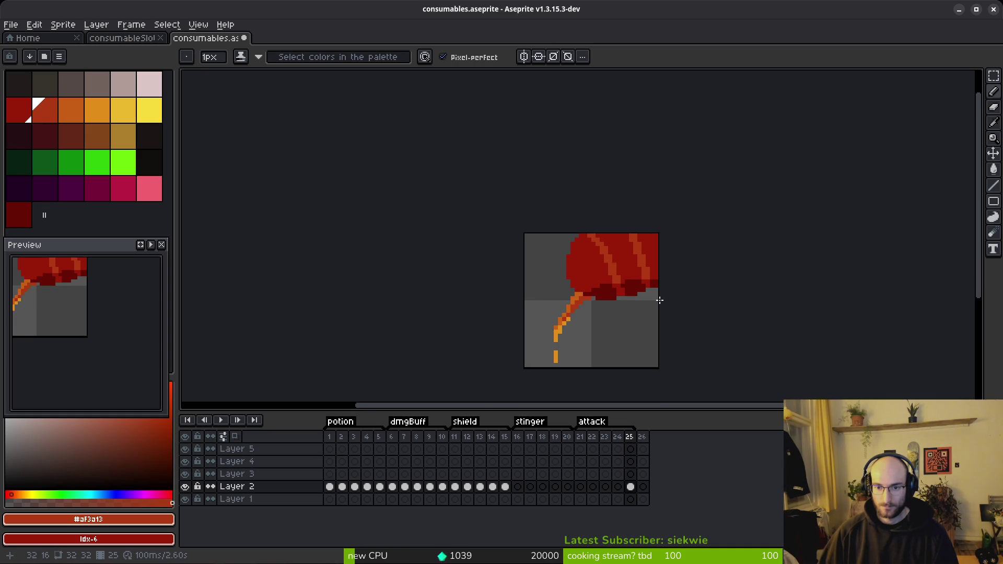
Draw the lighter diagonal stripe across the fruit and repaint its stray light pixels red.
scroll(669, 276, up, 1)
scroll(597, 264, up, 3)
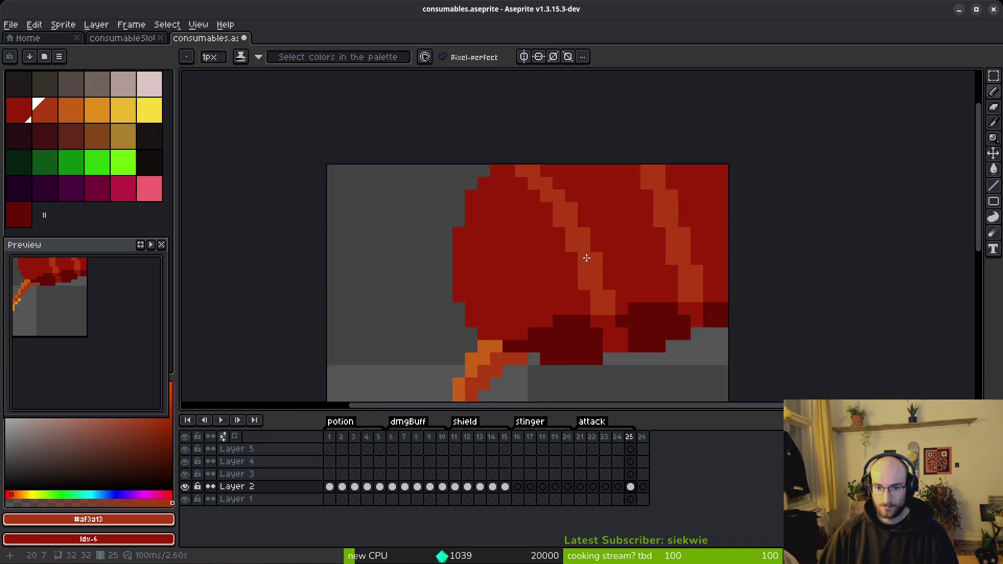
mouse_move(449, 156)
mouse_down()
mouse_move(517, 222)
mouse_move(542, 265)
mouse_up()
click(548, 274)
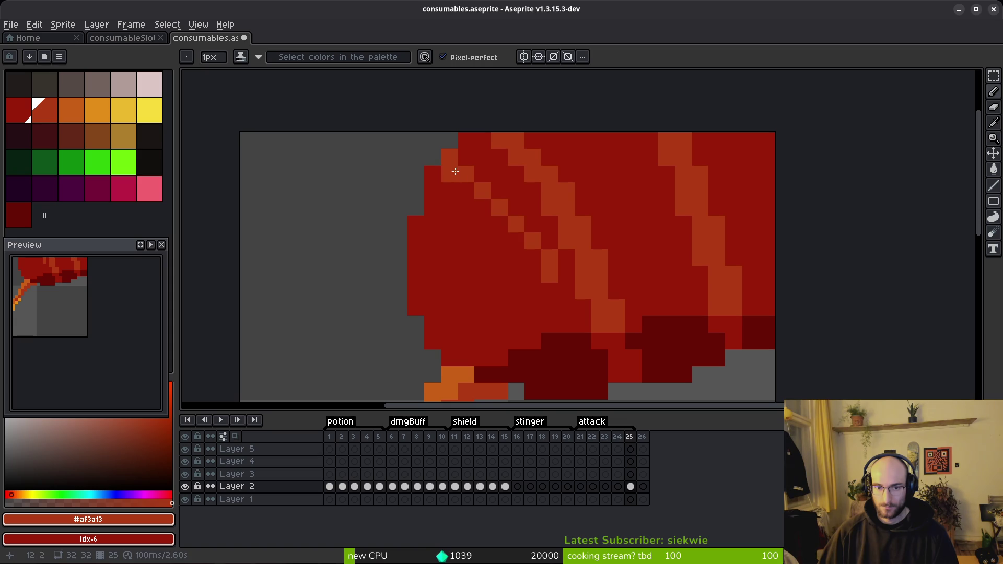
drag(497, 194, 466, 156)
mouse_move(477, 190)
mouse_down()
mouse_move(548, 240)
mouse_move(575, 289)
mouse_up()
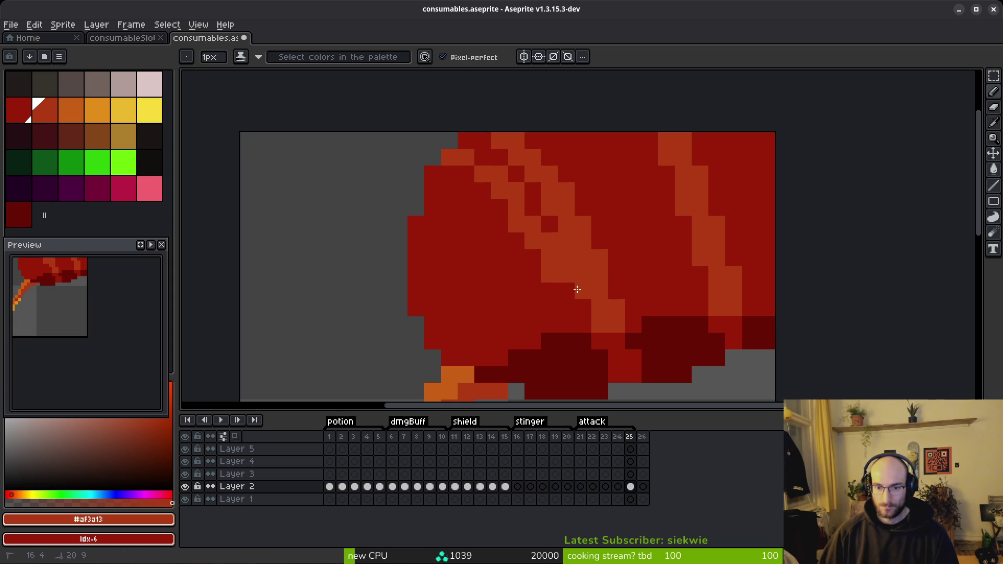
right_click(533, 241)
right_click(516, 224)
right_click(550, 266)
click(583, 308)
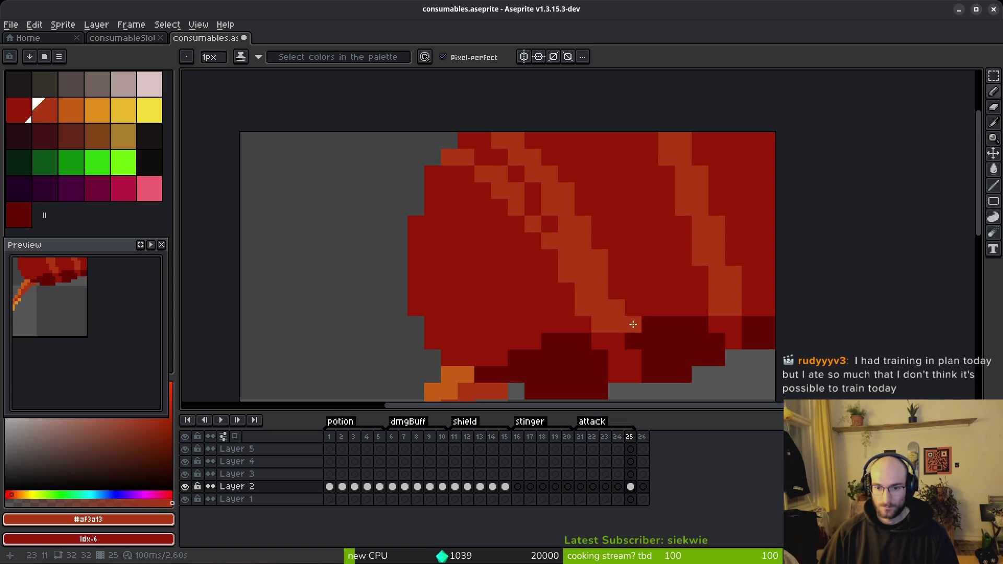
drag(590, 237, 502, 148)
Straighten the upper diagonal stripe, removing stray pixels and extending it up and left.
right_click(500, 140)
right_click(533, 156)
right_click(550, 173)
right_click(566, 190)
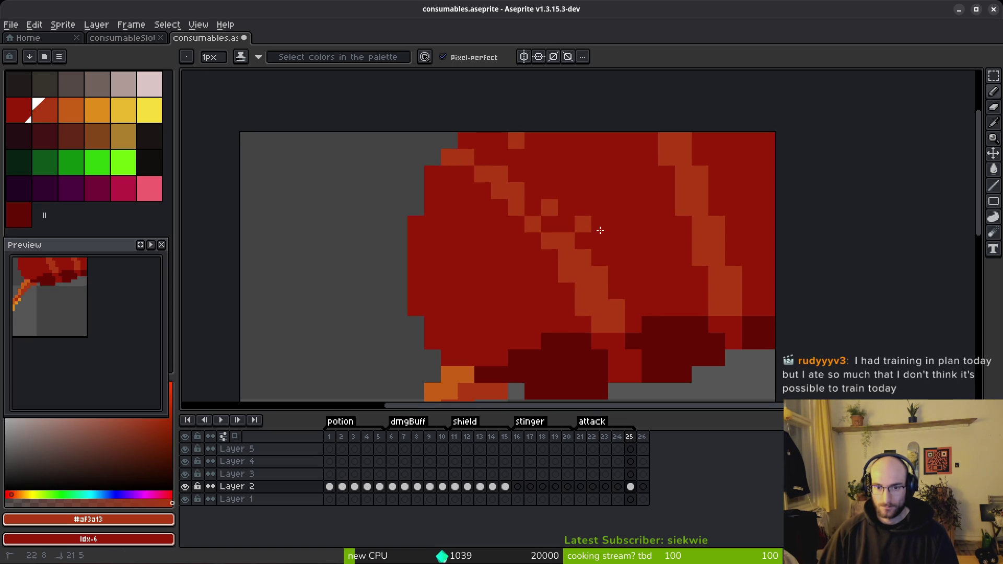
click(550, 224)
click(533, 207)
right_click(584, 225)
drag(566, 224, 476, 146)
right_click(480, 144)
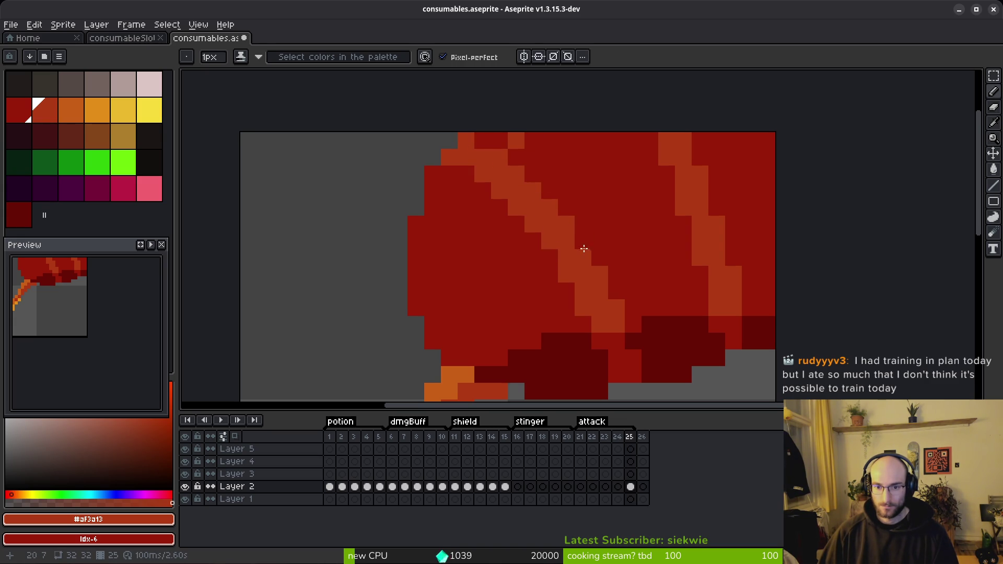
Repaint stray orange stripe pixels on the right side of the body back to red.
scroll(644, 255, down, 2)
scroll(644, 255, down, 3)
scroll(632, 238, up, 5)
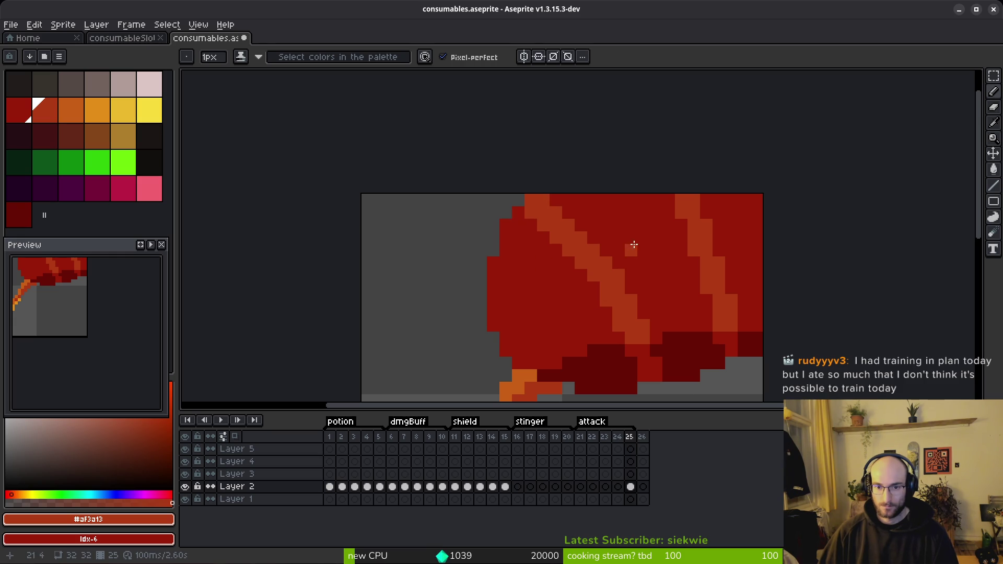
scroll(632, 249, down, 3)
scroll(563, 208, up, 2)
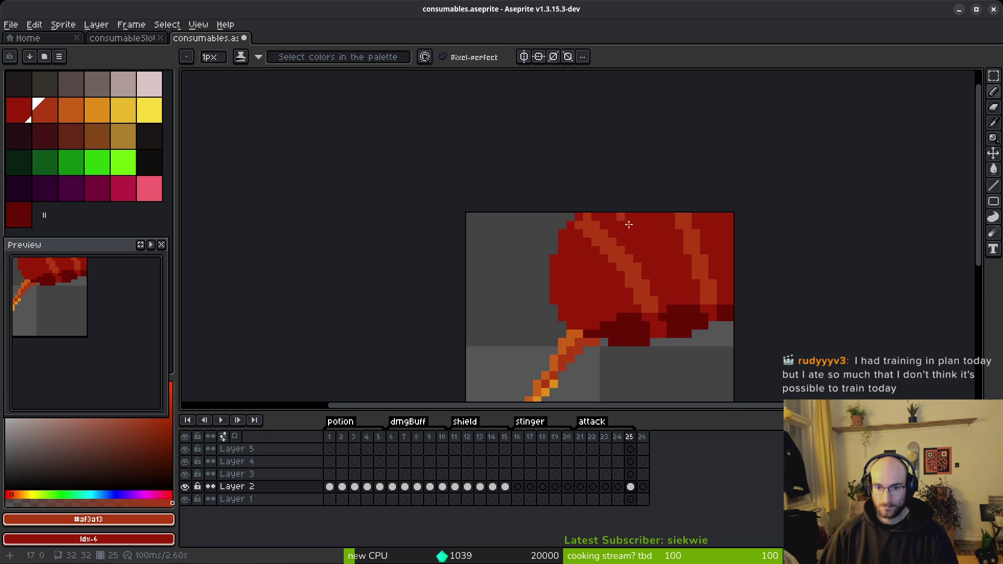
scroll(652, 251, down, 2)
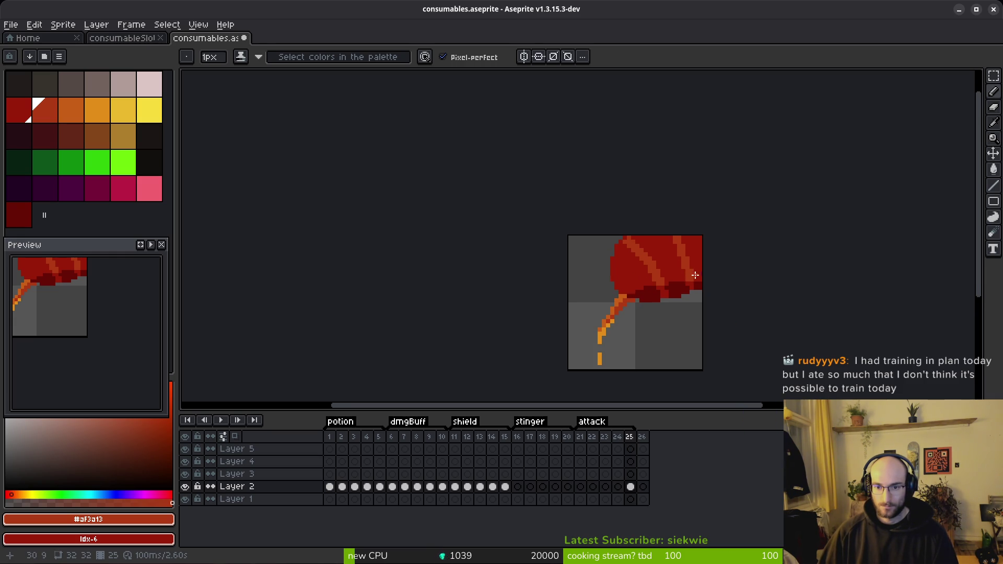
scroll(669, 283, up, 3)
right_click(611, 273)
right_click(608, 240)
right_click(630, 276)
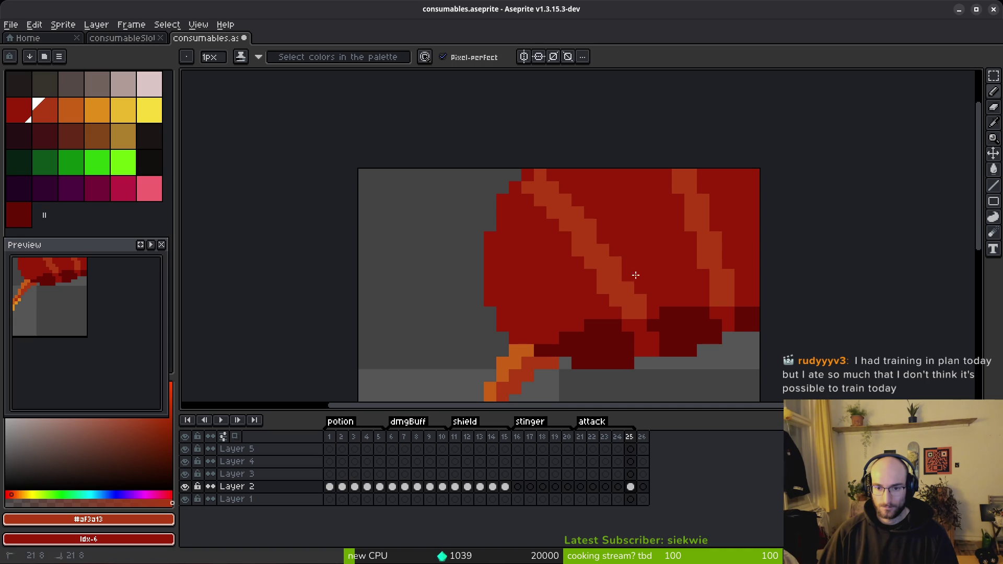
Sample the fruit's reds #981b08 and #680d05, ending on the lighter stripe colour #af3a13.
scroll(663, 277, down, 4)
scroll(679, 317, down, 2)
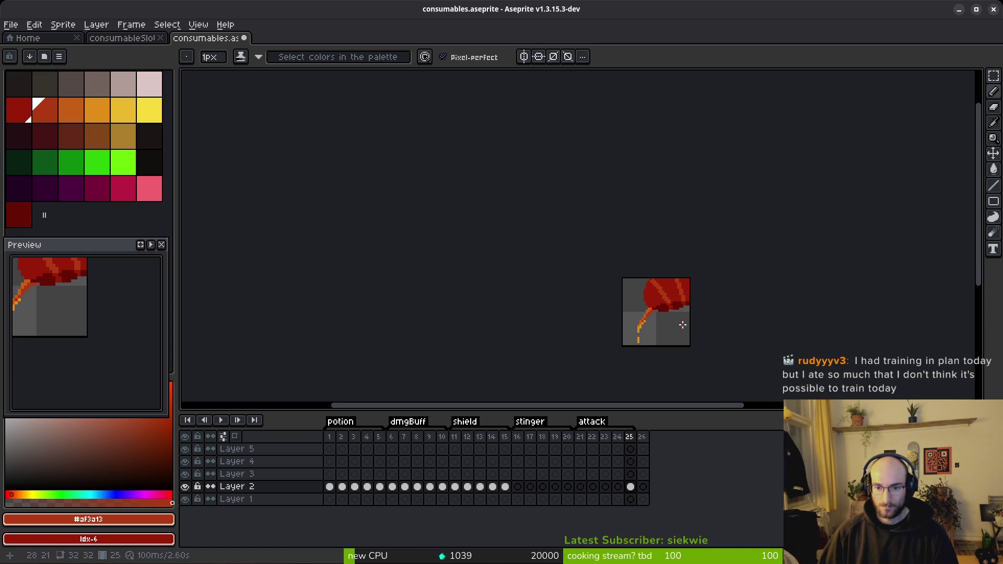
scroll(683, 327, up, 8)
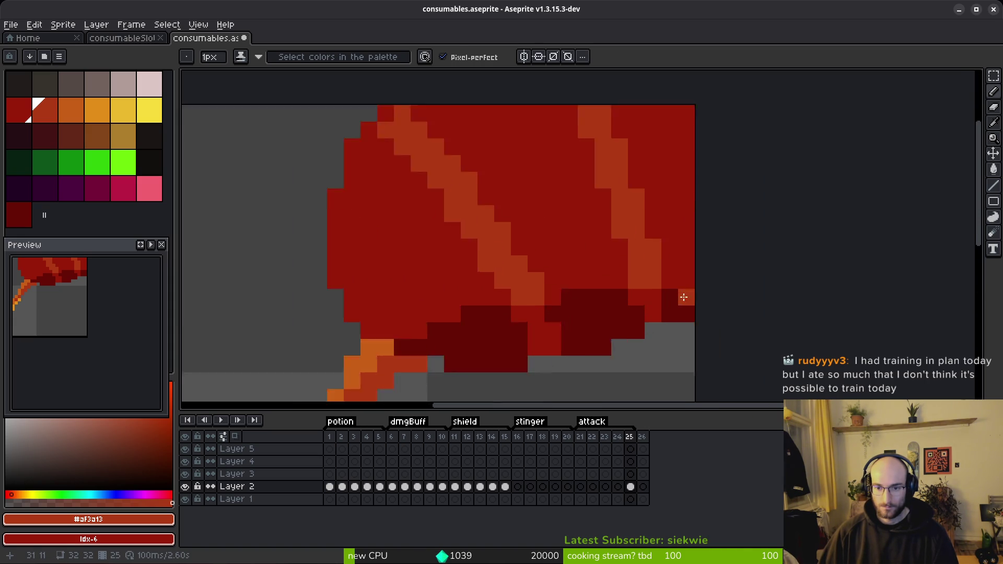
key(alt)
alt+click(649, 297)
scroll(679, 329, down, 5)
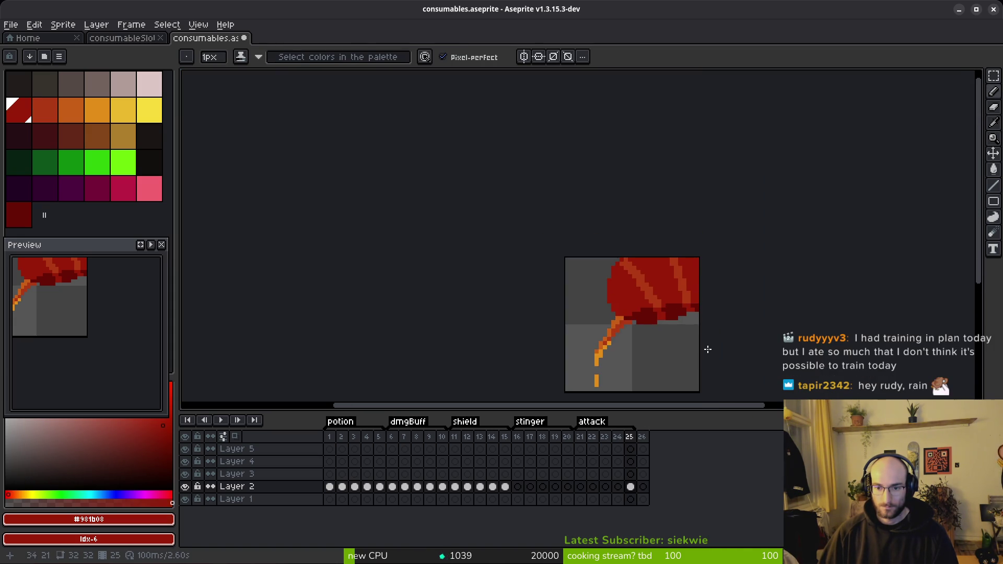
scroll(704, 349, up, 3)
alt+click(656, 266)
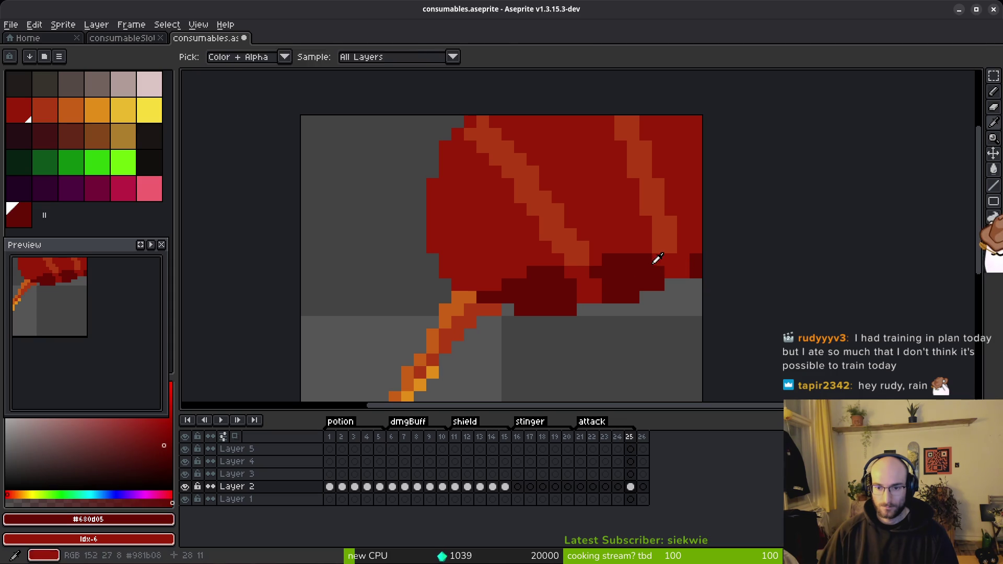
alt+click(694, 235)
scroll(703, 282, down, 4)
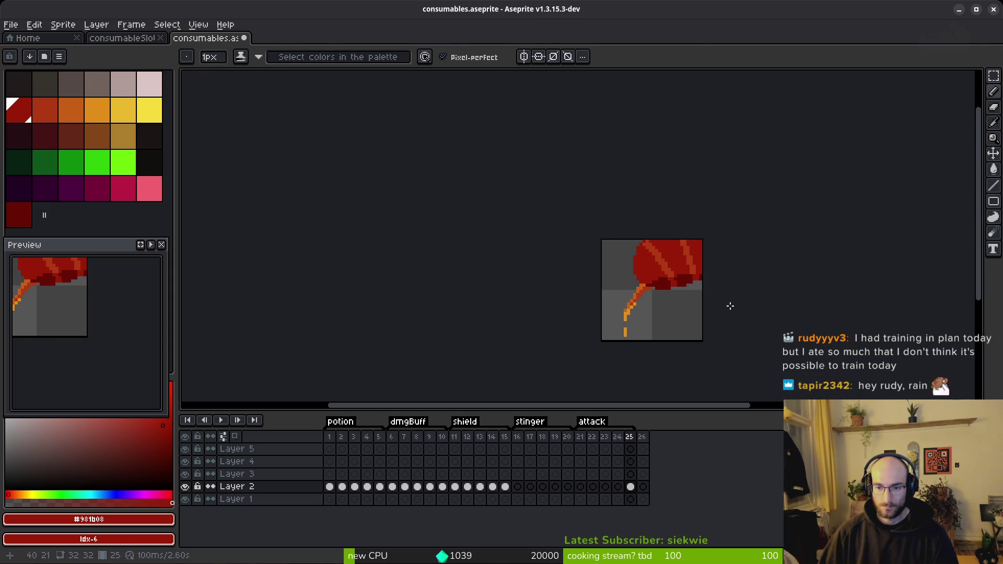
scroll(687, 268, up, 4)
alt+click(689, 202)
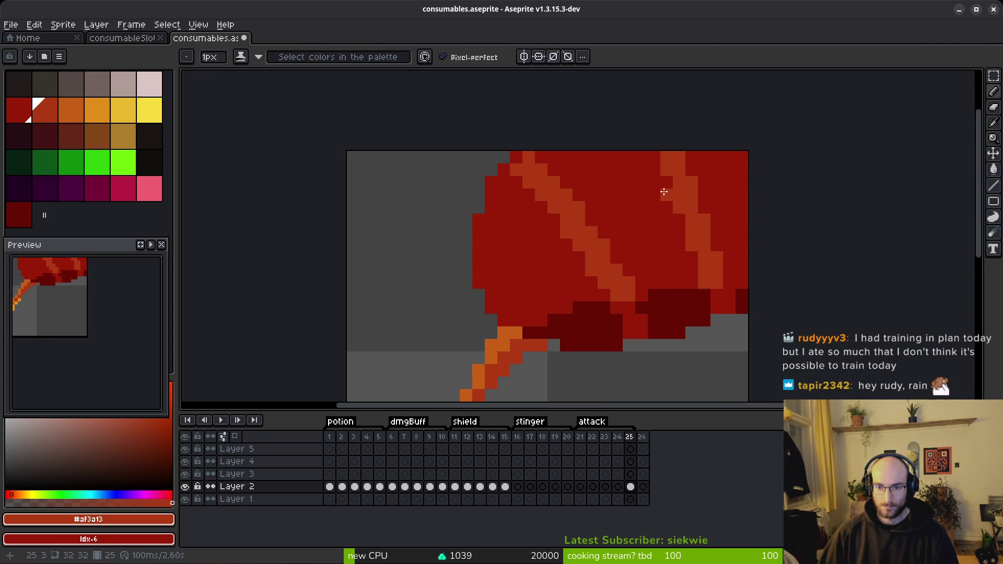
Tidy the stripe's top end with #af3a13 pixels and remove stray ones.
click(643, 157)
click(655, 158)
right_click(678, 159)
right_click(722, 191)
click(700, 208)
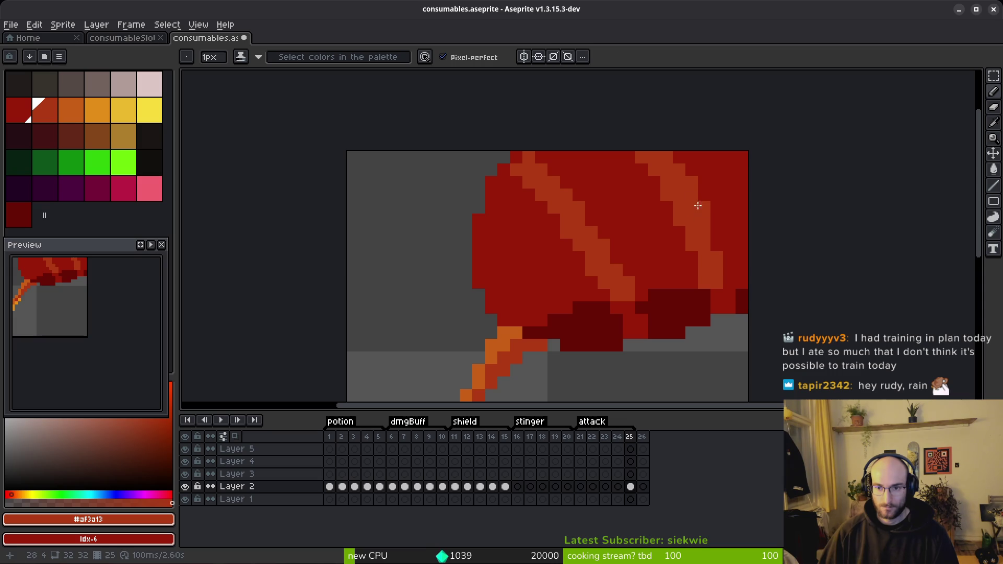
scroll(736, 230, down, 4)
scroll(738, 233, up, 5)
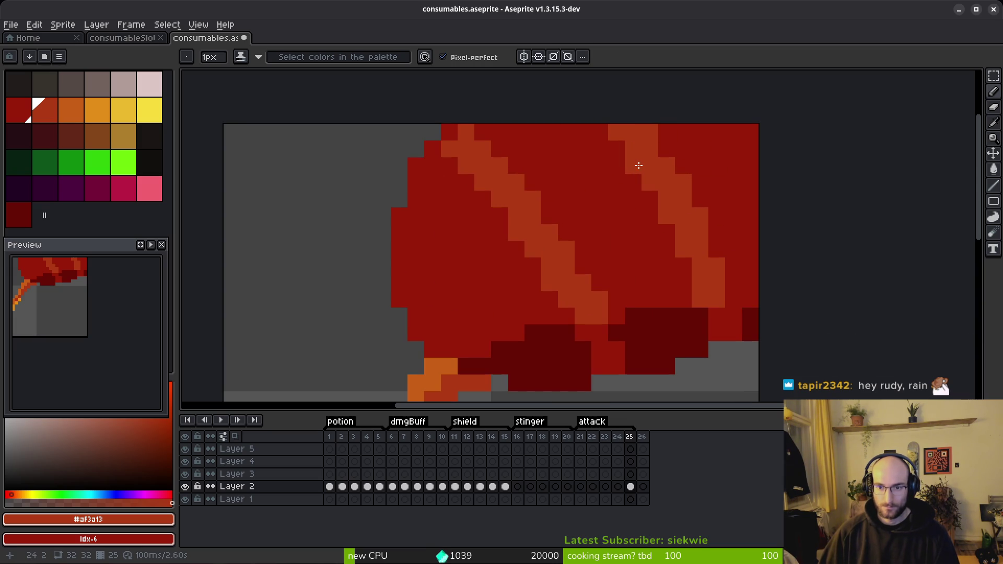
scroll(665, 156, down, 5)
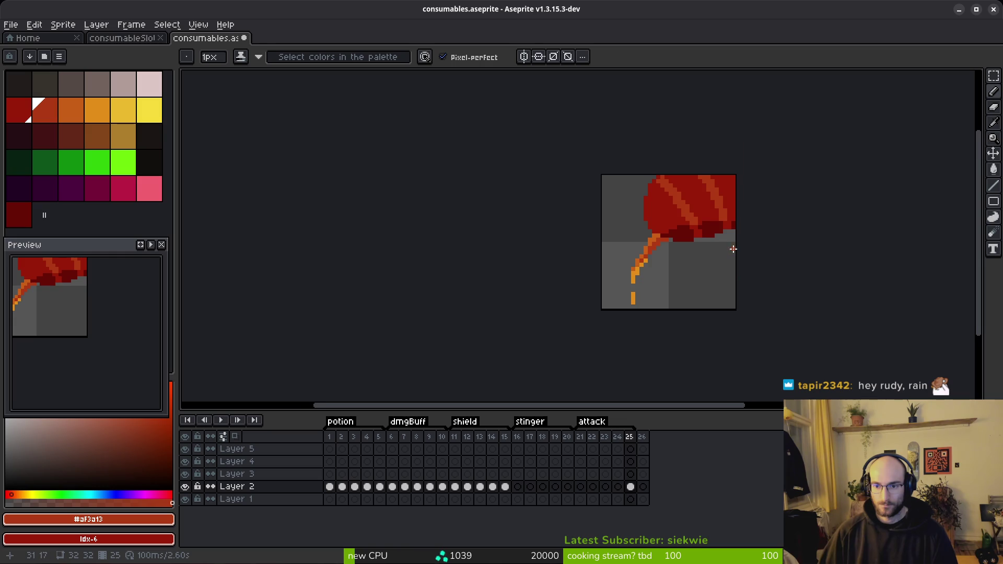
scroll(732, 251, up, 5)
scroll(699, 172, down, 8)
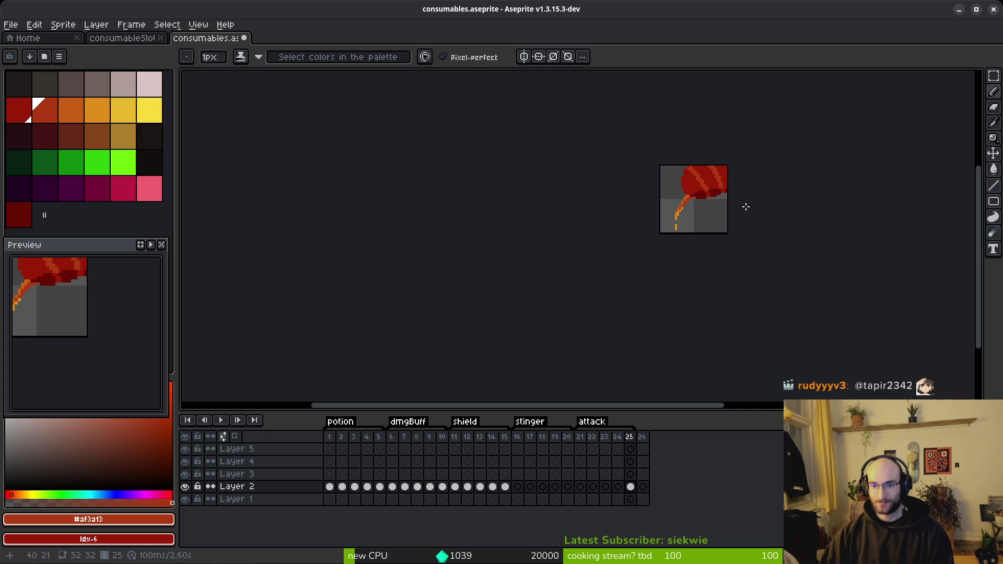
scroll(745, 209, up, 3)
scroll(694, 218, down, 3)
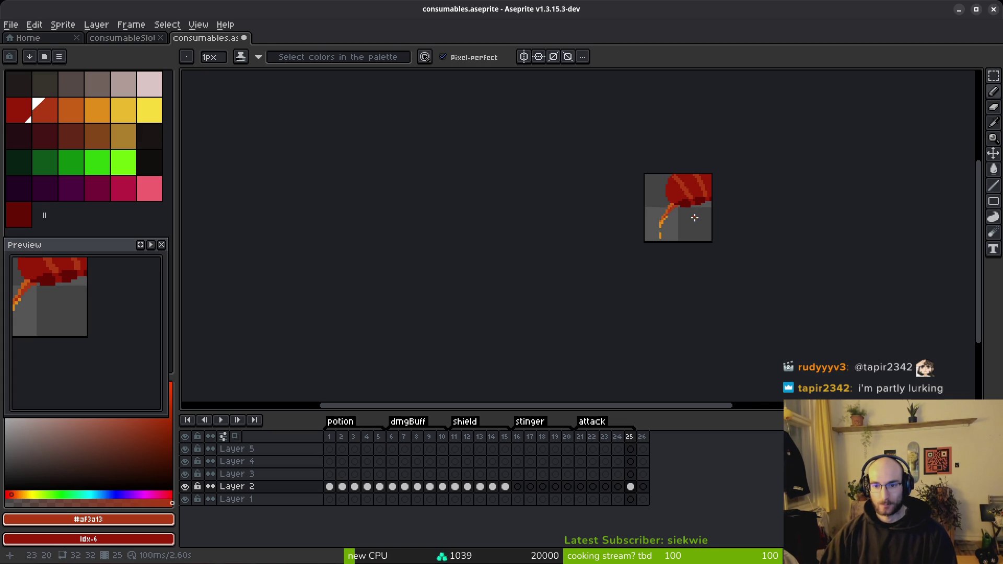
click(581, 487)
Save the sprite and set the stem's orange as the background colour.
key(ctrl+v)
key(ctrl+s)
scroll(696, 210, up, 3)
key(i)
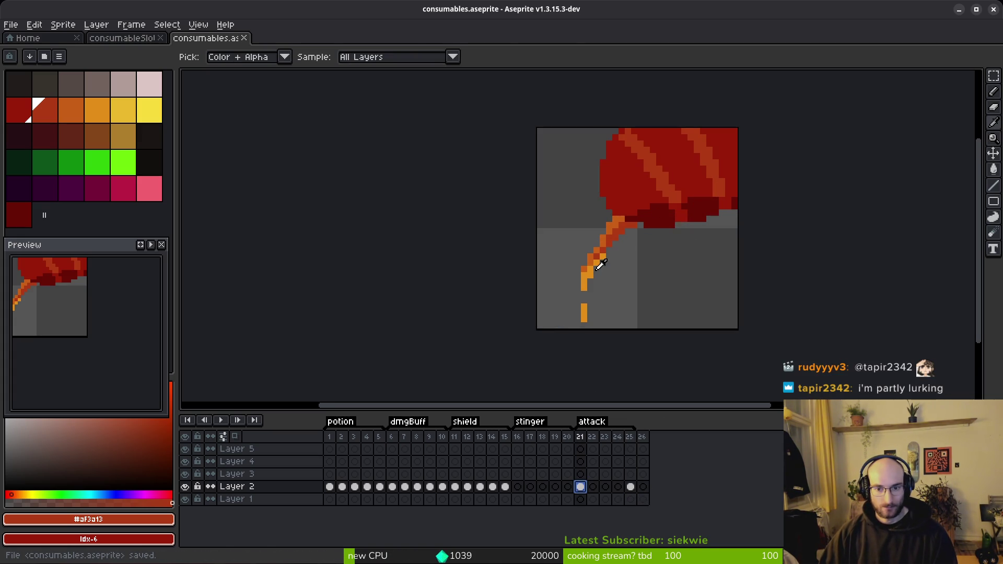
click(593, 270)
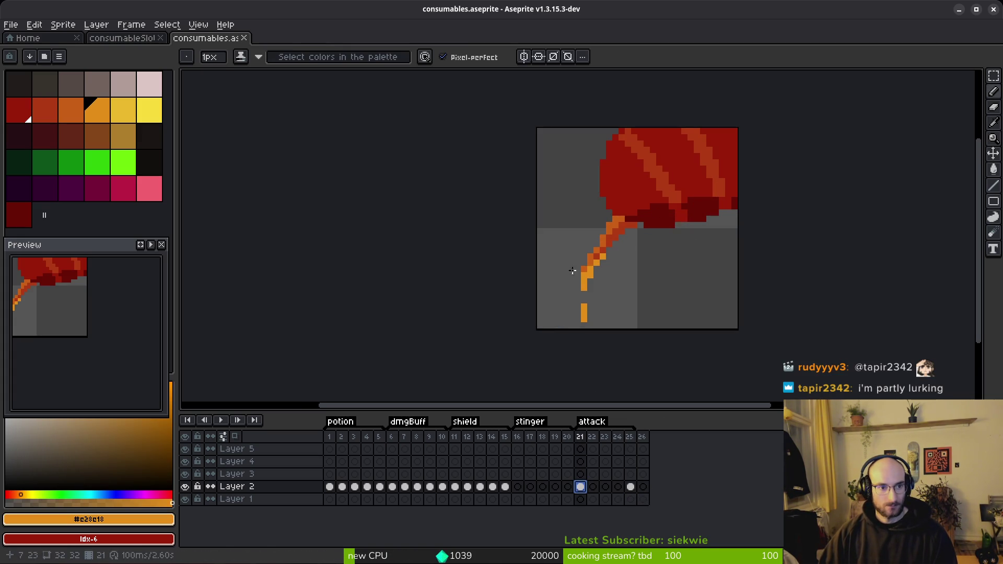
right_click(83, 119)
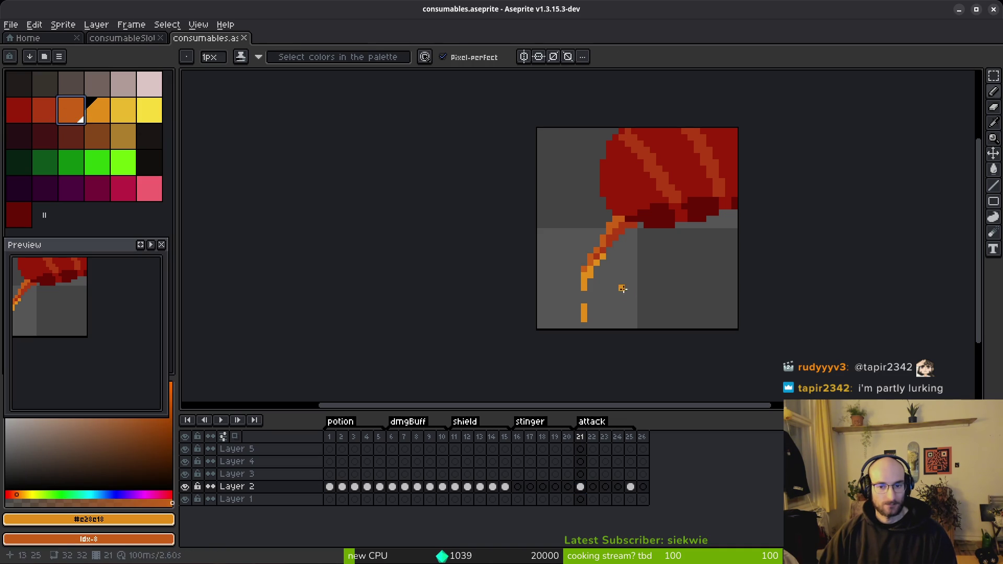
key(shift+r)
key(Return)
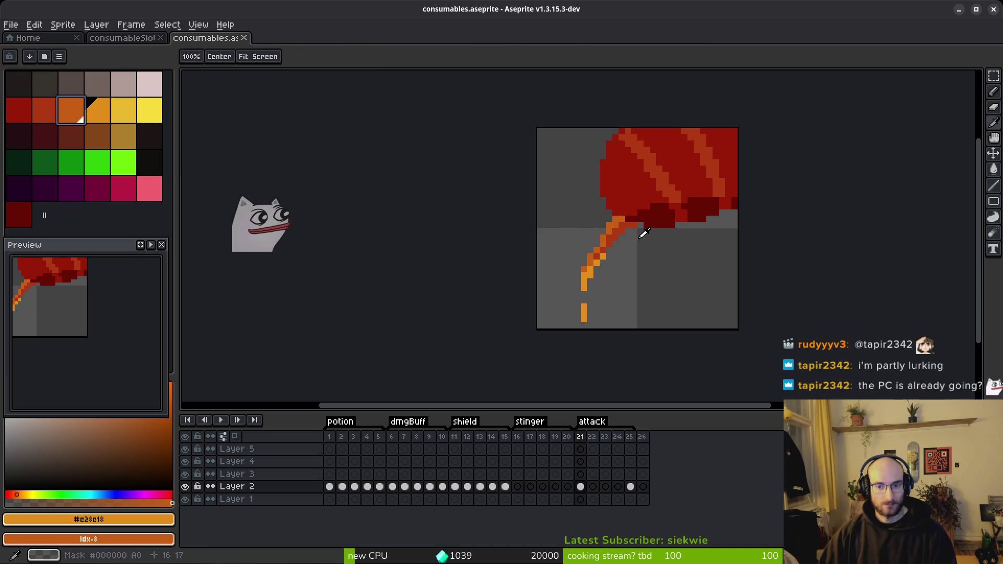
Sample stripe #af3a13 and the stem, settle on orange #c96016, and save again.
scroll(644, 230, up, 3)
scroll(647, 237, up, 2)
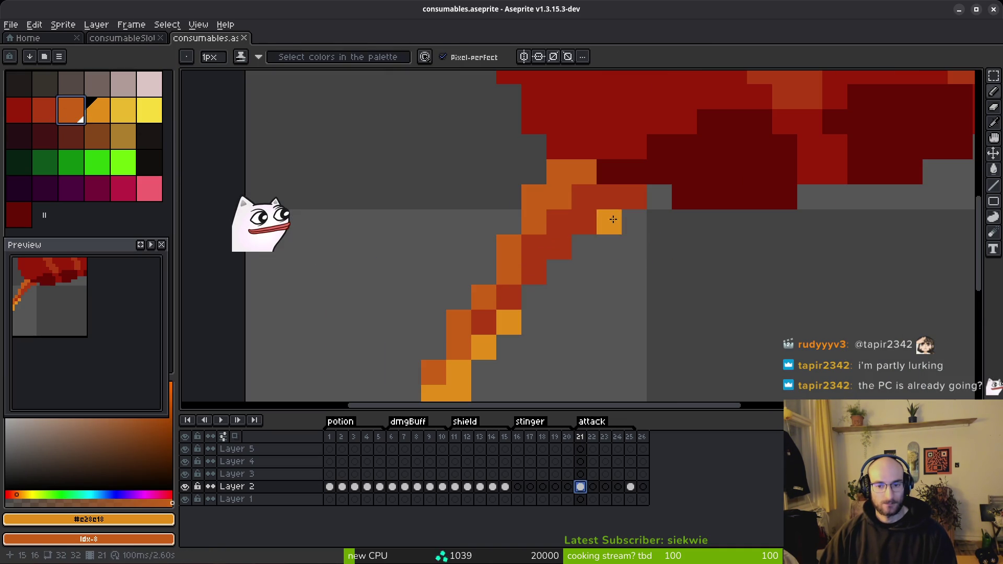
alt+click(594, 193)
alt+click(600, 141)
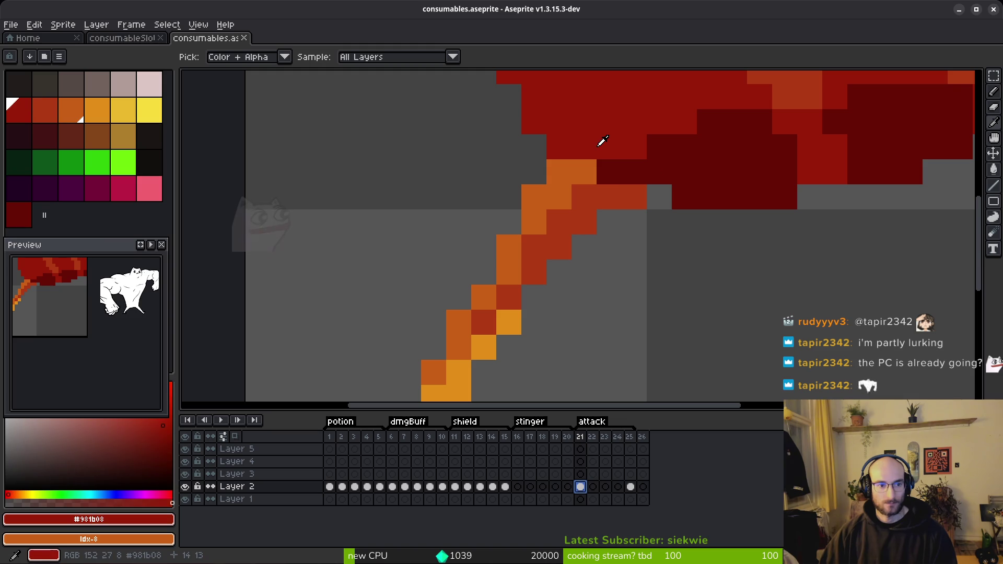
alt+click(604, 201)
alt+click(561, 188)
scroll(557, 188, down, 3)
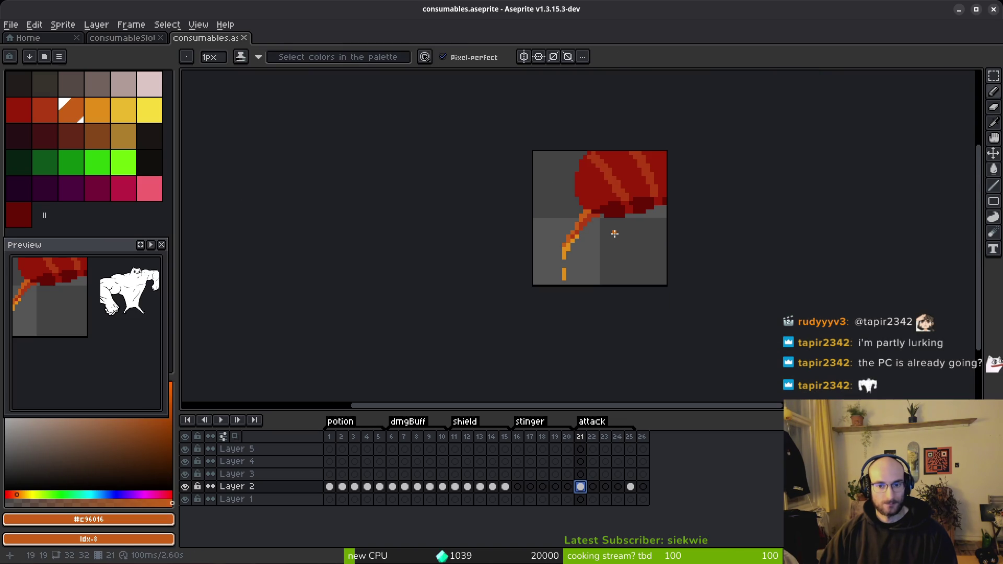
key(ctrl+s)
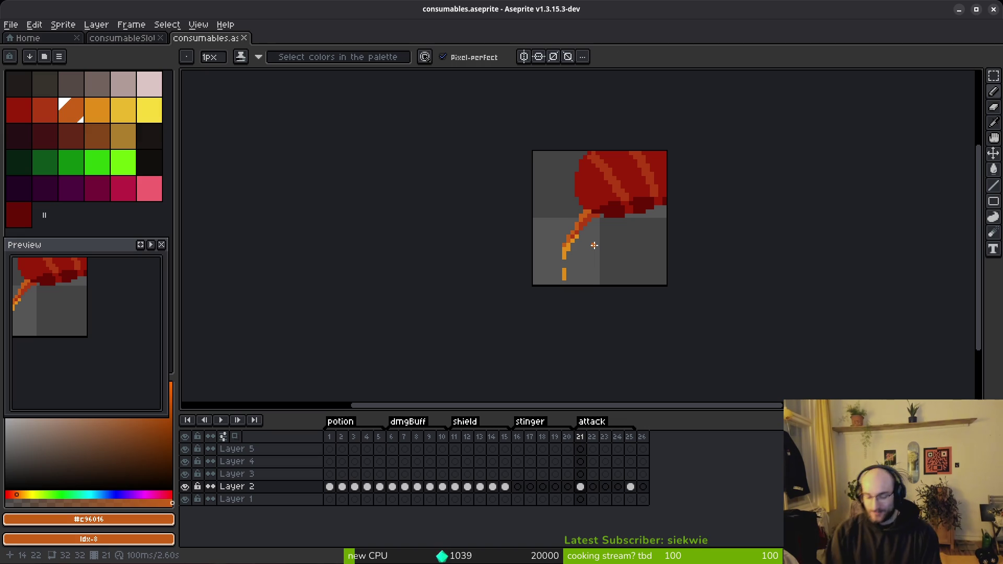
scroll(651, 202, up, 3)
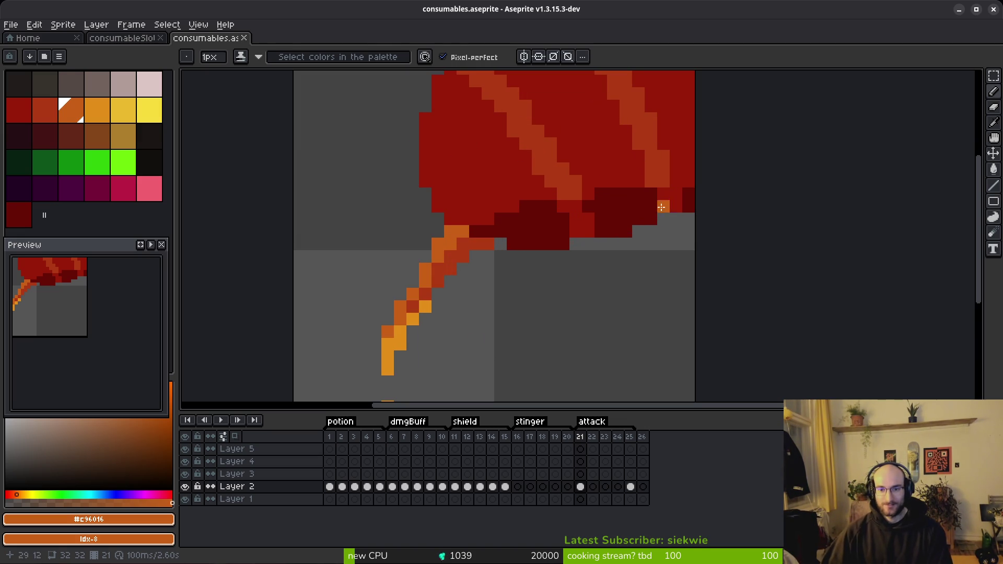
Add dark red #680d05 shading pixels on the underside toward the fruit's right edge.
alt+click(650, 208)
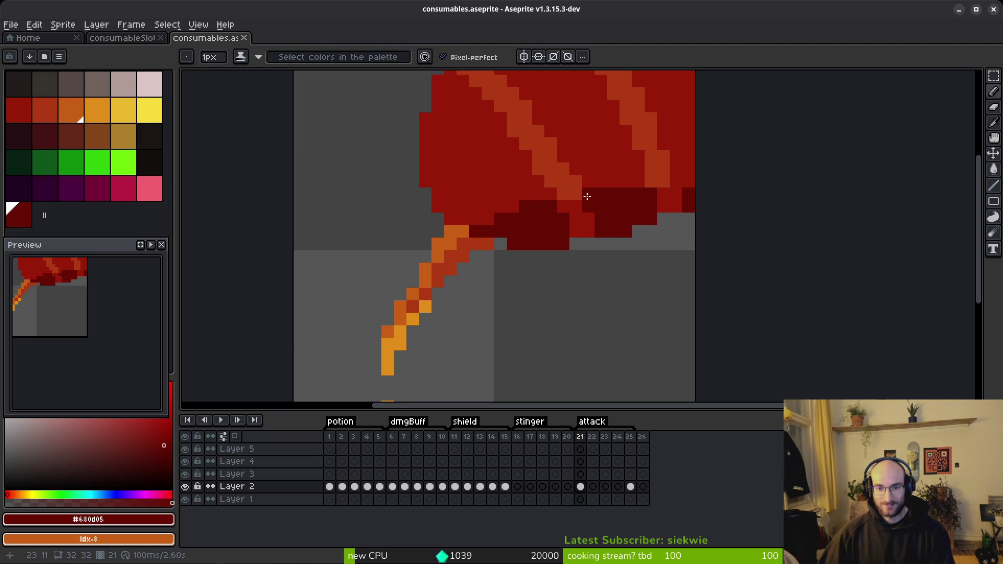
click(587, 196)
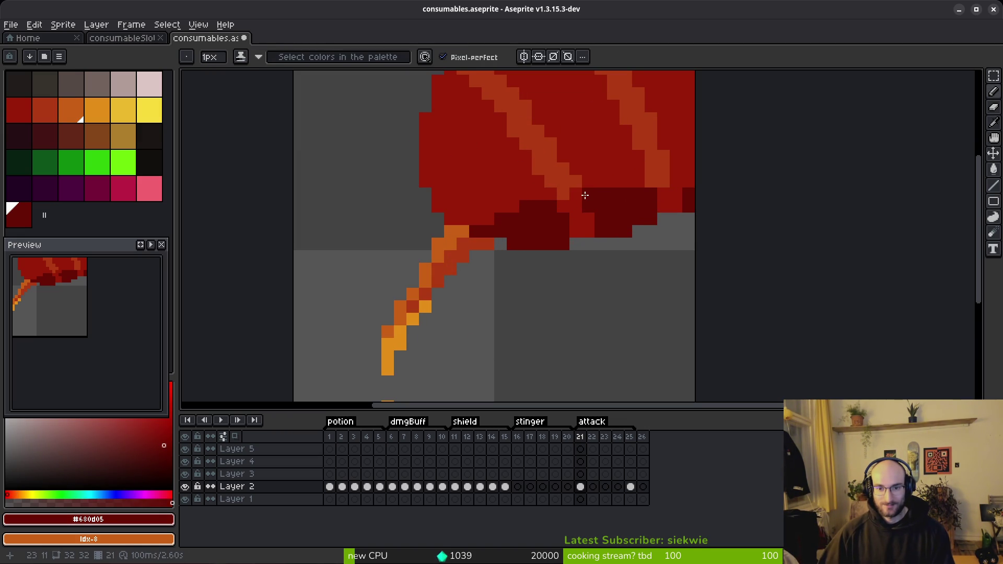
scroll(601, 250, down, 2)
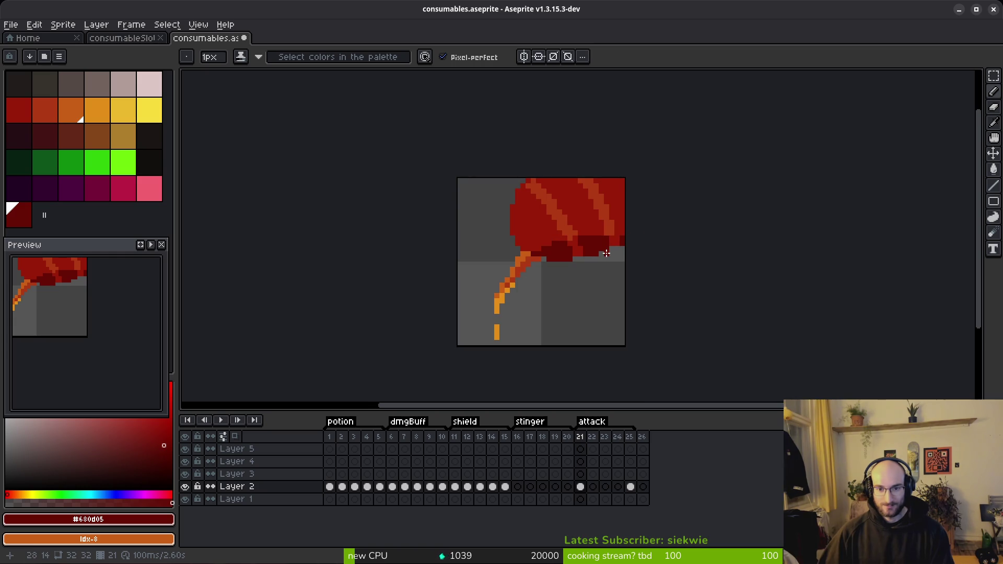
scroll(601, 252, up, 3)
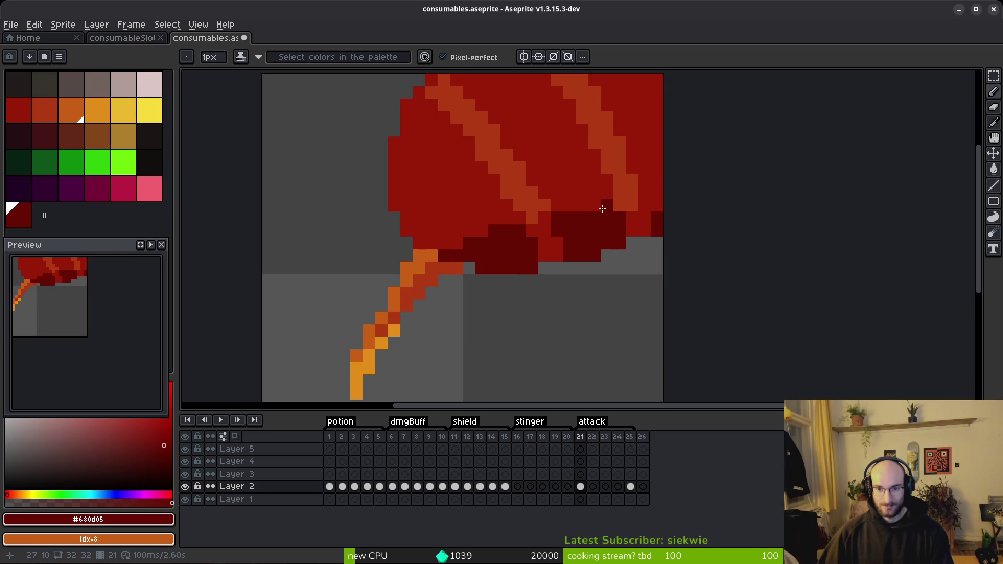
alt+click(638, 214)
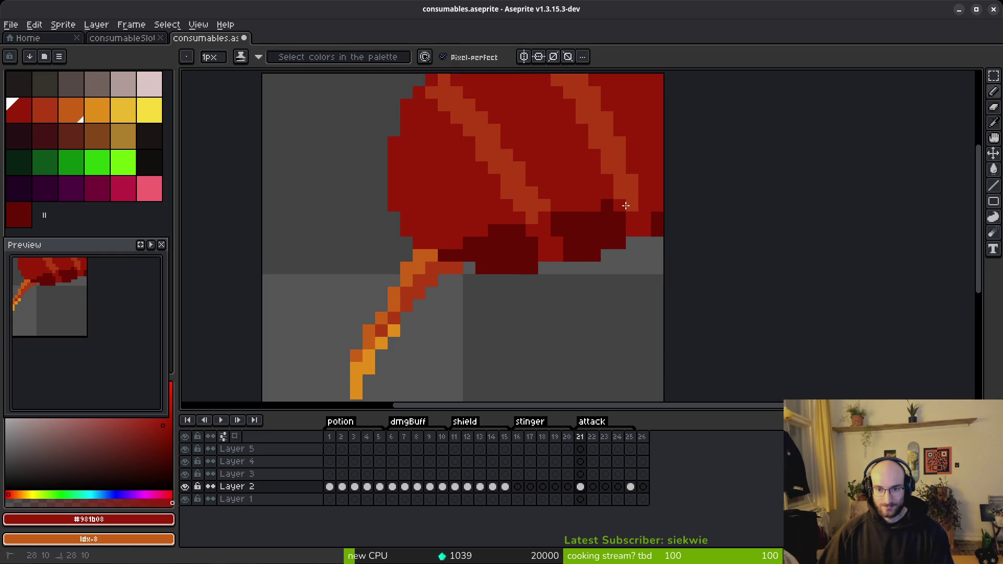
alt+click(654, 209)
click(647, 205)
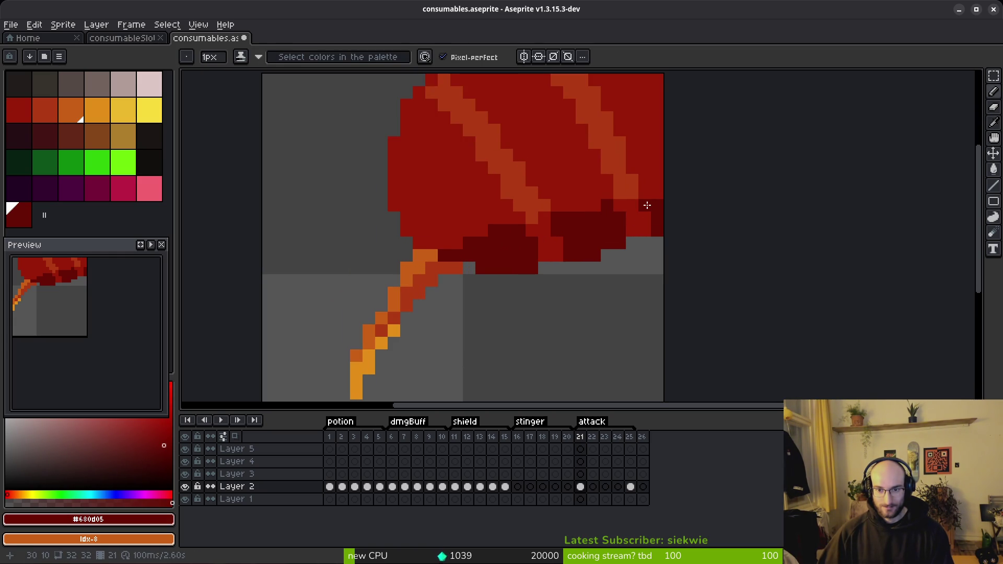
click(657, 193)
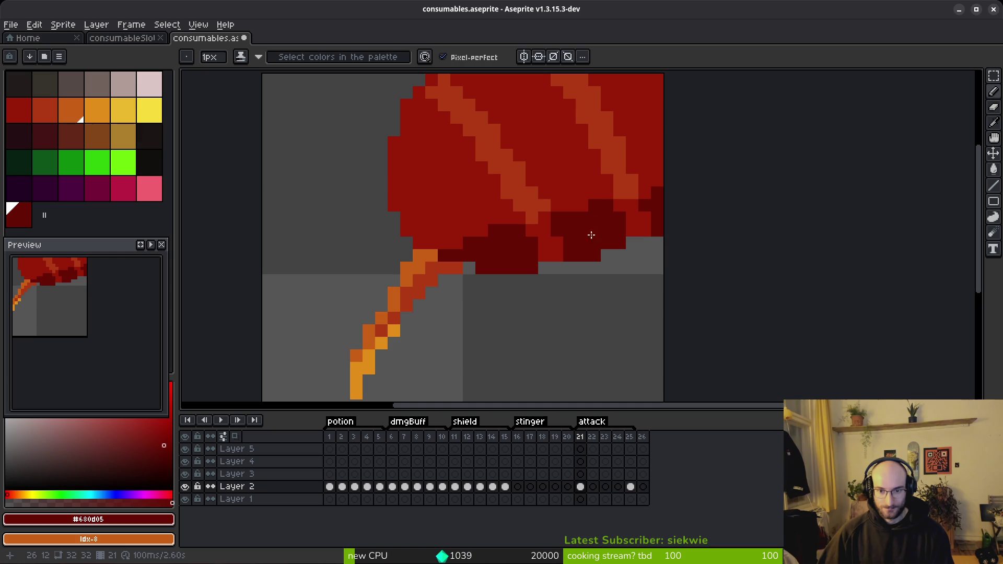
Sample the brighter, main and dark reds from the canvas, then save the sprite.
alt+click(532, 220)
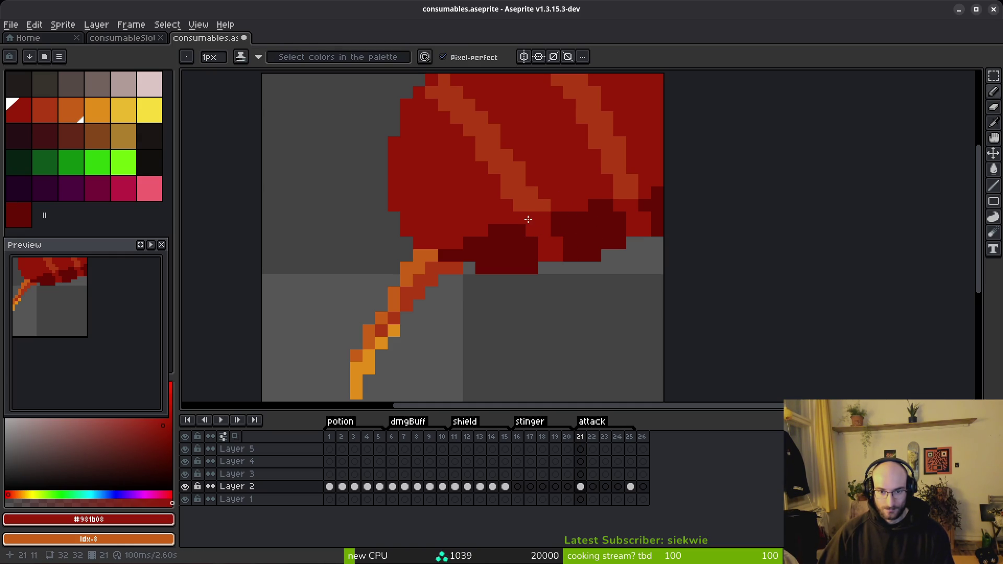
alt+click(559, 219)
alt+click(544, 214)
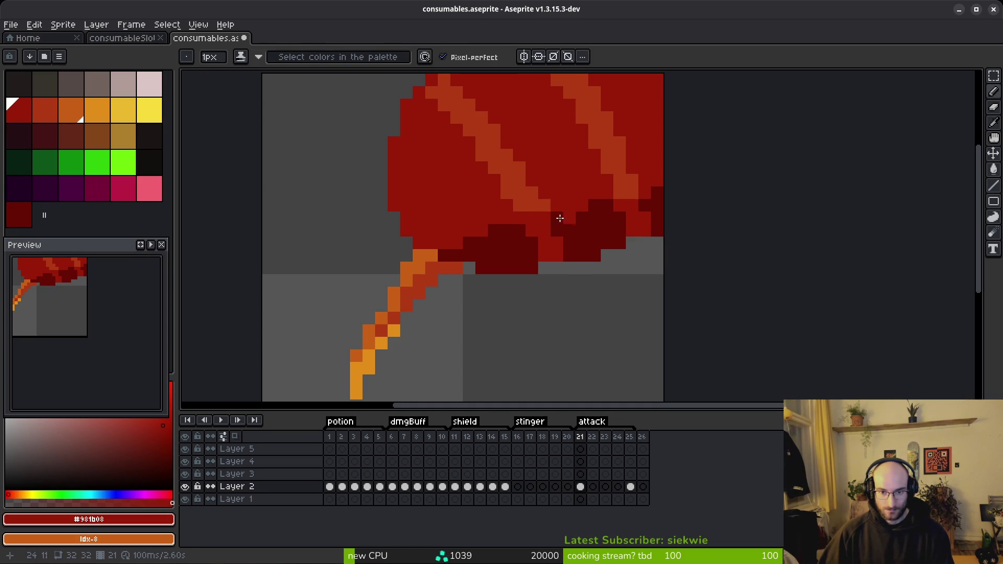
key(alt)
scroll(587, 235, down, 4)
scroll(587, 235, down, 1)
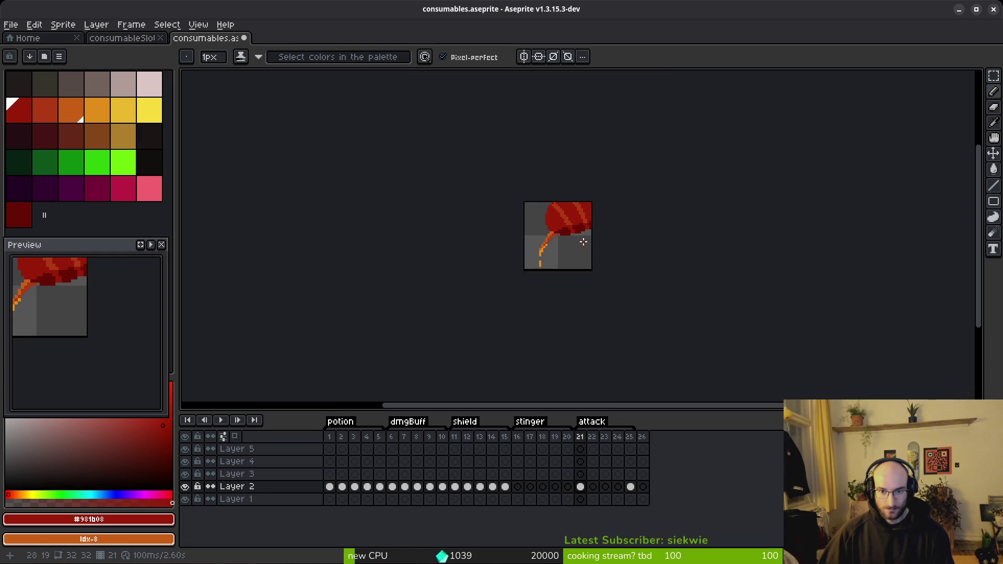
scroll(585, 232, up, 5)
scroll(547, 228, down, 3)
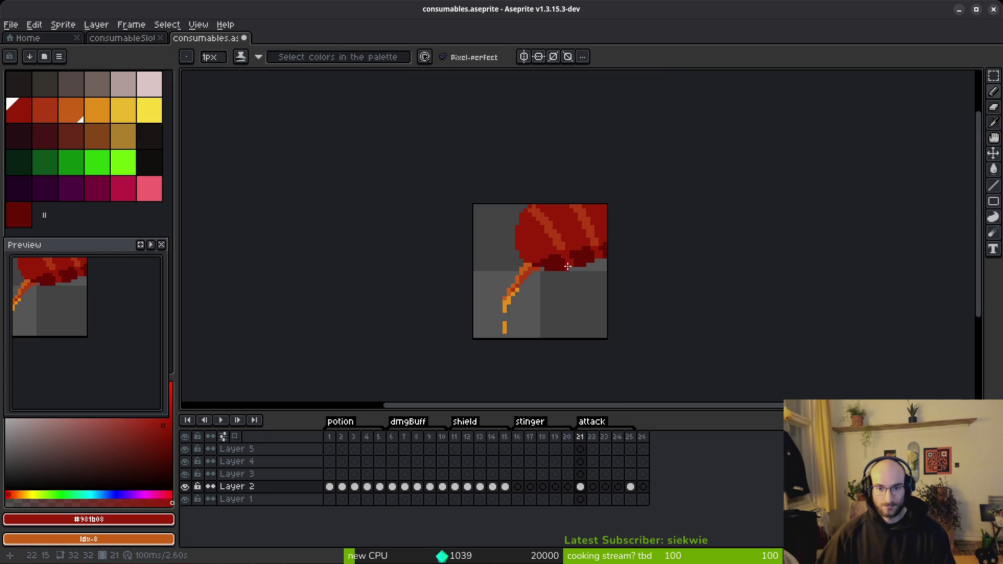
scroll(563, 268, up, 4)
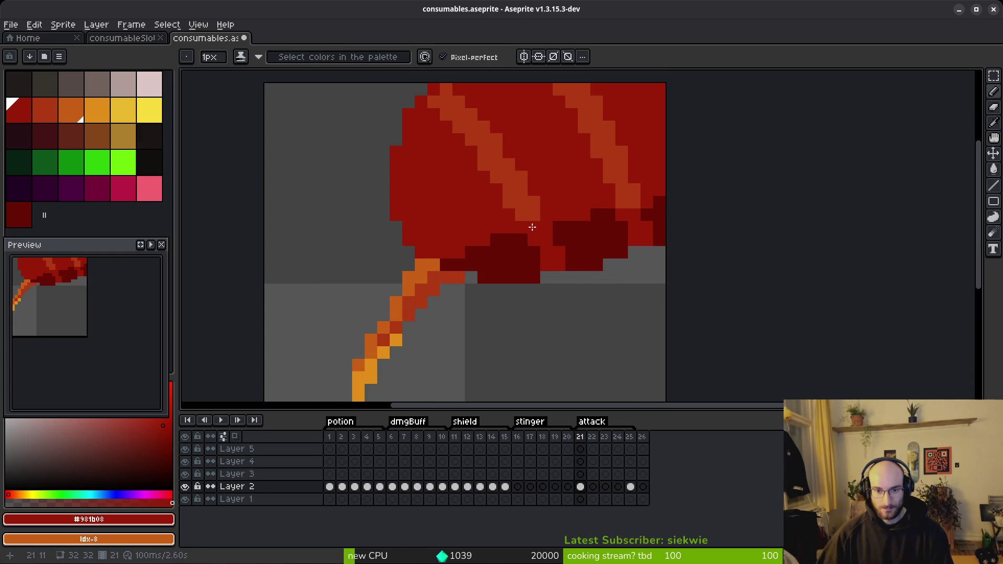
alt+click(610, 228)
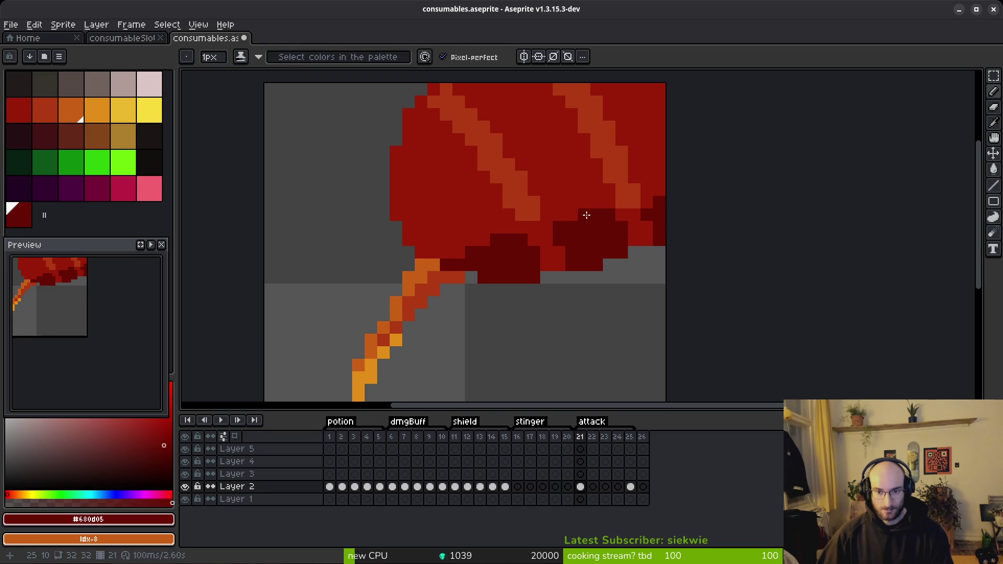
scroll(594, 267, down, 4)
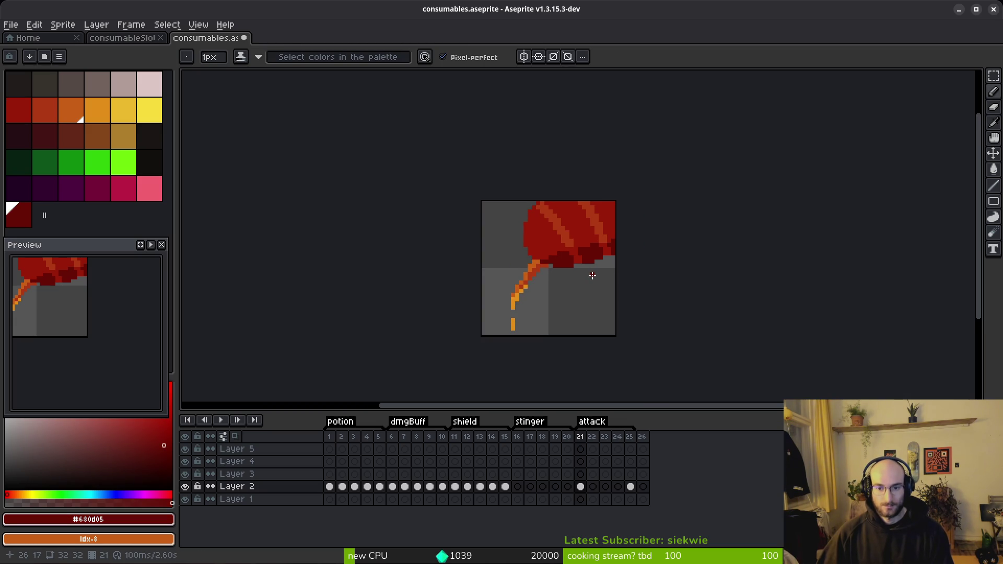
key(ctrl+s)
Pick the orange-red stripe colour from the canvas.
scroll(592, 271, down, 3)
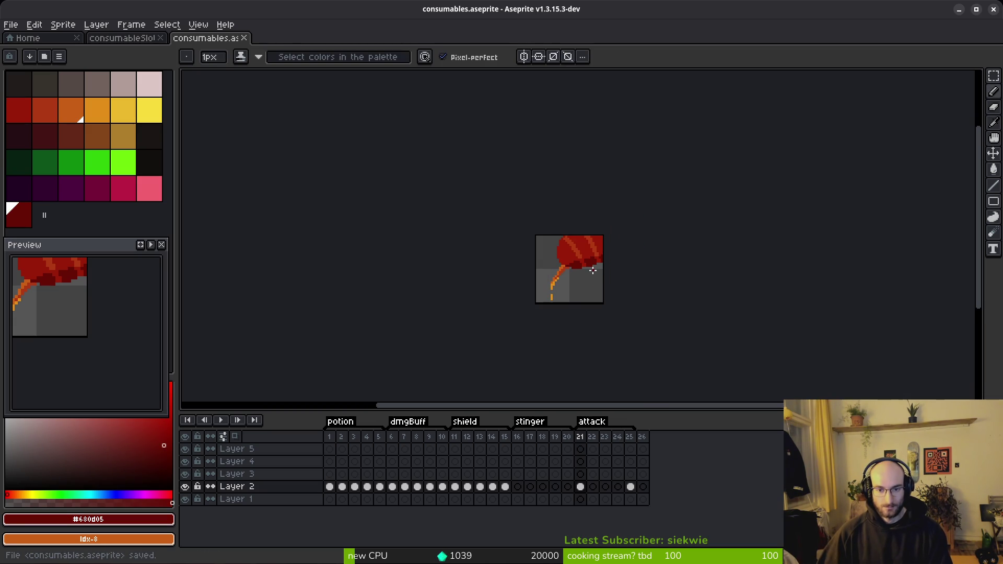
scroll(591, 272, up, 8)
alt+click(560, 250)
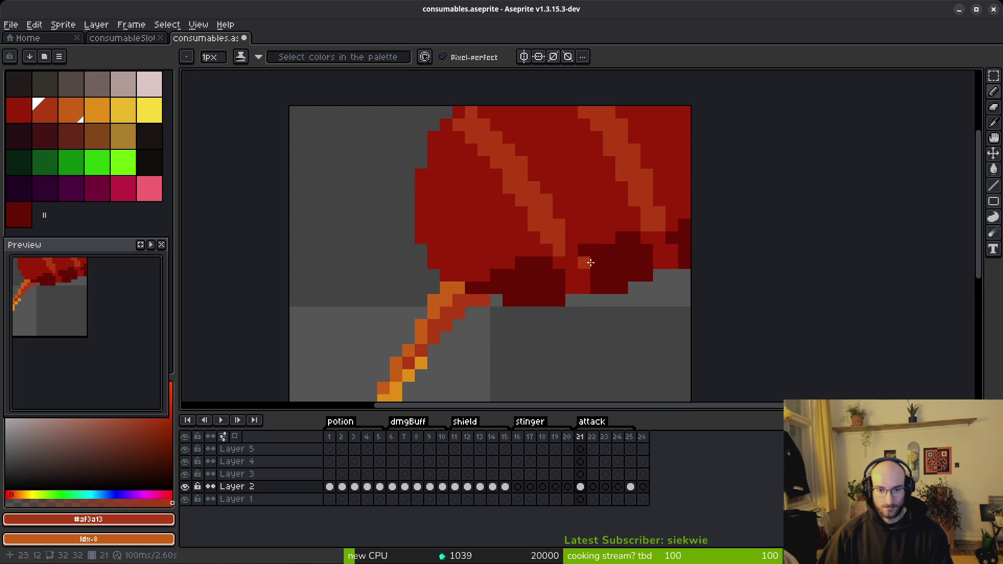
scroll(606, 282, down, 8)
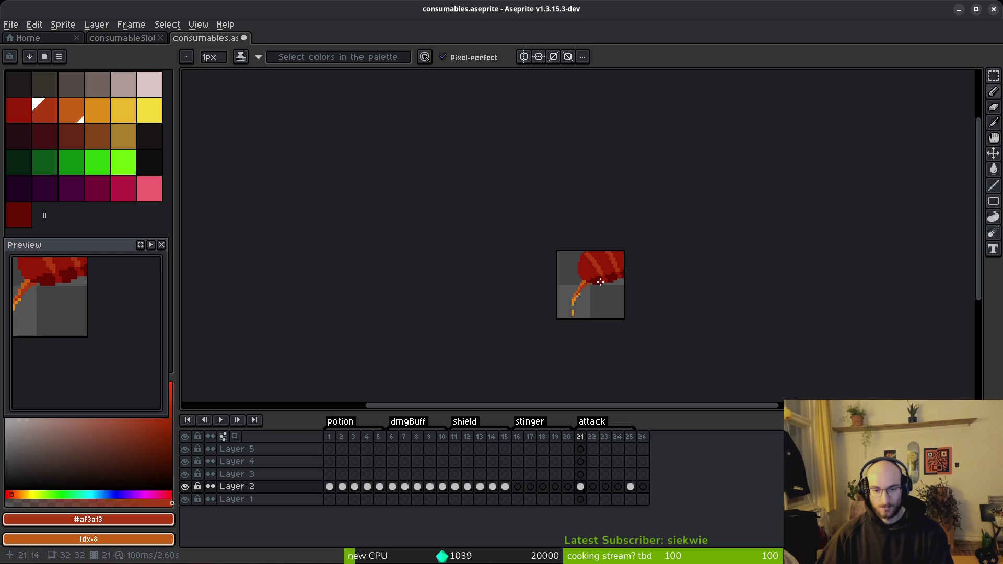
scroll(600, 282, up, 3)
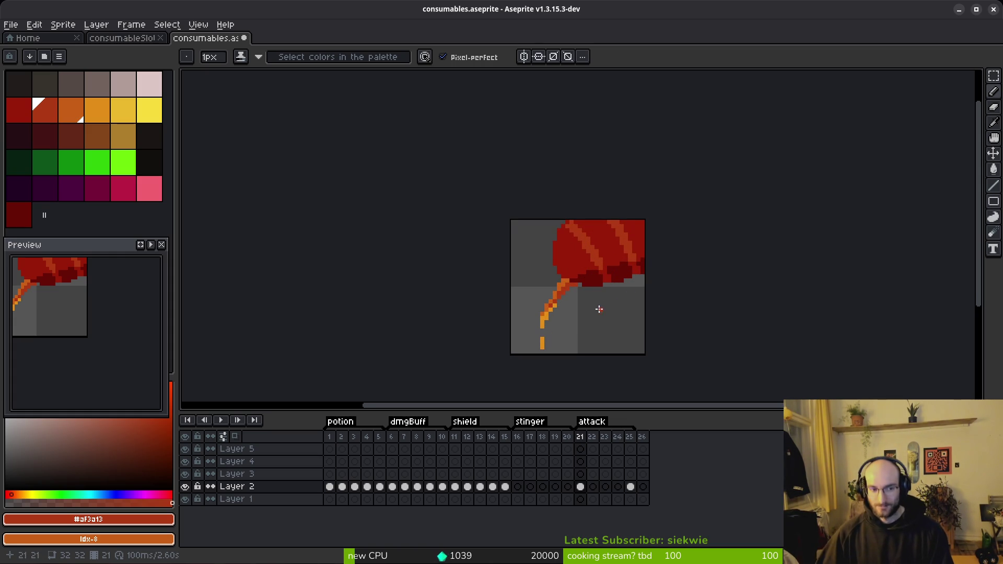
scroll(621, 273, up, 3)
Fill the top-right red area with dark red and add a deeper maroon underside pixel.
key(g)
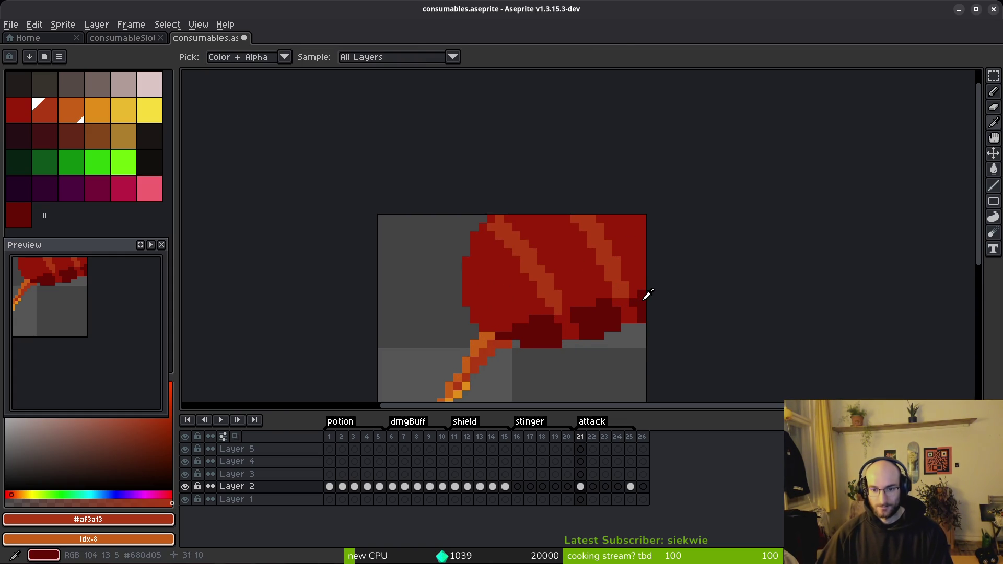
alt+click(643, 292)
click(633, 245)
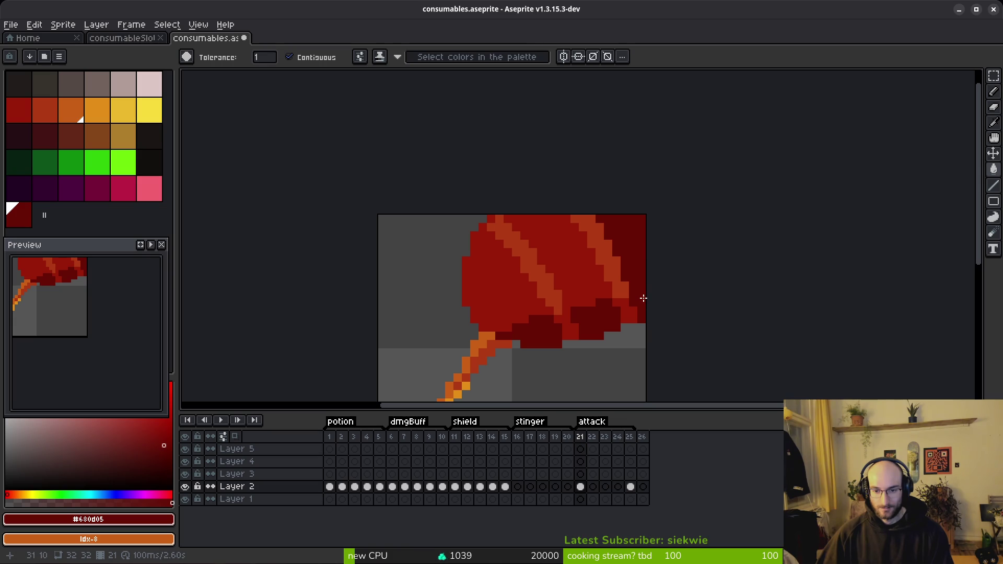
key(ctrl+z)
click(636, 260)
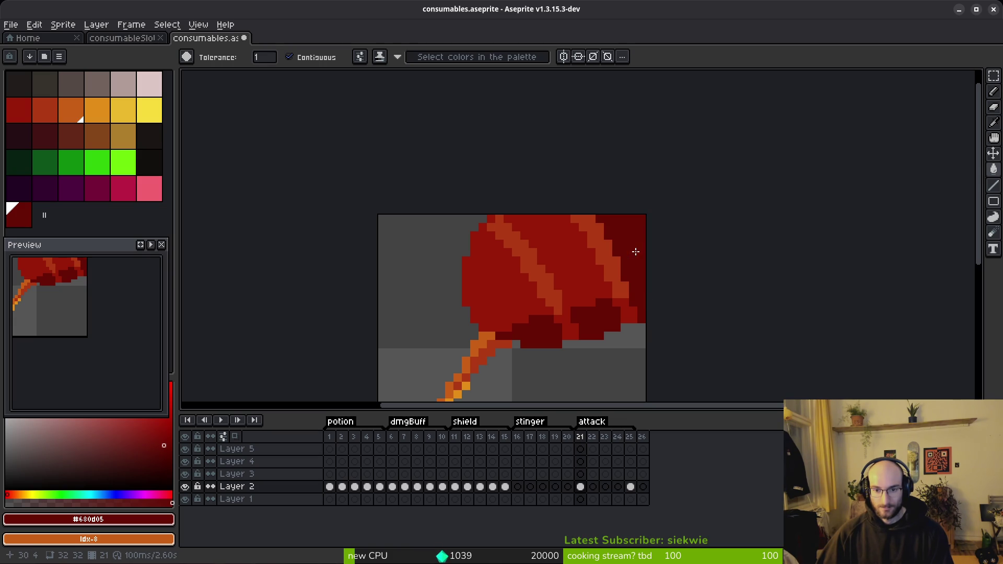
click(46, 147)
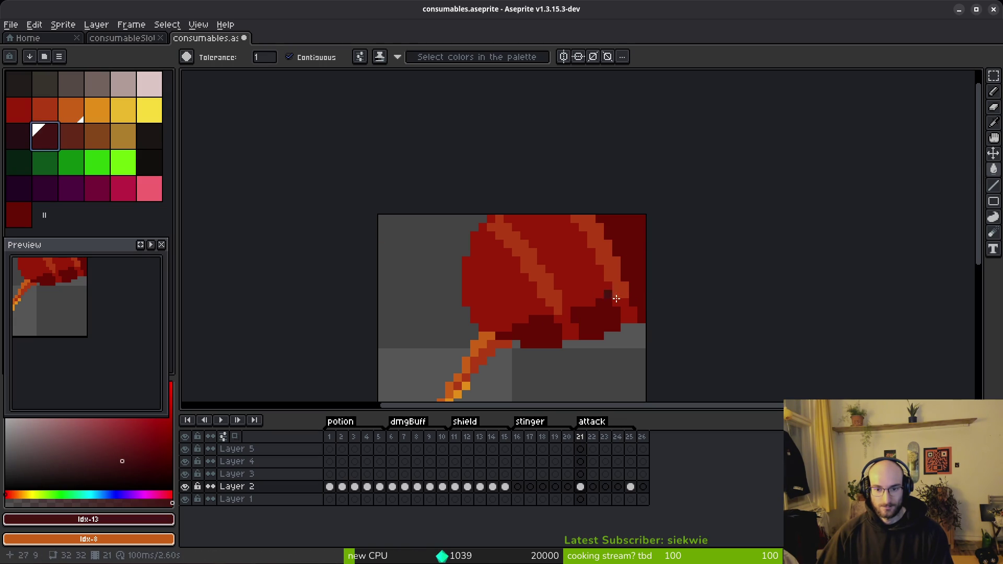
key(b)
click(634, 302)
key(g)
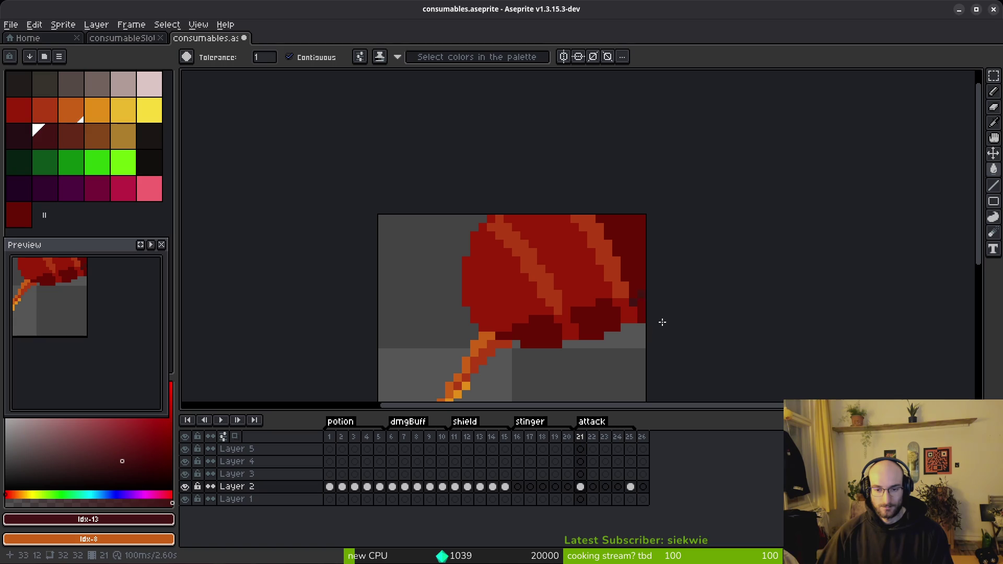
key(ctrl+z)
key(ctrl+y)
Fill the left red part of the fruit with dark red.
scroll(625, 342, down, 4)
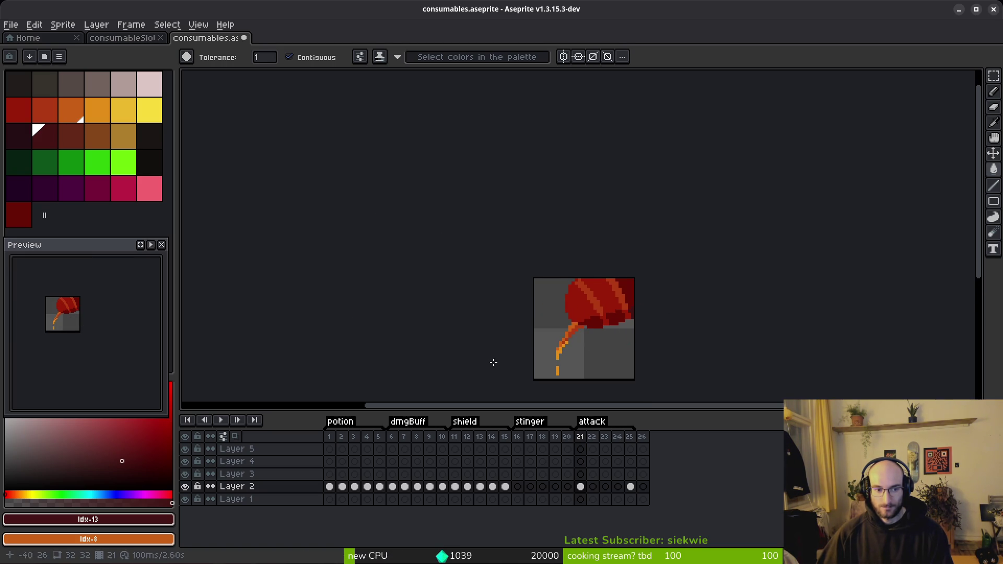
scroll(622, 325, up, 3)
scroll(637, 292, up, 3)
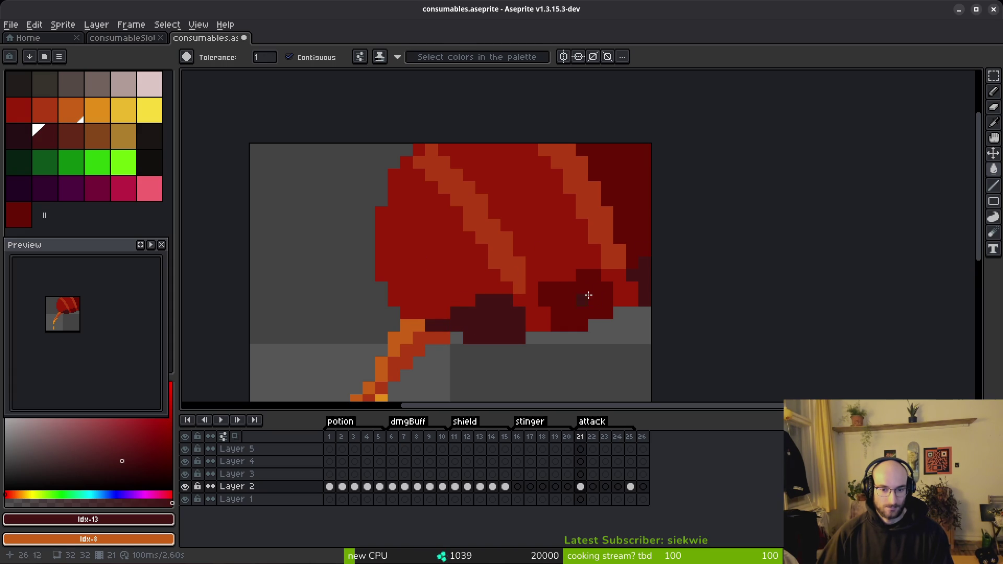
alt+click(586, 291)
click(425, 284)
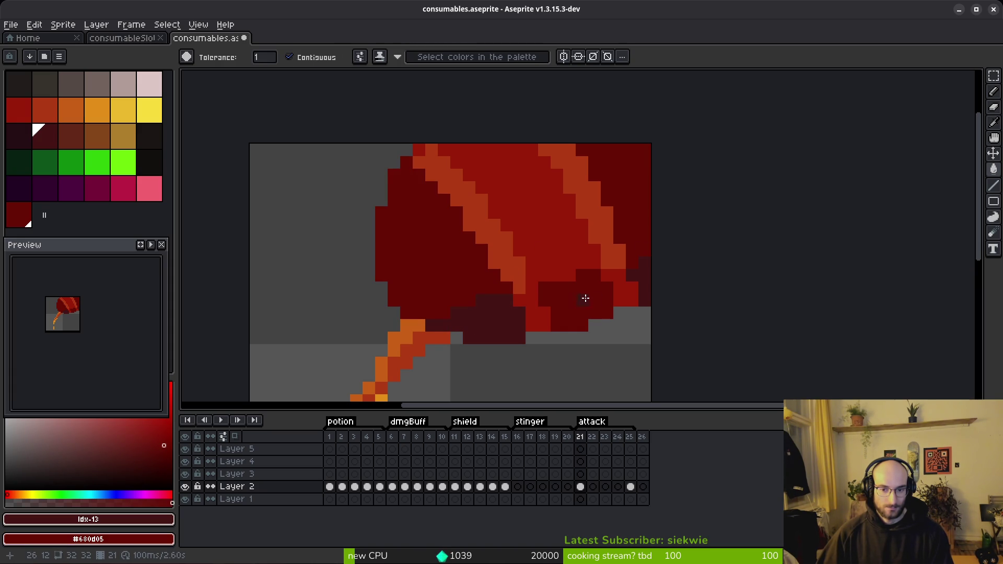
Add a maroon pixel and fill the middle red area with dark red.
key(b)
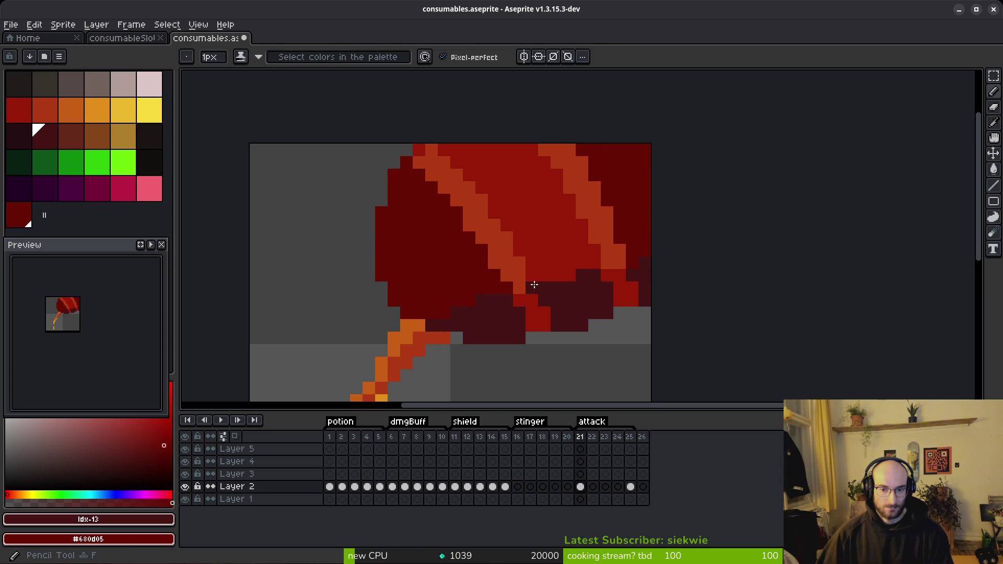
click(533, 285)
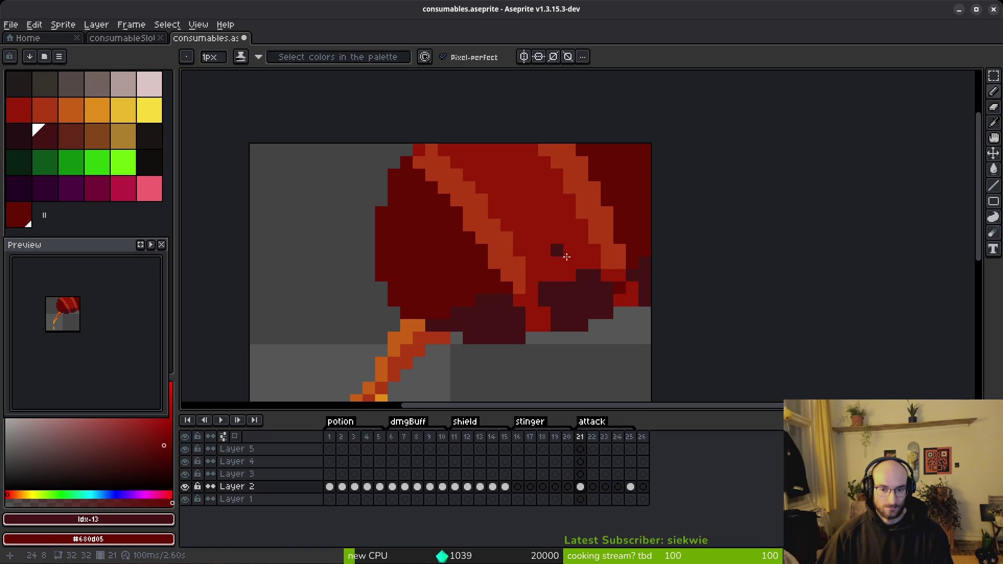
key(g)
click(624, 293)
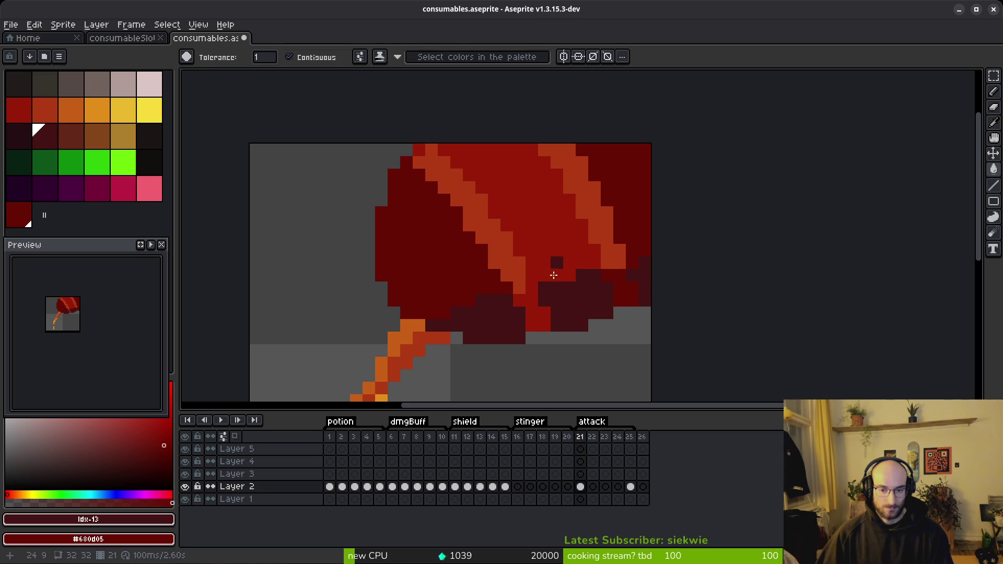
click(541, 318)
key(ctrl+z)
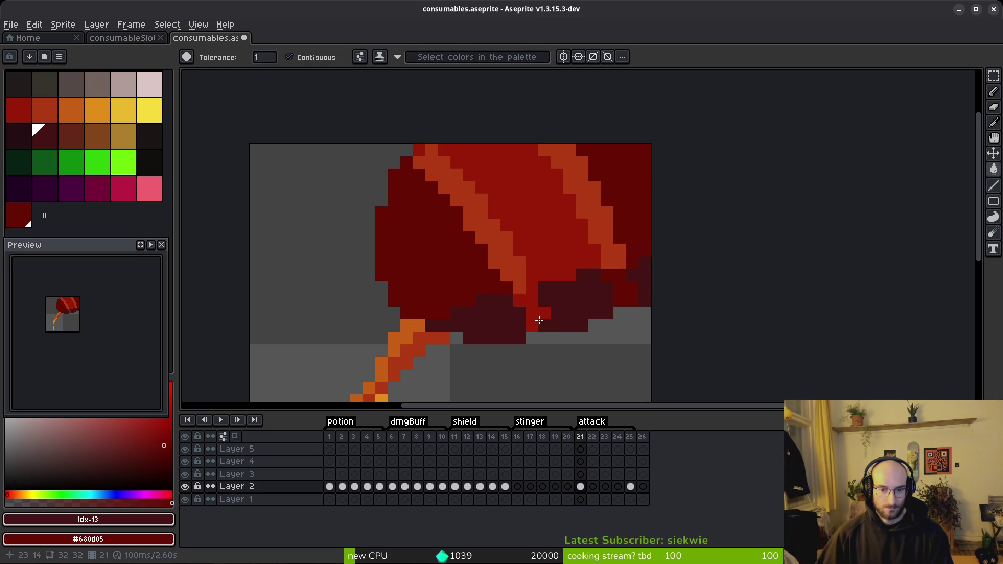
click(539, 319)
scroll(569, 266, down, 6)
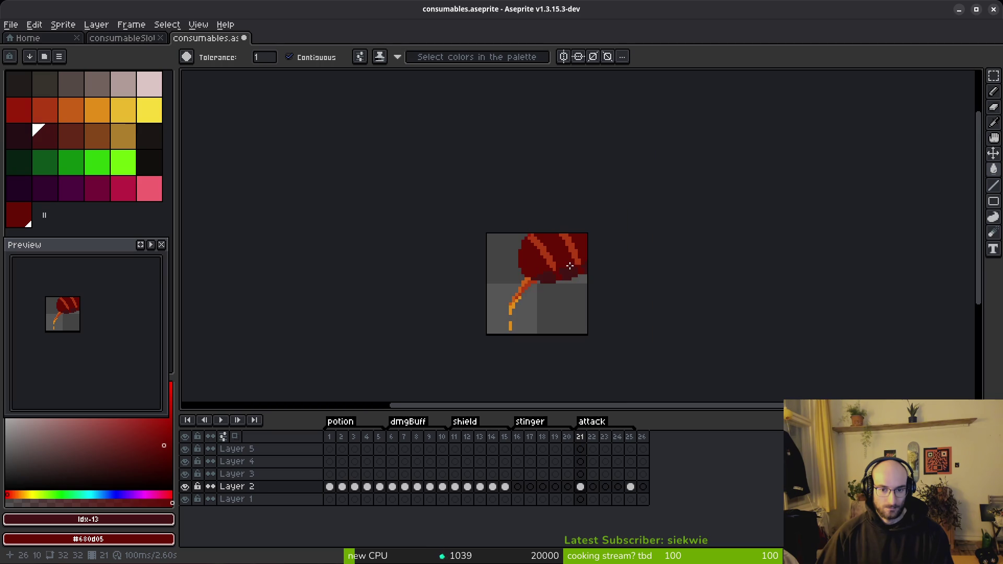
scroll(560, 258, up, 6)
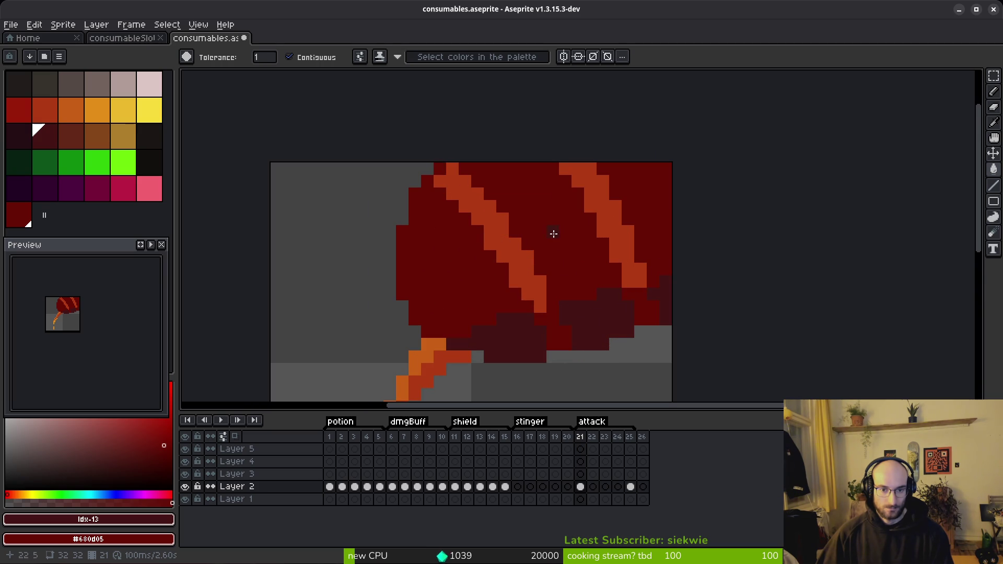
Add a red-orange pixel at the stem top and refill both orange stripes dark red.
scroll(569, 262, down, 5)
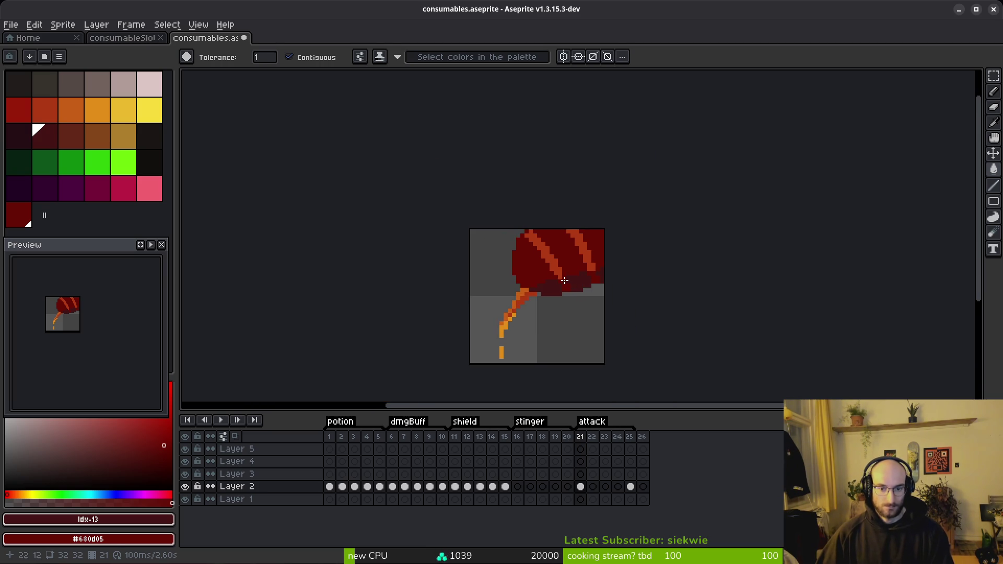
scroll(580, 279, up, 2)
scroll(585, 274, up, 3)
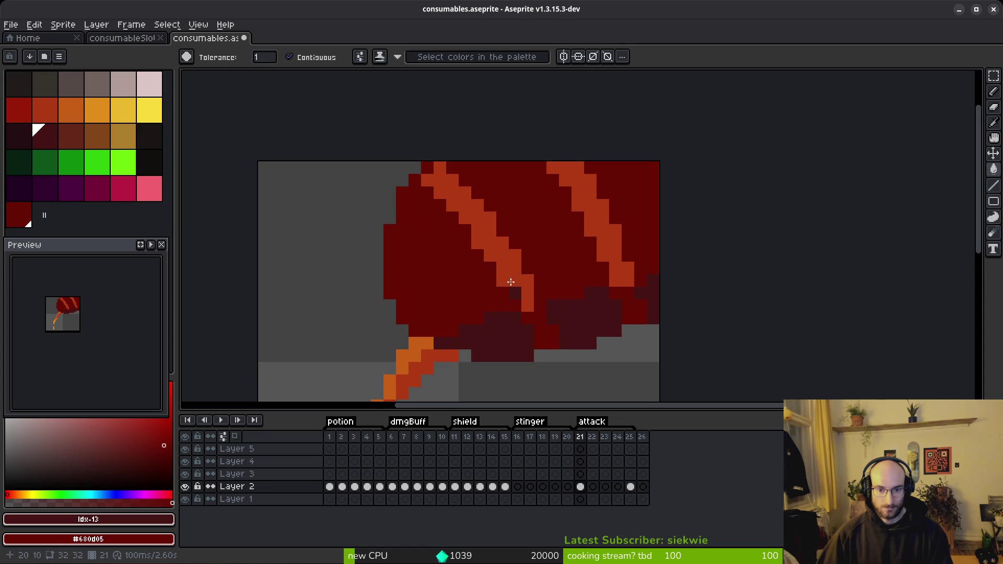
click(45, 110)
click(377, 331)
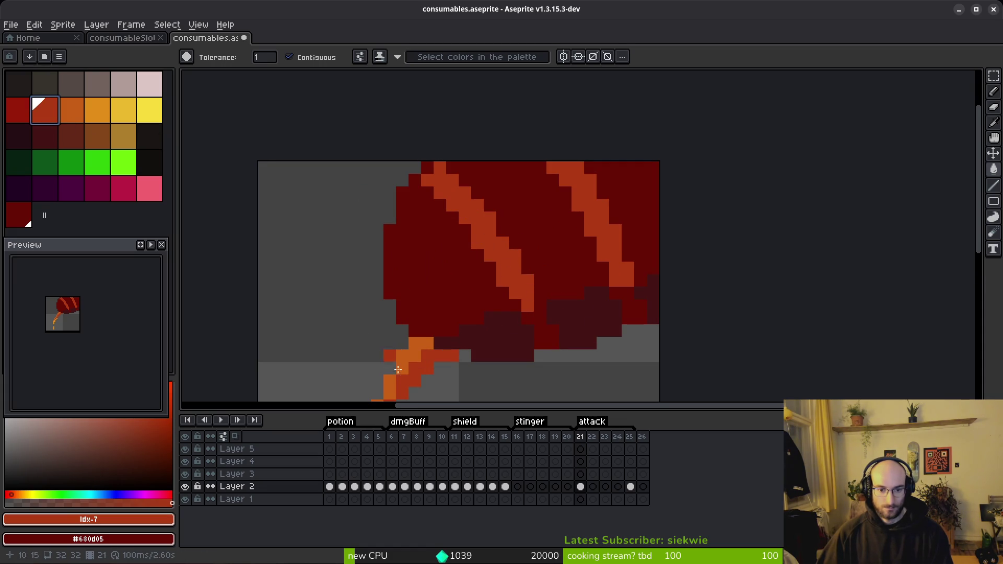
click(19, 110)
click(506, 269)
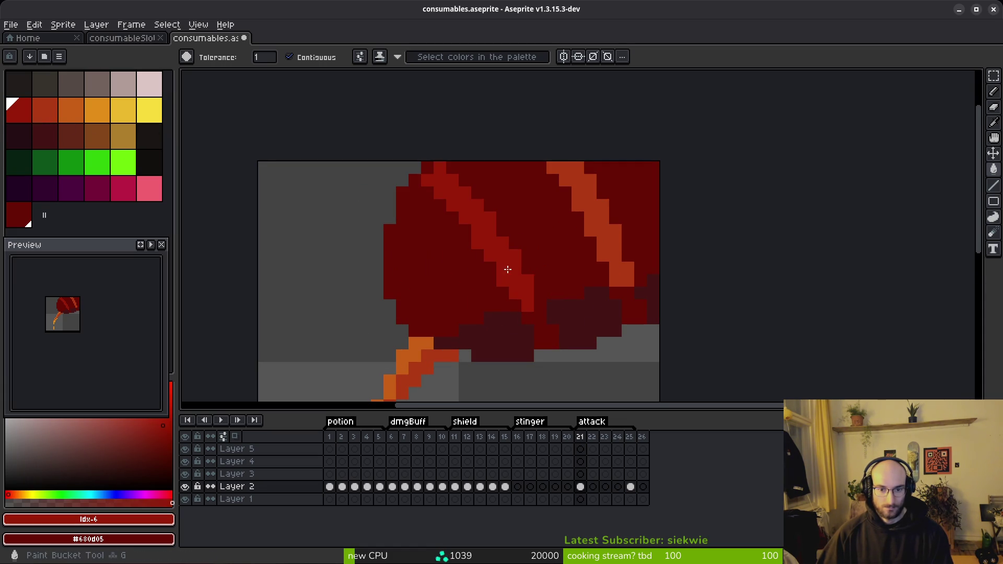
click(622, 249)
click(641, 279)
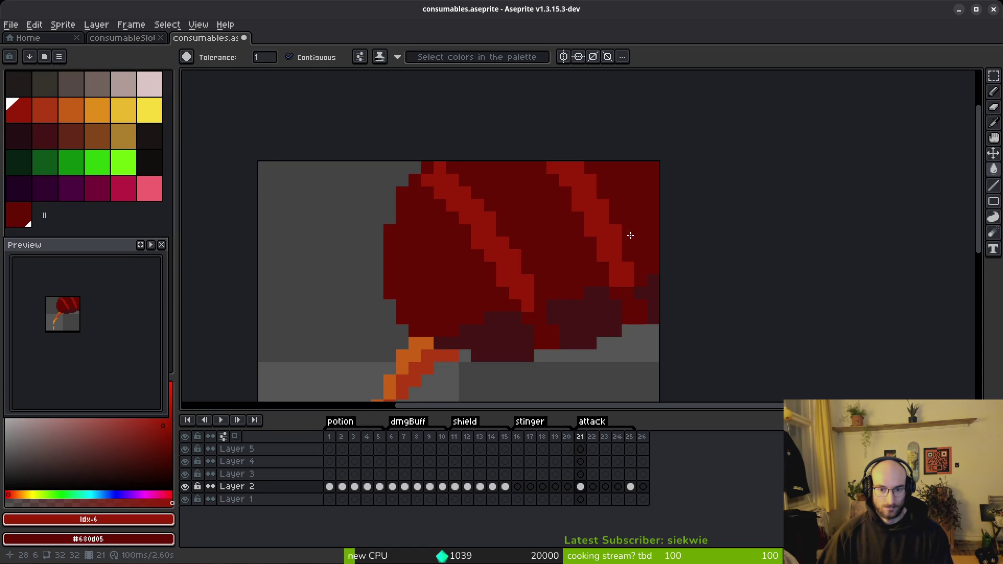
Fill the upper-right body orange-red and the right-edge pixels dark red, then undo that fill.
click(52, 115)
click(629, 216)
click(632, 214)
click(20, 110)
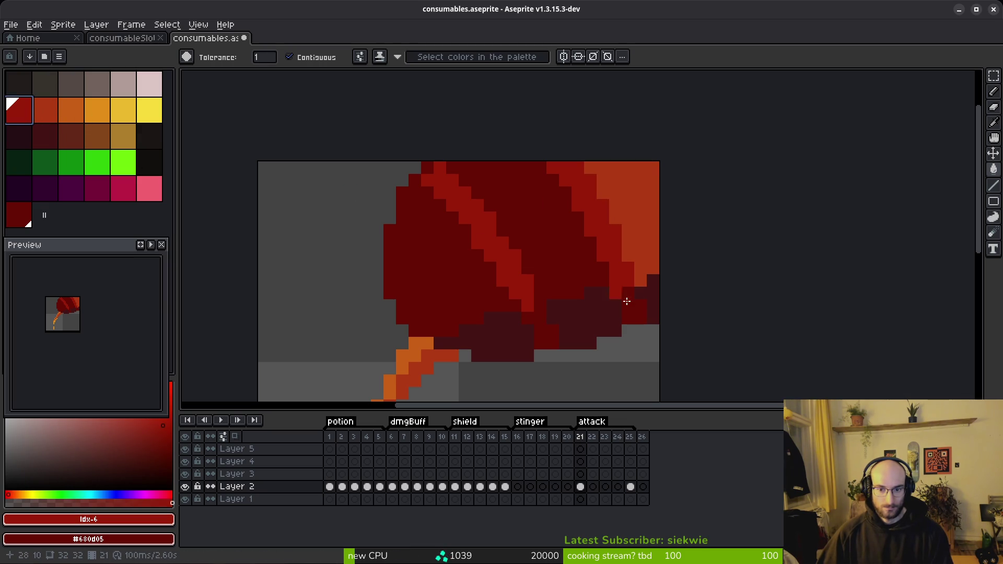
click(653, 296)
scroll(652, 317, down, 4)
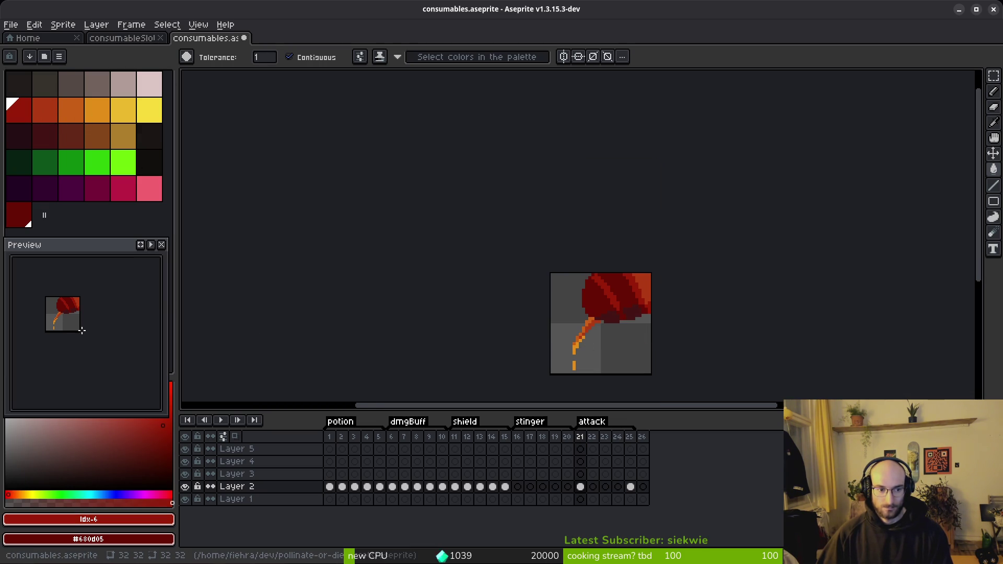
scroll(651, 329, up, 2)
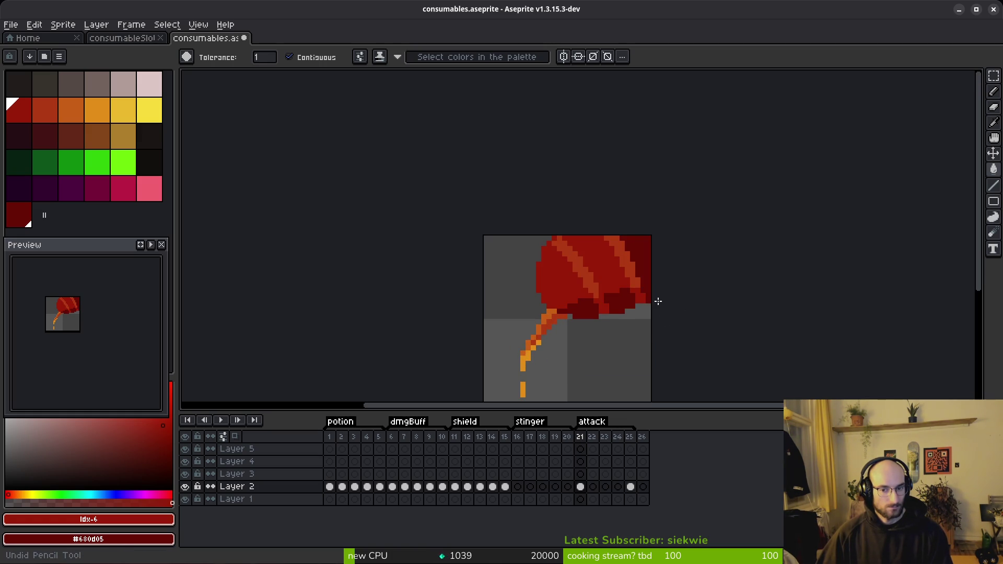
key(ctrl+z)
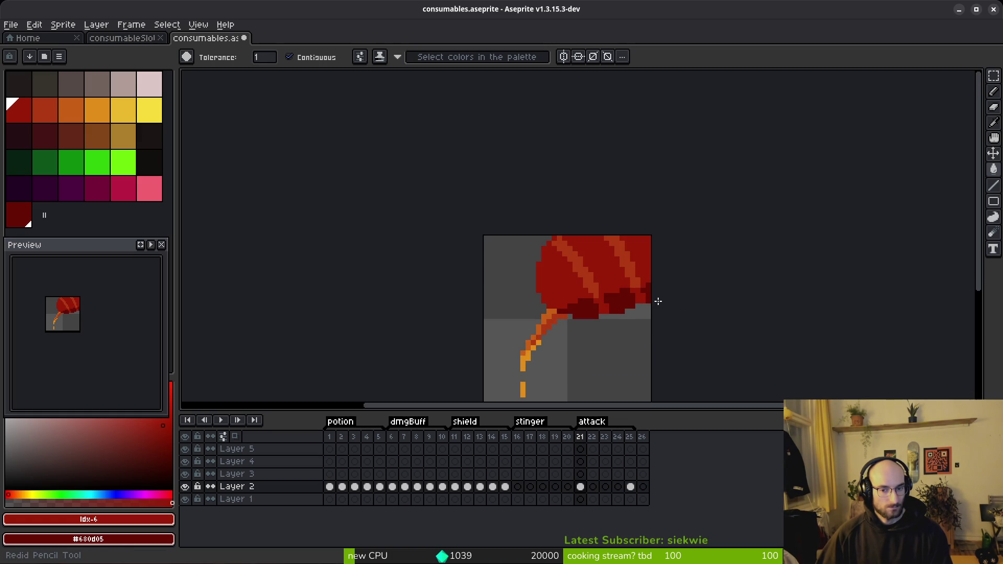
Fill the left and right diagonal stripes yellow.
scroll(605, 297, up, 3)
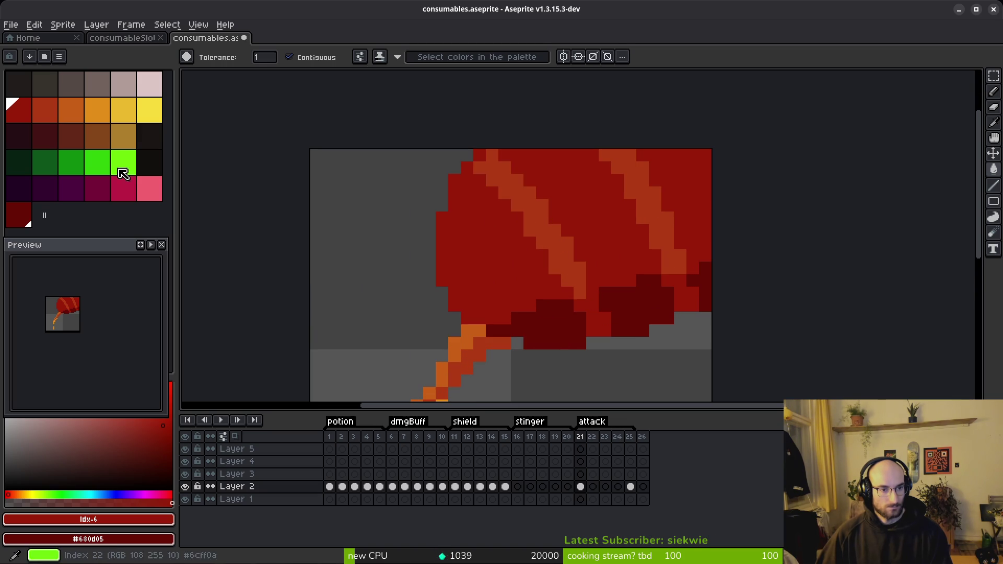
click(149, 110)
click(566, 256)
click(666, 222)
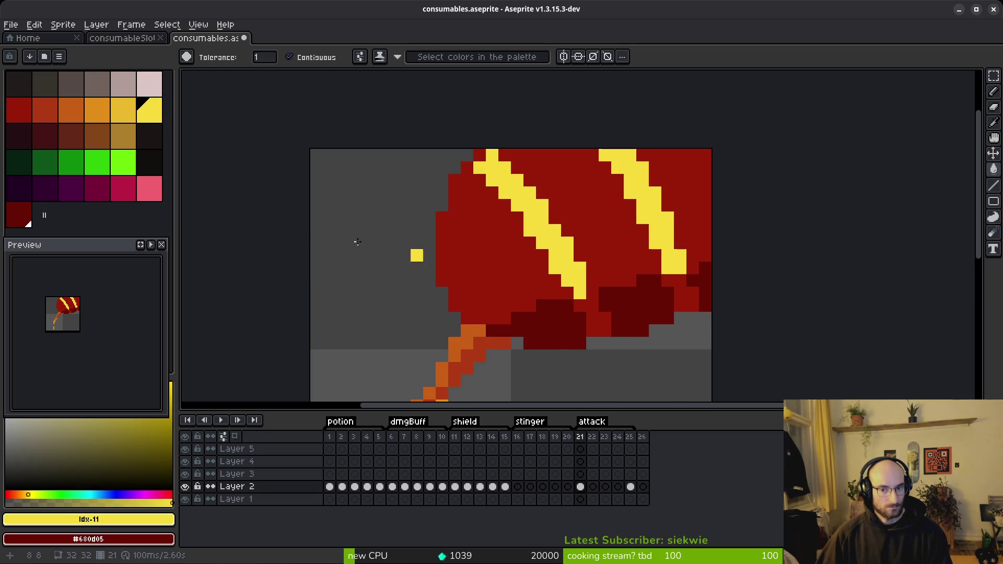
Refill the left body, the band between the stripes and the right body red-orange.
alt+click(502, 268)
click(473, 339)
click(499, 361)
click(42, 108)
click(522, 276)
click(522, 273)
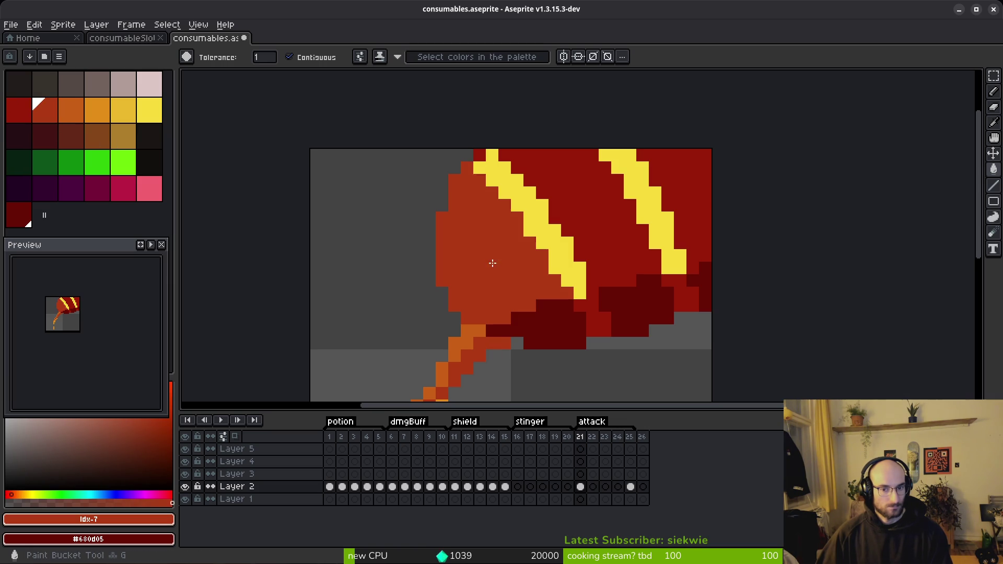
click(606, 229)
click(683, 195)
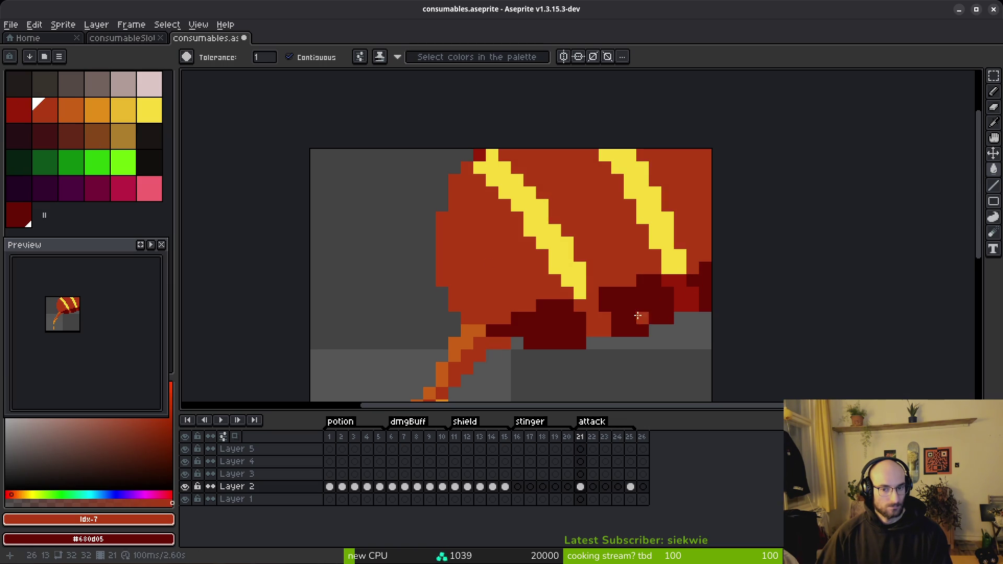
Try red #981b08 on the underside, undo it, and fill a small right patch orange-red #af3a13.
right_click(643, 306)
alt+click(679, 294)
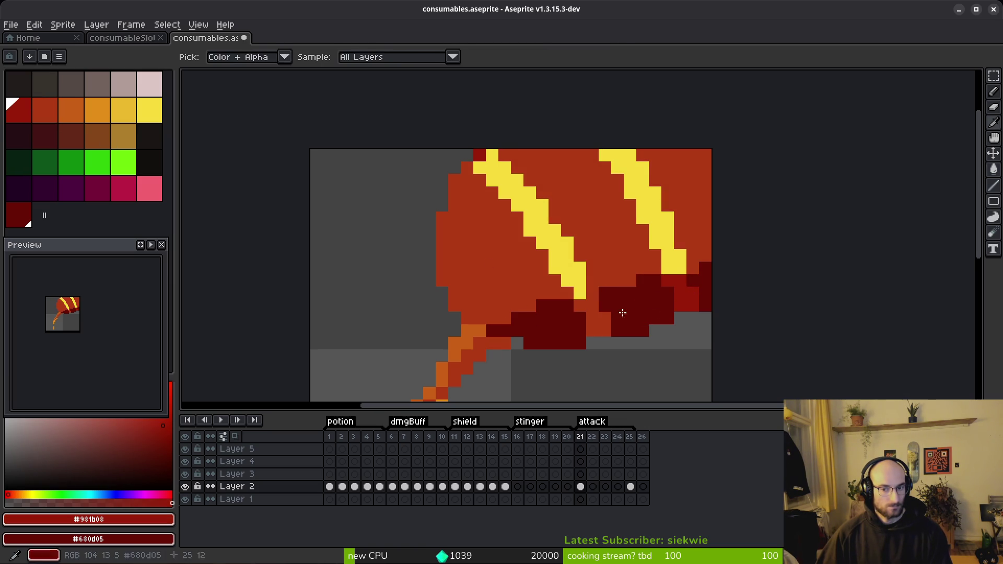
click(553, 327)
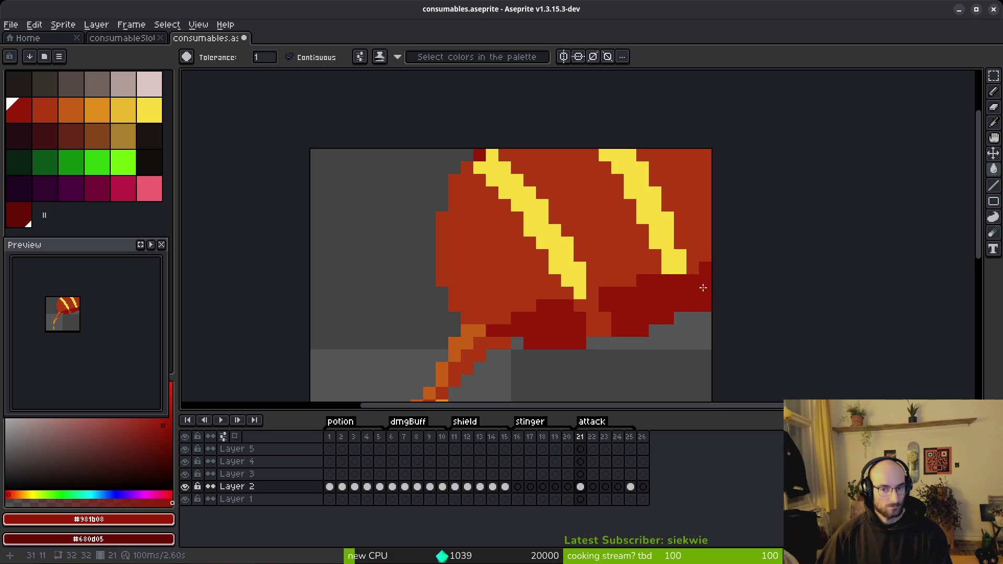
click(680, 330)
key(ctrl+z)
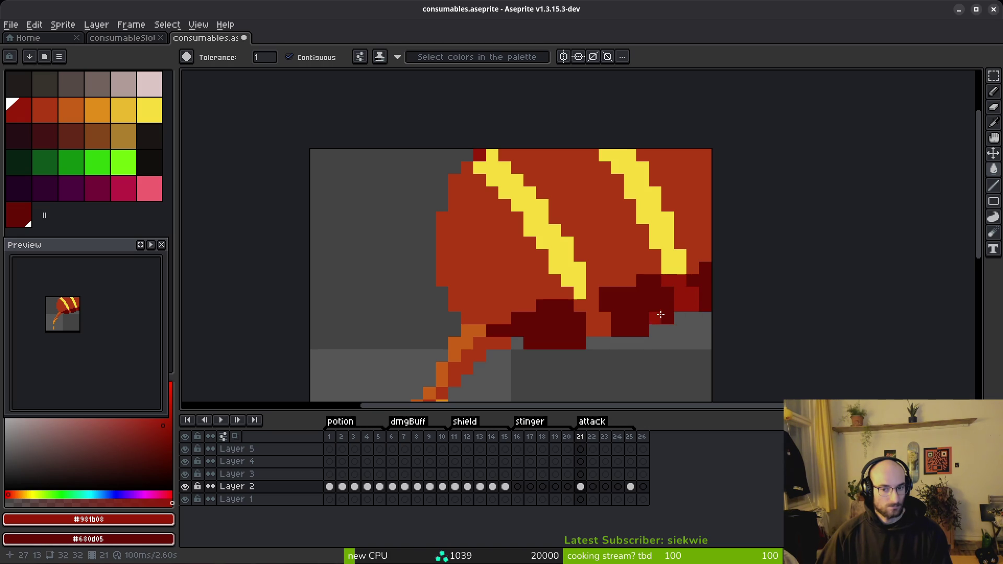
alt+click(634, 262)
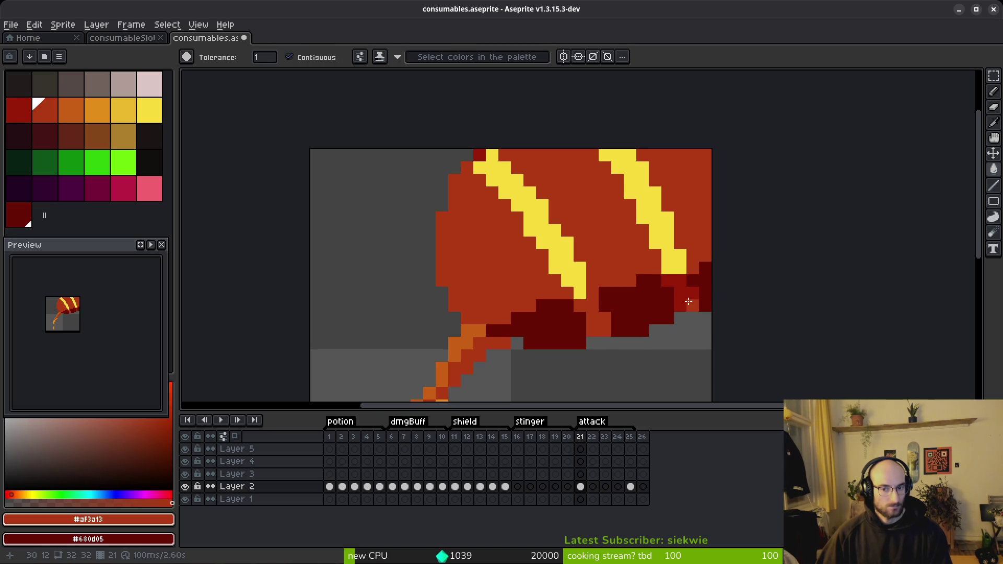
click(689, 301)
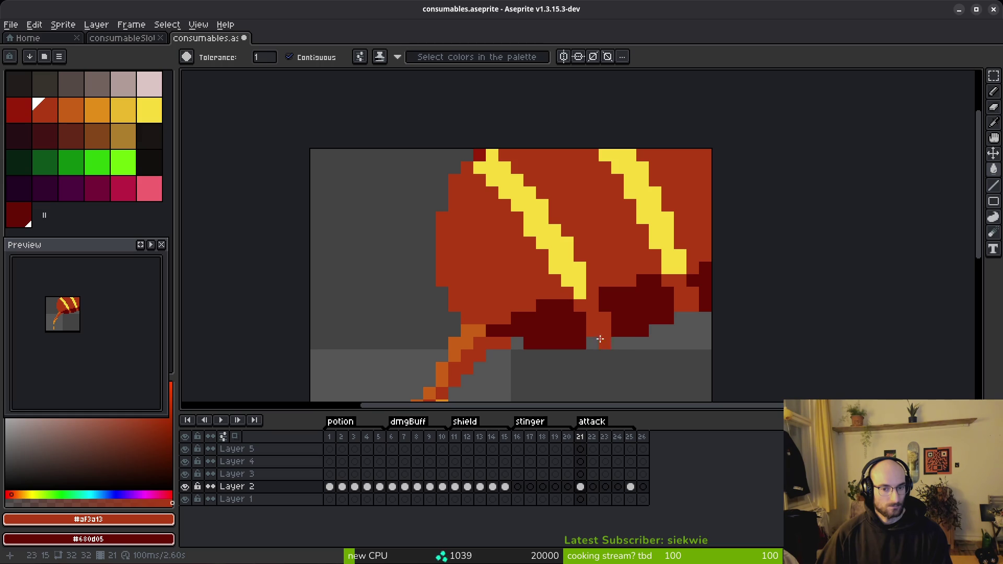
Lighten three maroon underside patches to red and turn the left stripe dark maroon.
click(20, 110)
click(571, 325)
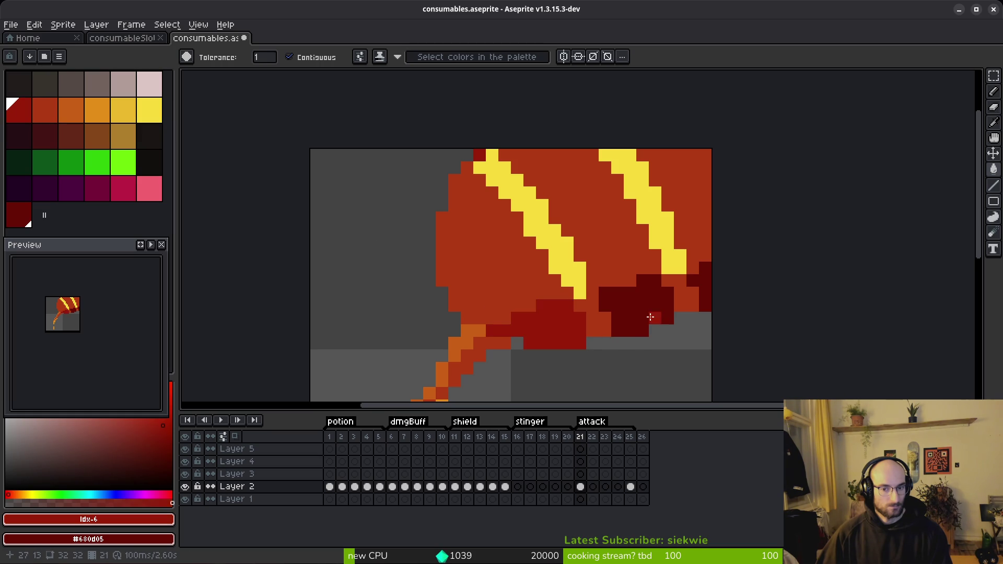
click(655, 318)
click(698, 293)
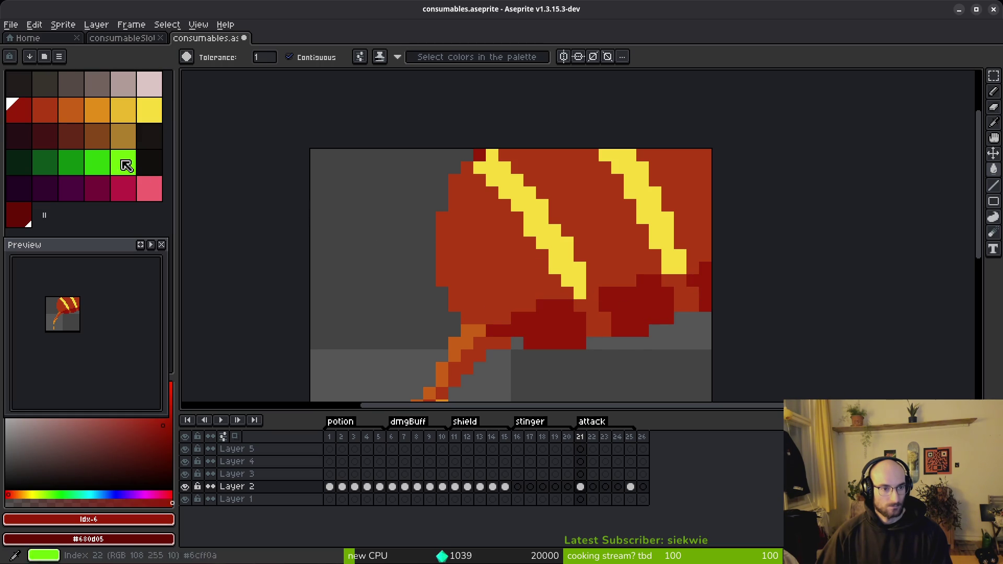
click(26, 219)
click(552, 243)
click(551, 244)
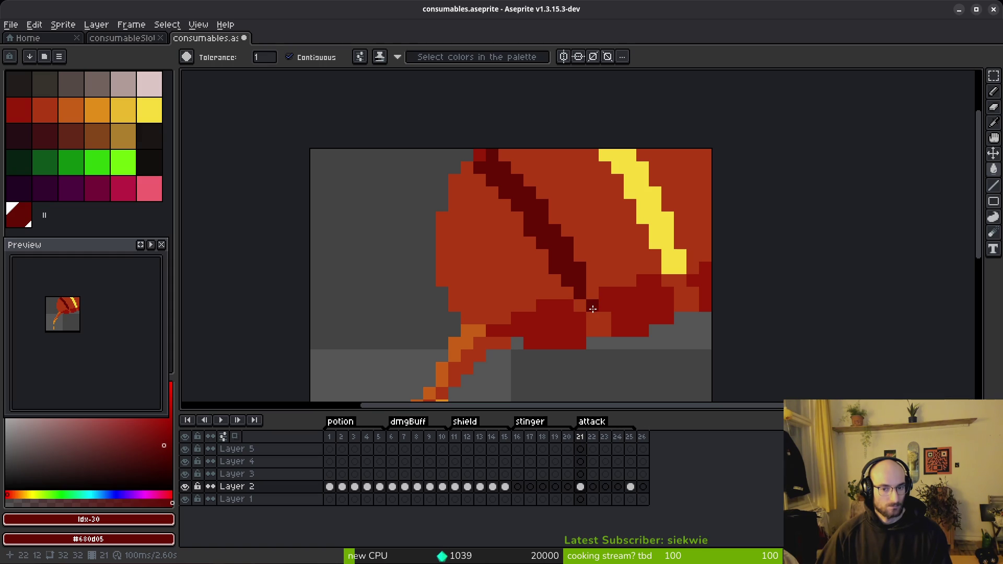
Fill the right stripe dark maroon, then refill both stripes with the darker red.
scroll(619, 286, down, 4)
scroll(619, 287, up, 3)
click(627, 271)
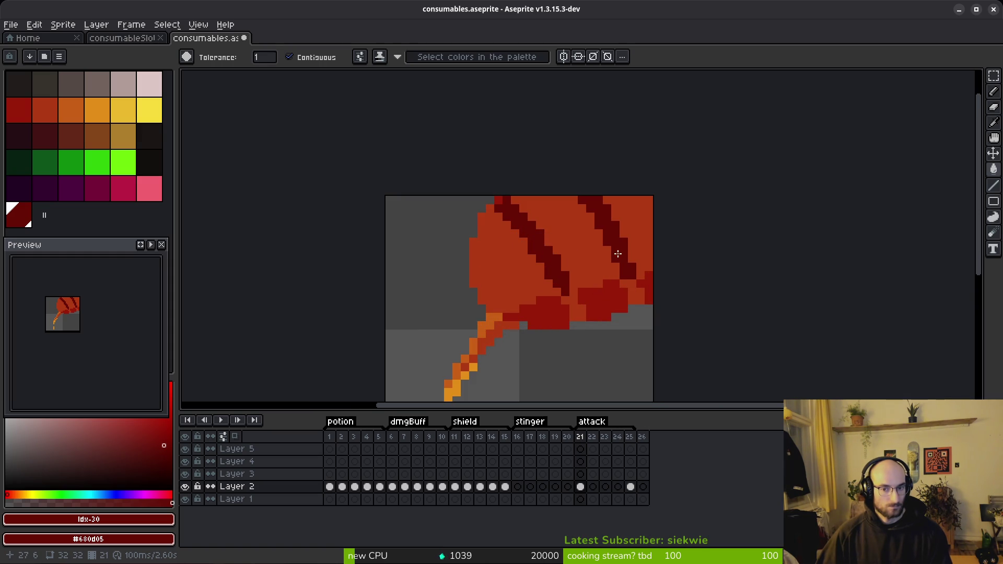
scroll(611, 261, down, 1)
scroll(627, 277, up, 4)
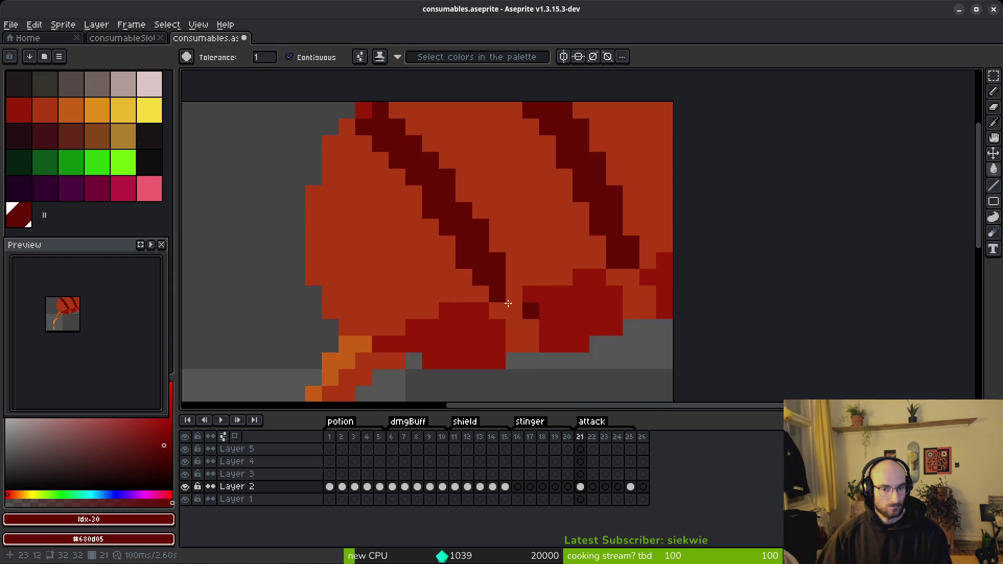
click(19, 110)
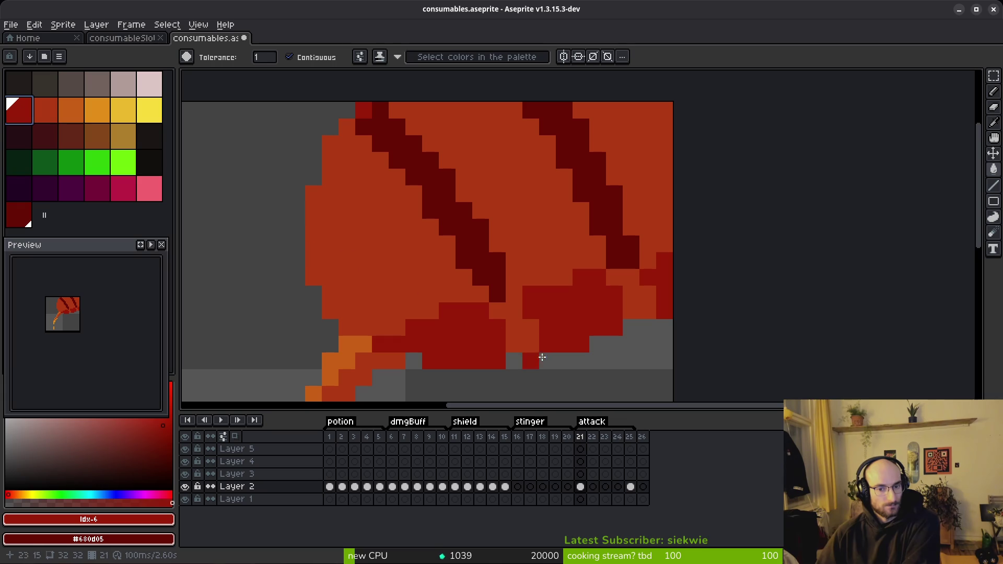
click(485, 244)
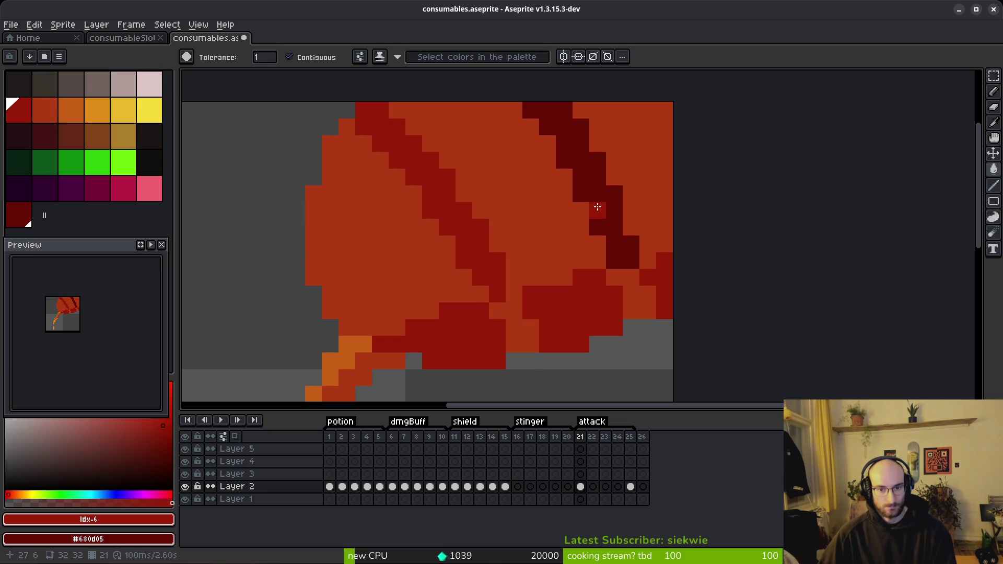
click(582, 212)
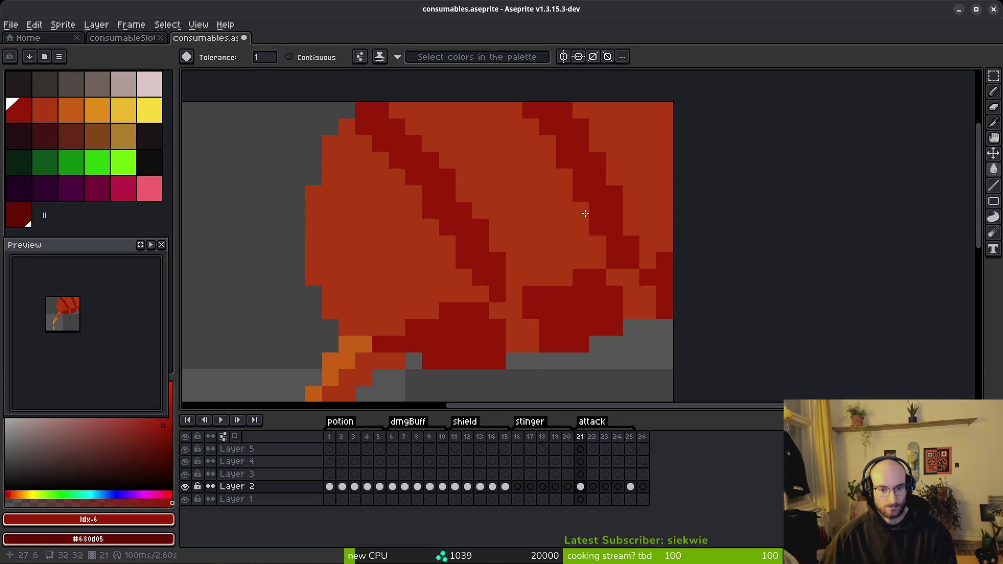
Pencil dark maroon #680d05 shading pixels along the underside, plus one below the fruit.
click(26, 219)
key(b)
drag(515, 309, 498, 310)
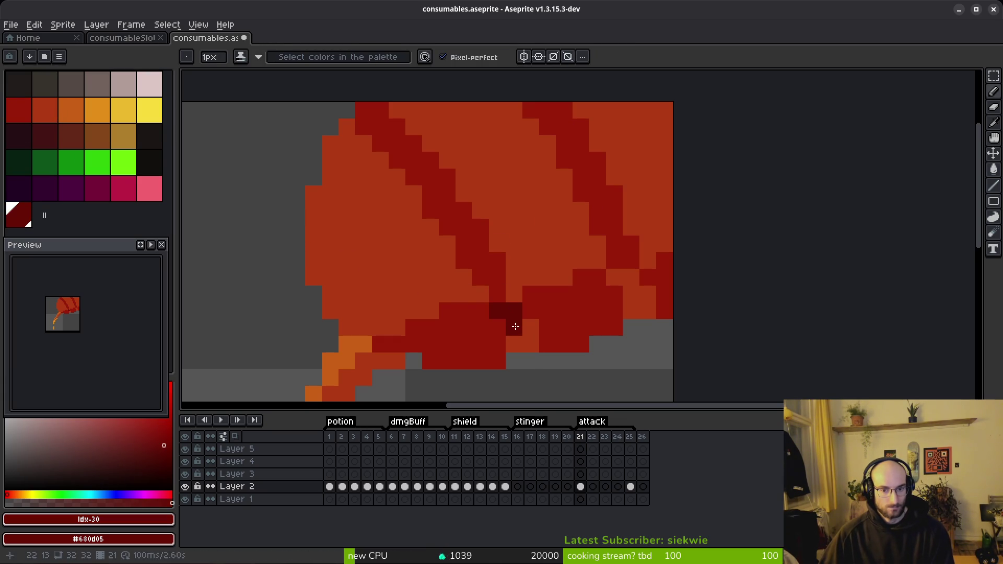
drag(528, 342, 514, 345)
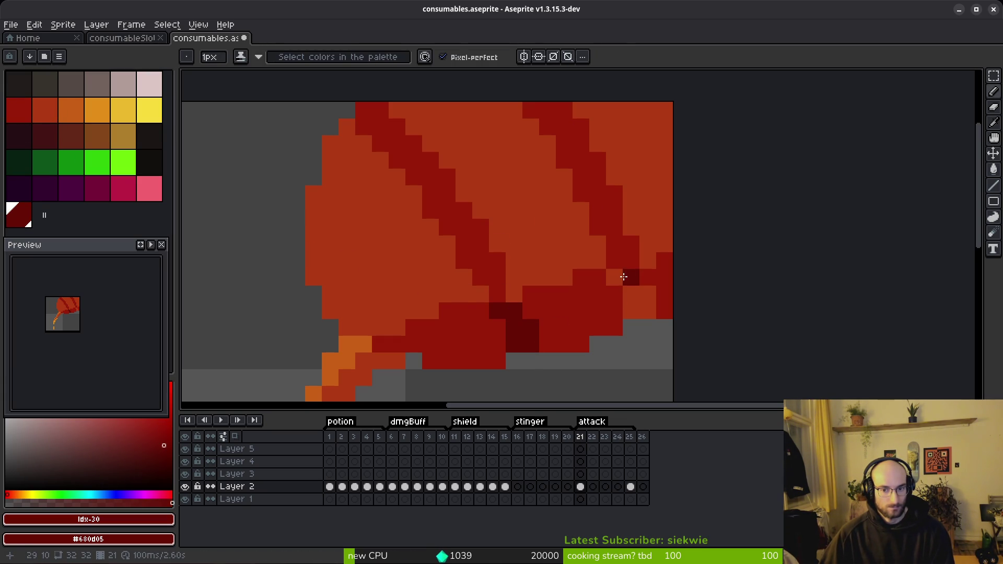
click(642, 309)
key(g)
scroll(639, 305, down, 6)
scroll(574, 267, up, 5)
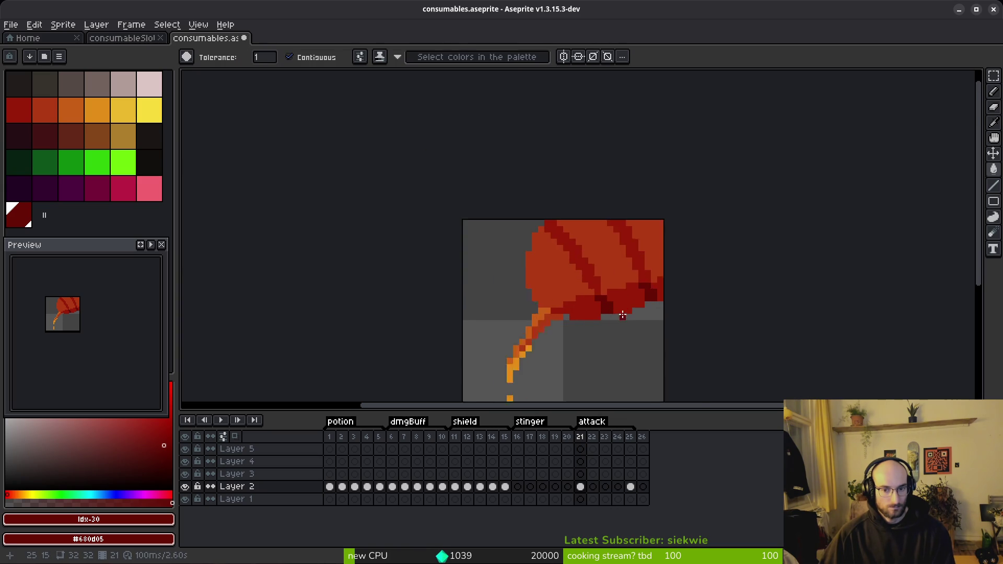
key(b)
click(597, 333)
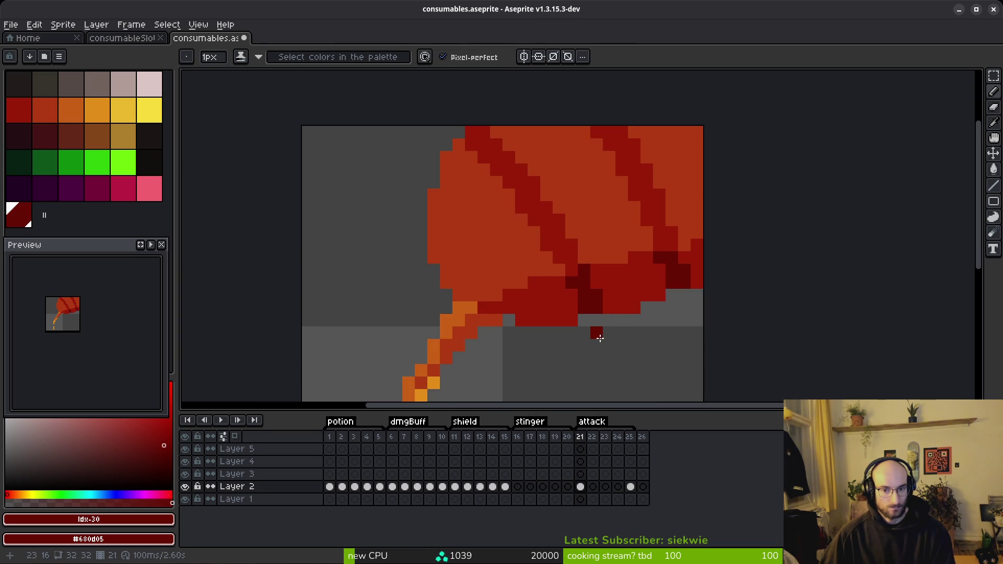
scroll(594, 314, down, 3)
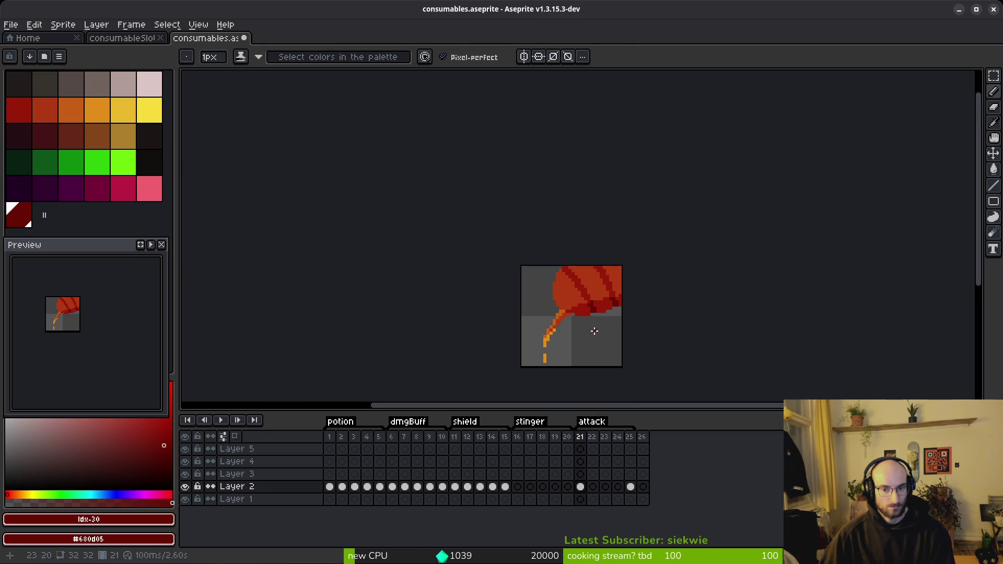
scroll(607, 327, down, 4)
scroll(601, 313, up, 10)
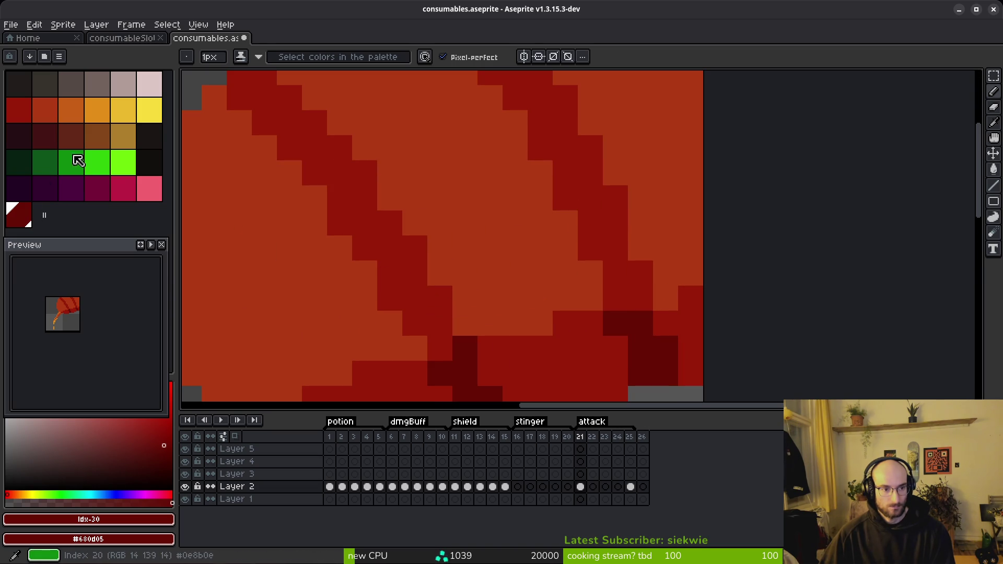
Fill the right-edge column and nearby regions dark maroon, then undo the unwanted fills.
click(45, 136)
key(g)
click(690, 349)
click(665, 323)
alt+click(647, 347)
click(661, 195)
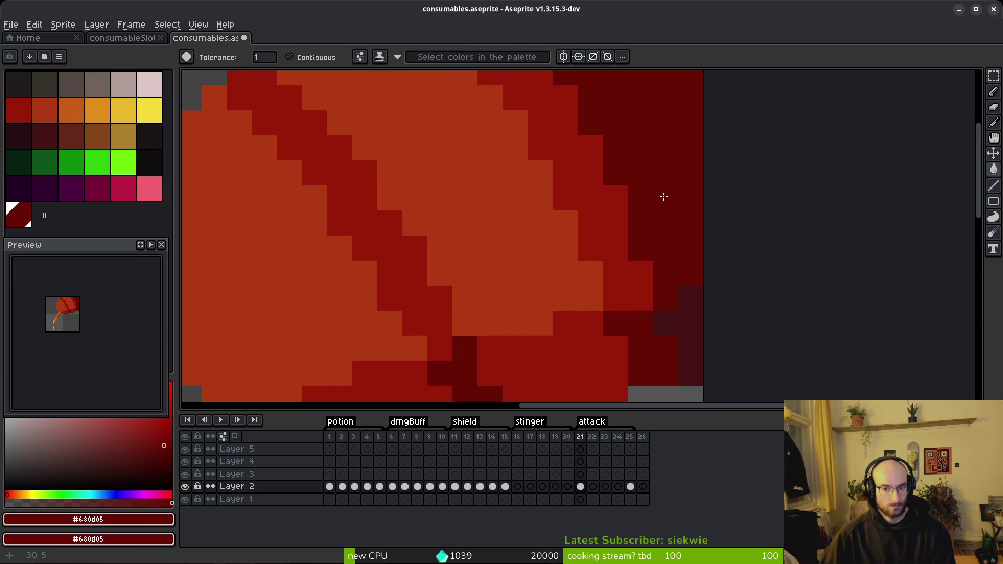
scroll(685, 272, down, 7)
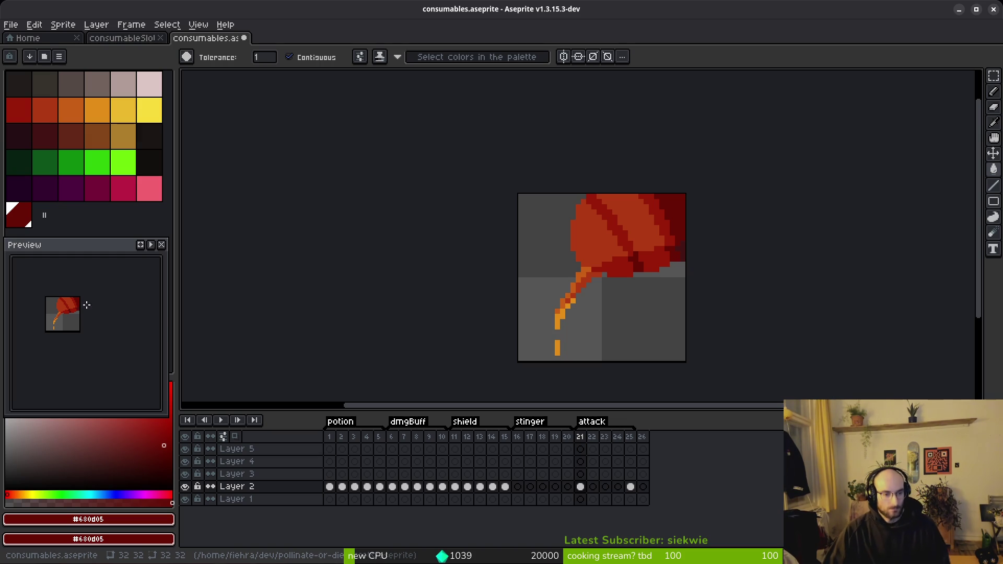
scroll(674, 266, up, 4)
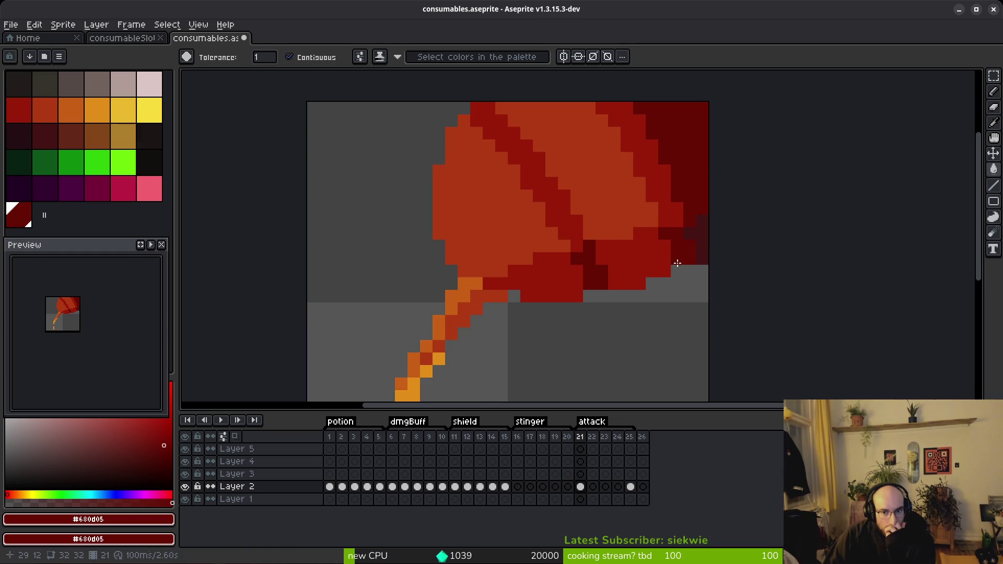
key(ctrl+z)
key(ctrl+z)
key(ctrl+z)
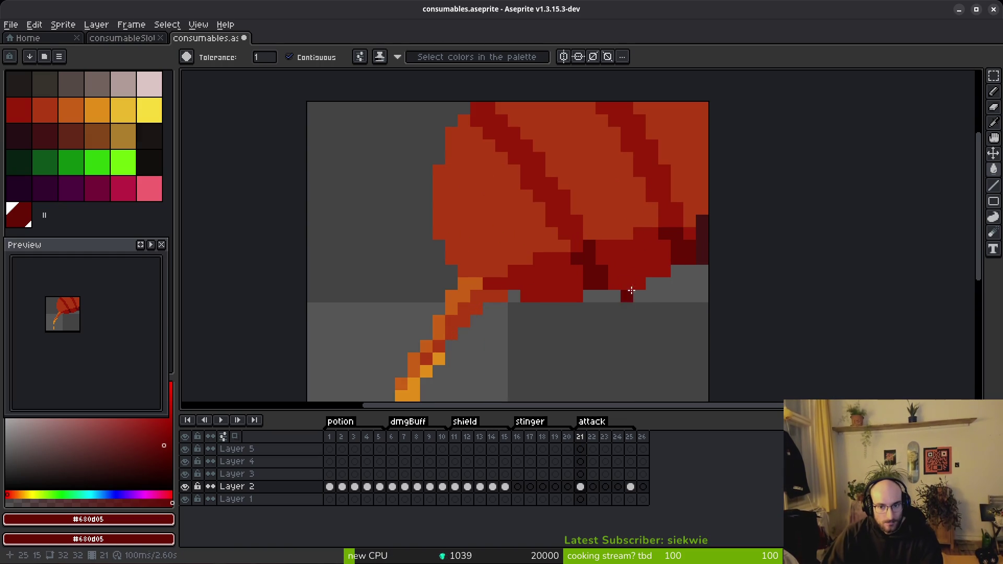
key(ctrl+z)
key(ctrl+z)
key(ctrl+z)
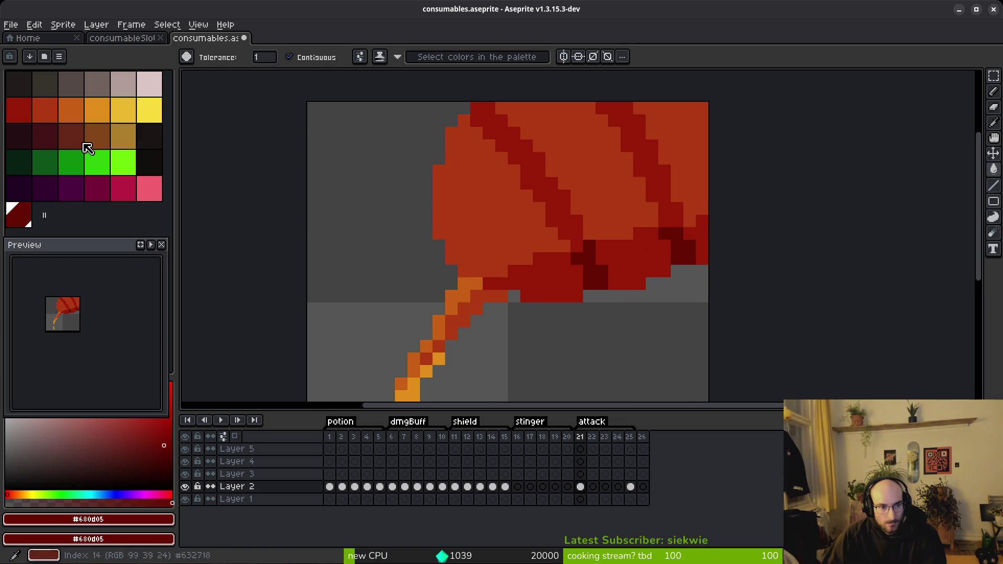
Fill both diagonal stripes and the rightmost red column with the darkest maroon.
click(45, 135)
click(687, 282)
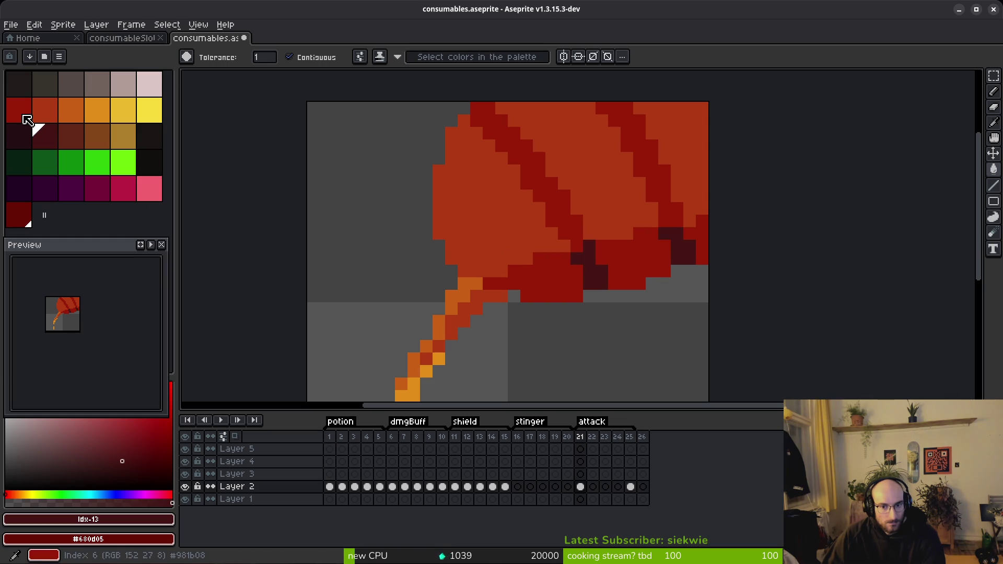
click(20, 214)
click(557, 226)
click(575, 232)
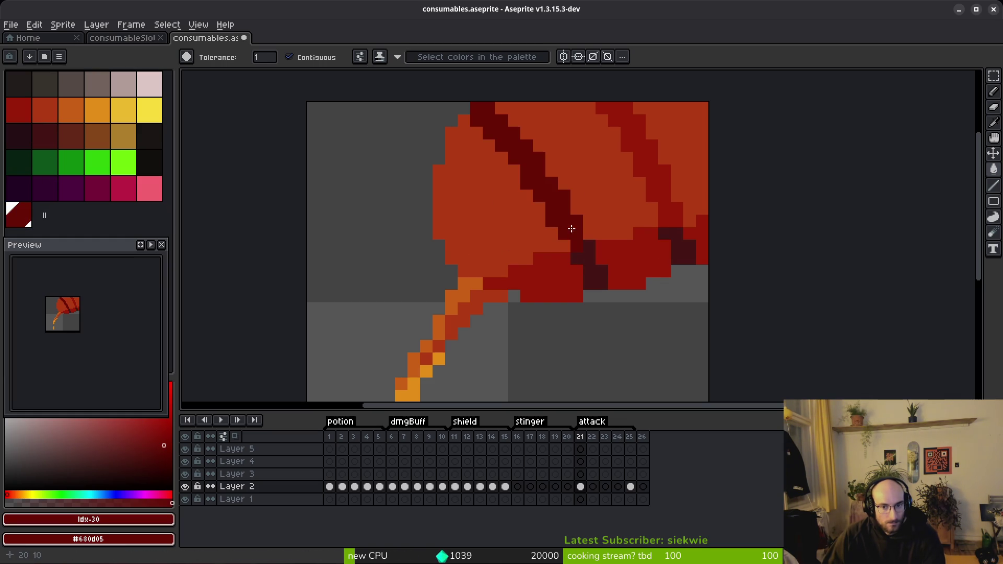
click(677, 220)
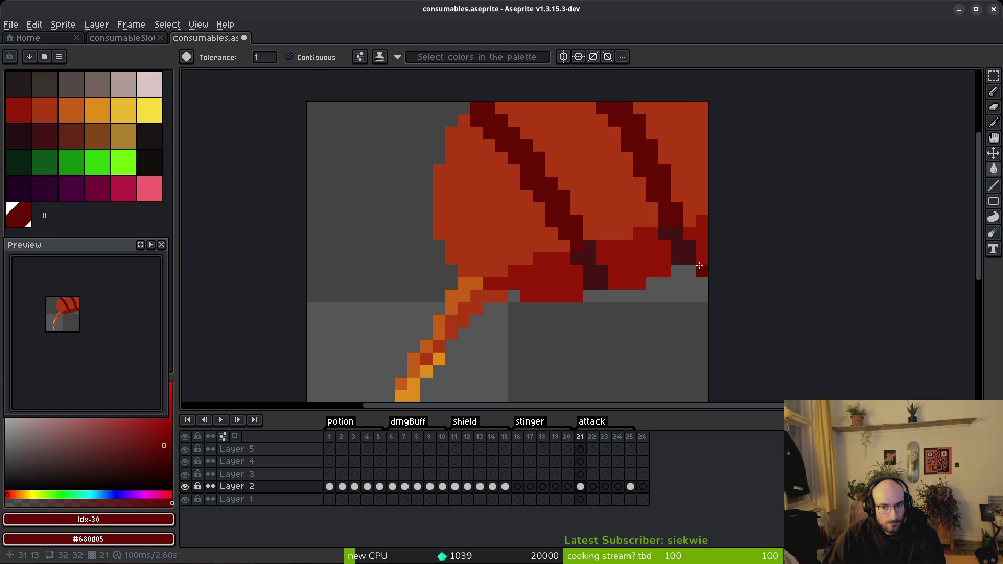
click(697, 232)
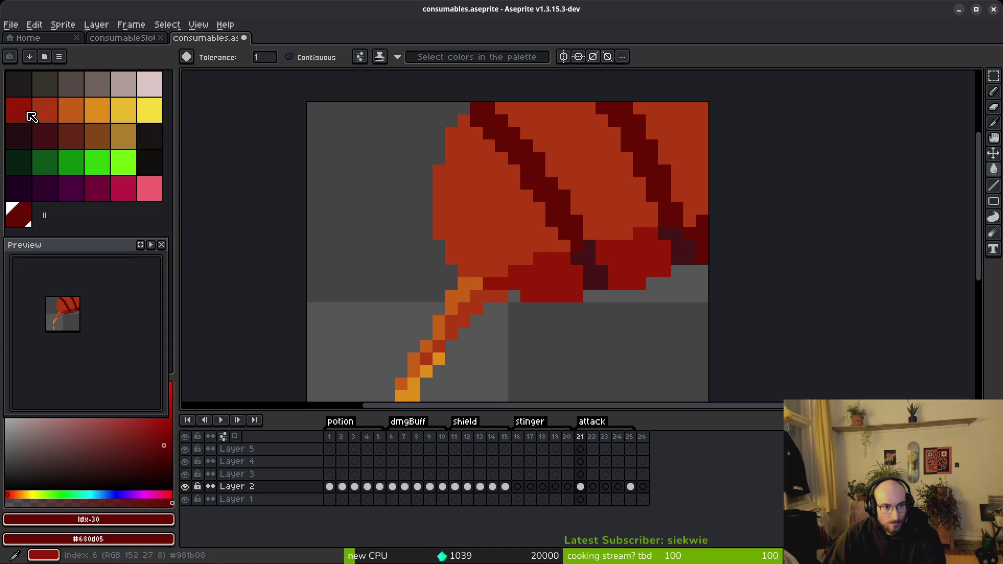
click(27, 112)
scroll(657, 302, down, 5)
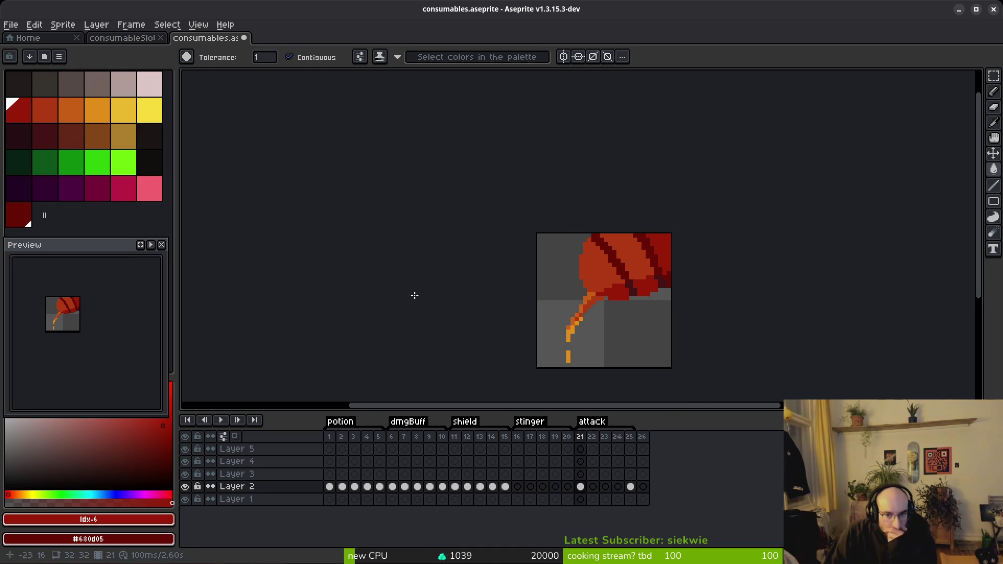
scroll(73, 319, up, 2)
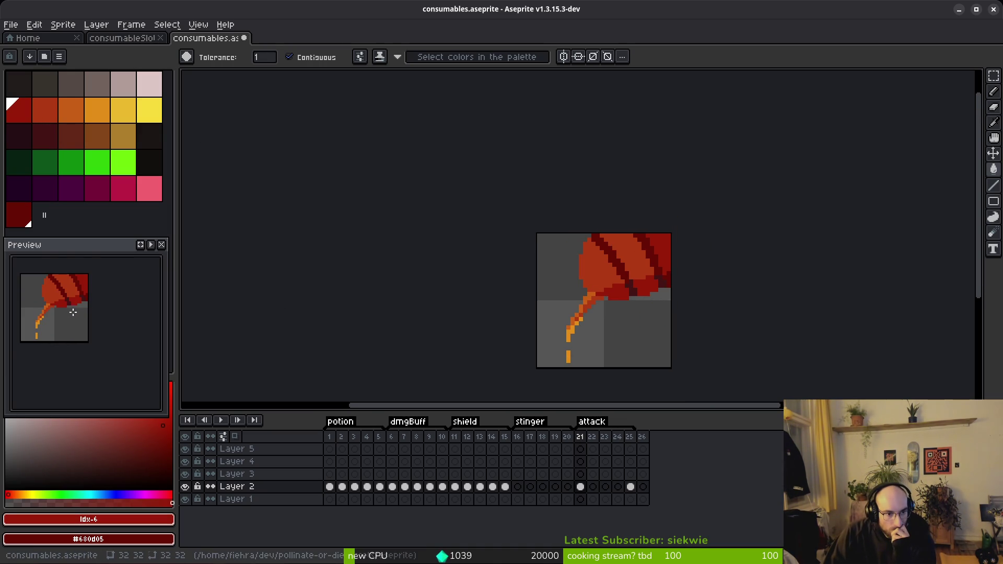
Draw red #9a1b08 pixels with the Pencil just below the left dark stripe.
scroll(638, 267, up, 3)
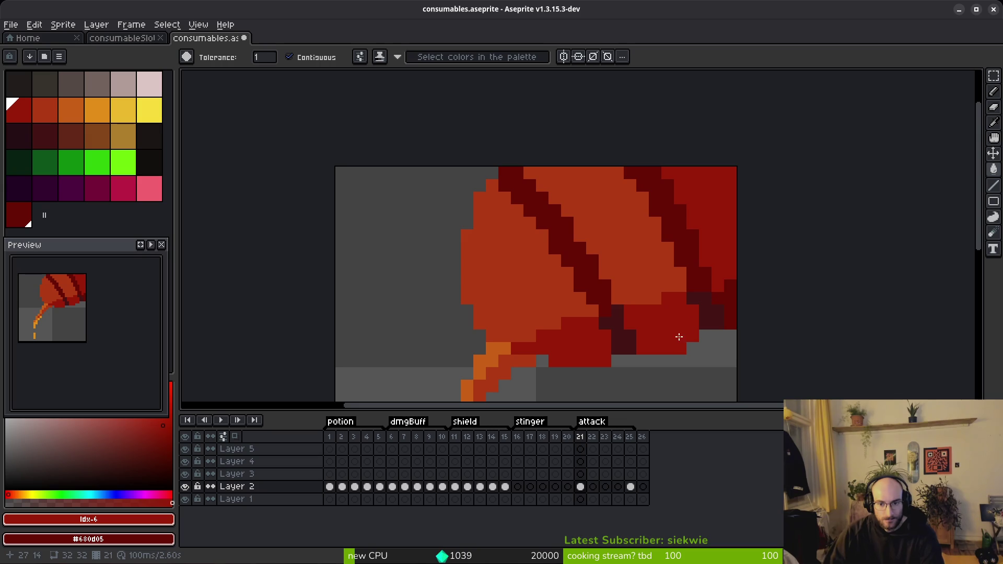
scroll(643, 314, up, 3)
alt+click(622, 308)
key(b)
drag(567, 279, 592, 329)
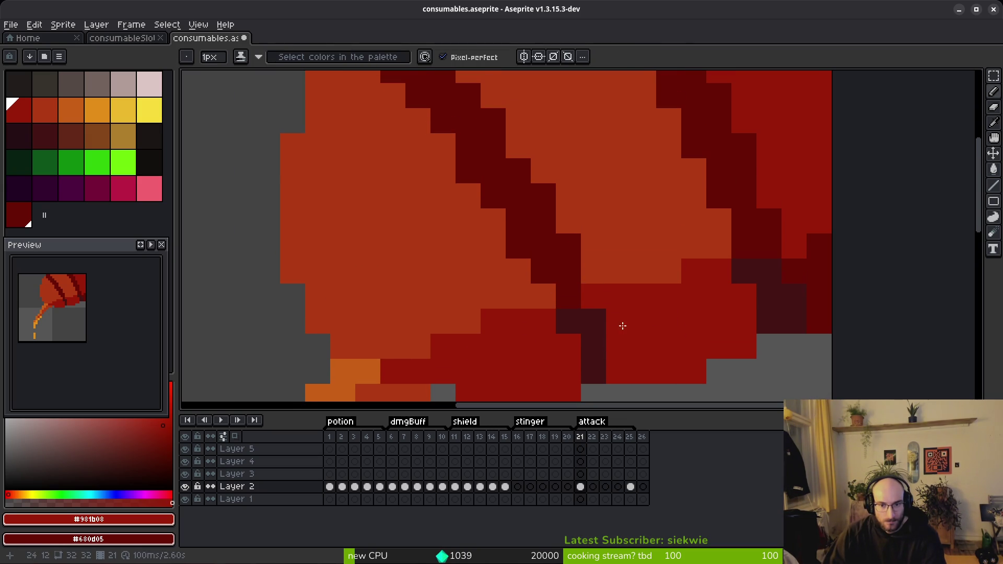
Repaint the left stripe's extra edge pixels orange #af3a13.
alt+click(580, 245)
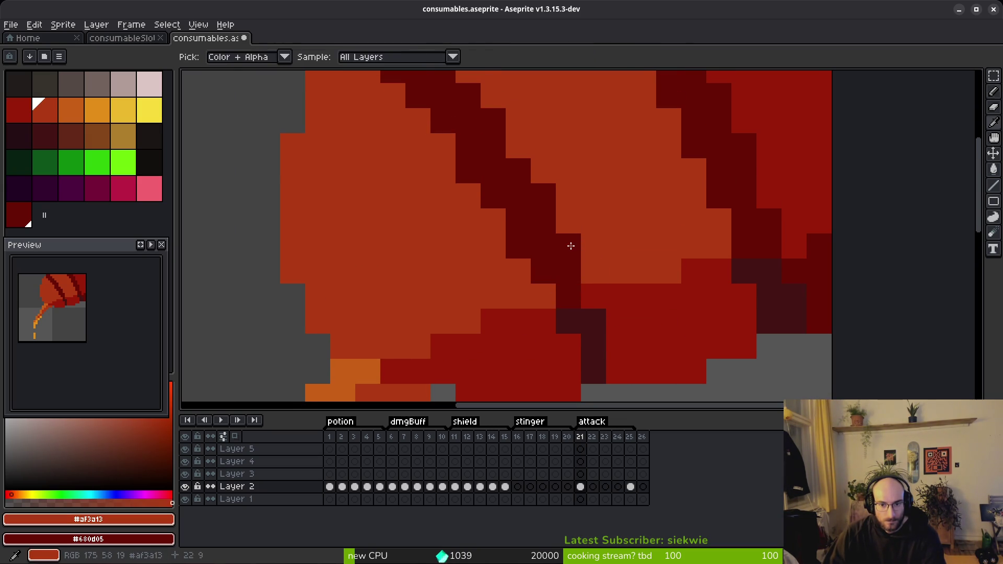
click(546, 214)
click(544, 201)
scroll(553, 258, up, 4)
mouse_move(549, 272)
mouse_down()
mouse_move(504, 200)
mouse_move(405, 123)
mouse_up()
scroll(607, 263, down, 5)
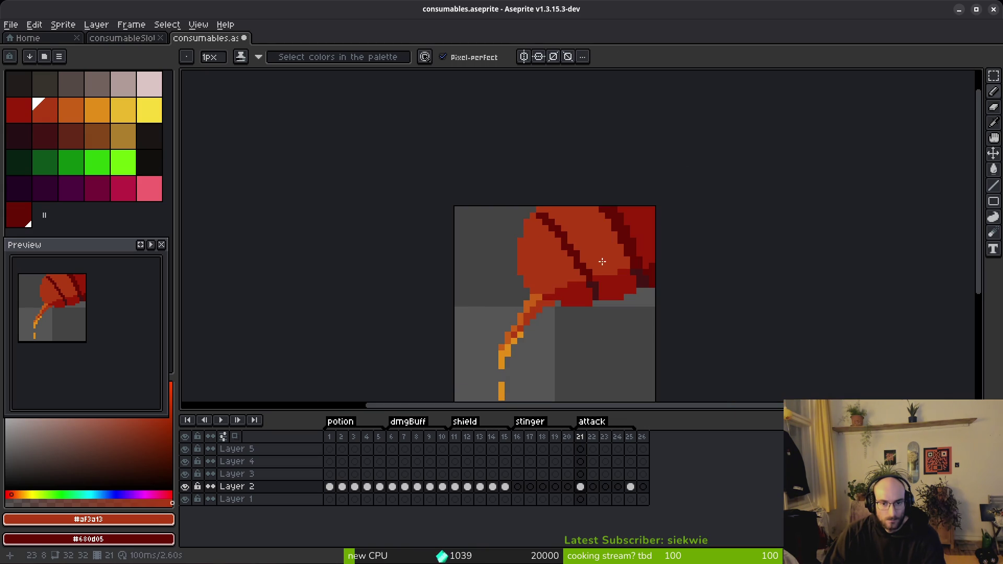
scroll(565, 228, up, 4)
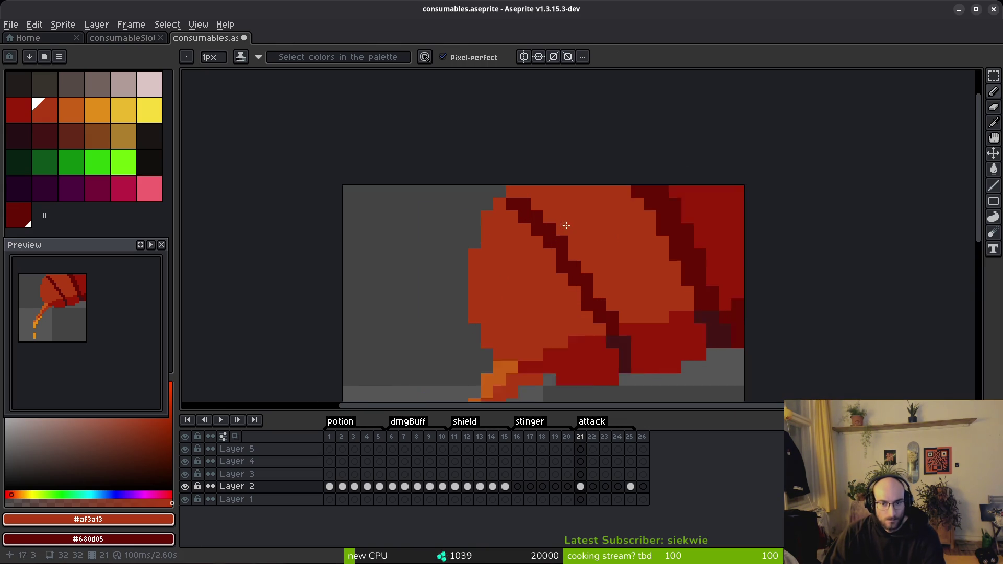
Touch up a stripe pixel with maroon #680d05 and orange, undoing the last stroke.
alt+click(506, 206)
scroll(506, 206, down, 4)
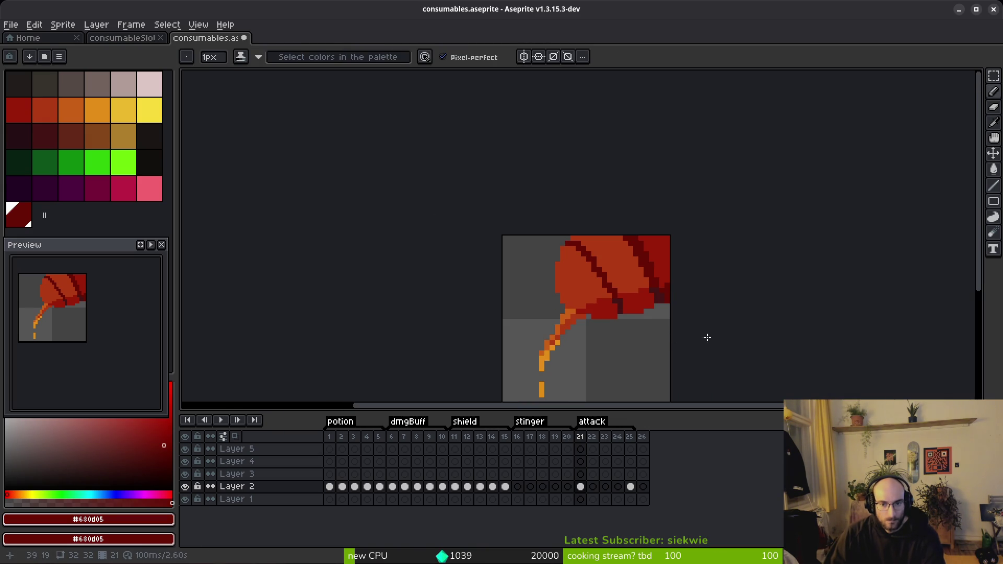
scroll(651, 311, up, 5)
click(507, 183)
alt+right_click(488, 234)
right_click(491, 205)
scroll(685, 316, down, 5)
key(ctrl+z)
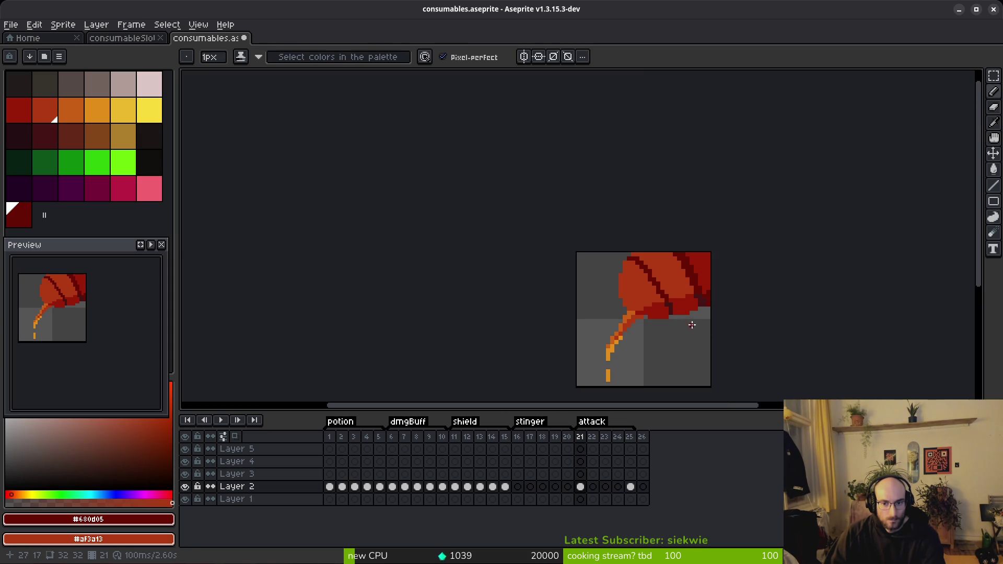
scroll(654, 274, up, 3)
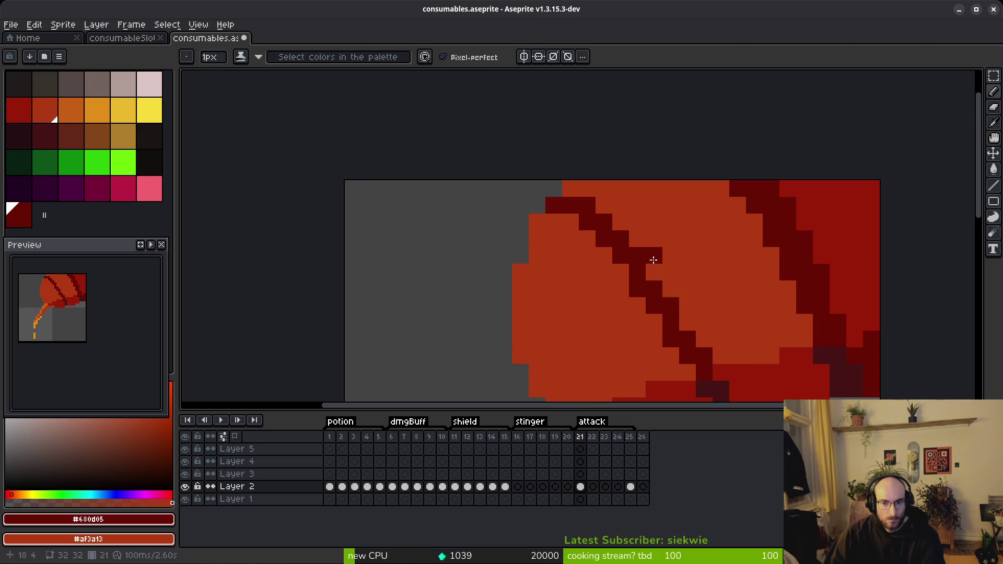
scroll(729, 292, down, 5)
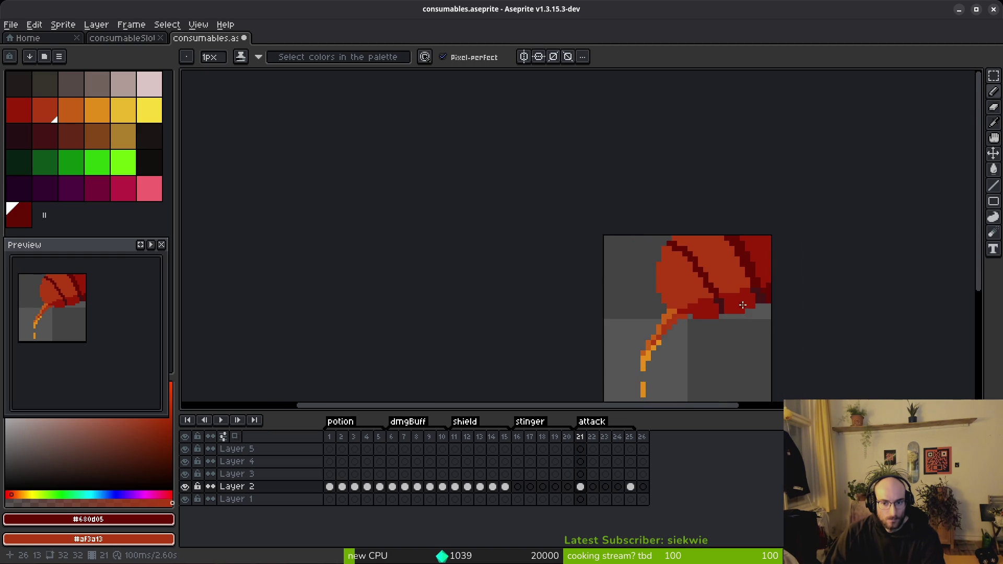
scroll(740, 303, up, 2)
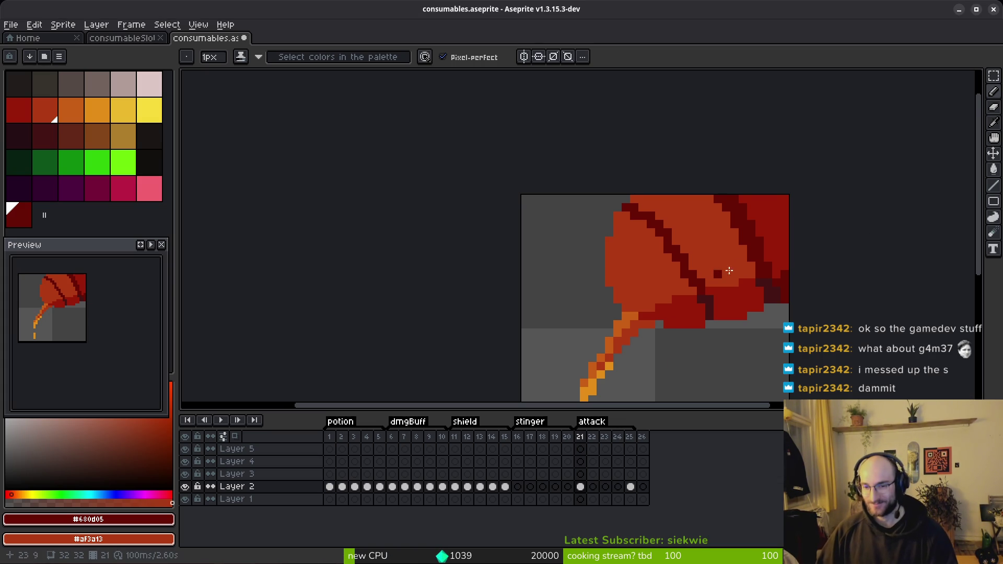
Sample red #981b08 and repaint stray dark pixels and the right stripe's outer edge red.
scroll(717, 259, up, 1)
alt+click(799, 282)
alt+click(780, 310)
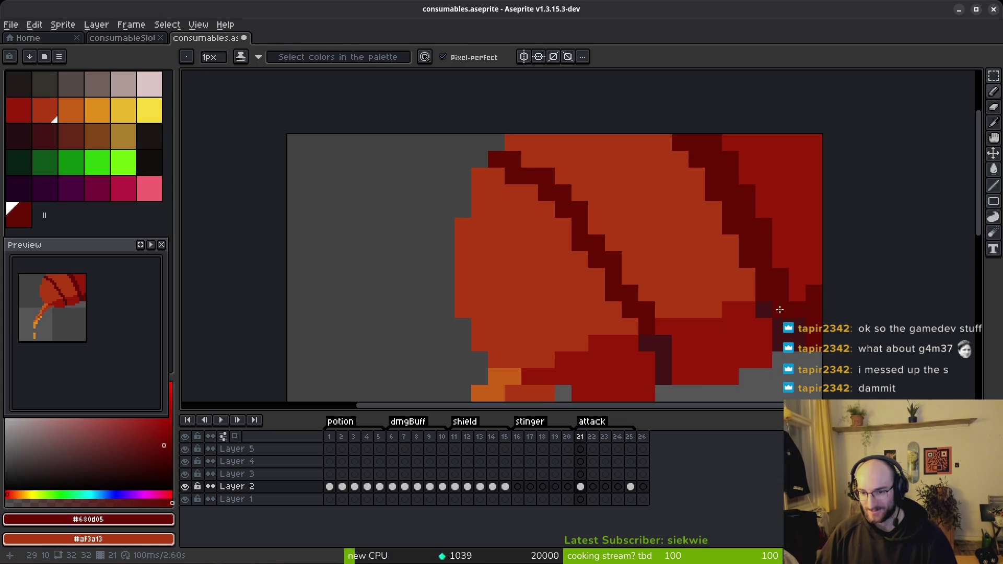
alt+click(794, 314)
click(780, 277)
click(764, 243)
mouse_move(769, 249)
mouse_down()
mouse_move(728, 151)
mouse_move(713, 144)
mouse_up()
scroll(811, 244, down, 5)
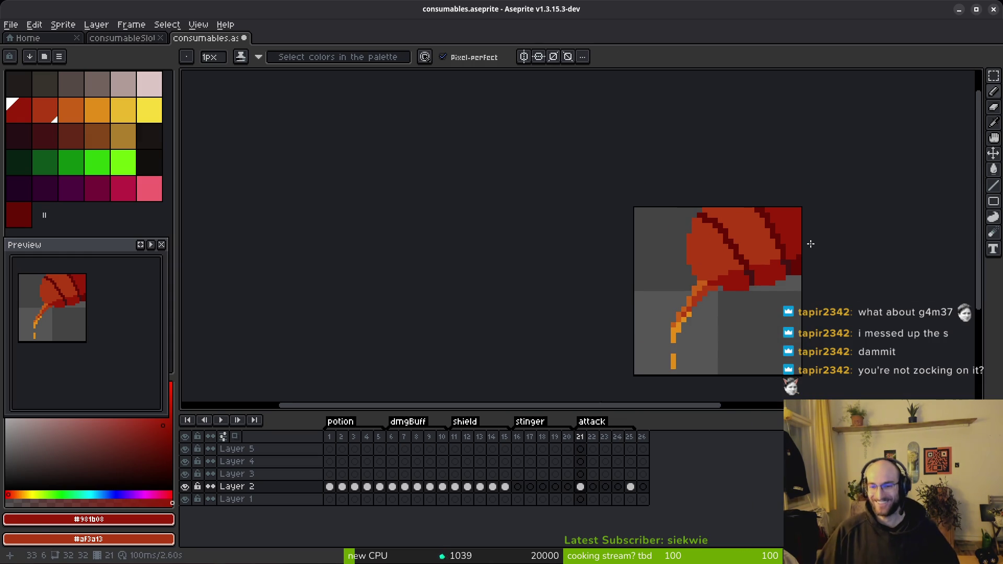
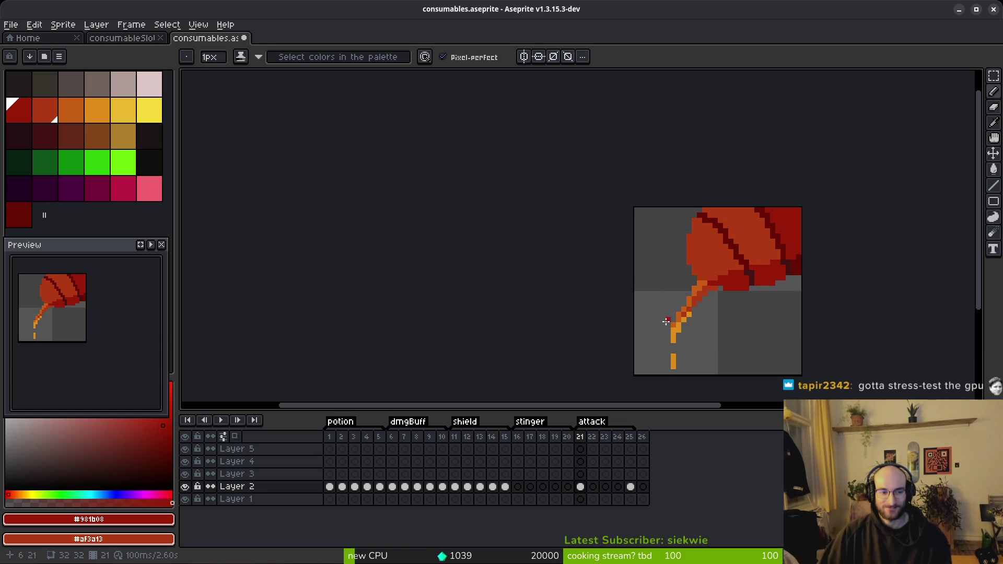
Paint orange-red pixels where the stem joins the shape.
scroll(746, 279, up, 3)
alt+click(665, 286)
drag(665, 286, 686, 284)
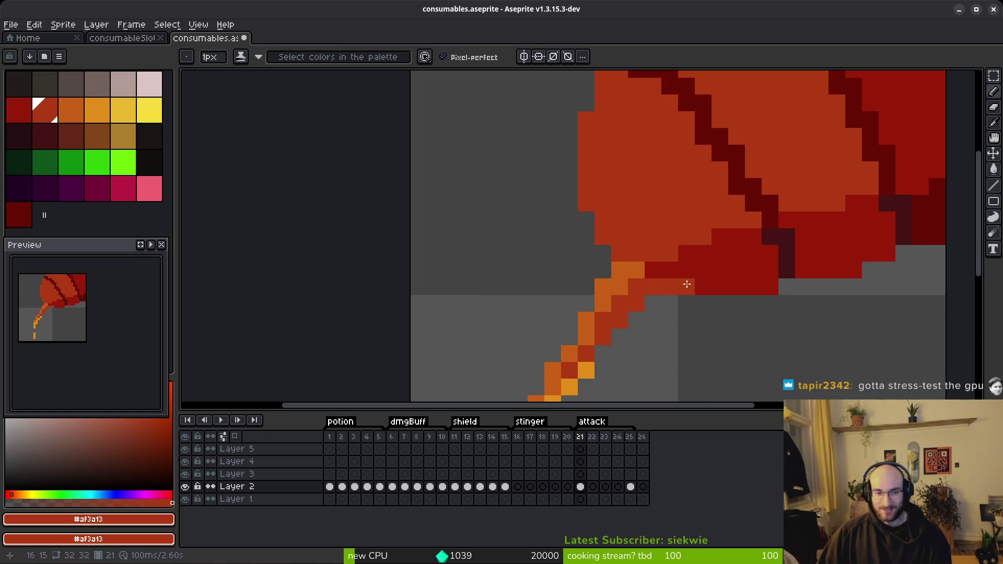
click(686, 288)
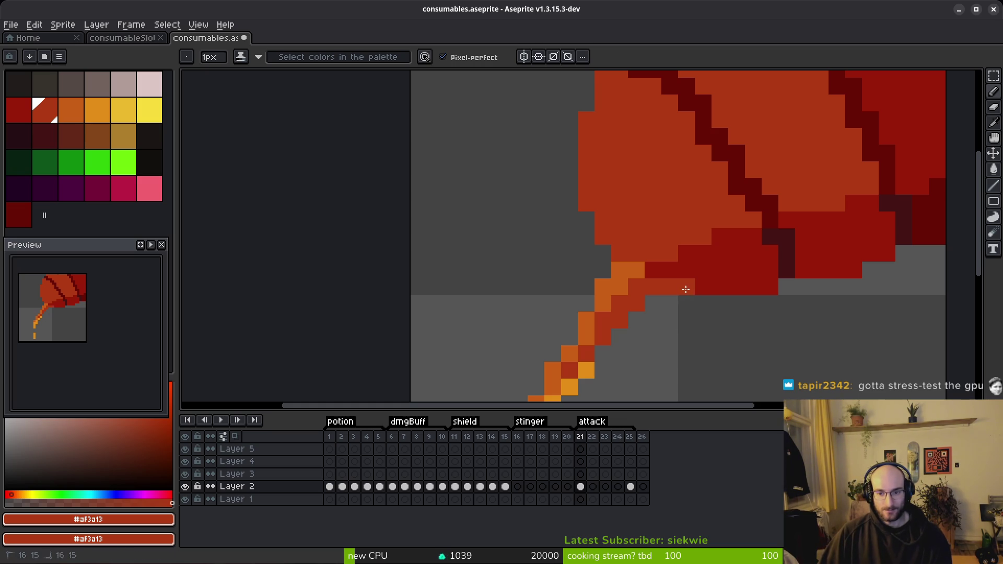
Bucket-fill the stem's diagonal edge pixels with the outline's dark red.
scroll(742, 345, down, 3)
scroll(751, 349, down, 5)
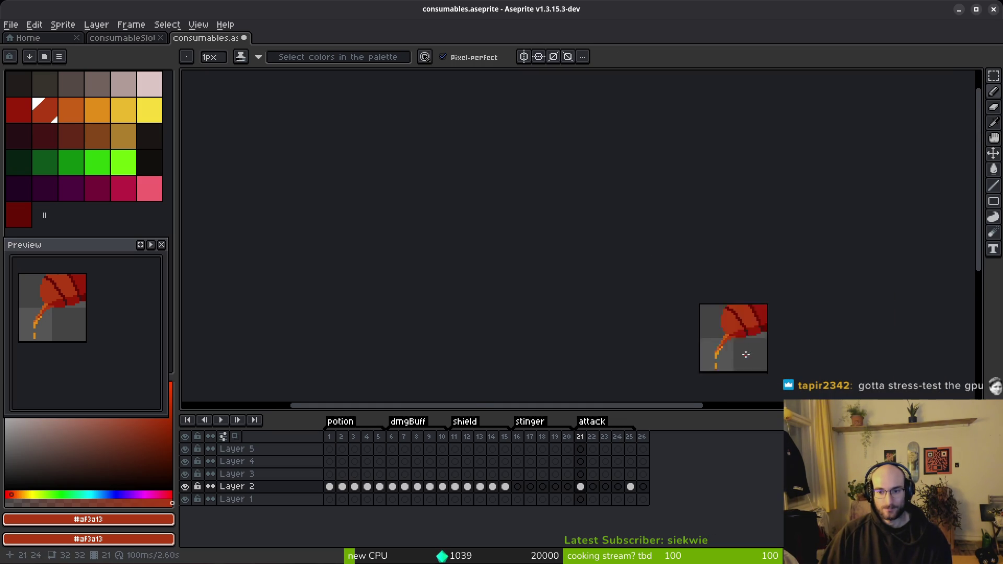
scroll(749, 356, up, 4)
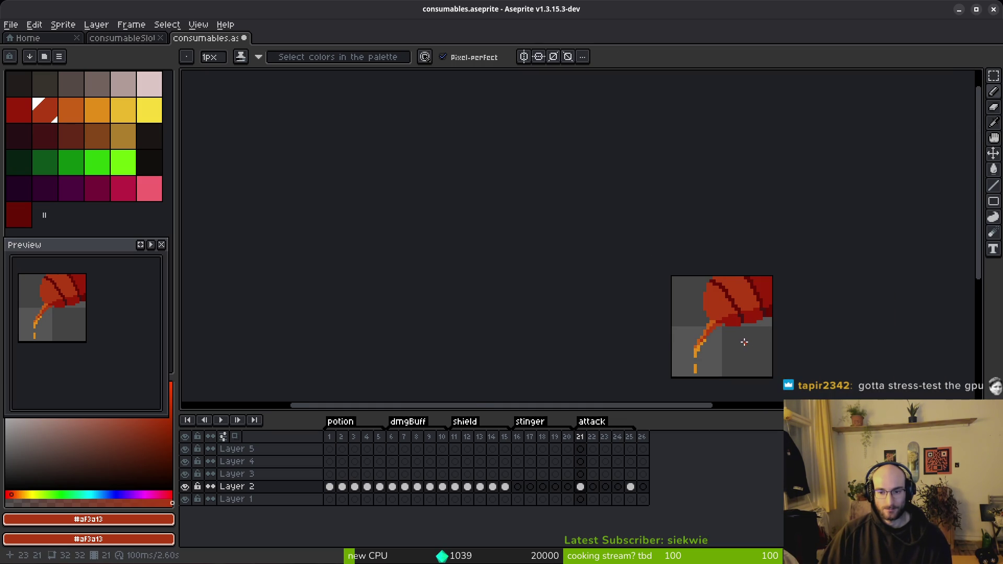
scroll(745, 342, up, 2)
scroll(688, 274, up, 3)
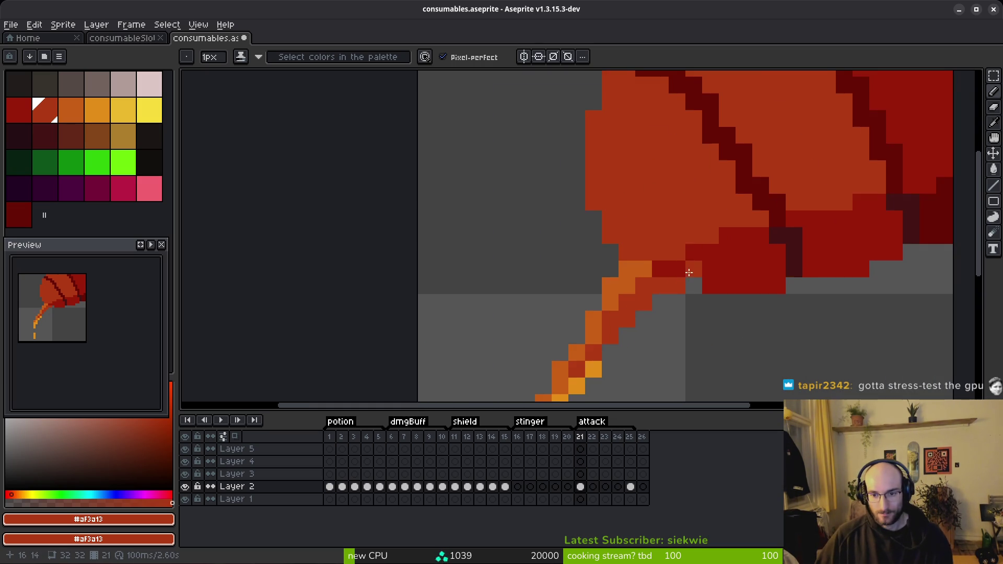
key(alt)
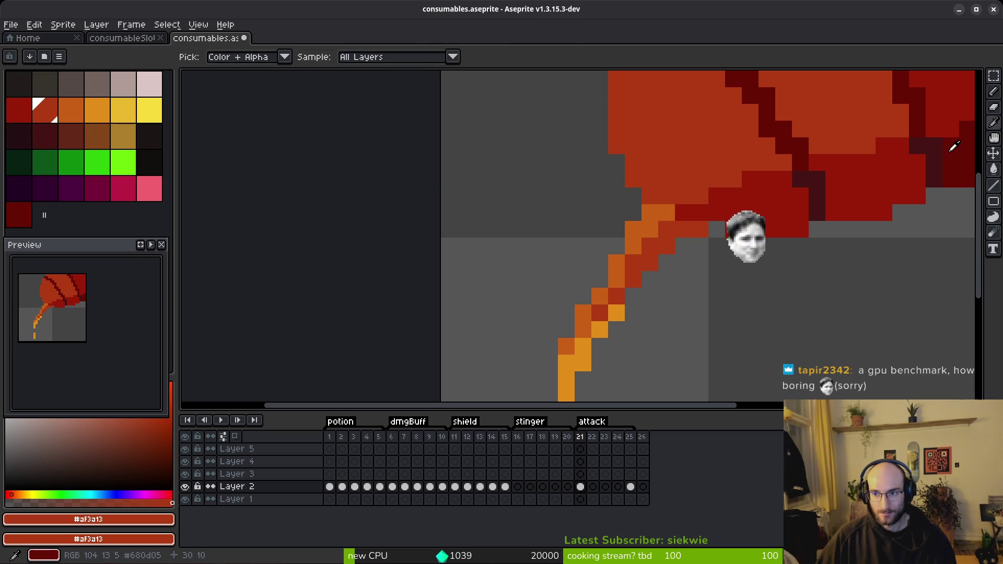
alt+click(951, 145)
key(g)
click(649, 228)
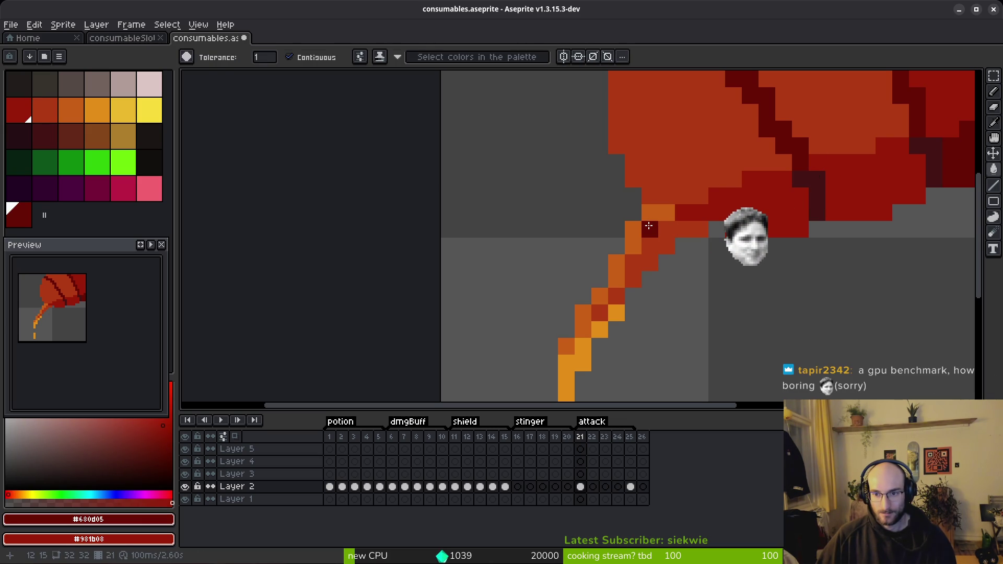
click(654, 212)
click(633, 237)
click(617, 269)
click(600, 296)
click(583, 320)
click(568, 346)
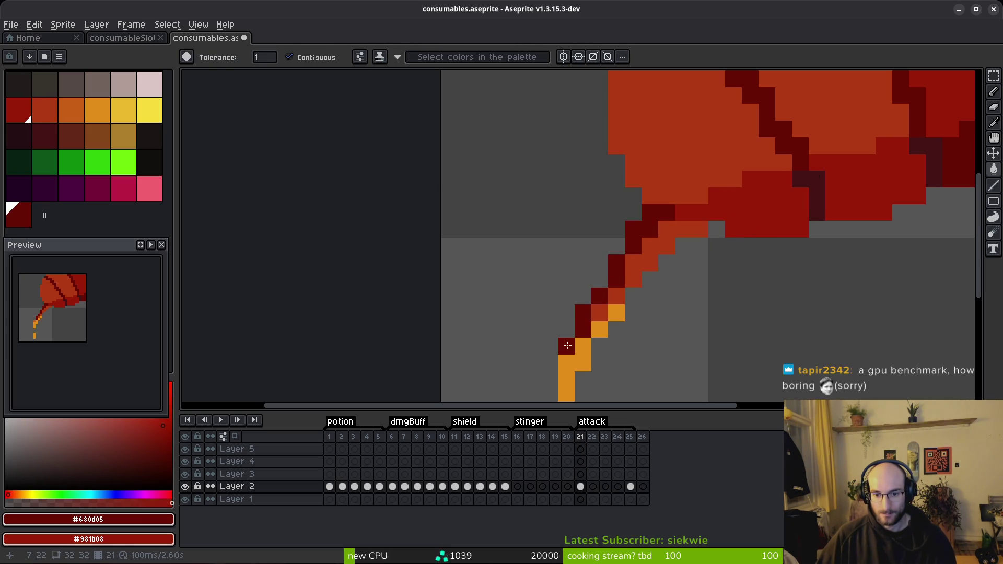
Try another dark red edge fill, then undo the unwanted fills.
click(664, 246)
key(ctrl+z)
key(ctrl+z)
key(ctrl+z)
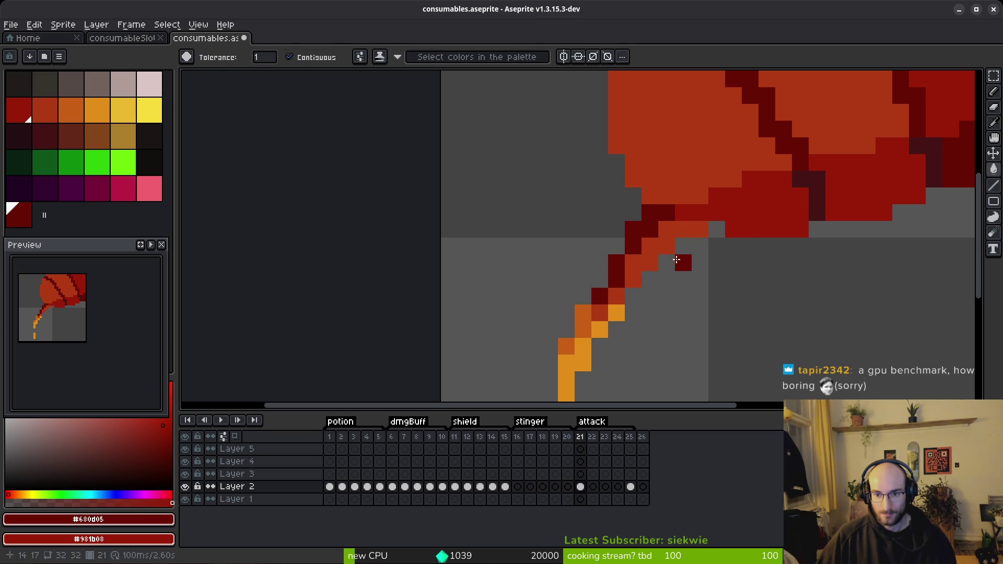
key(ctrl+z)
key(ctrl+z)
key(ctrl+z)
Set deep maroon as the secondary colour and refill the stem's edge pixels dark red.
key(alt)
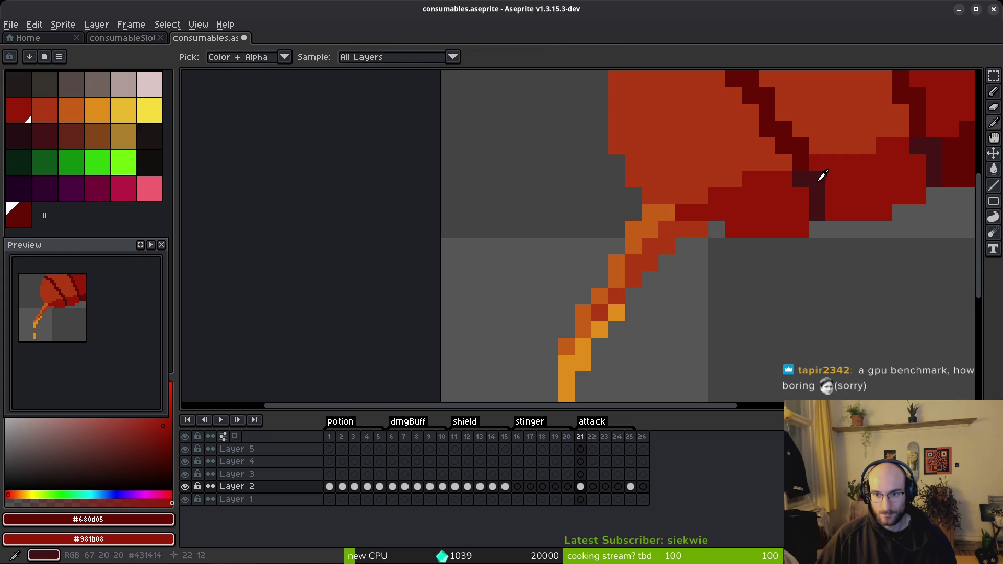
alt+right_click(822, 176)
click(650, 212)
click(633, 229)
click(616, 264)
click(600, 295)
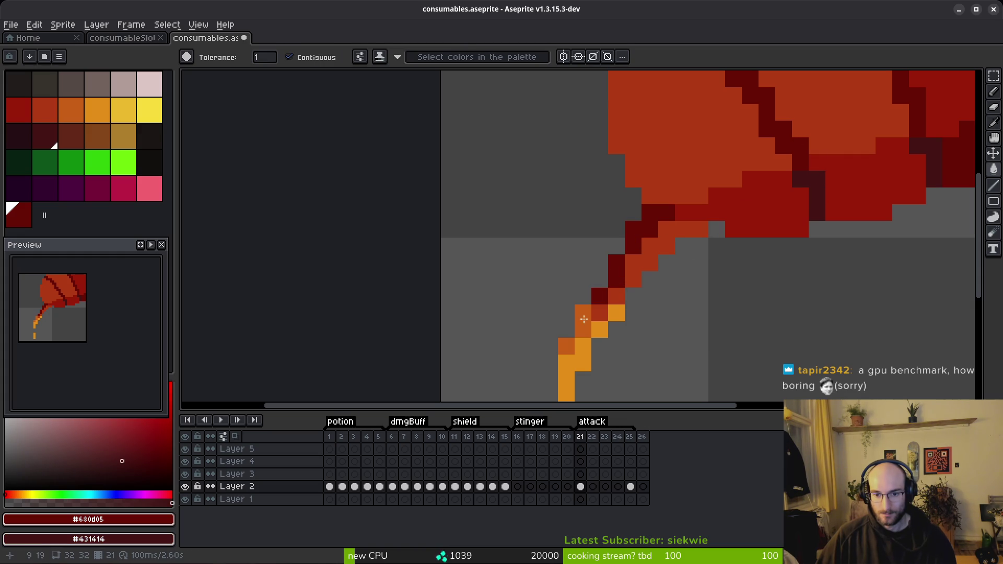
click(586, 315)
click(567, 346)
Fill the stem's inner diagonal run with deep maroon #431414.
right_click(600, 314)
right_click(616, 297)
right_click(672, 252)
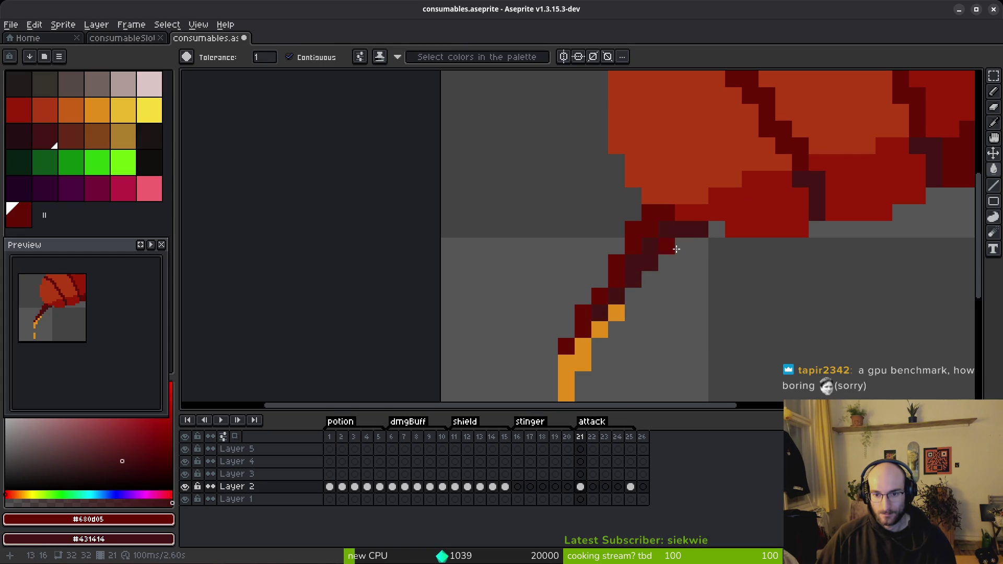
scroll(671, 253, down, 5)
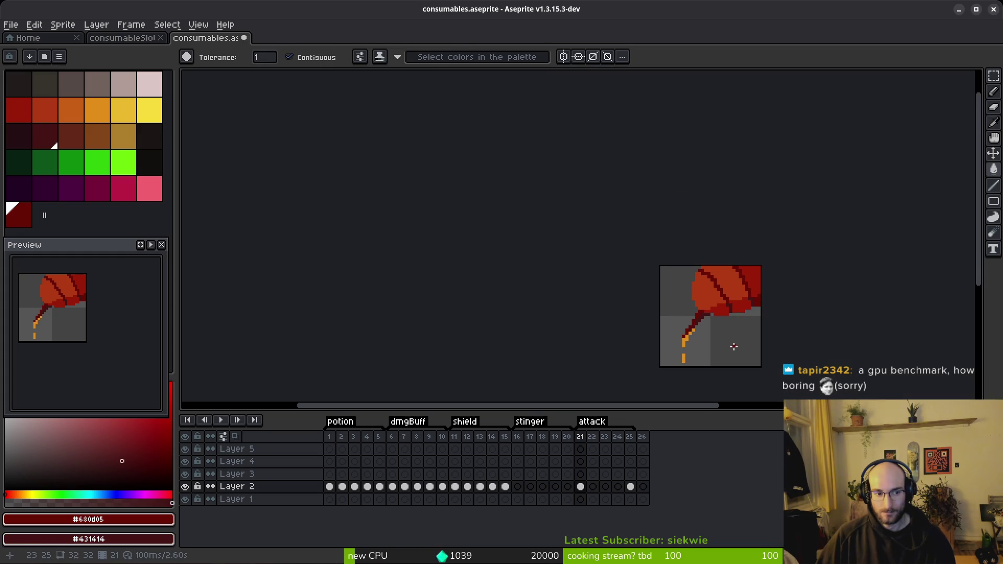
Bucket-fill the lower orange stem pixels with the body's orange-red.
scroll(732, 342, up, 4)
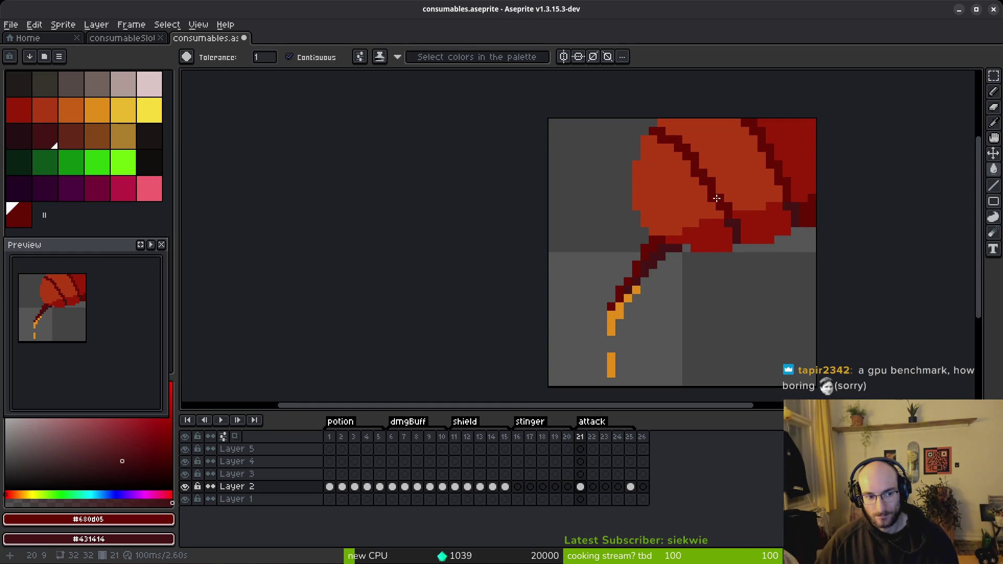
key(i)
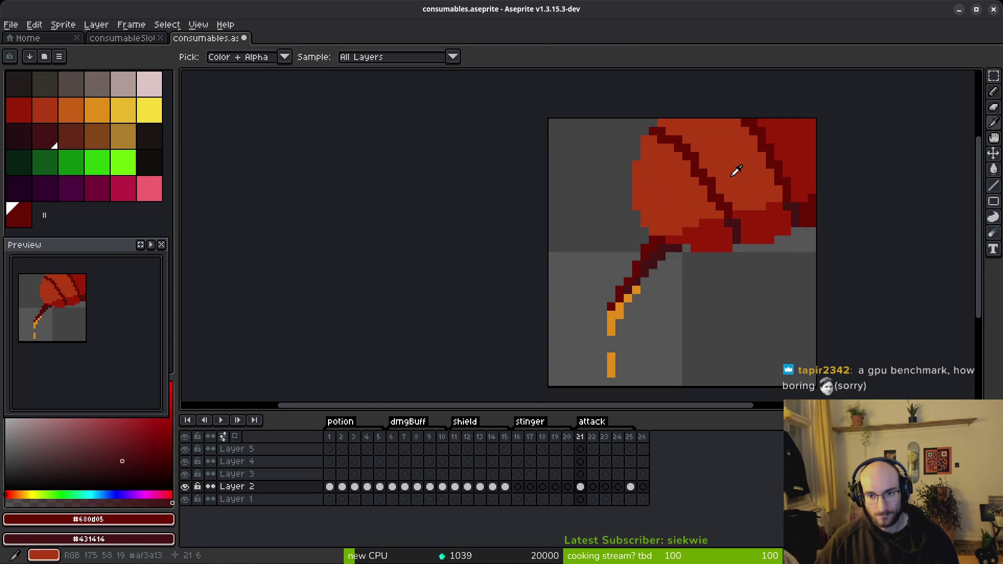
click(689, 198)
key(g)
scroll(650, 325, up, 5)
click(559, 291)
click(586, 244)
scroll(586, 243, down, 2)
click(578, 347)
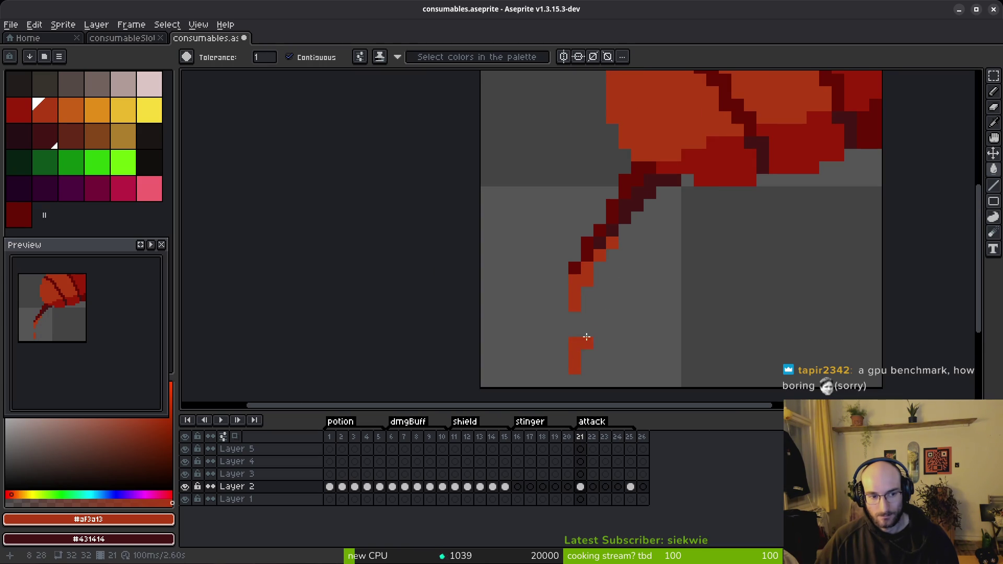
Refill stem pixels with the shape's dark red, undoing the unwanted lower-stem fills.
alt+click(712, 168)
click(600, 256)
click(584, 271)
click(575, 347)
key(ctrl+z)
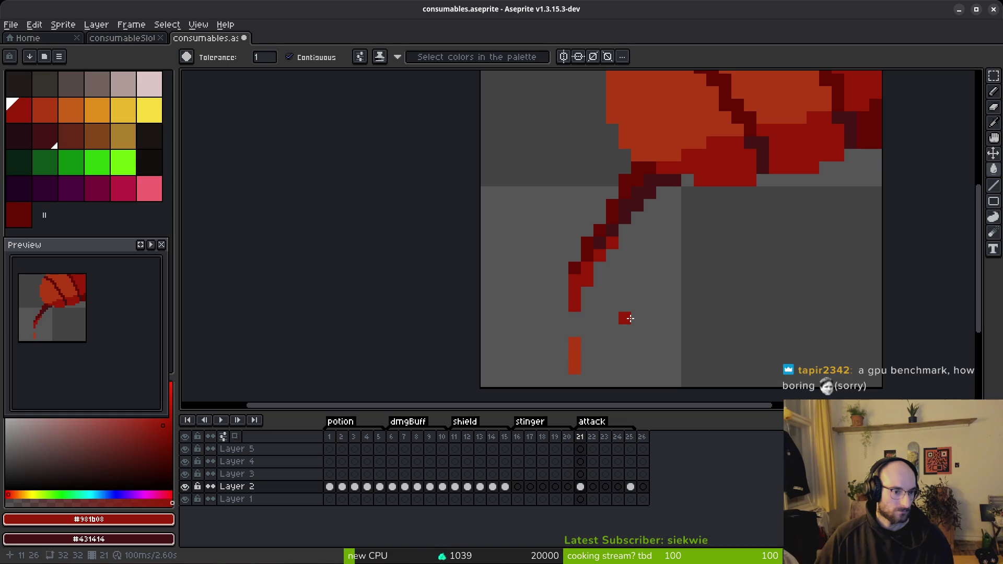
key(ctrl+y)
key(ctrl+z)
key(ctrl+z)
key(ctrl+z)
key(ctrl+z)
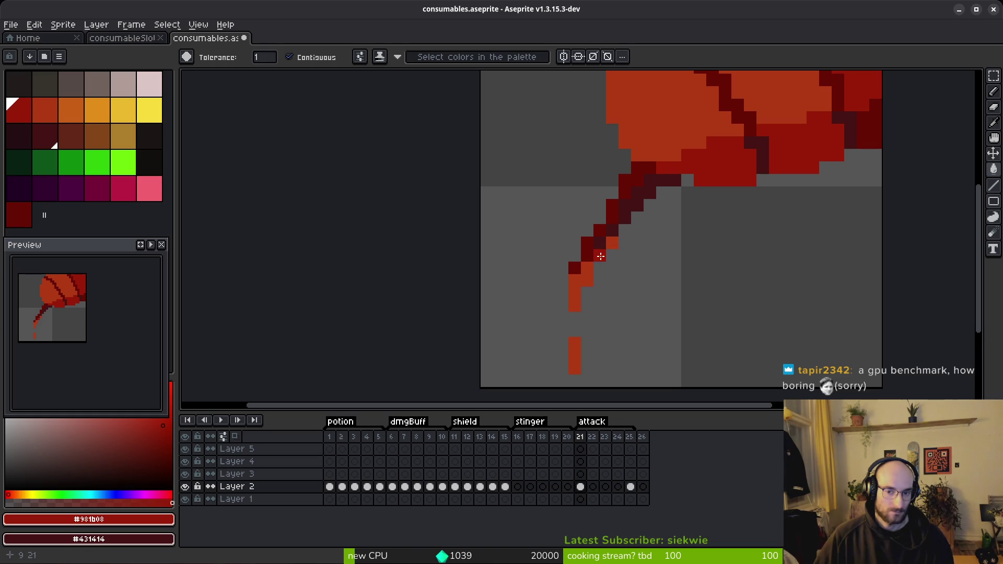
click(574, 282)
key(ctrl+z)
Pencil the bottom drip pixel dark red and touch up stem pixels in orange-red and dark red.
key(b)
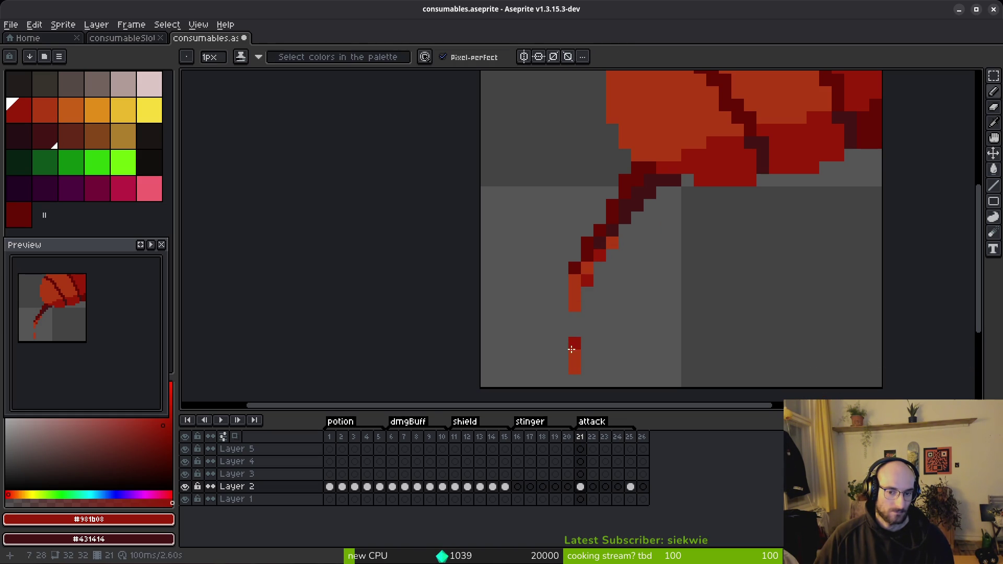
click(573, 369)
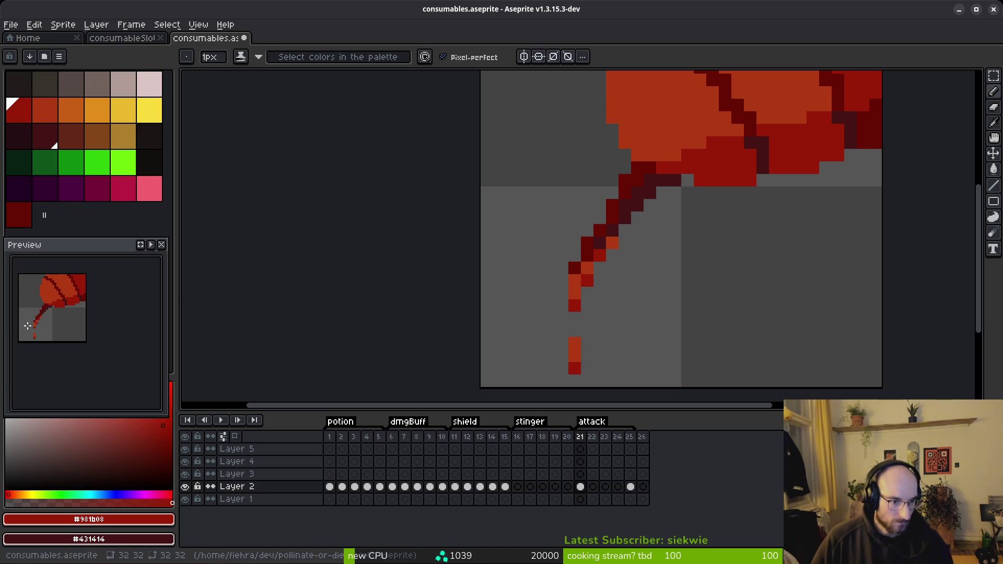
alt+click(584, 282)
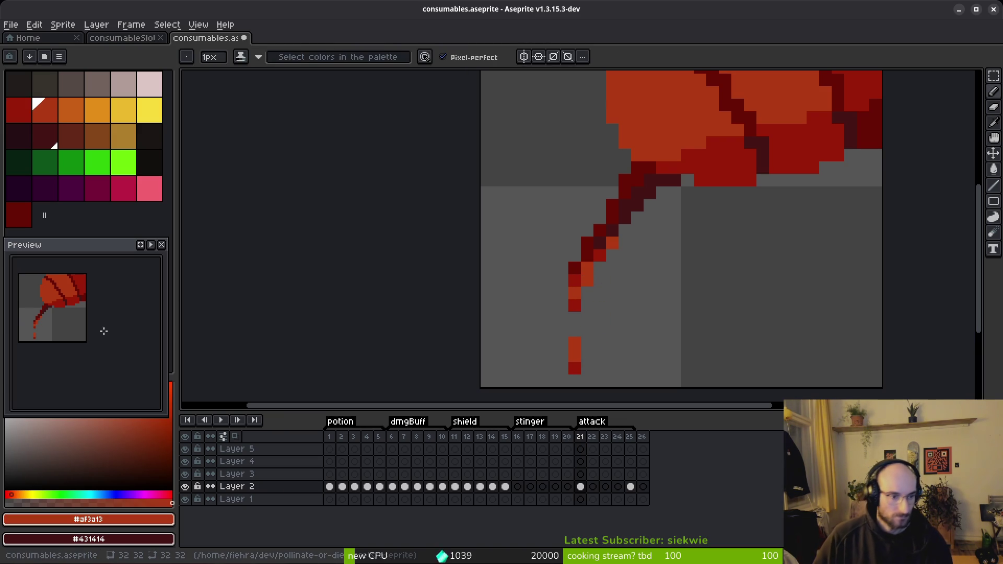
click(574, 205)
key(ctrl+z)
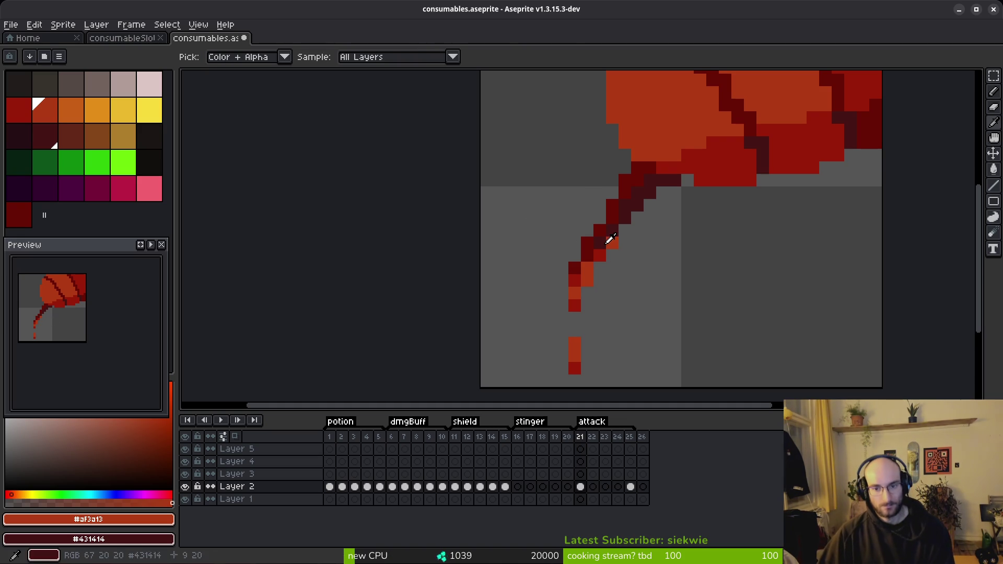
click(624, 230)
alt+click(599, 255)
click(625, 230)
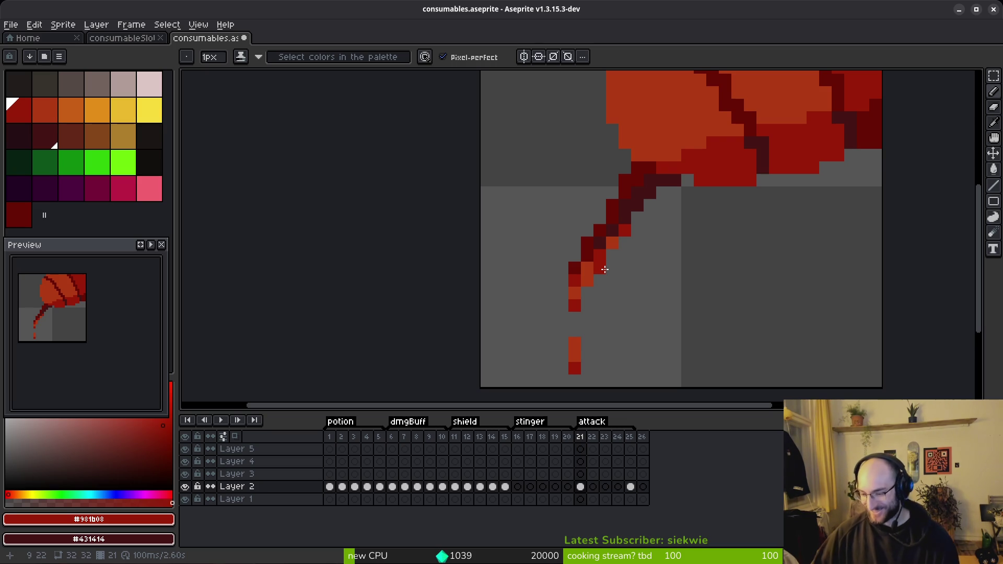
Pick the stem's orange-red again and review the recoloured stem and drips.
scroll(611, 271, down, 1)
scroll(613, 272, up, 2)
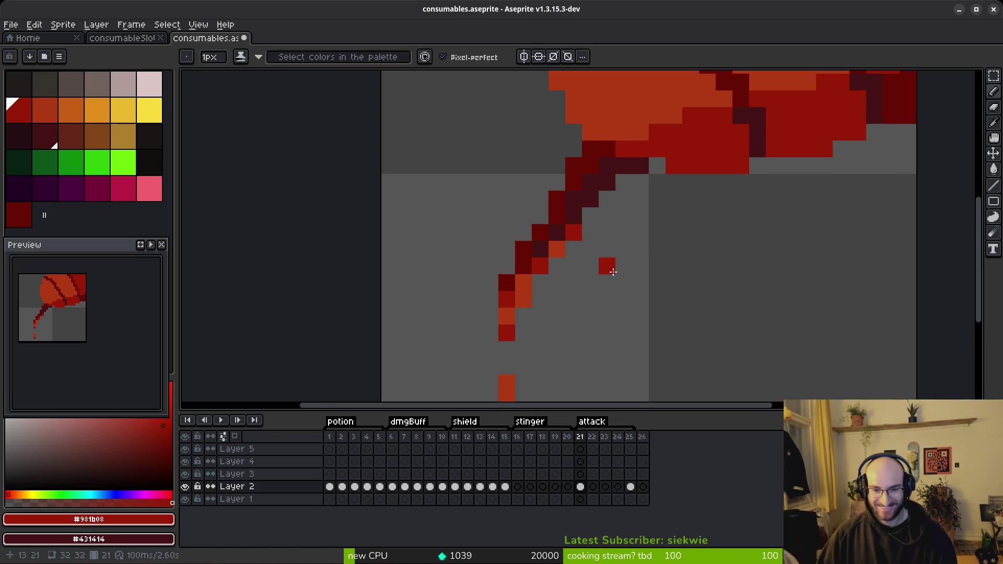
alt+click(558, 247)
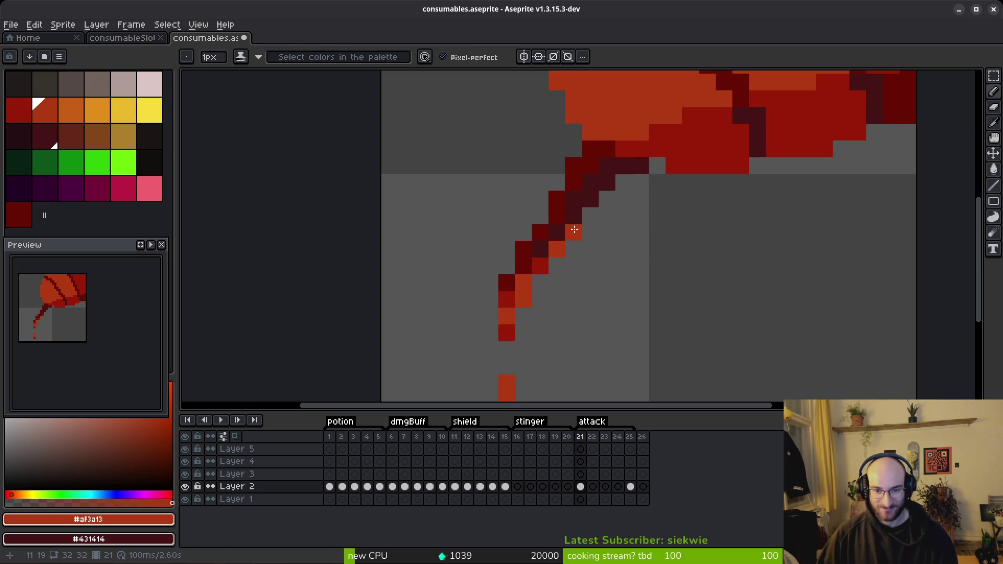
scroll(575, 230, down, 3)
scroll(574, 229, up, 3)
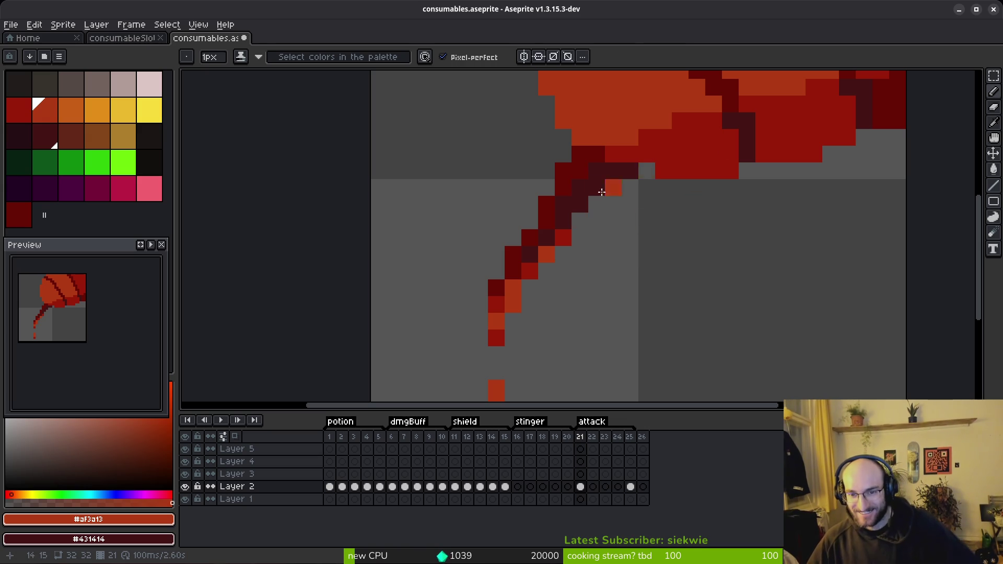
scroll(594, 219, down, 5)
scroll(664, 248, up, 3)
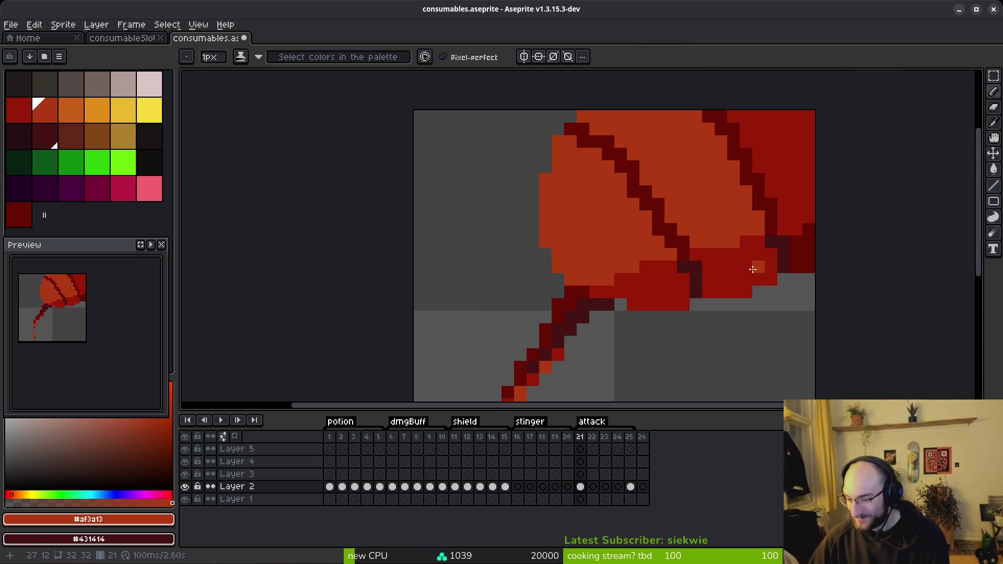
scroll(795, 298, down, 3)
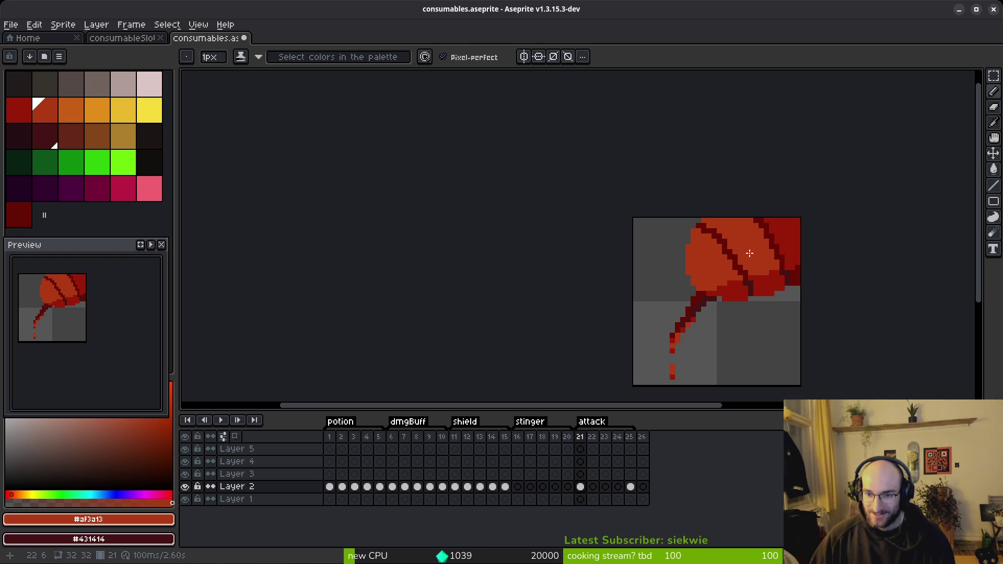
Sample the cap's orange as the drawing colour.
key(alt)
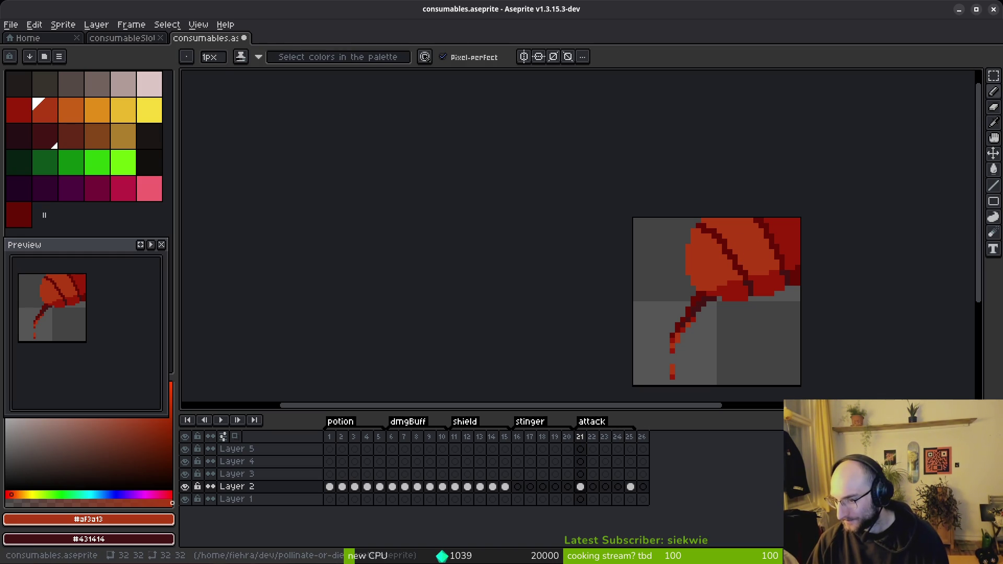
scroll(744, 335, down, 2)
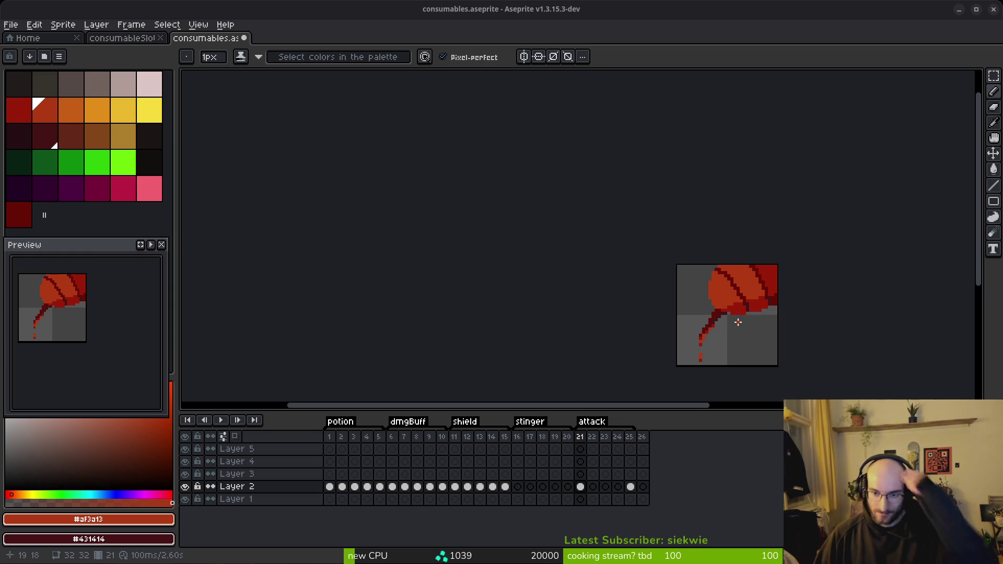
scroll(733, 319, up, 4)
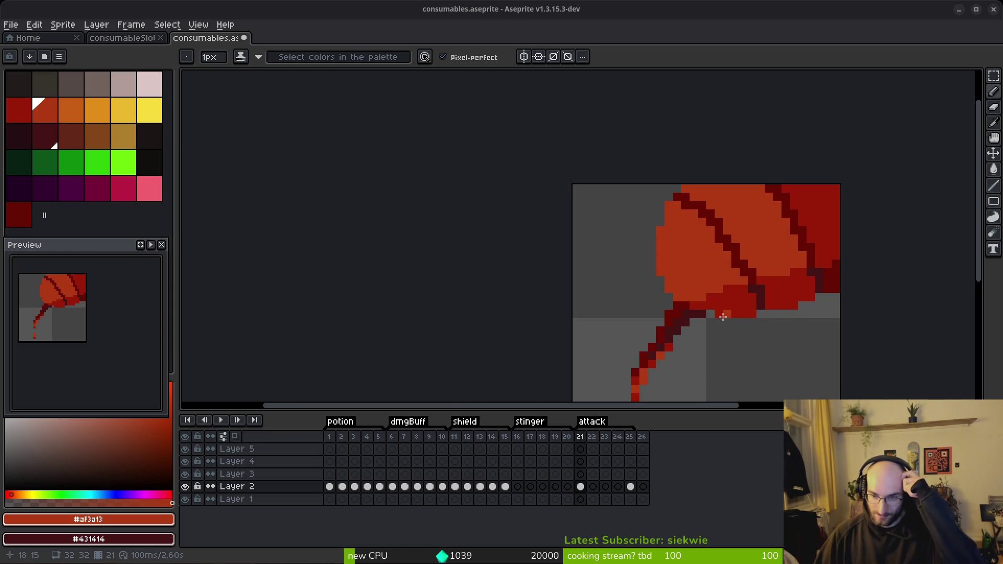
scroll(723, 317, up, 4)
alt+click(698, 257)
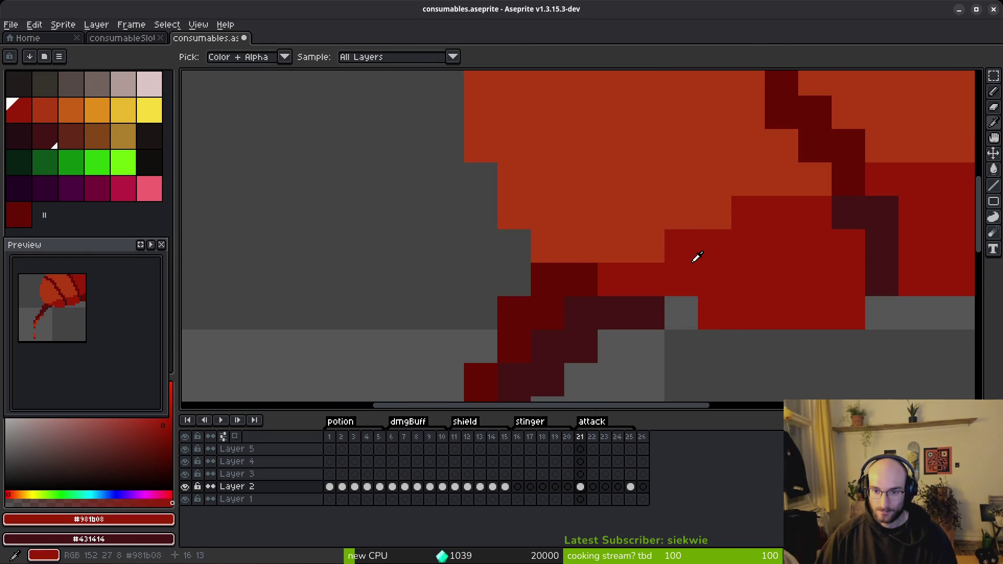
scroll(767, 321, down, 6)
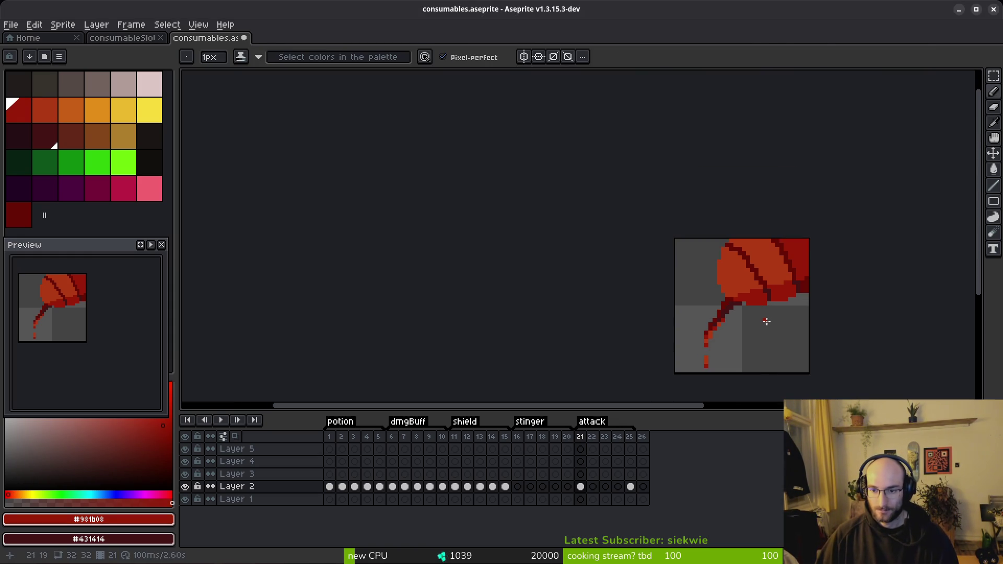
scroll(752, 313, up, 3)
scroll(750, 308, up, 1)
alt+click(750, 224)
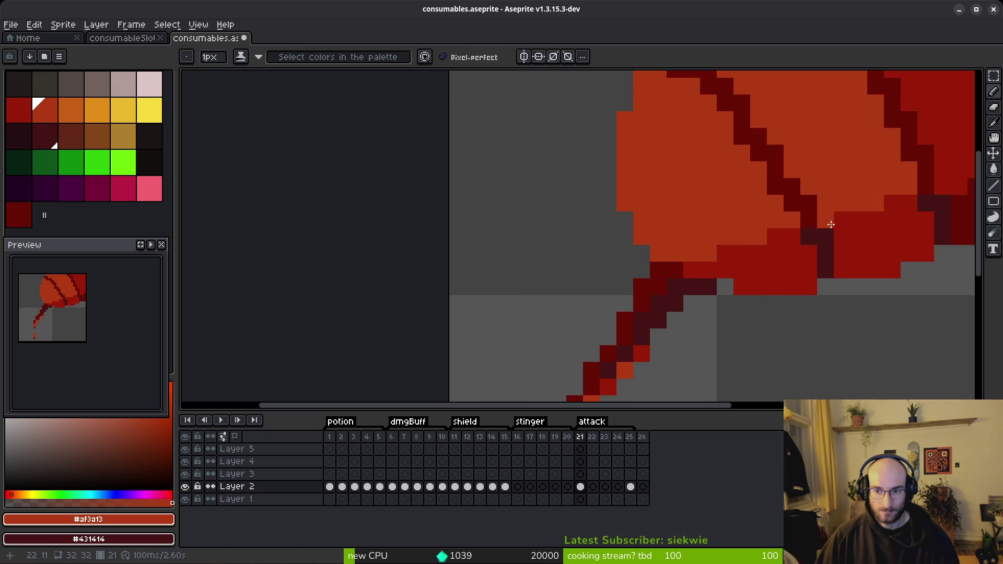
Add one orange pixel at the cap–stem joint, compare it with undo/redo, and save.
click(892, 204)
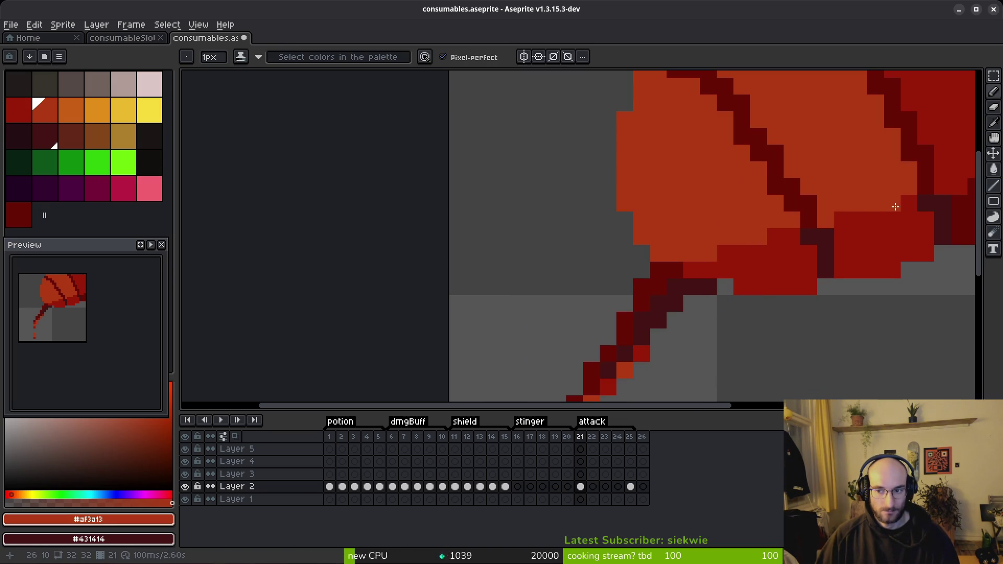
scroll(908, 240, down, 4)
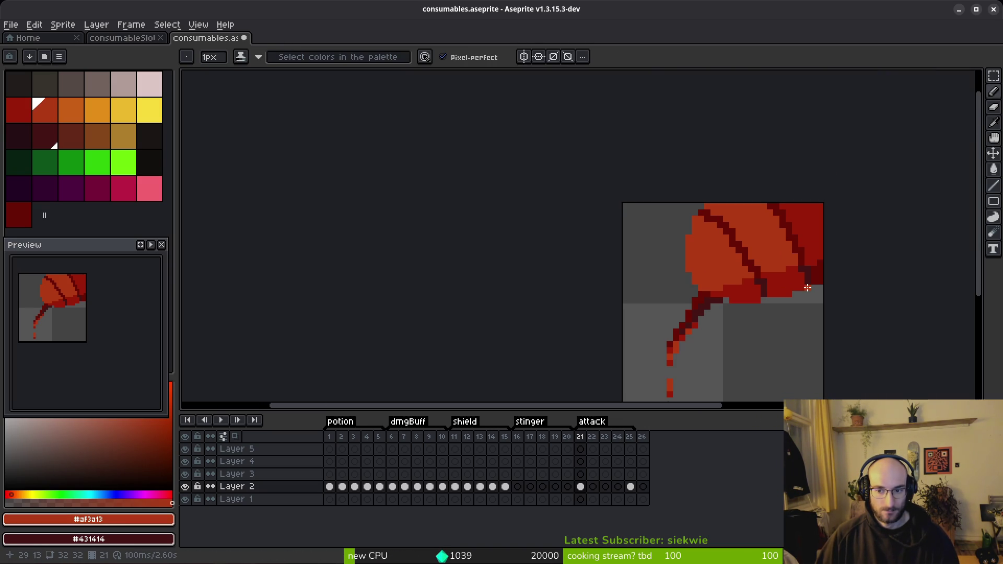
key(ctrl+z)
key(ctrl+y)
scroll(775, 306, down, 4)
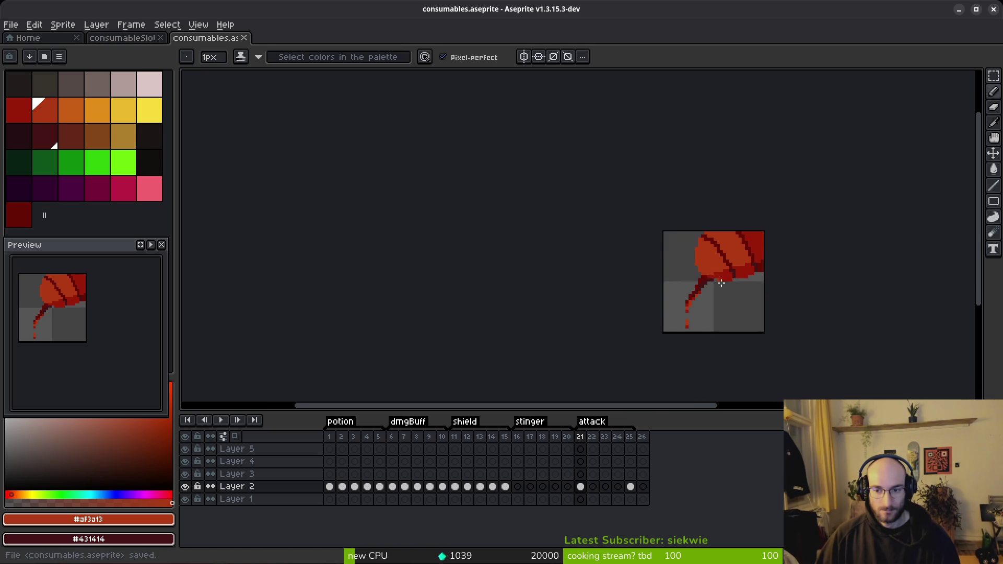
key(ctrl+s)
scroll(678, 297, up, 3)
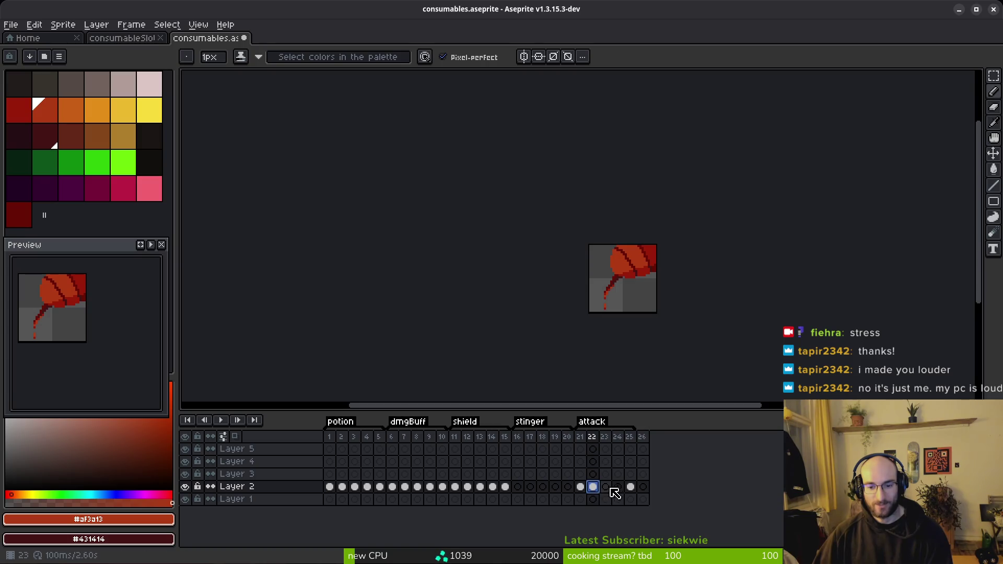
Save the file and set the stem's darkest red as the secondary colour.
click(631, 486)
key(ctrl+s)
scroll(606, 285, up, 4)
key(alt)
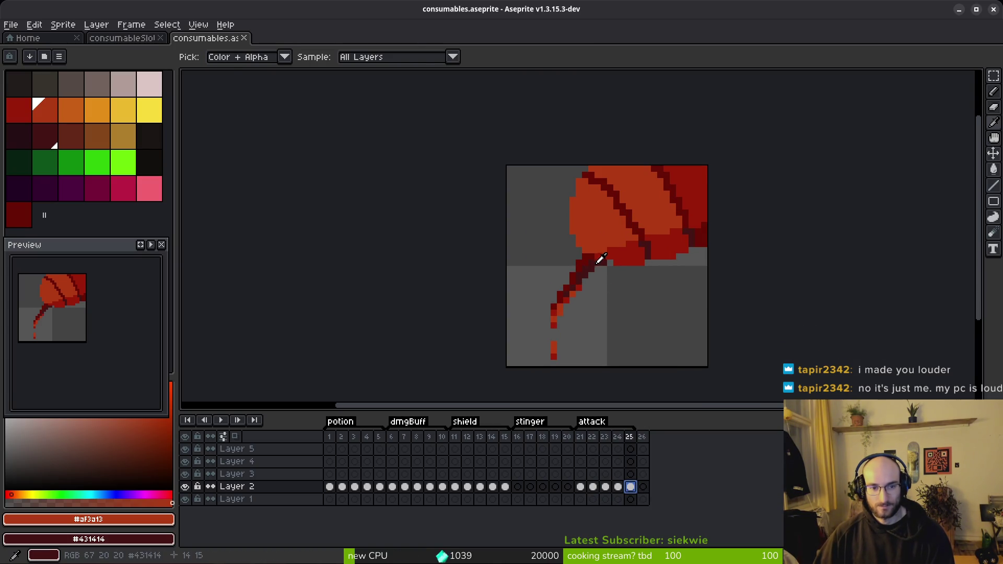
alt+click(599, 259)
right_click(26, 216)
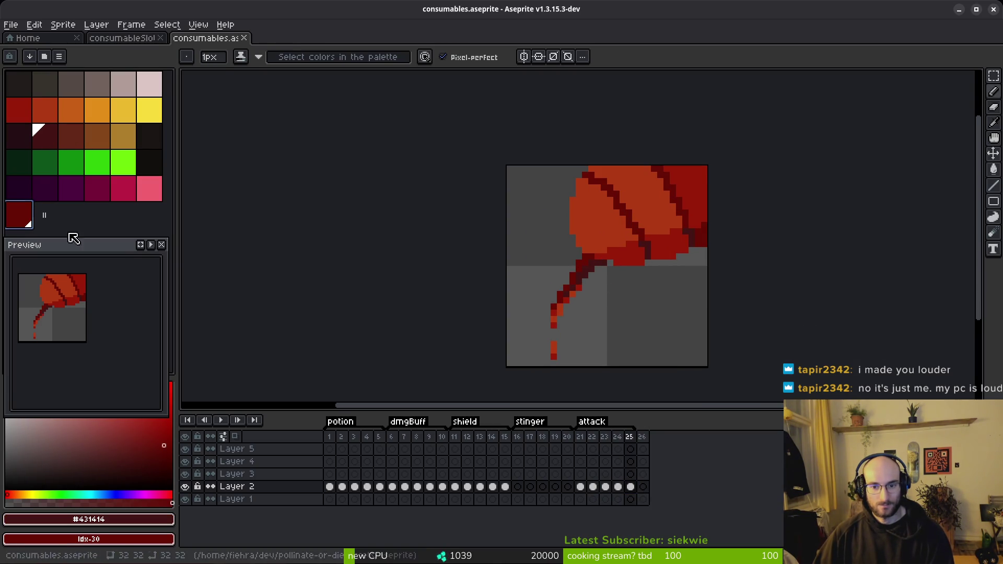
On frame 22, replace the cap's orange-red with the brighter orange.
click(591, 487)
key(alt)
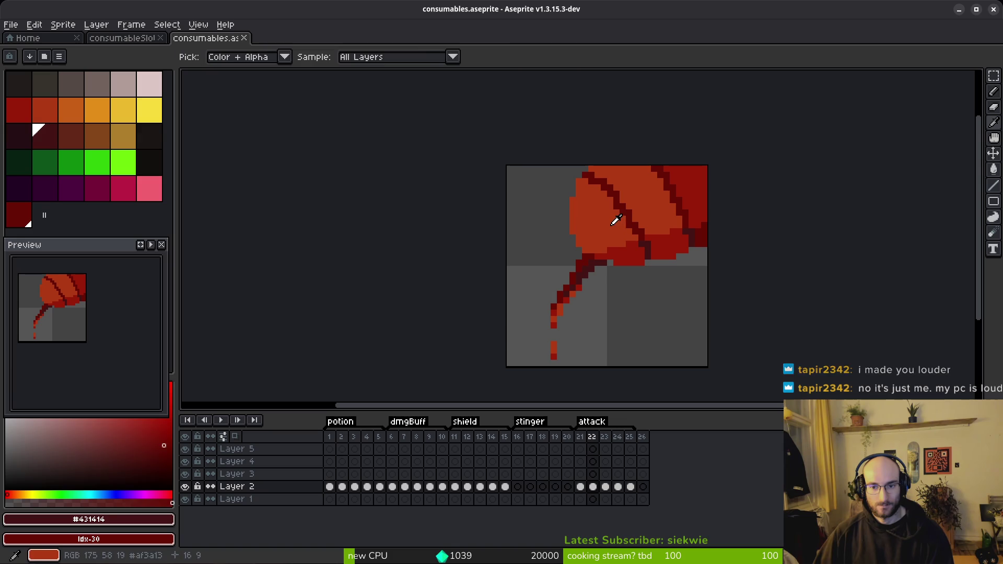
alt+click(615, 219)
right_click(78, 112)
key(shift+r)
click(349, 91)
Replace frame 22's ridge red and dark red outline with lighter palette reds.
key(alt)
alt+click(701, 180)
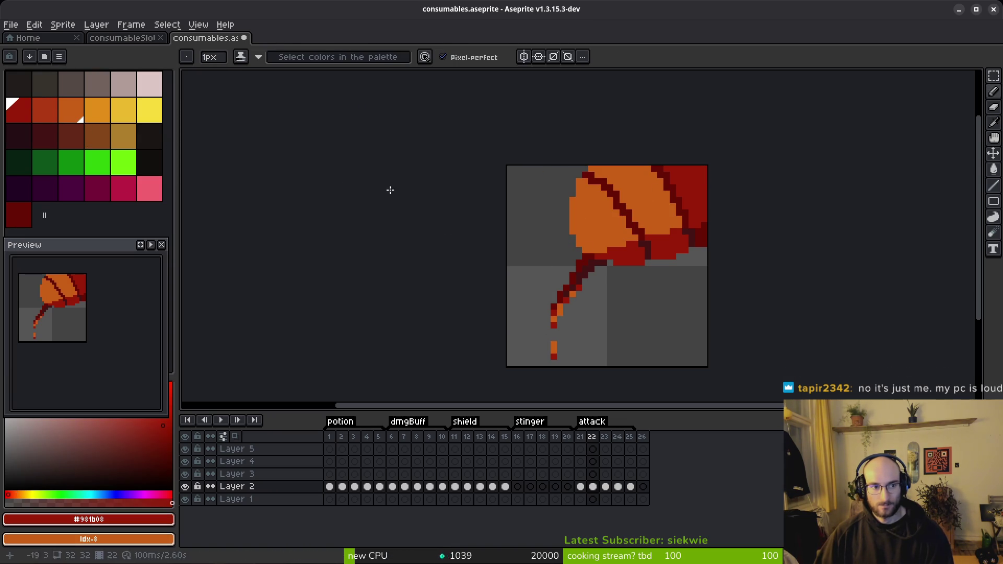
right_click(45, 109)
key(shift+r)
click(362, 94)
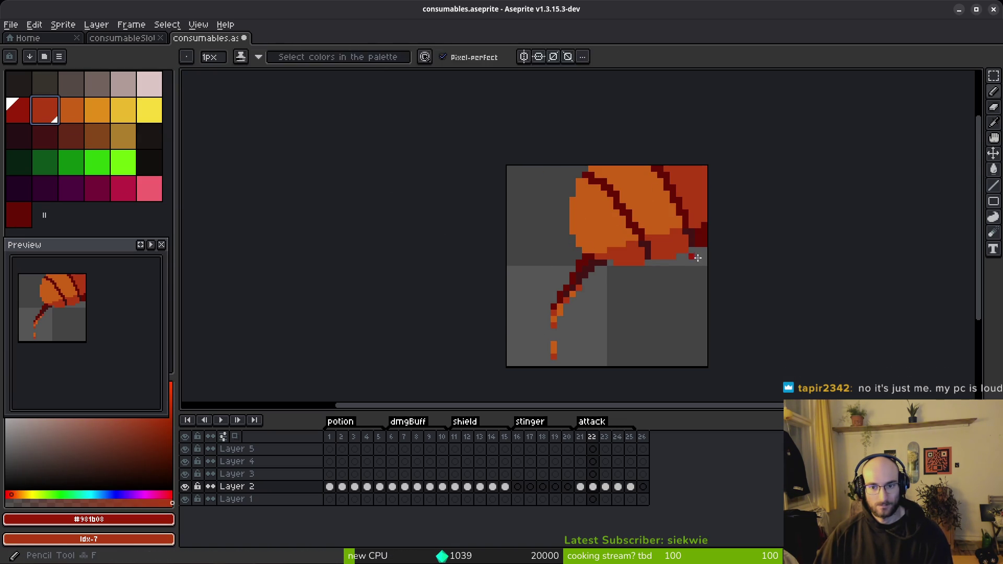
alt+click(706, 230)
key(shift+r)
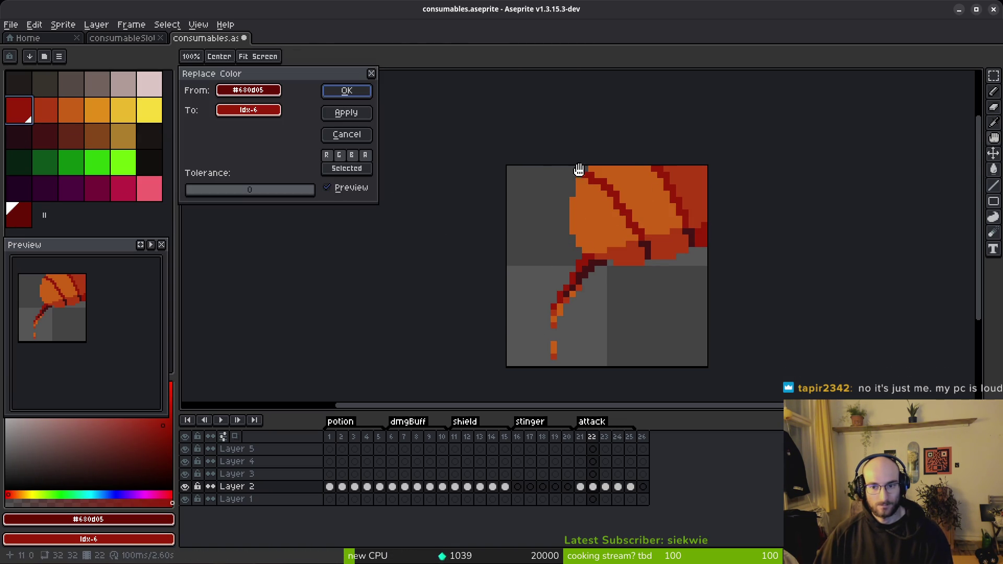
click(342, 90)
Replace frame 22's darkest stem colour with the darkest red, then move to frame 23.
alt+click(647, 248)
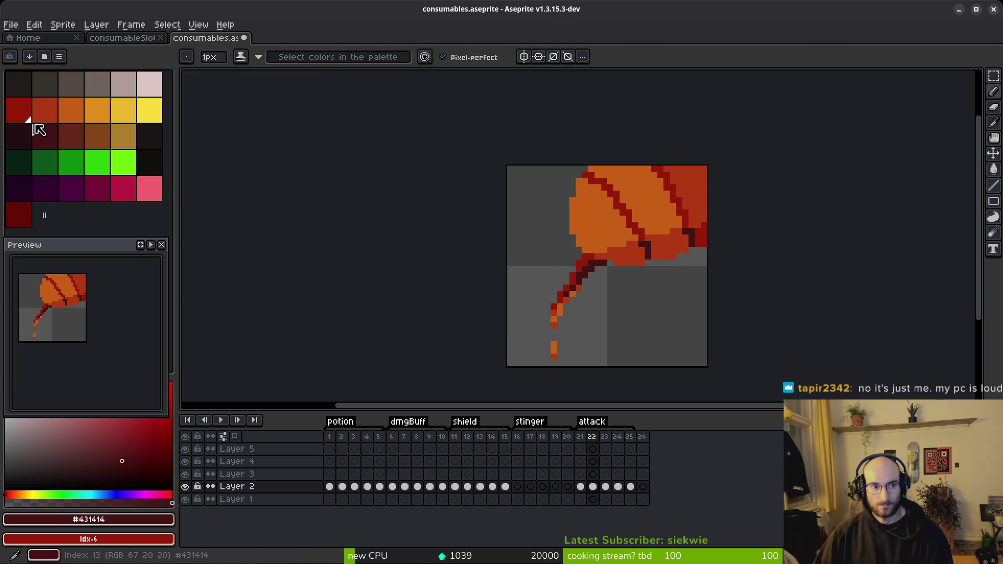
click(30, 215)
key(shift+r)
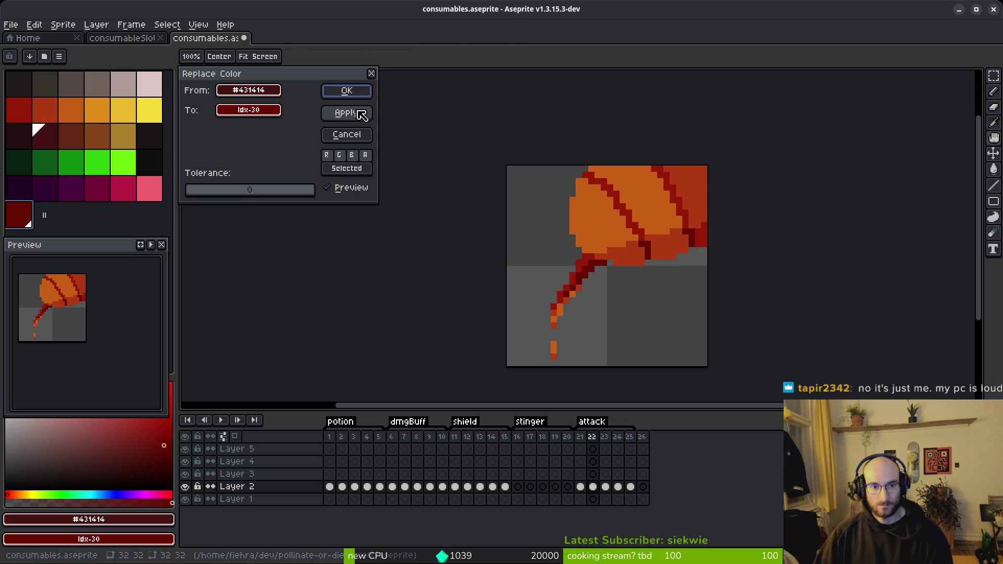
click(345, 94)
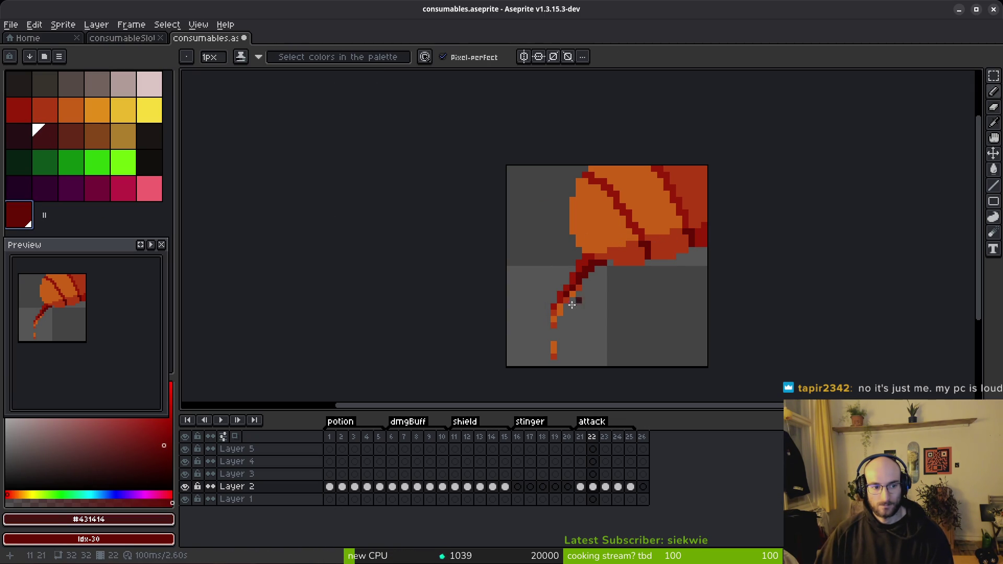
key(Right)
alt+click(652, 217)
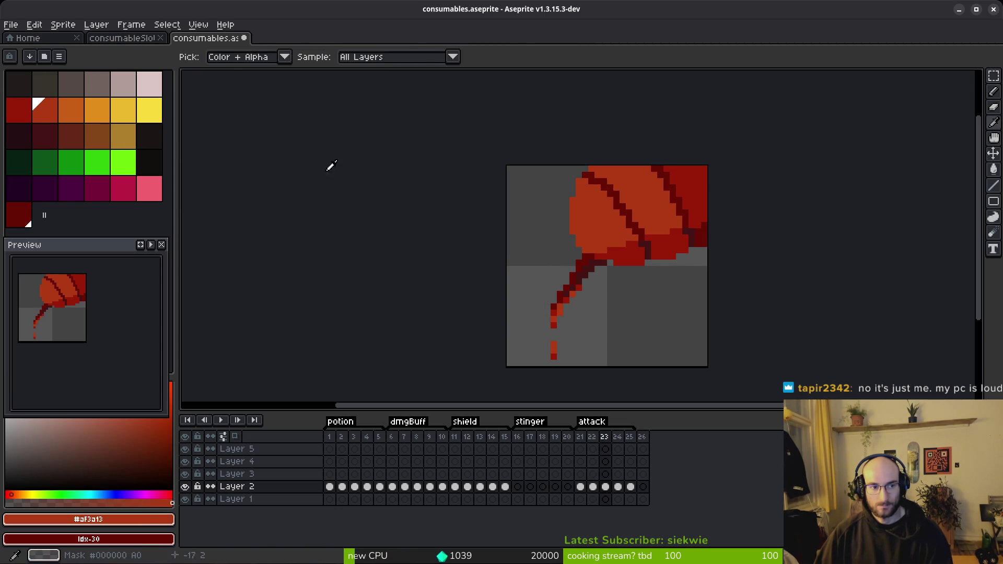
Replace frame 23's cap orange-red with brighter orange and its ridge red with lighter red.
right_click(69, 115)
key(shift+r)
click(344, 93)
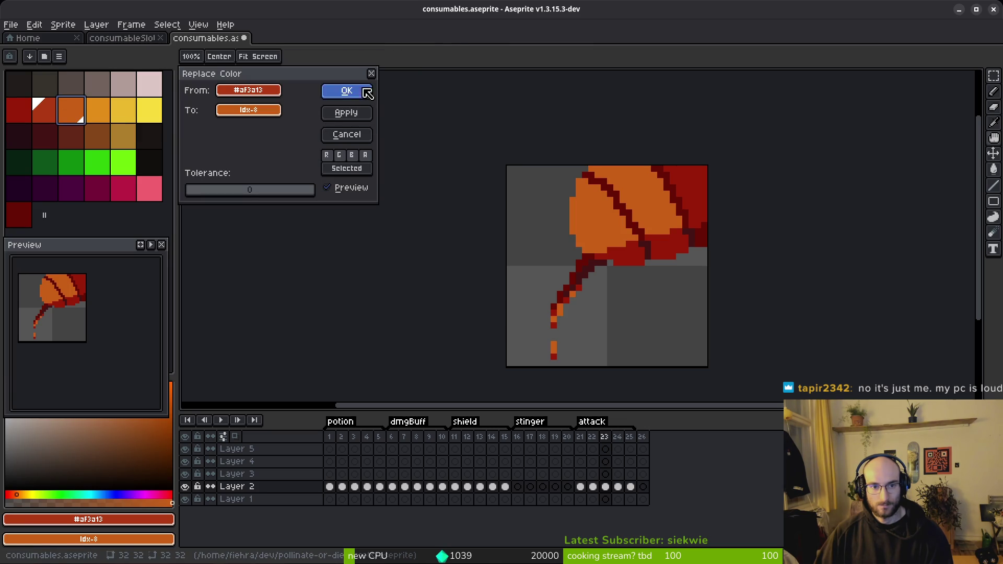
alt+click(684, 190)
right_click(54, 116)
key(shift+r)
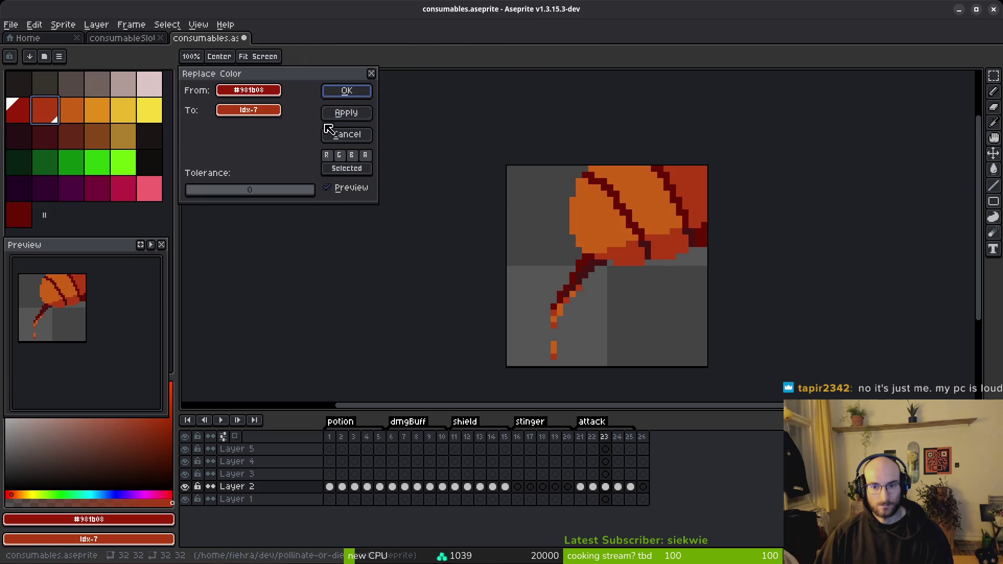
click(364, 91)
Replace frame 23's dark red edge and darkest stem shade, then compare it with frame 22.
alt+click(702, 232)
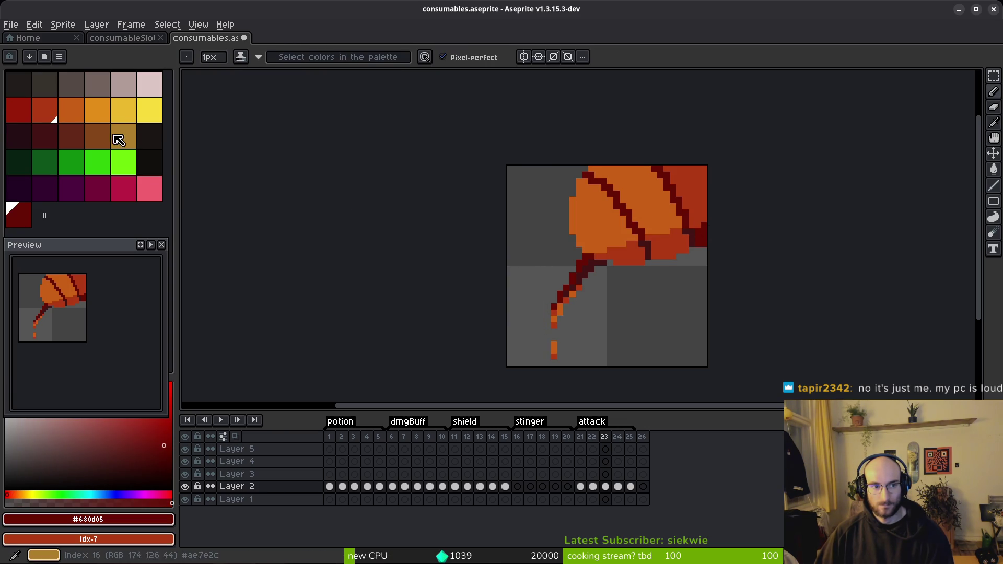
right_click(24, 114)
key(shift+r)
click(342, 91)
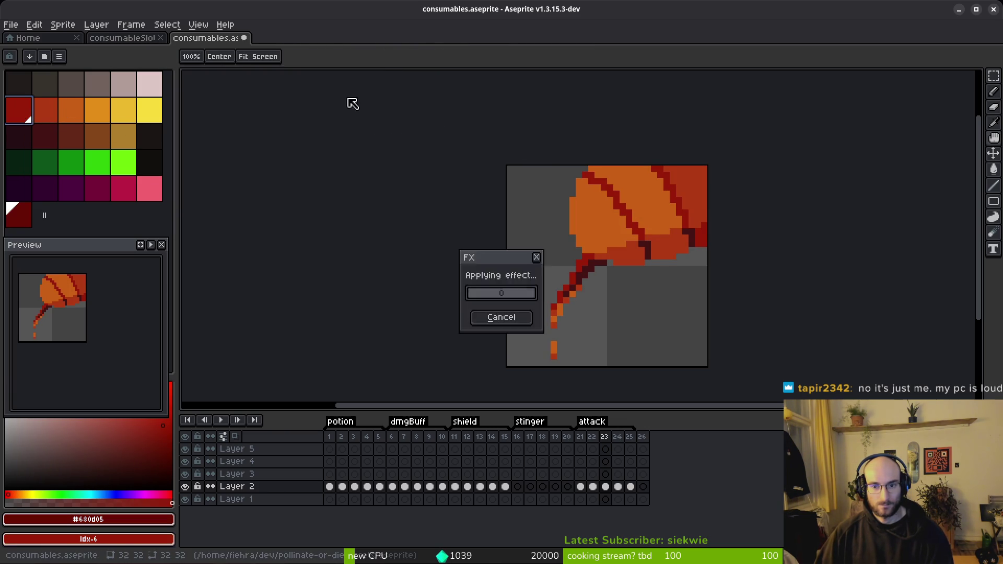
alt+click(684, 231)
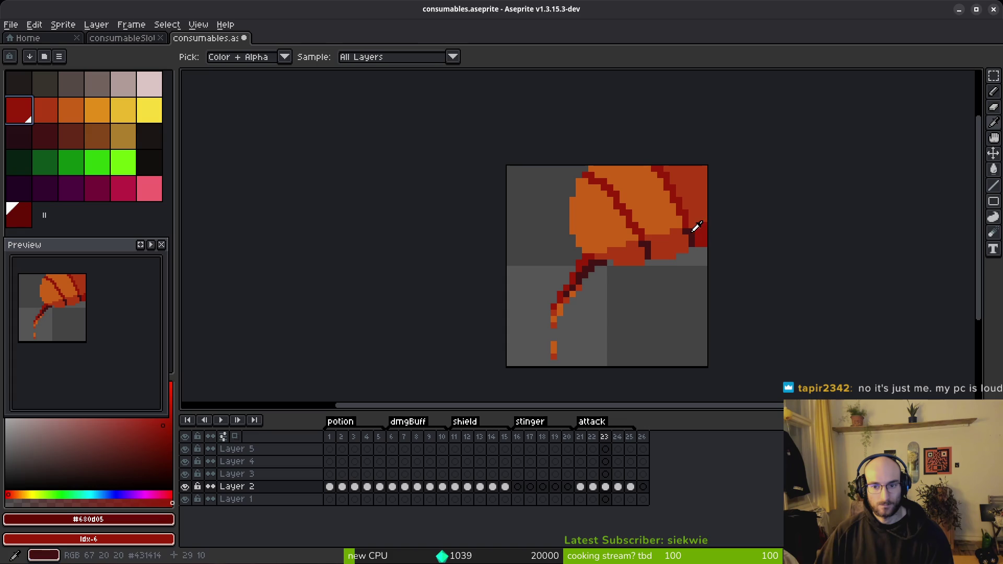
right_click(33, 223)
key(shift+r)
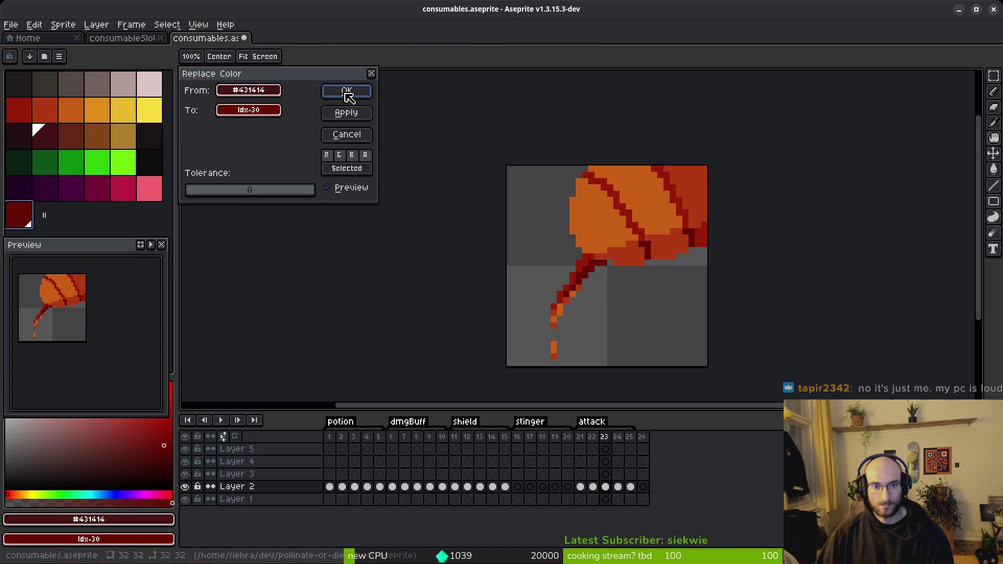
click(346, 92)
key(Left)
key(Right)
click(619, 490)
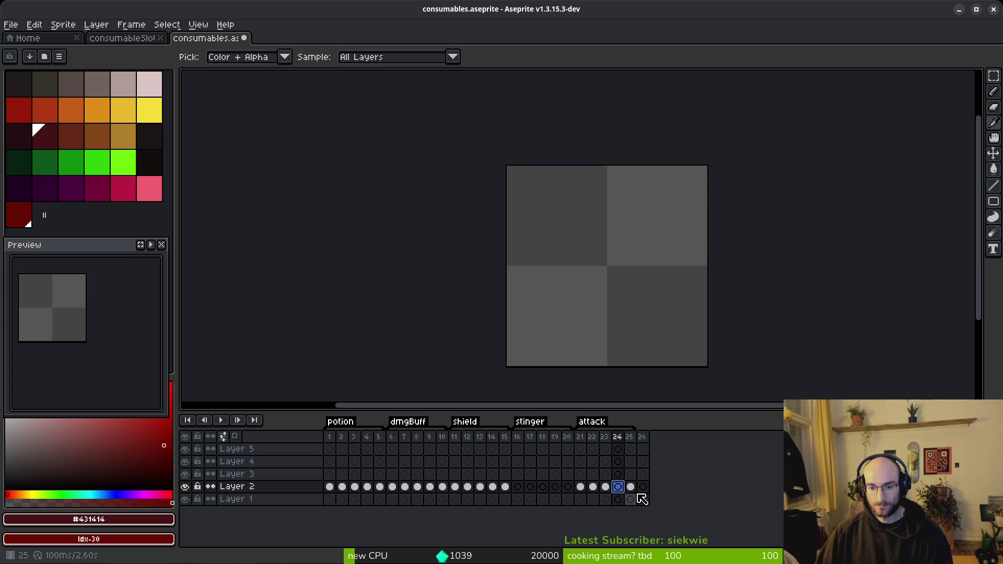
On frame 23, recolour the orange cap yellow-orange and the orange-red pixels orange.
click(631, 487)
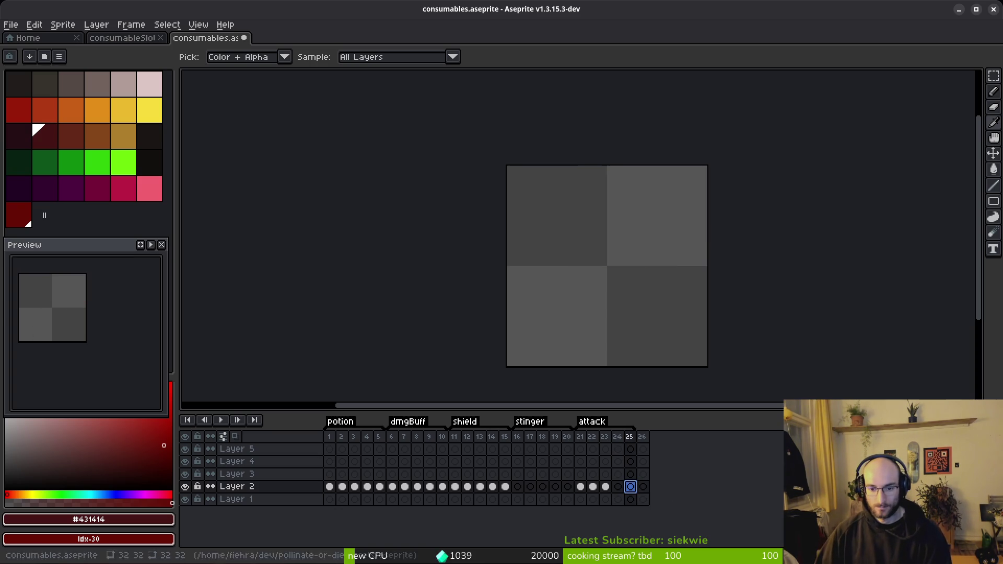
click(604, 488)
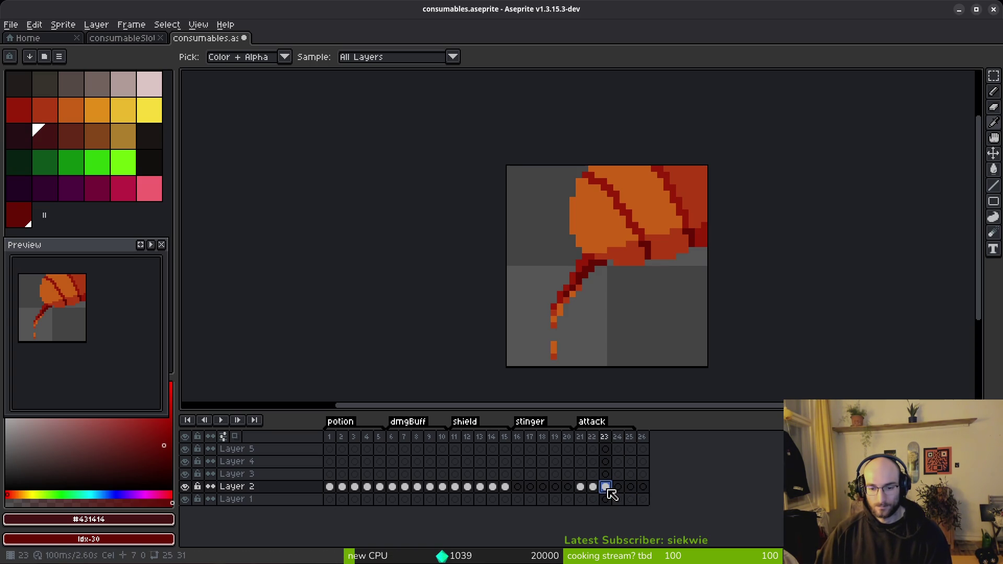
key(b)
alt+click(636, 220)
right_click(97, 110)
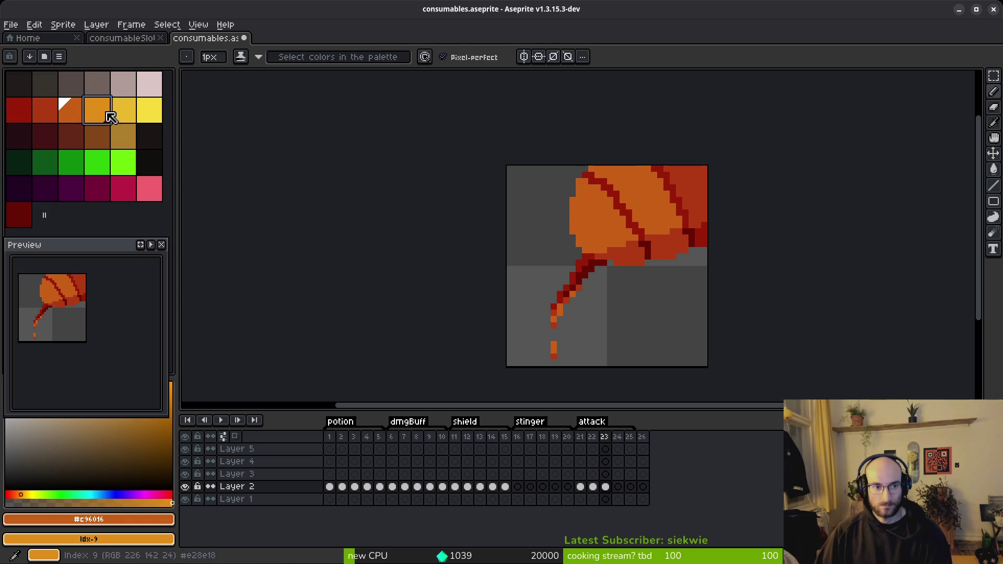
key(shift+r)
click(345, 94)
alt+click(689, 172)
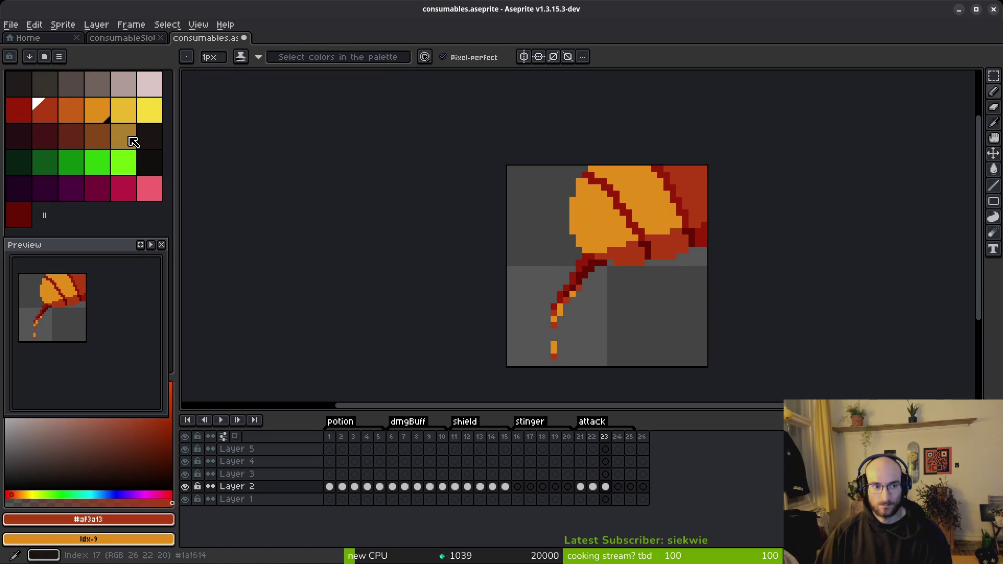
right_click(73, 110)
key(shift+r)
click(342, 91)
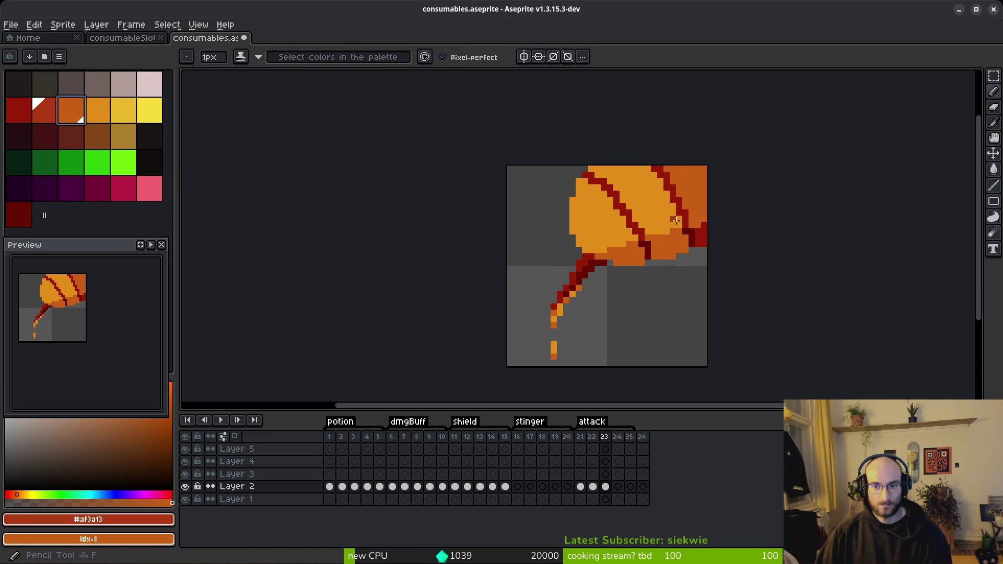
Lighten frame 23's ridge red to orange-red and its darkest red to red.
alt+click(700, 230)
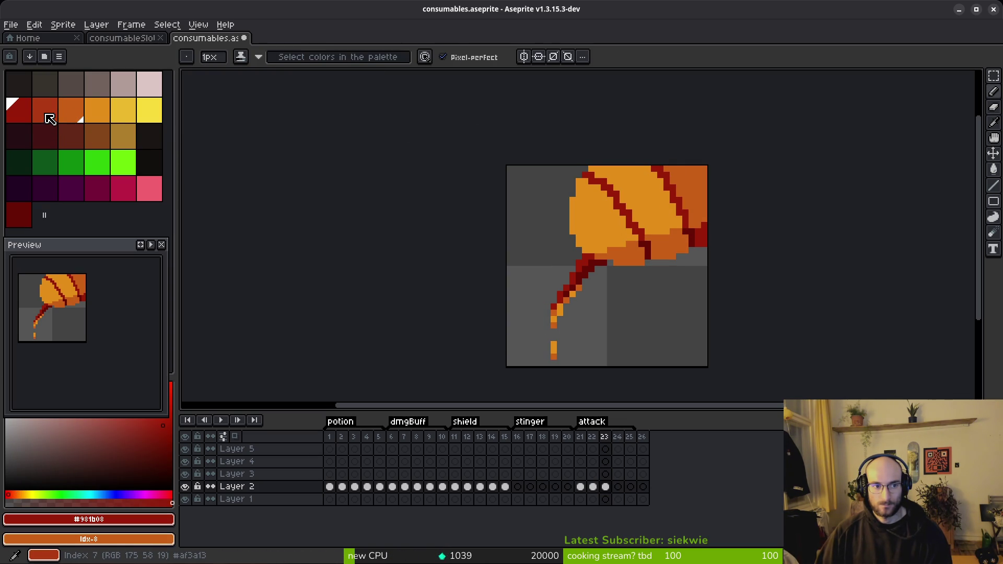
right_click(50, 119)
key(shift+r)
click(343, 91)
drag(585, 236, 275, 150)
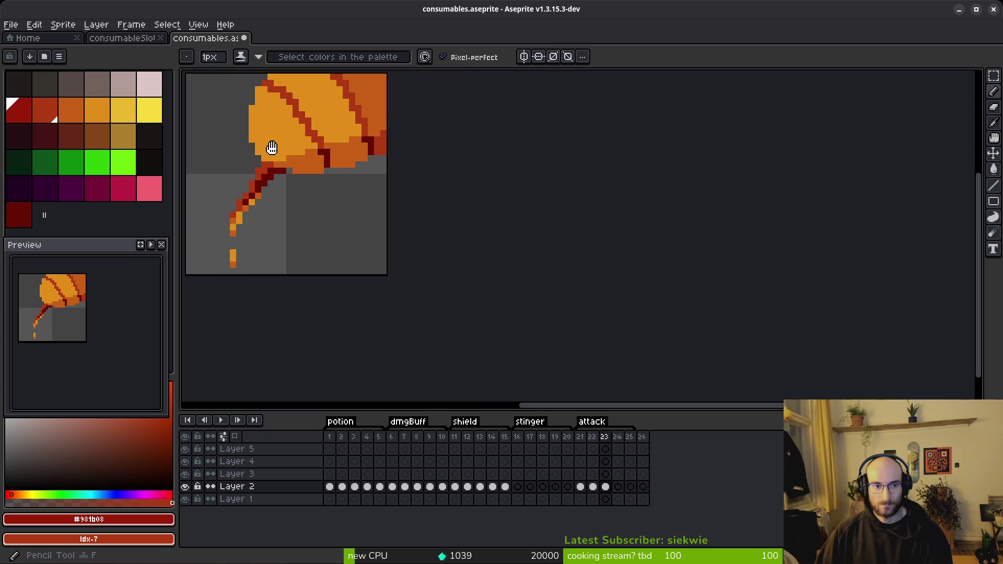
alt+click(269, 168)
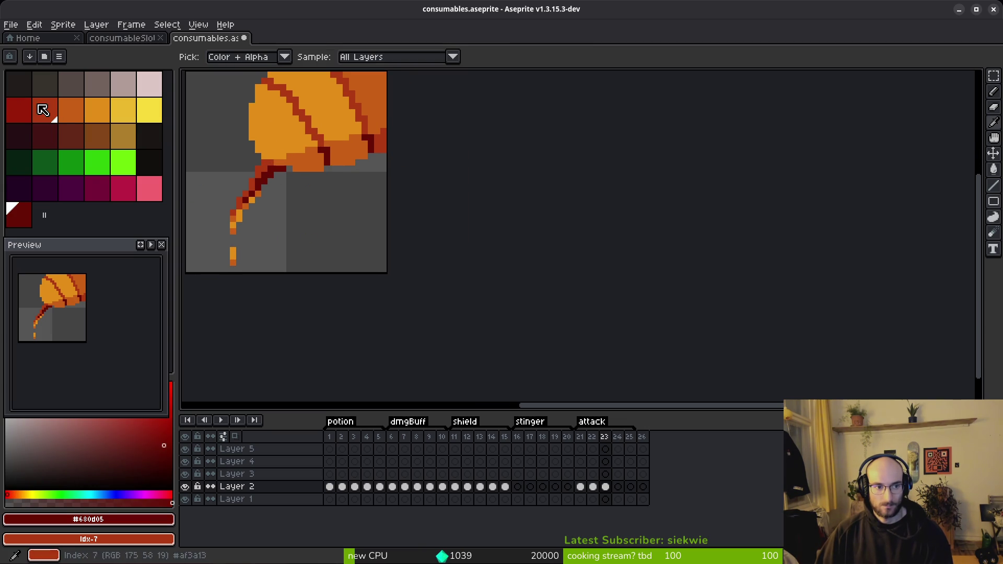
right_click(25, 112)
key(shift+r)
click(346, 92)
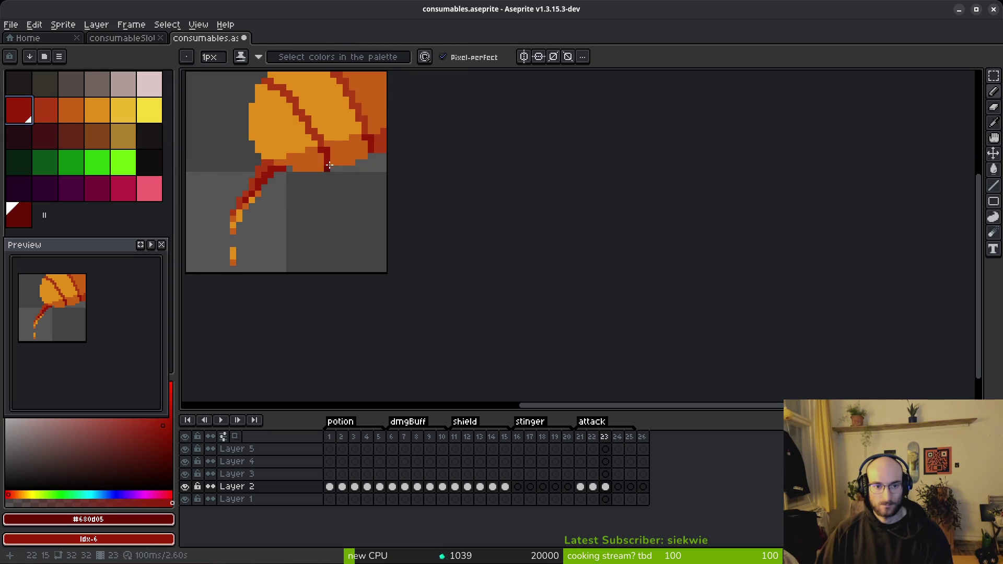
Paste the recoloured frame 23 art into the empty frame 24.
scroll(329, 168, down, 1)
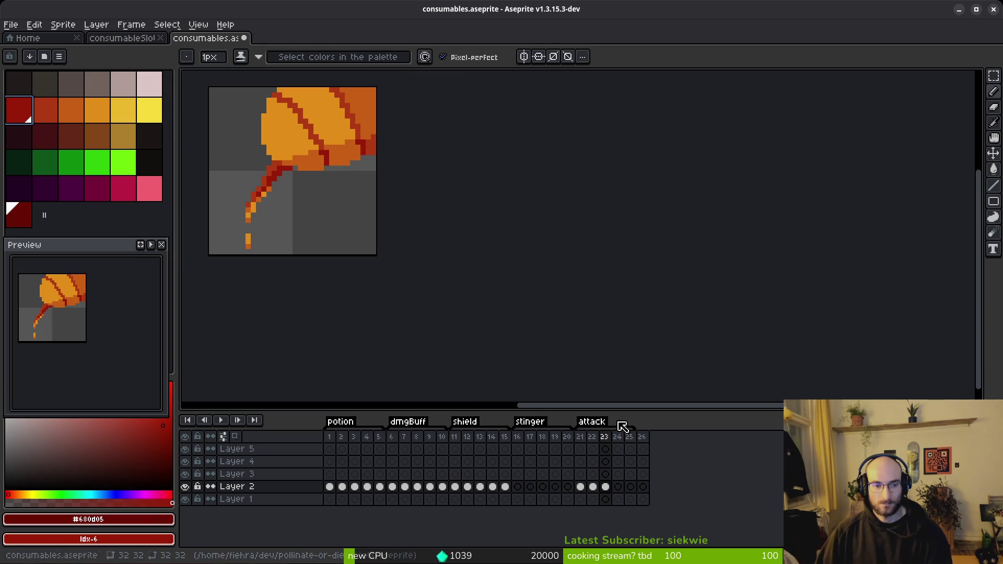
click(618, 487)
key(ctrl+v)
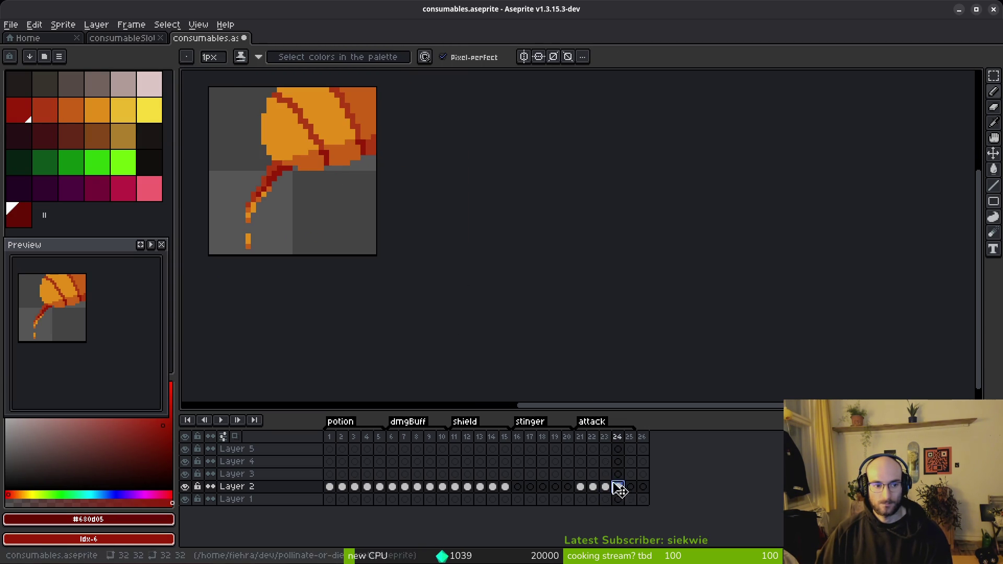
On frame 24, turn the orange body yellow and the dark orange outlines lighter orange.
scroll(327, 133, up, 1)
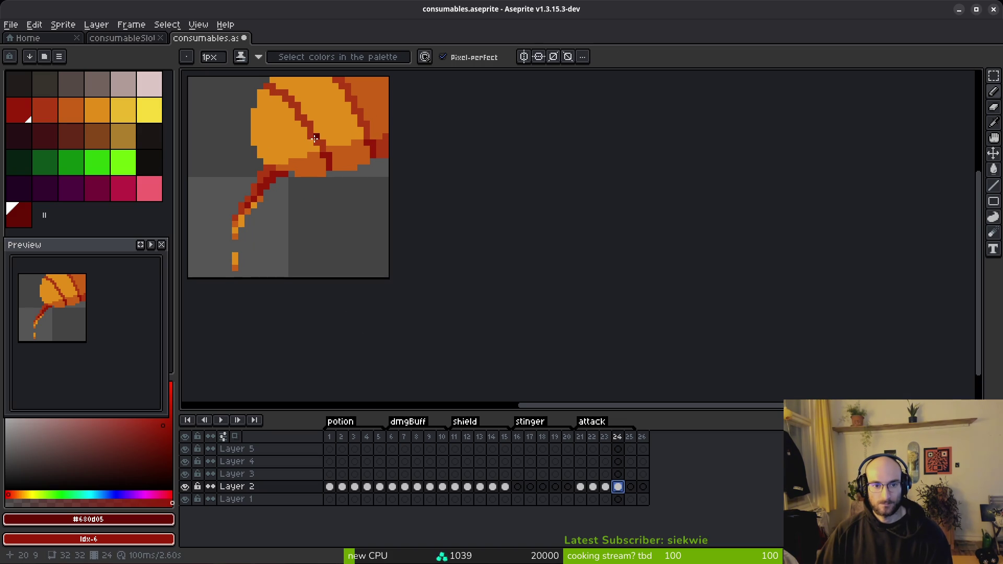
key(alt)
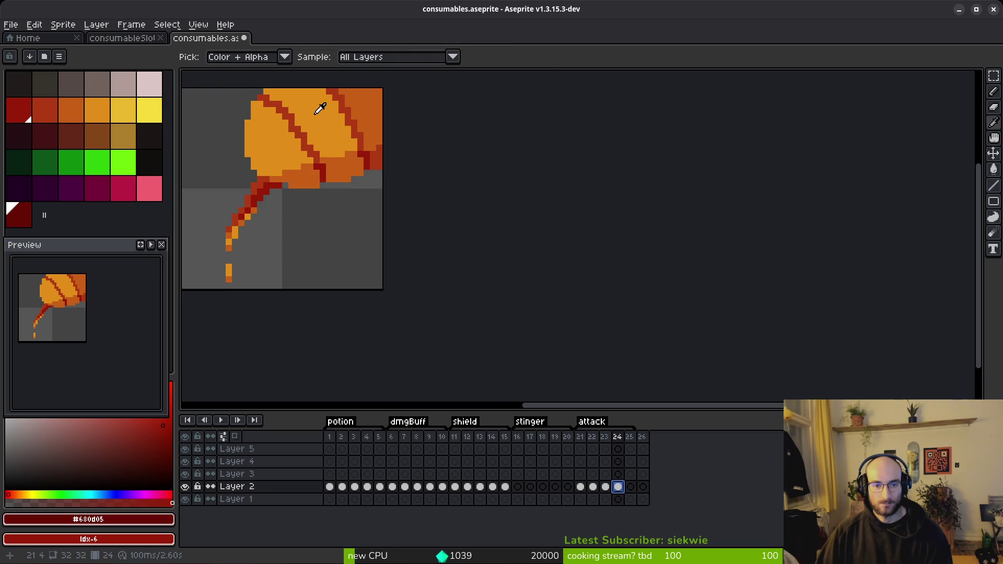
click(105, 108)
right_click(128, 114)
key(shift+r)
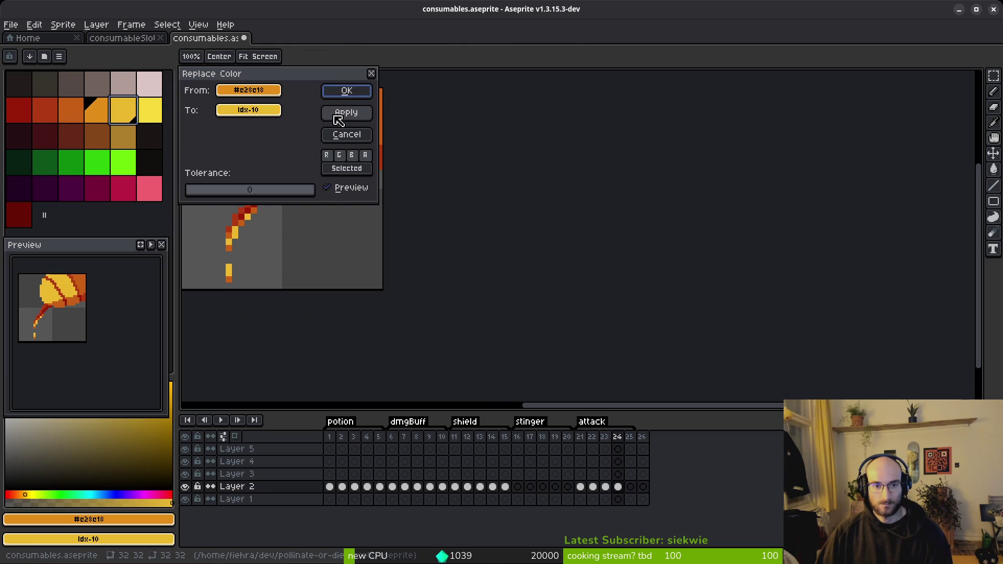
click(345, 90)
click(376, 113)
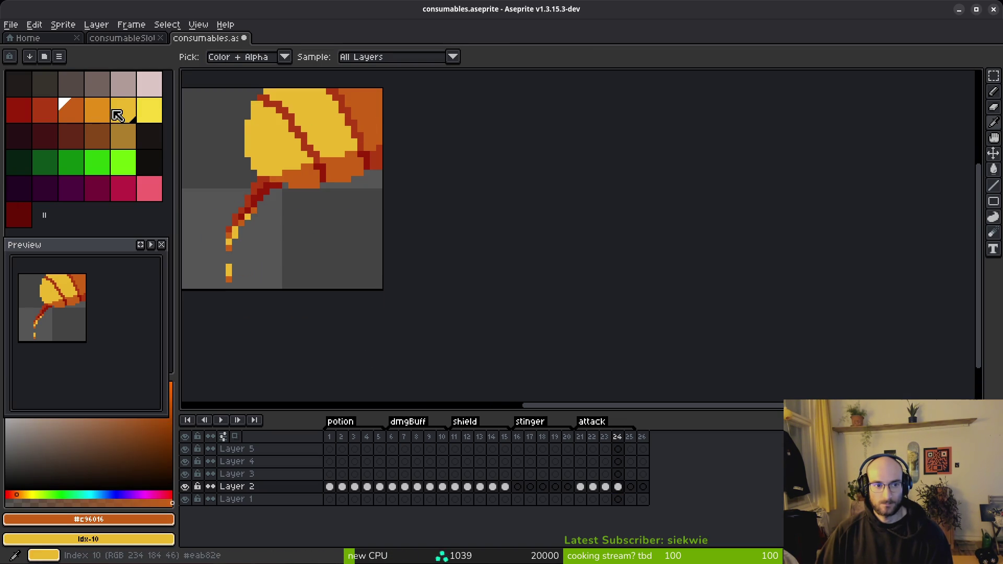
right_click(99, 111)
key(shift+r)
click(347, 93)
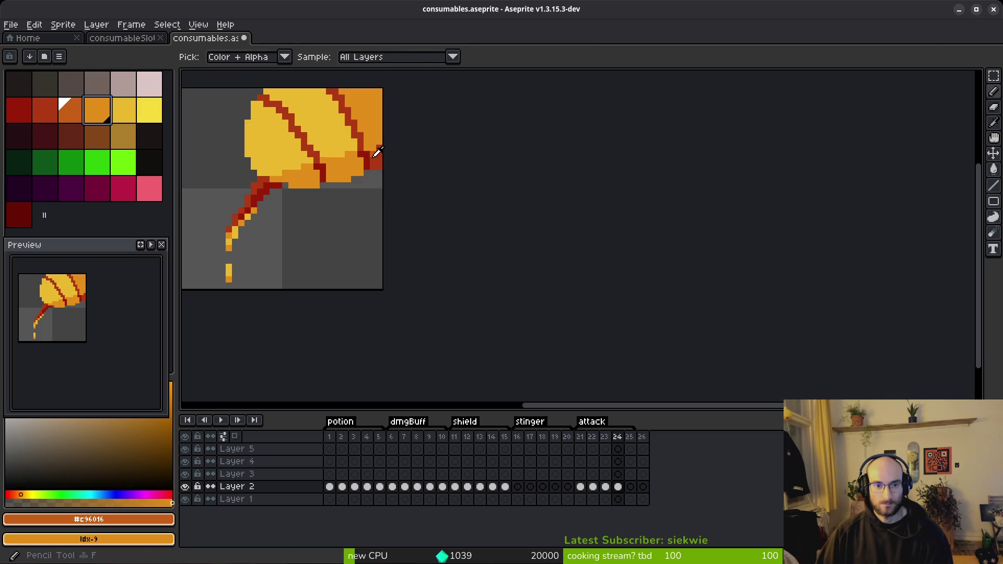
Shift red-orange to dark orange and the dark red stem to red-orange, then paste into frame 25.
click(240, 219)
right_click(82, 112)
key(shift+r)
click(343, 98)
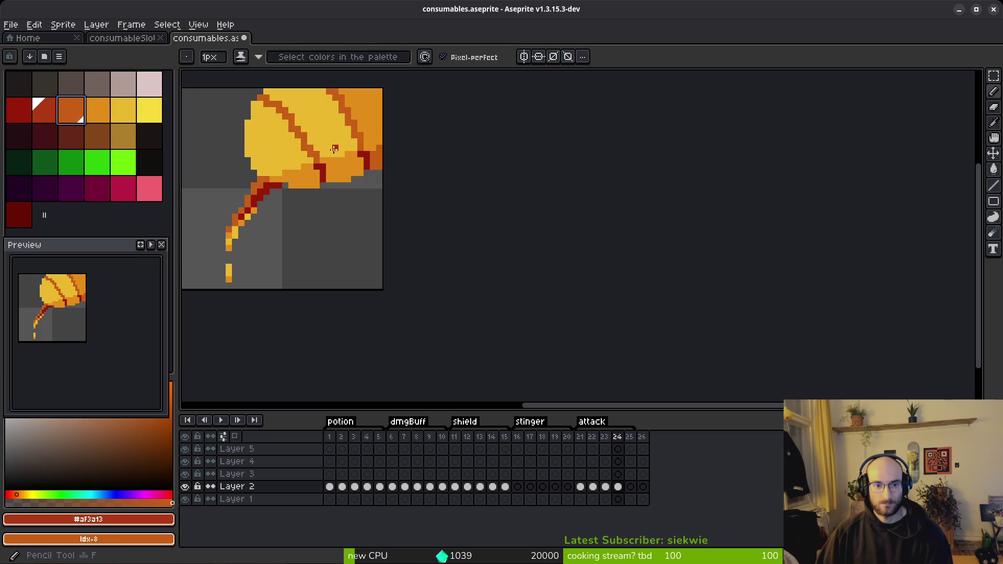
alt+click(321, 166)
right_click(48, 113)
key(shift+r)
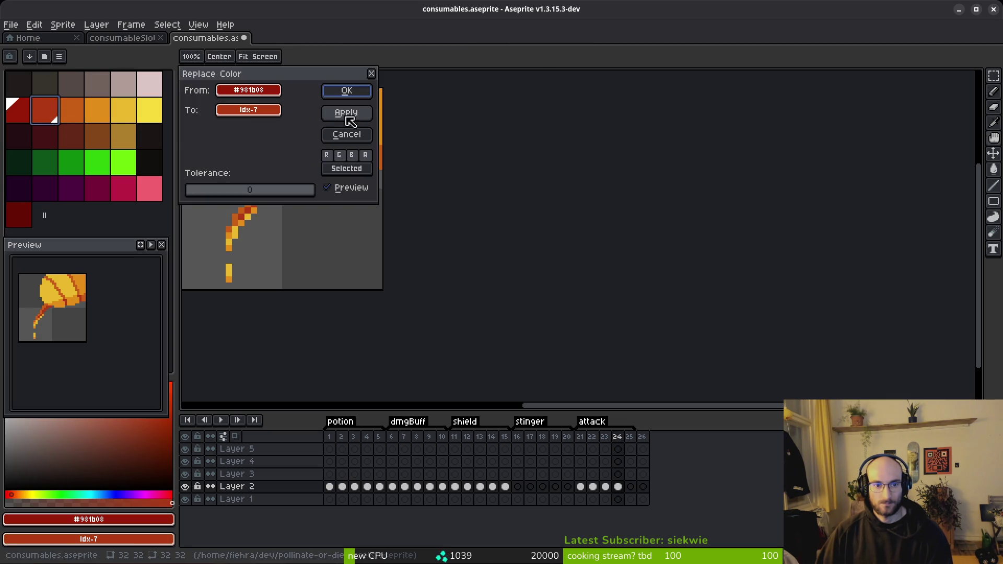
click(347, 92)
click(631, 486)
key(ctrl+v)
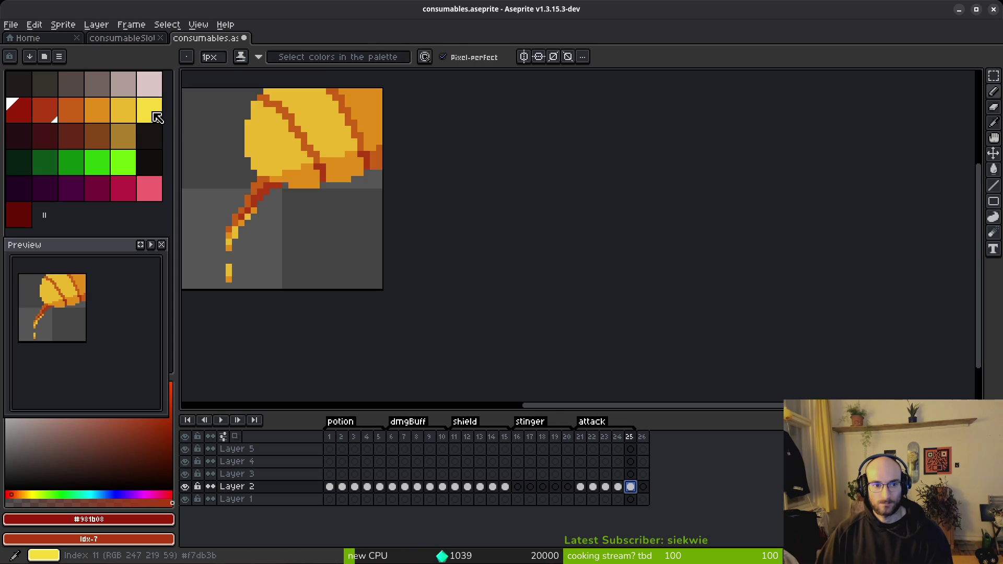
On frame 25, brighten the yellow body to the brightest yellow and turn orange outlines yellow.
alt+click(314, 116)
right_click(155, 113)
key(shift+r)
click(347, 91)
click(116, 111)
key(shift+r)
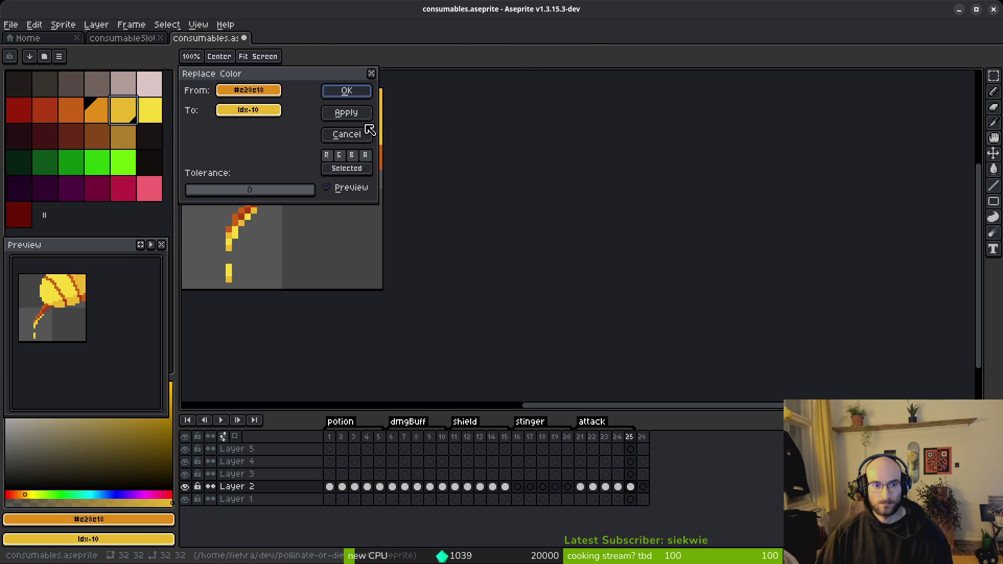
click(356, 99)
Lighten frame 25's dark orange to orange and the red-orange stem to dark orange.
click(370, 156)
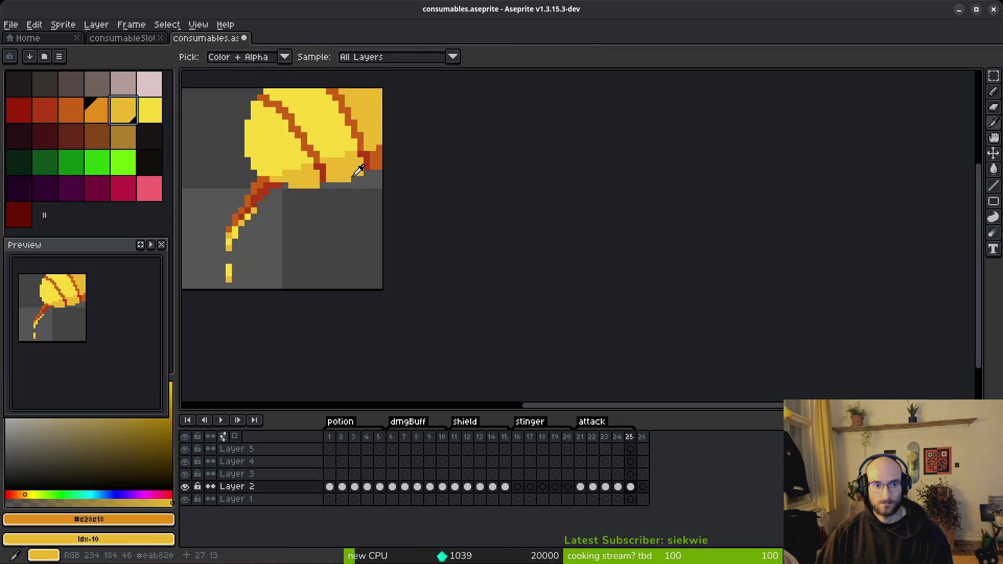
click(72, 112)
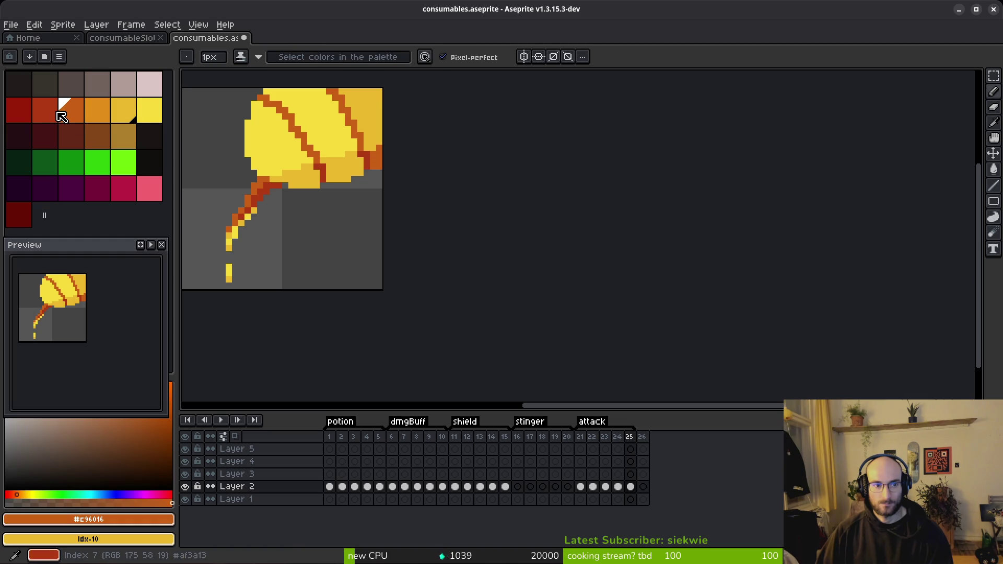
right_click(107, 115)
key(shift+r)
click(349, 95)
key(i)
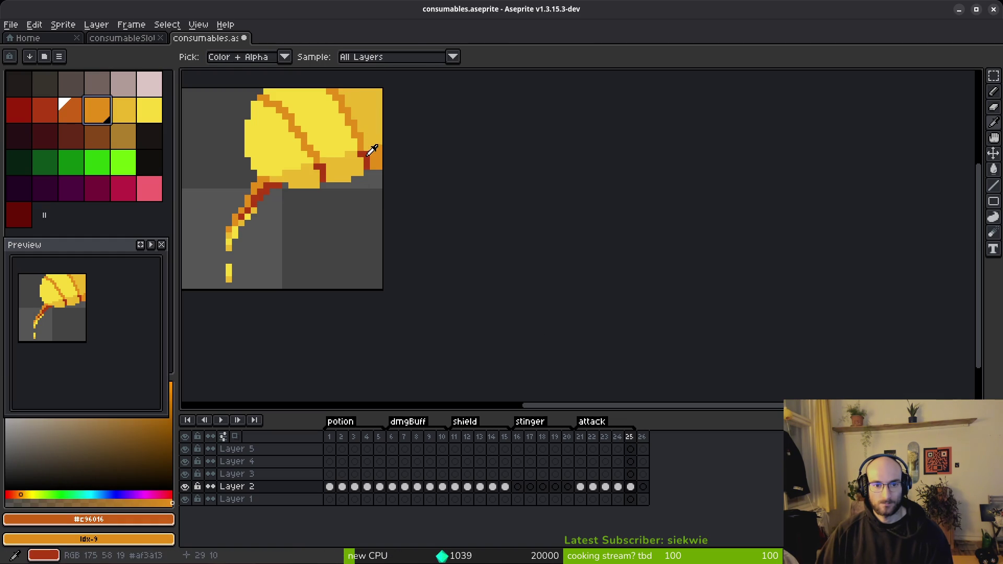
click(368, 154)
right_click(72, 110)
key(shift+r)
click(347, 91)
Play back the attack animation.
key(i)
key(b)
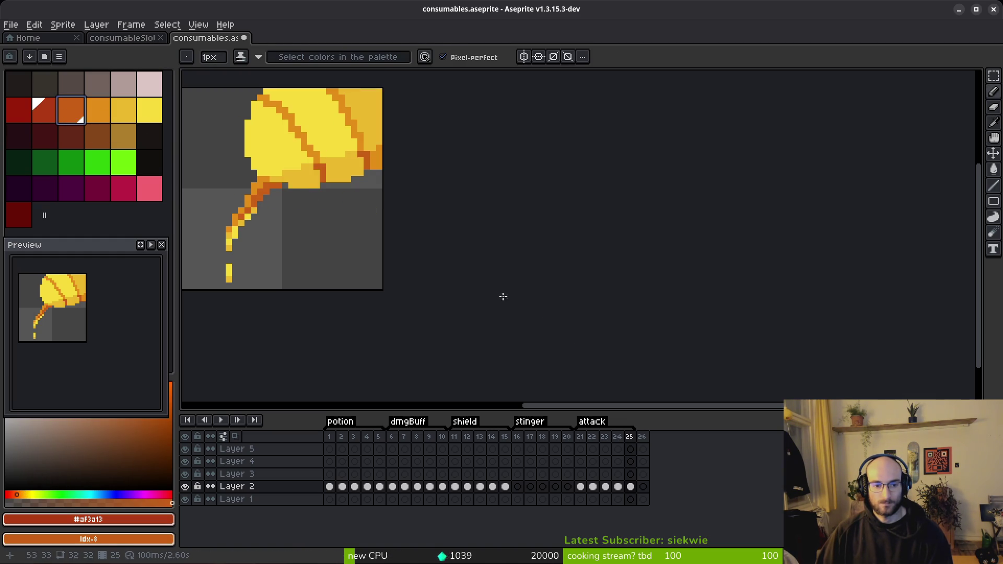
key(i)
key(Return)
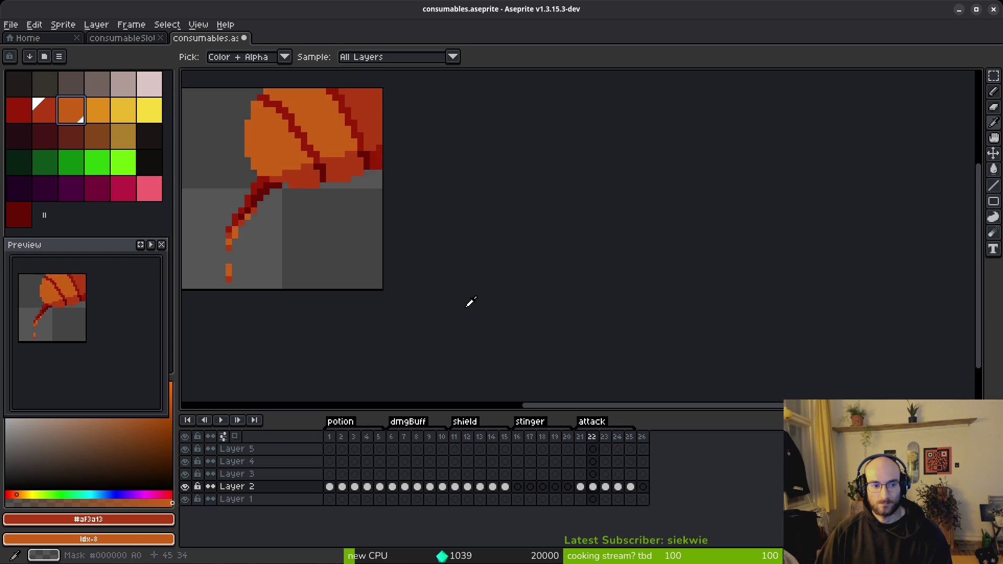
On frame 21, try a dark red fill on the upper-right region, undo it, and save.
key(b)
scroll(477, 239, up, 2)
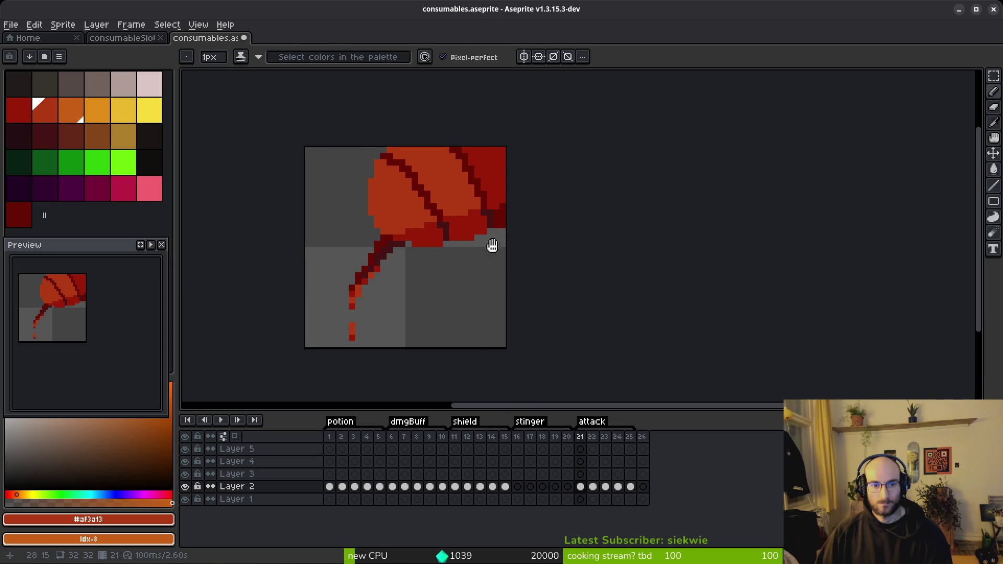
alt+click(504, 220)
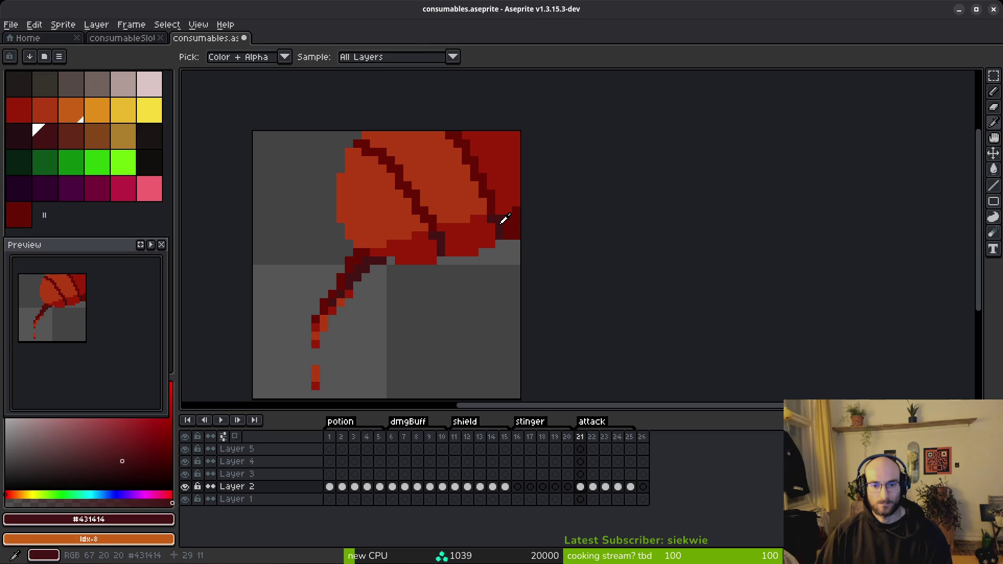
key(g)
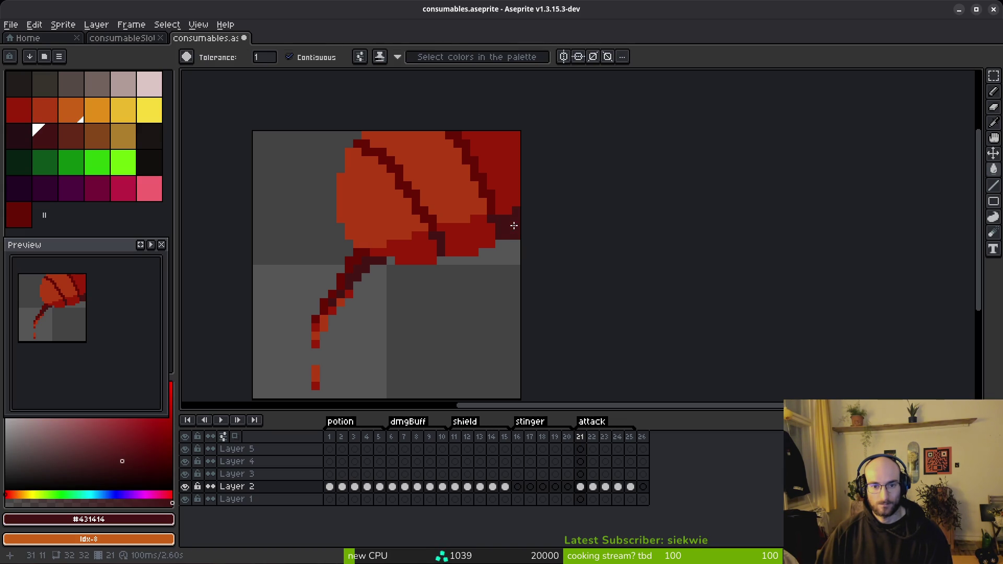
alt+click(506, 188)
click(505, 188)
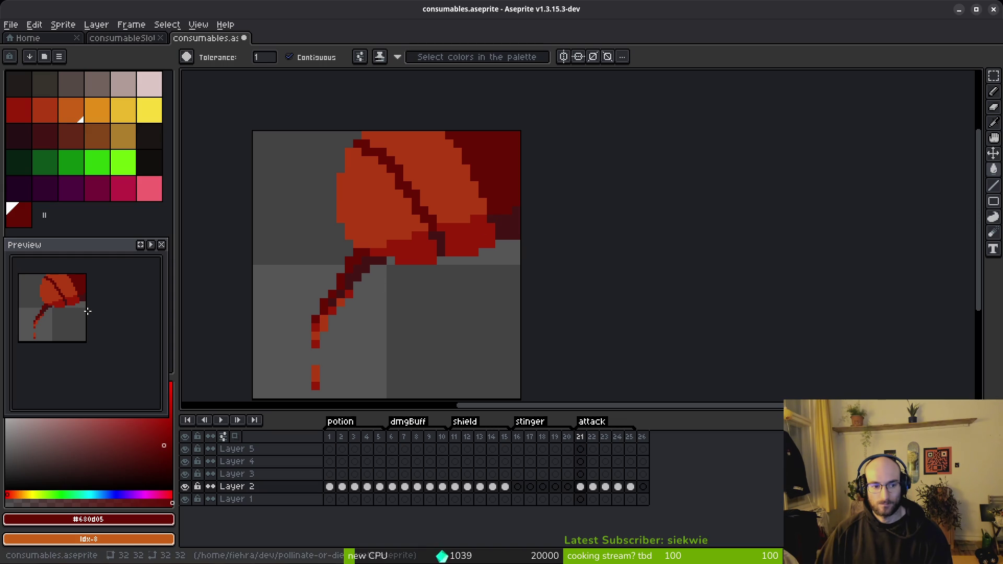
key(ctrl+z)
key(ctrl+s)
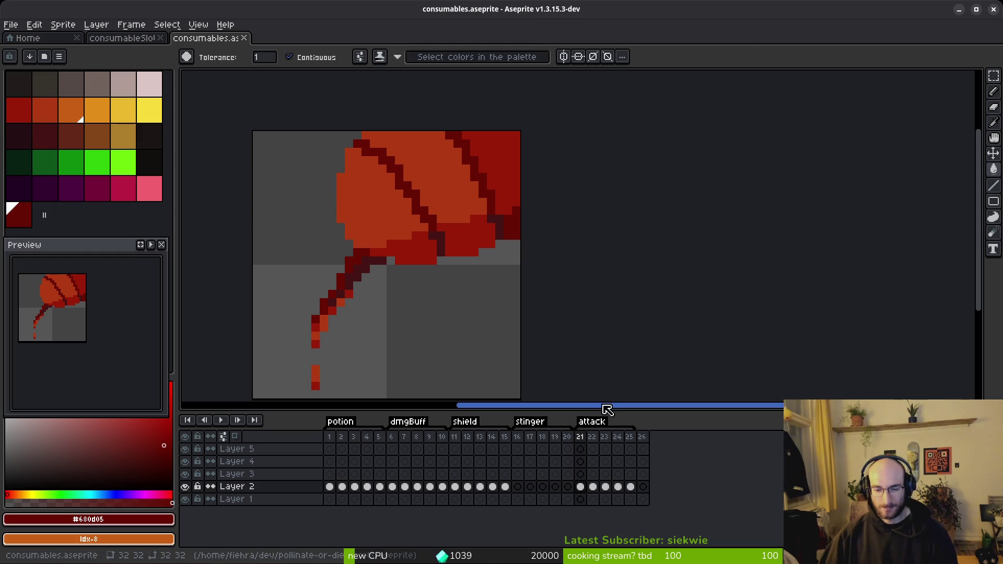
Step to frame 22 and play the attack animation.
key(Right)
key(Right)
key(Right)
key(i)
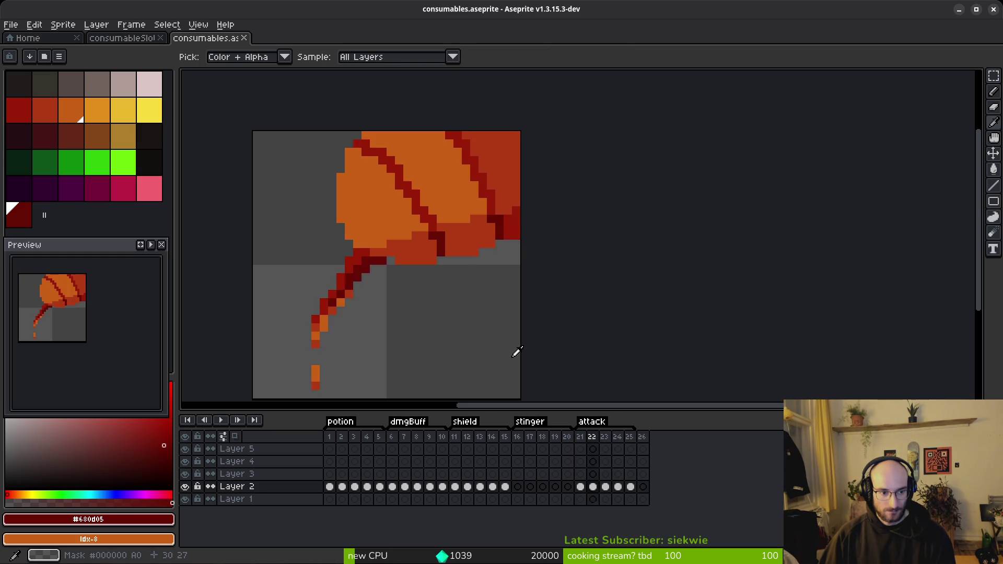
key(g)
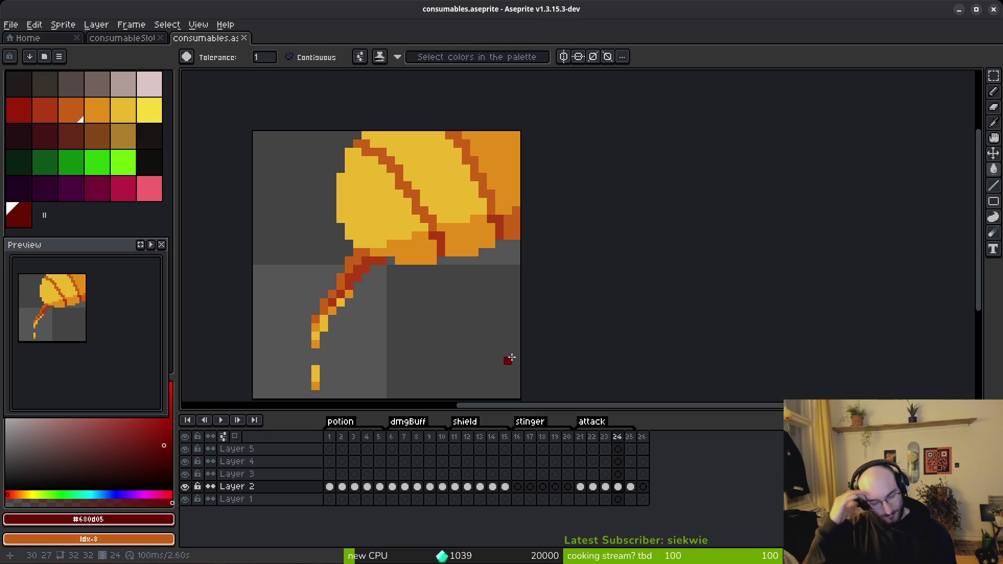
key(i)
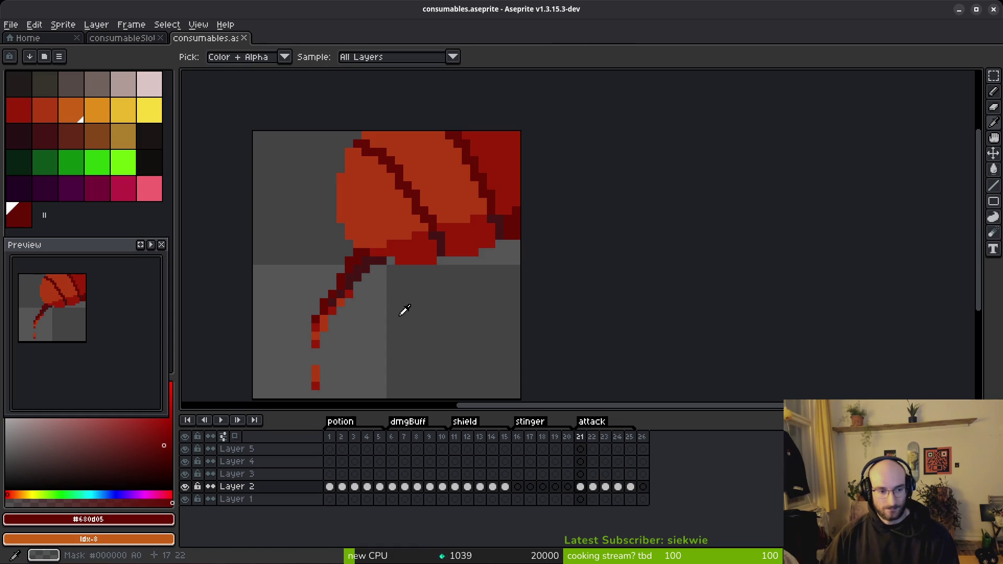
scroll(405, 294, down, 5)
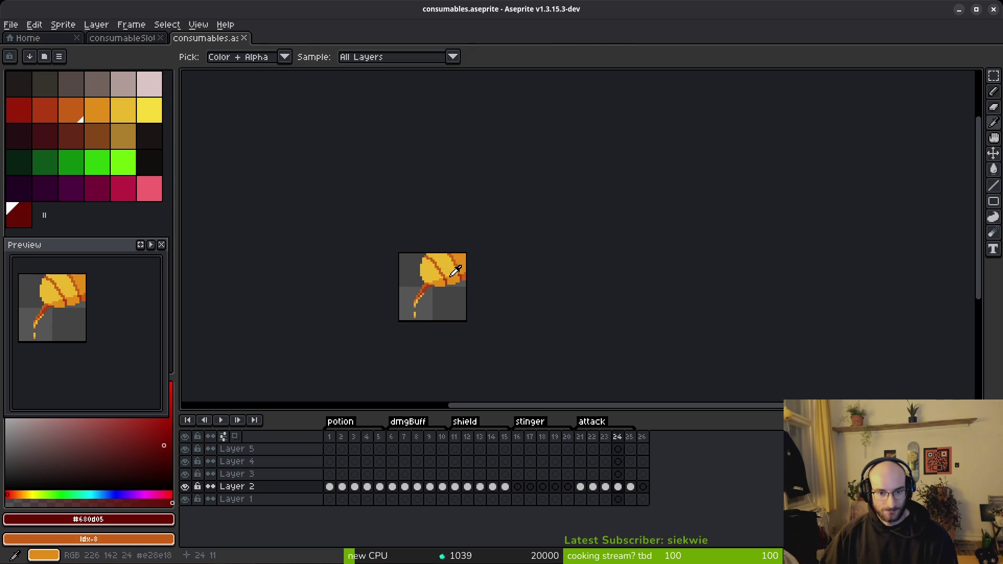
key(w)
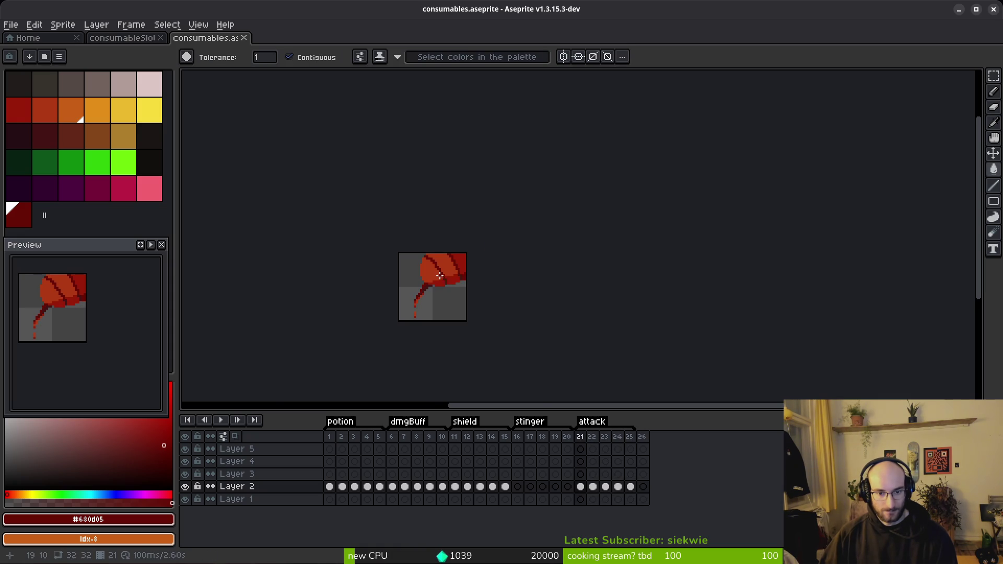
scroll(444, 278, up, 5)
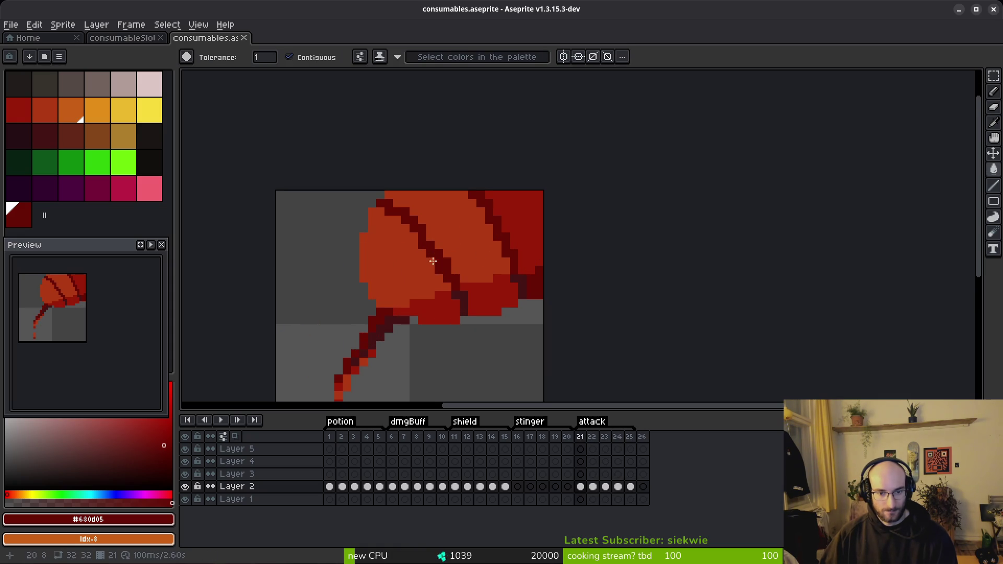
Stop playback on frame 25 and turn its bright yellow body white.
click(630, 449)
alt+click(476, 207)
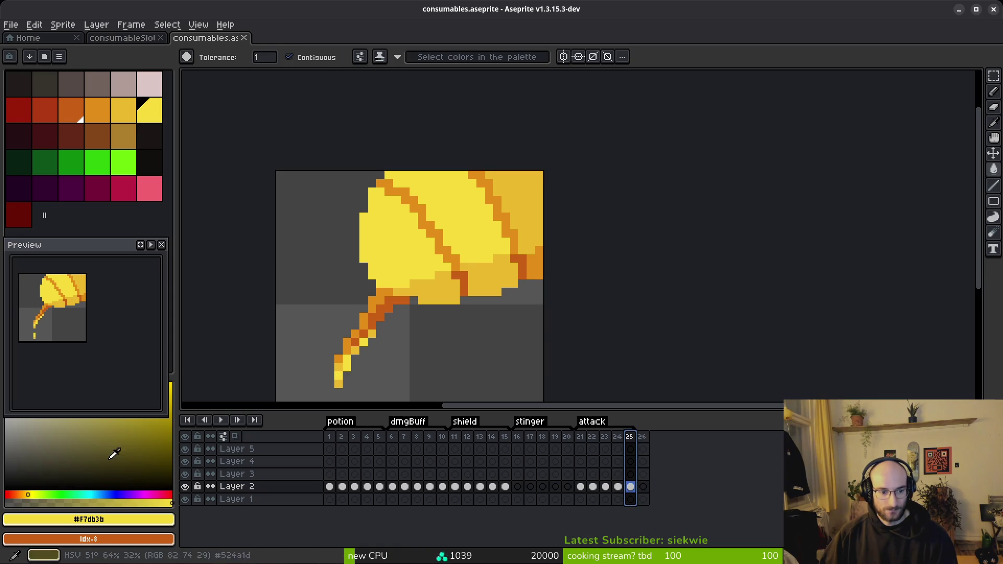
right_click(6, 420)
key(shift+r)
click(355, 94)
Recolour frame 25's darker yellow and both lower lobes to bright yellow.
alt+click(486, 271)
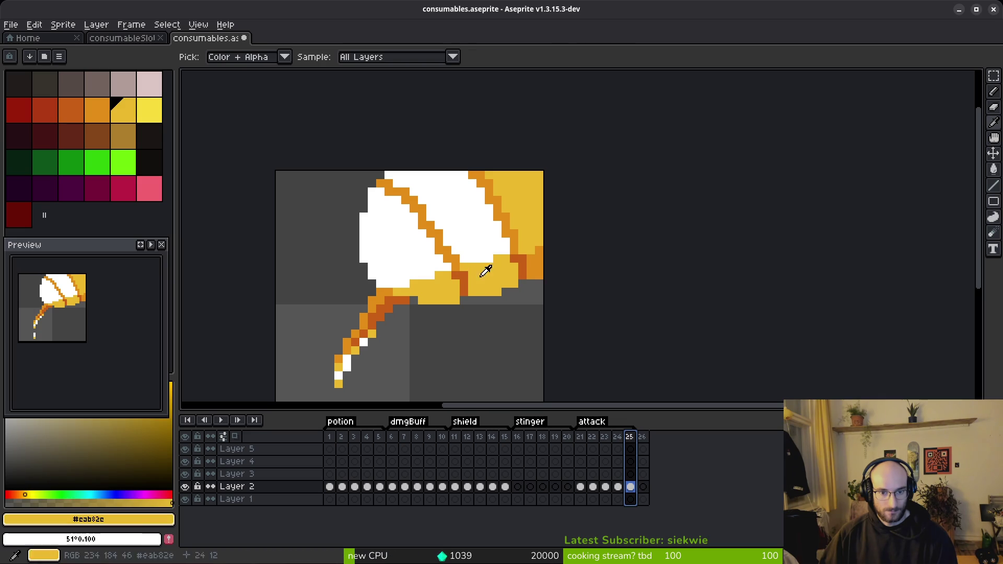
right_click(157, 119)
key(shift+r)
click(354, 94)
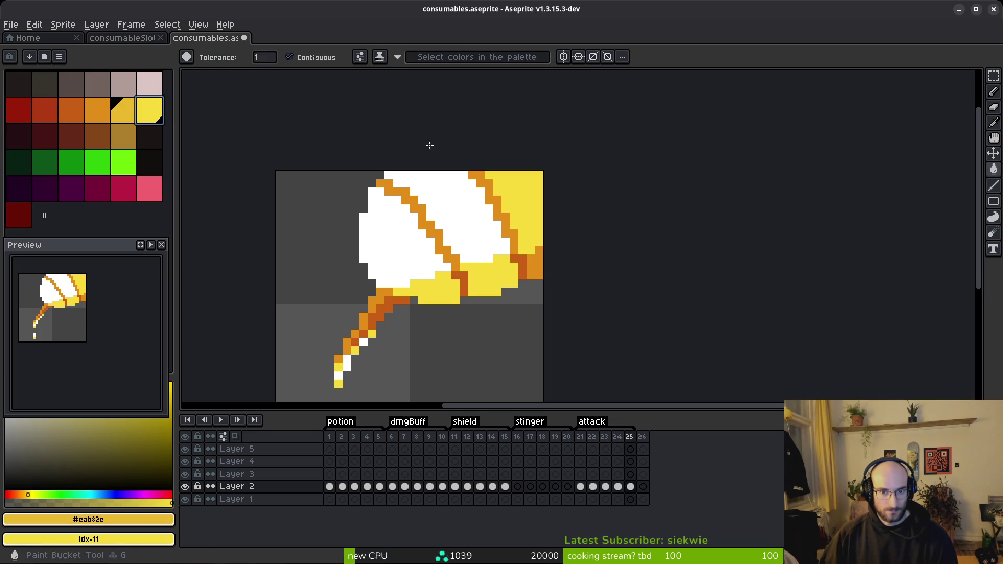
click(489, 277)
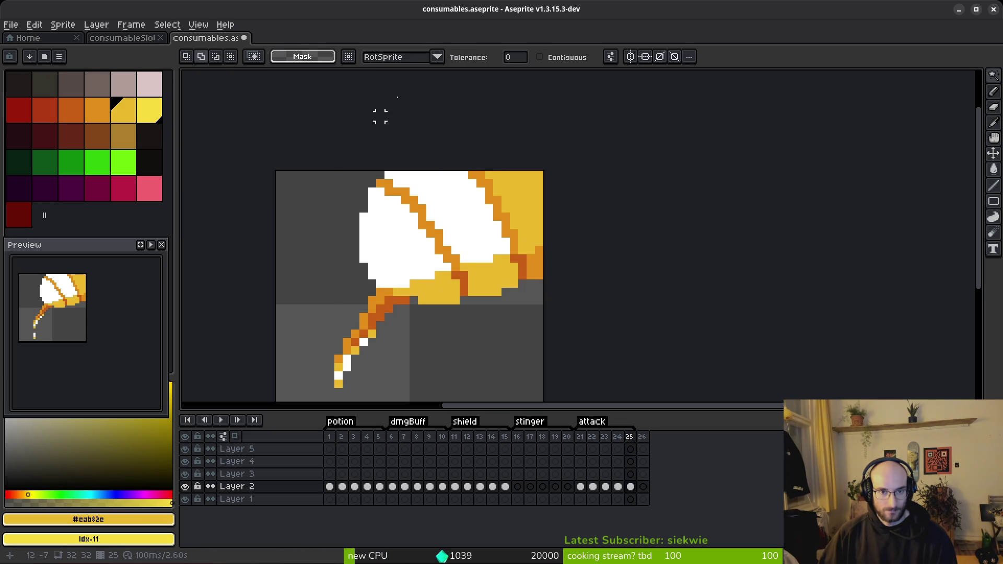
shift+click(434, 295)
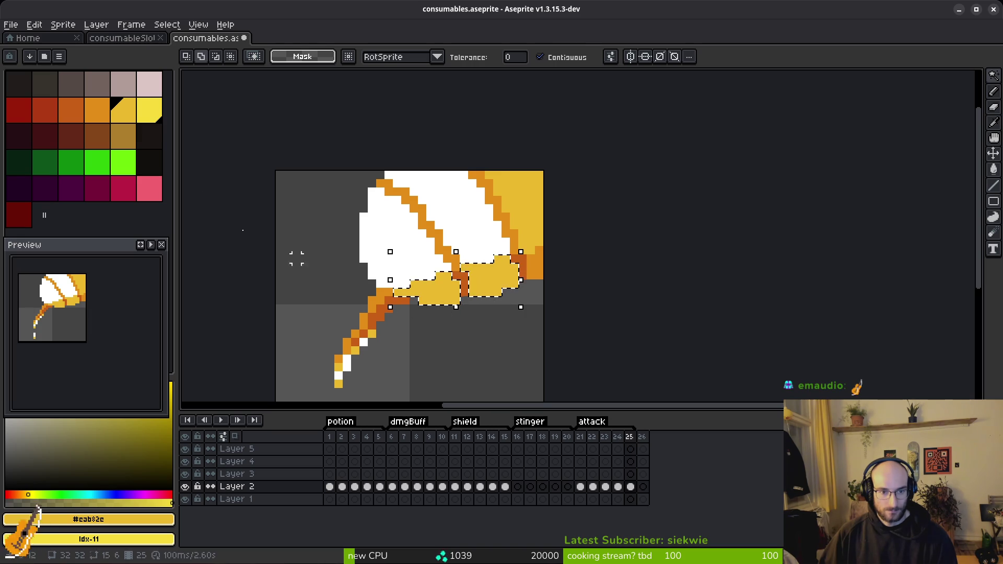
key(shift+r)
click(346, 91)
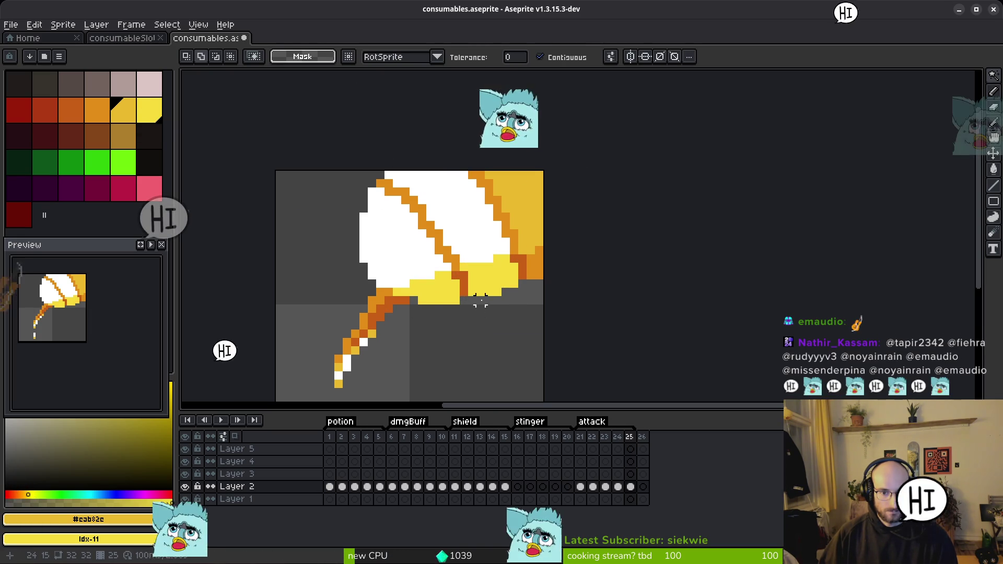
Return to frame 24 and turn its yellow body bright yellow.
scroll(85, 297, down, 2)
scroll(84, 298, up, 2)
scroll(491, 229, up, 2)
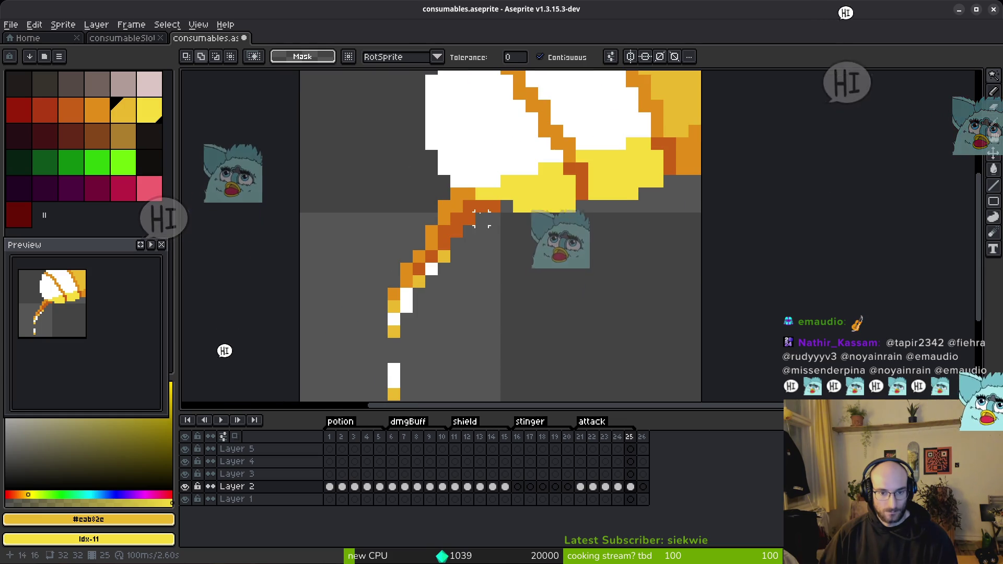
key(Left)
key(i)
scroll(504, 242, down, 3)
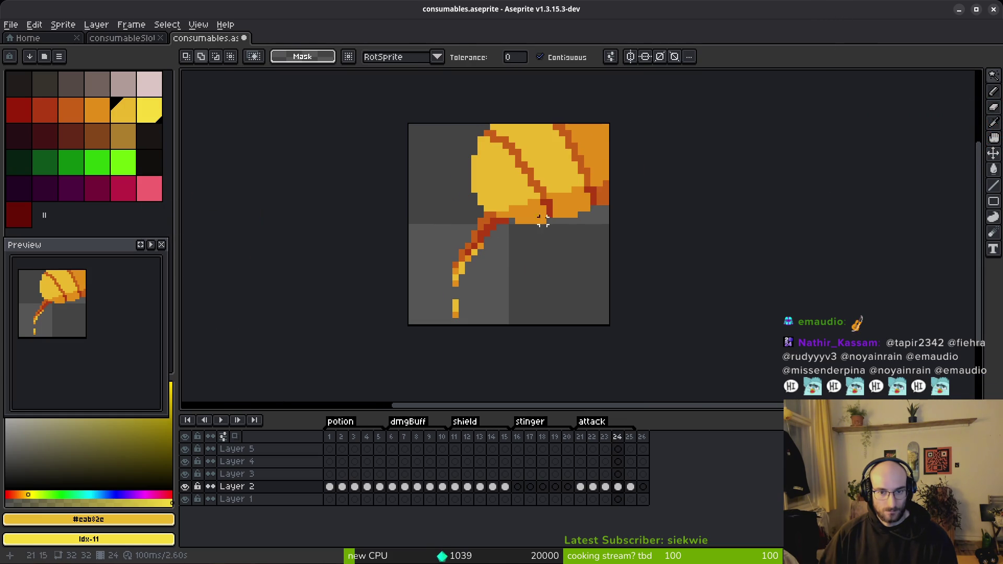
key(Left)
key(Right)
right_click(153, 116)
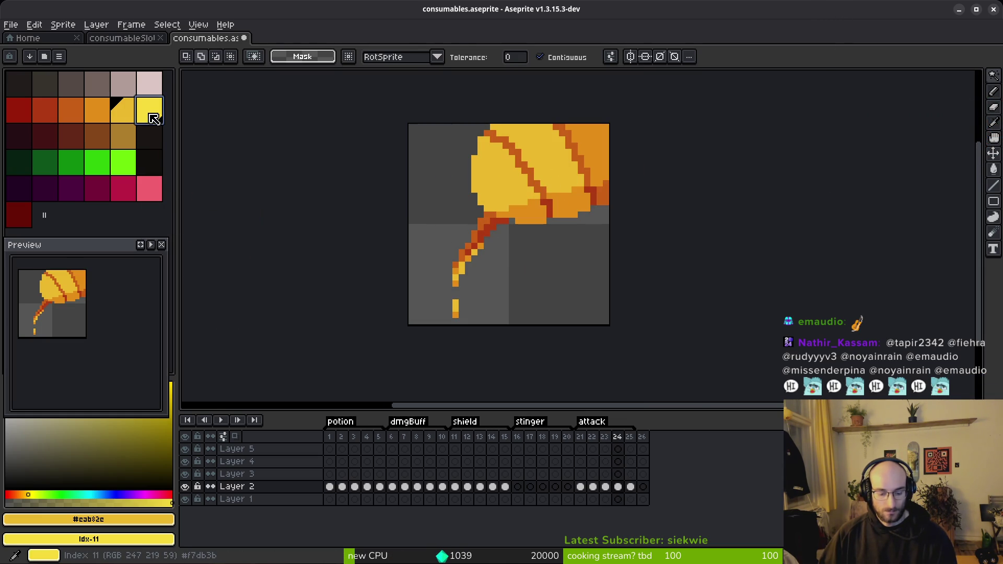
key(shift+r)
click(347, 90)
Recolour frame 24's orange lower lobes golden yellow, compare via undo/redo, then deselect.
click(575, 203)
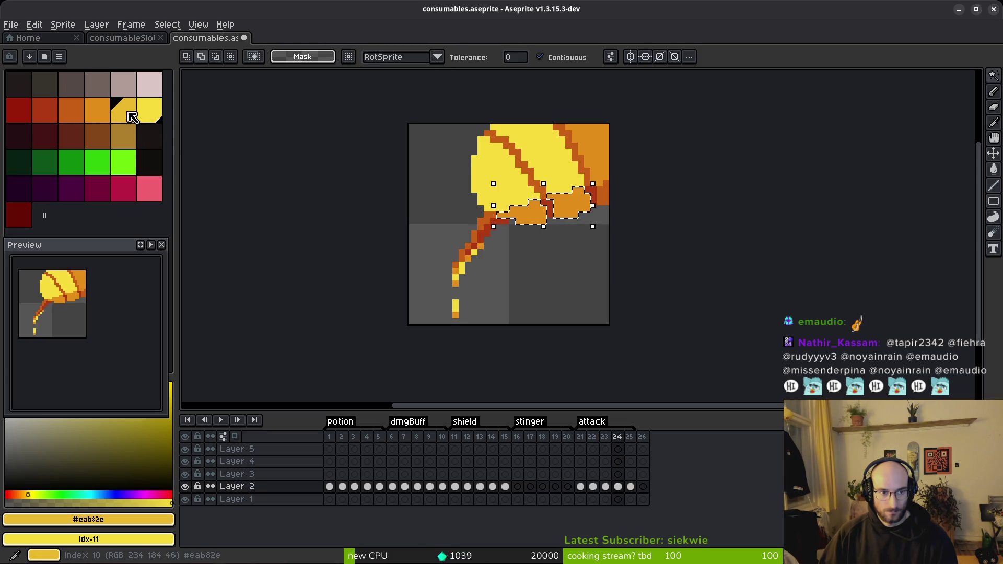
click(105, 107)
right_click(125, 111)
key(shift+r)
click(347, 91)
key(i)
key(ctrl+z)
key(w)
key(ctrl+y)
key(ctrl+d)
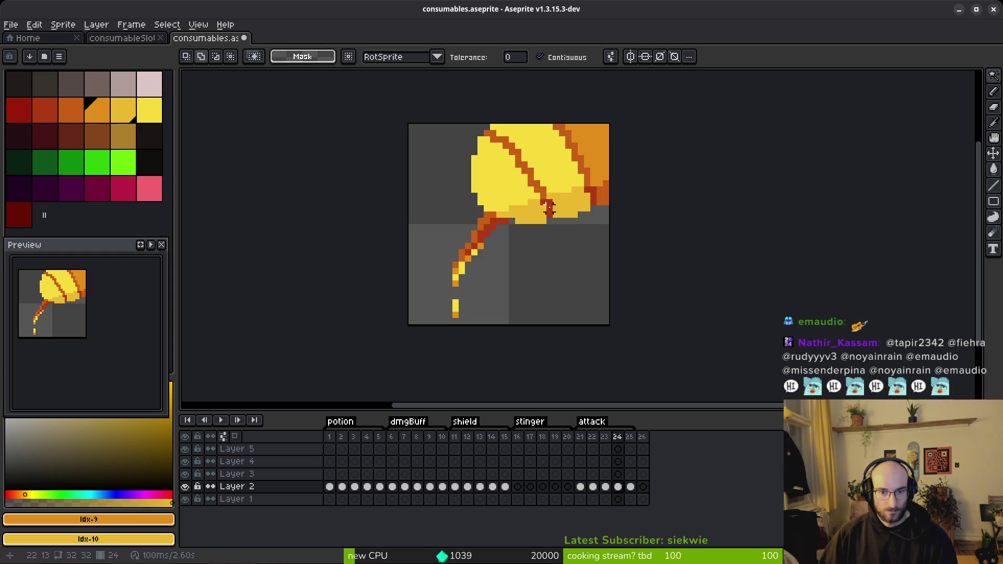
Step back through the frames to frame 21.
key(i)
key(Right)
key(Left)
key(Left)
key(Left)
key(w)
key(Left)
scroll(481, 260, up, 3)
Replace frame 21's red body colour with orange.
key(i)
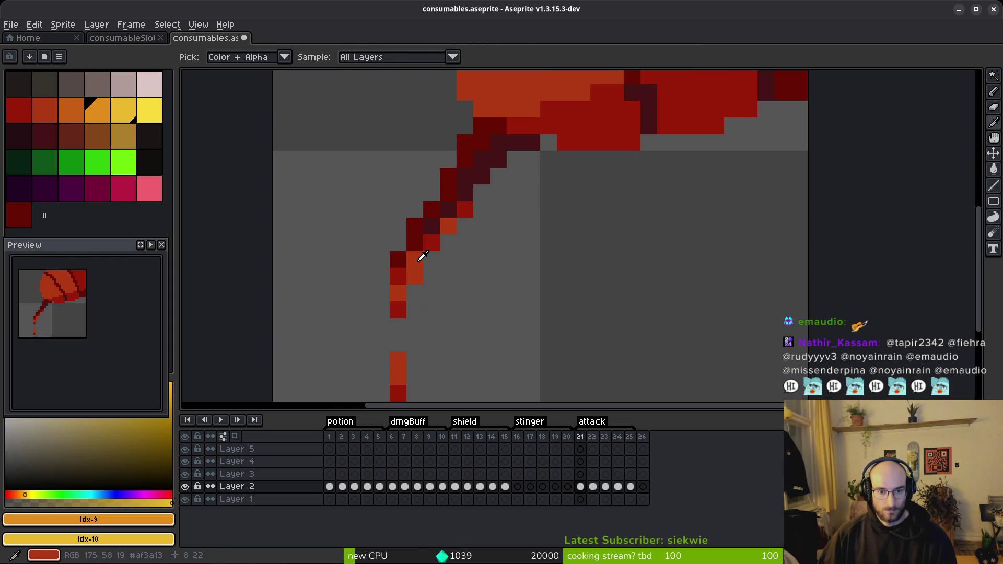
click(418, 257)
key(w)
scroll(569, 162, down, 3)
key(i)
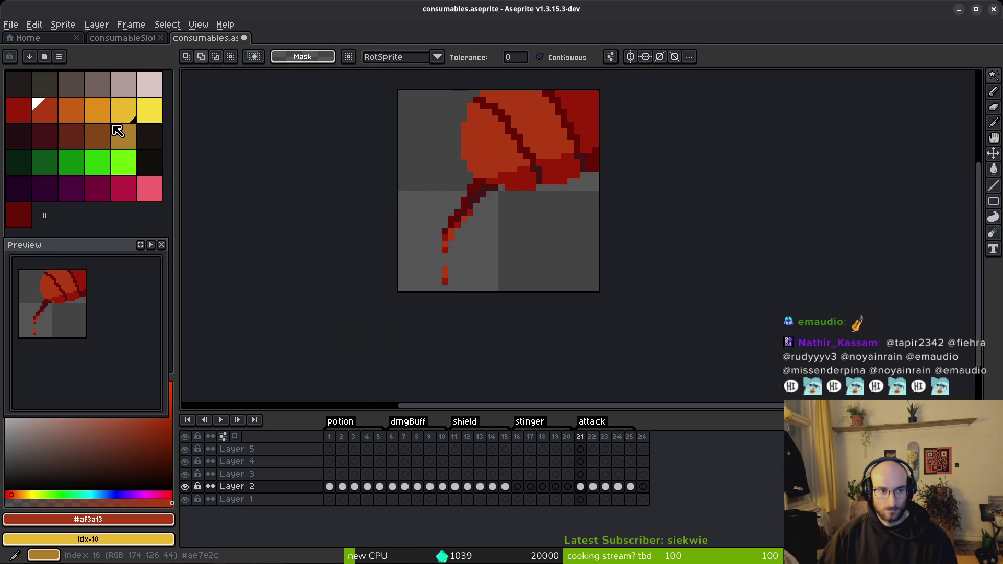
right_click(71, 110)
key(shift+r)
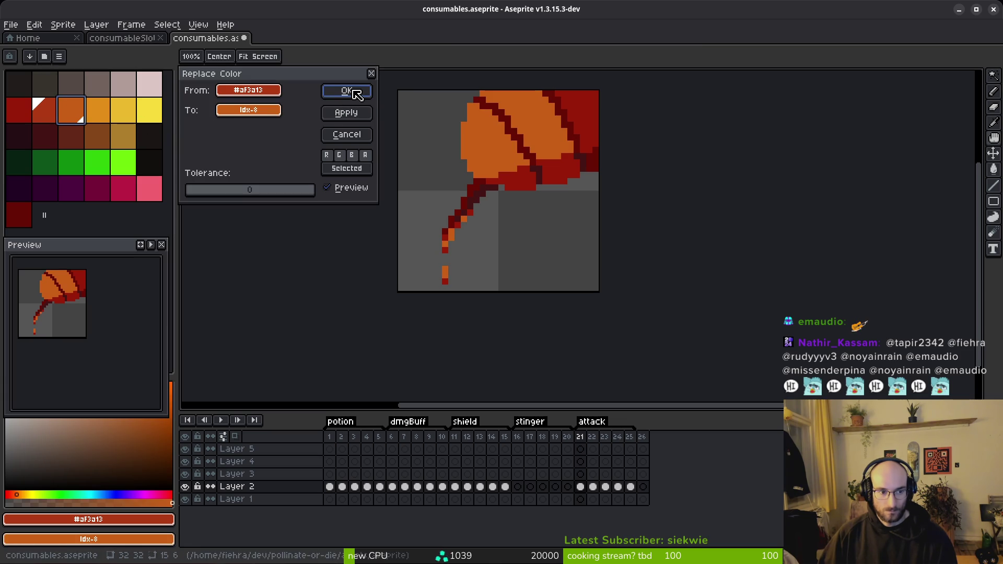
click(347, 90)
scroll(484, 233, up, 3)
Recolour frame 21's two dark red lower lobes a brighter red.
key(i)
click(380, 209)
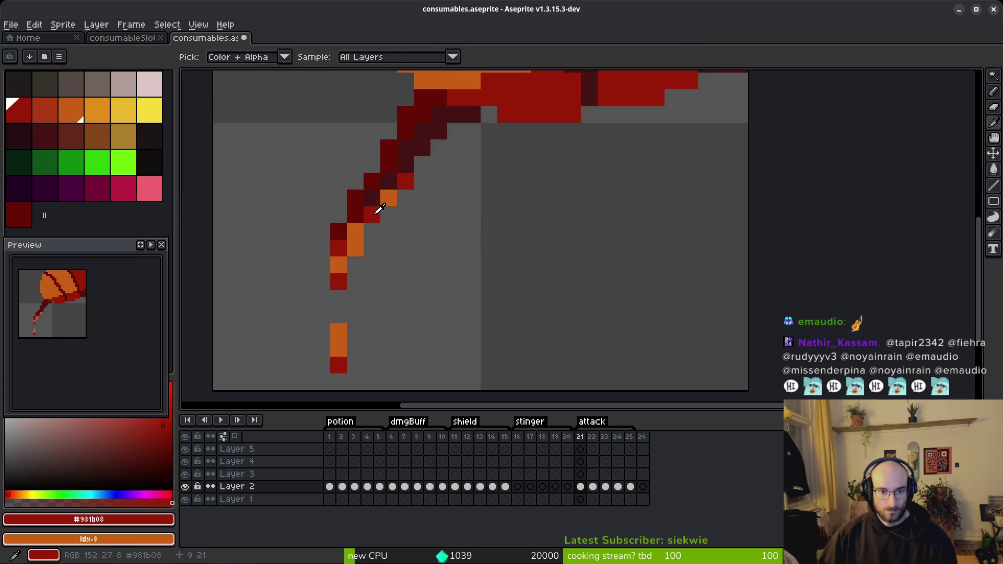
key(w)
scroll(425, 179, down, 3)
scroll(455, 157, up, 1)
click(468, 128)
shift+click(457, 133)
right_click(53, 115)
key(shift+r)
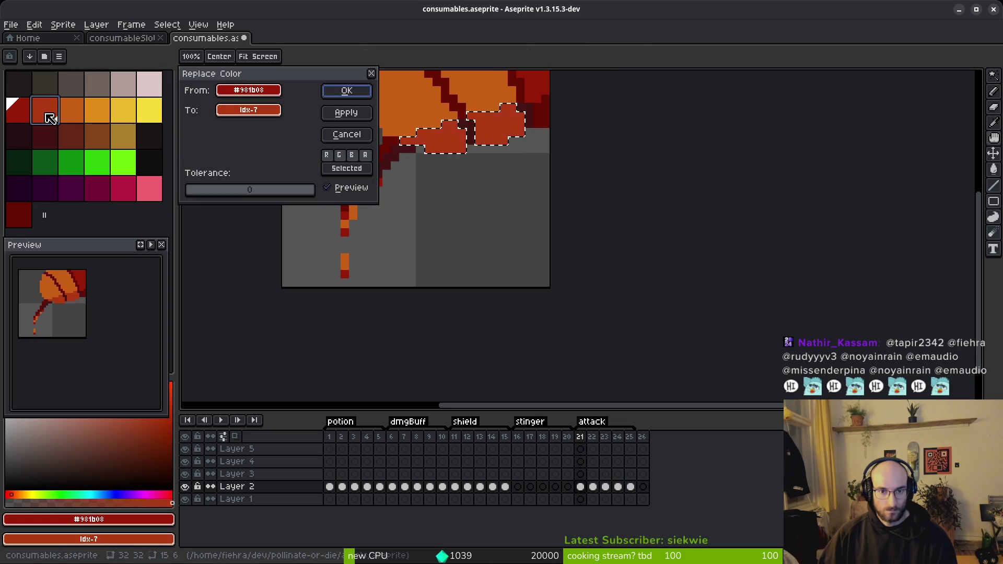
click(346, 91)
scroll(454, 186, down, 2)
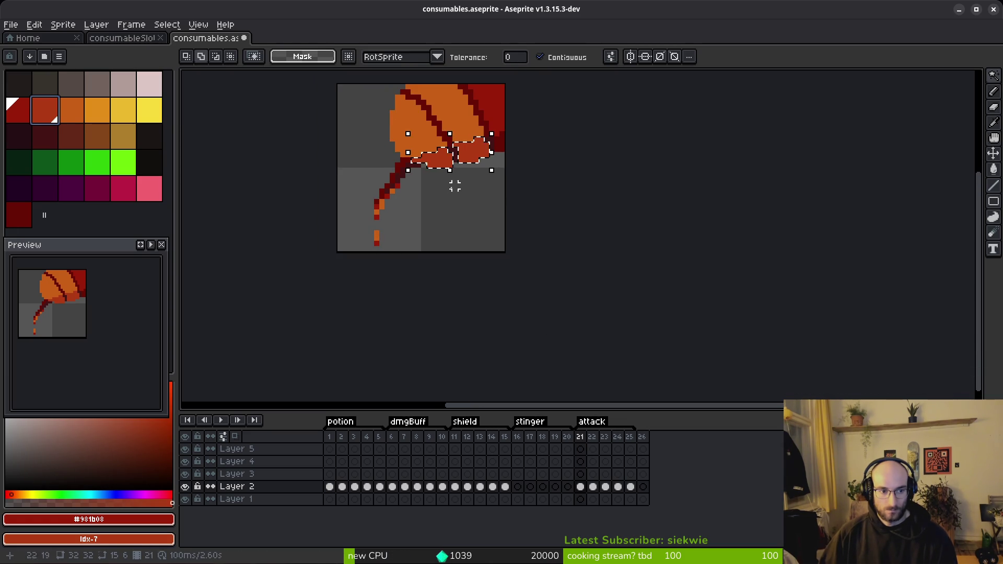
scroll(454, 187, up, 3)
Turn the orange pixels in frame 21's trailing stem and drips red-brown.
key(shift+w)
mouse_move(377, 131)
mouse_down()
mouse_move(414, 112)
mouse_move(407, 99)
mouse_up()
key(i)
click(65, 108)
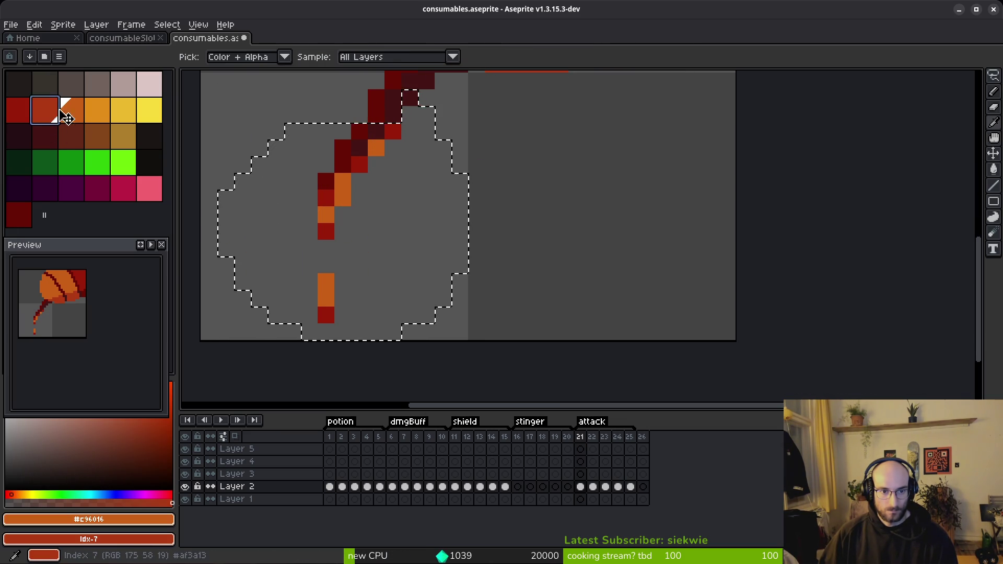
key(shift+r)
click(347, 89)
key(ctrl+d)
scroll(425, 172, down, 3)
Save the sprite file.
key(ctrl+s)
scroll(501, 216, down, 2)
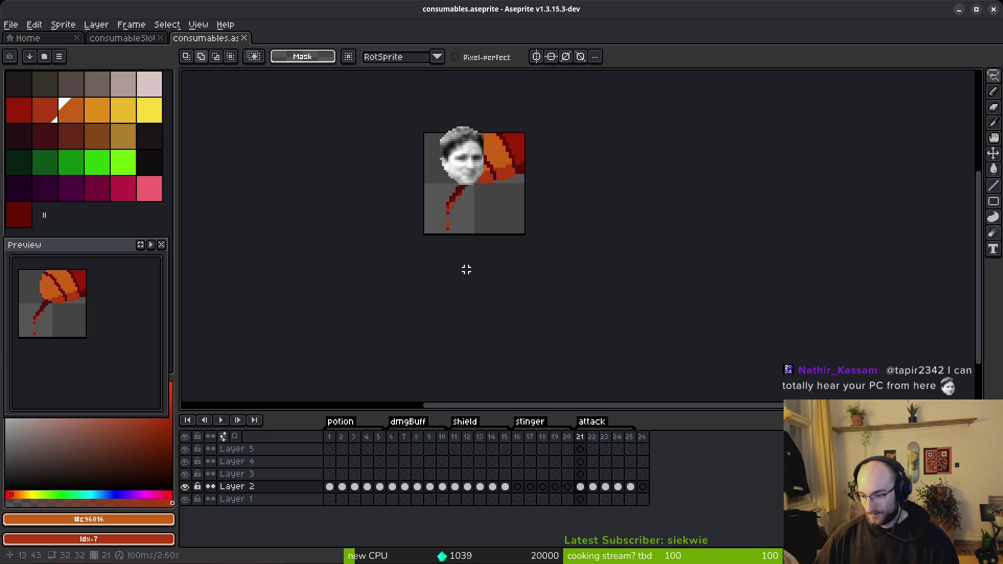
scroll(465, 205, up, 2)
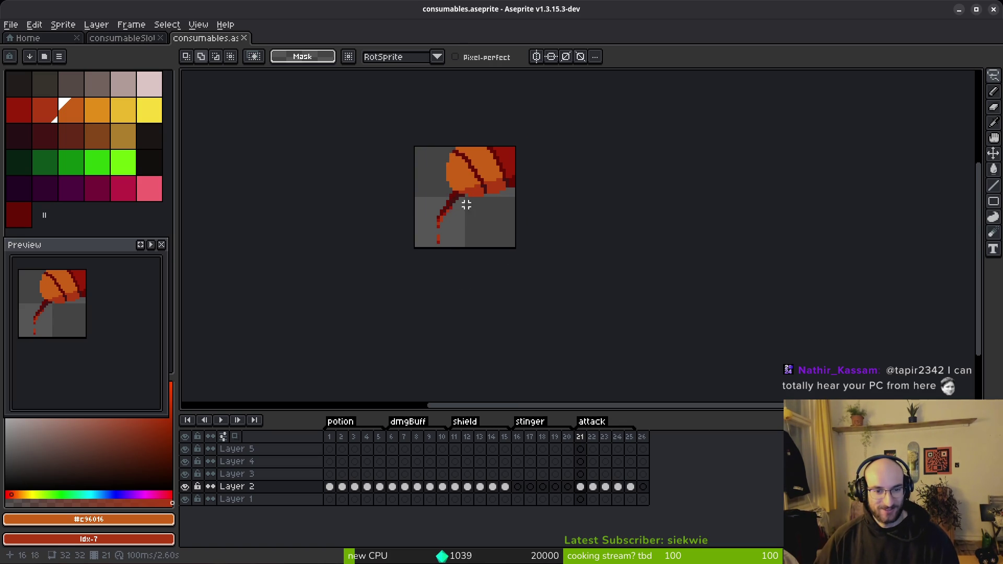
On frame 22, lighten the upper body to a lighter orange.
key(period)
scroll(473, 191, up, 2)
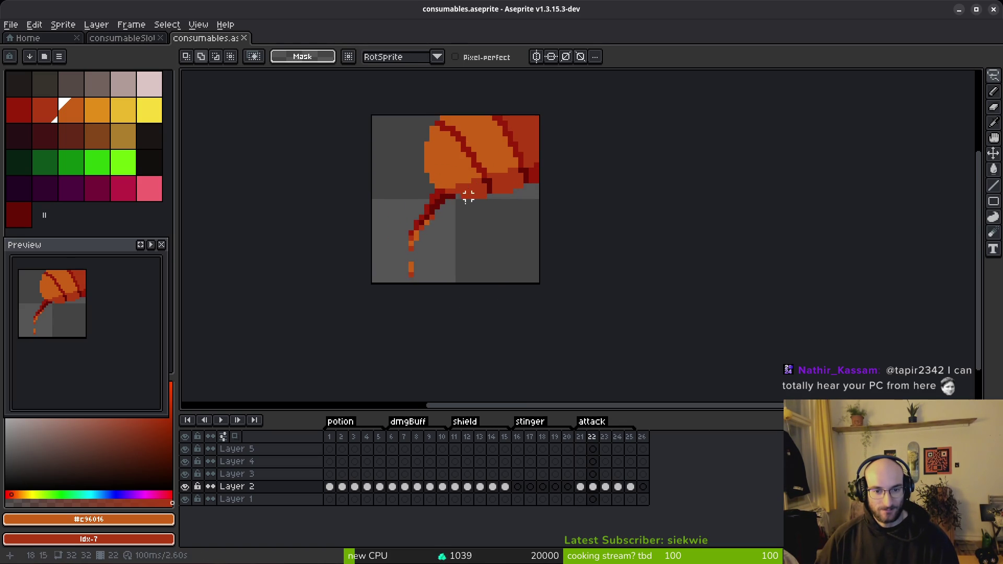
scroll(469, 216, up, 1)
scroll(462, 214, up, 1)
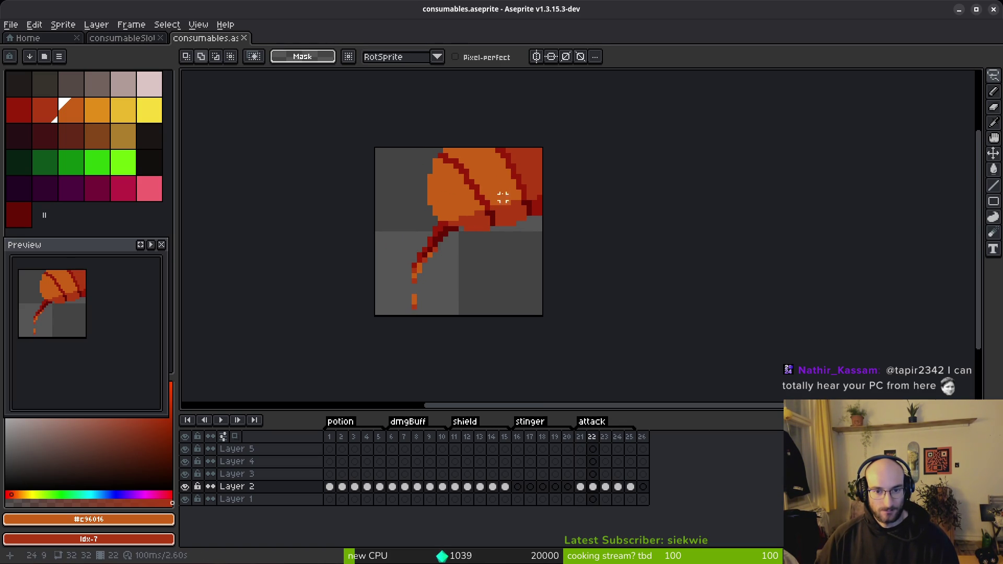
mouse_move(379, 152)
mouse_down()
mouse_move(482, 238)
mouse_move(543, 248)
mouse_up()
key(i)
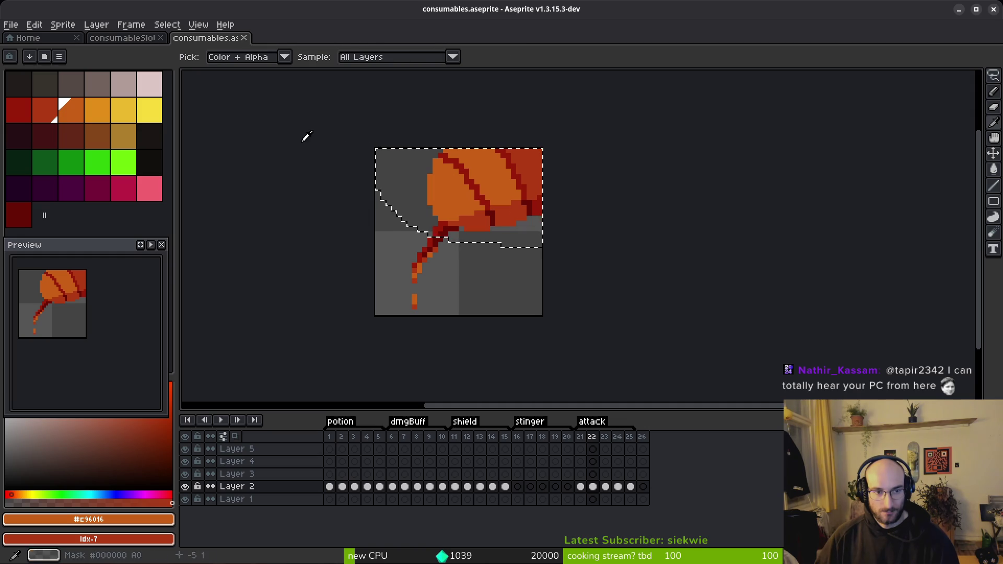
click(98, 112)
key(shift+r)
click(340, 89)
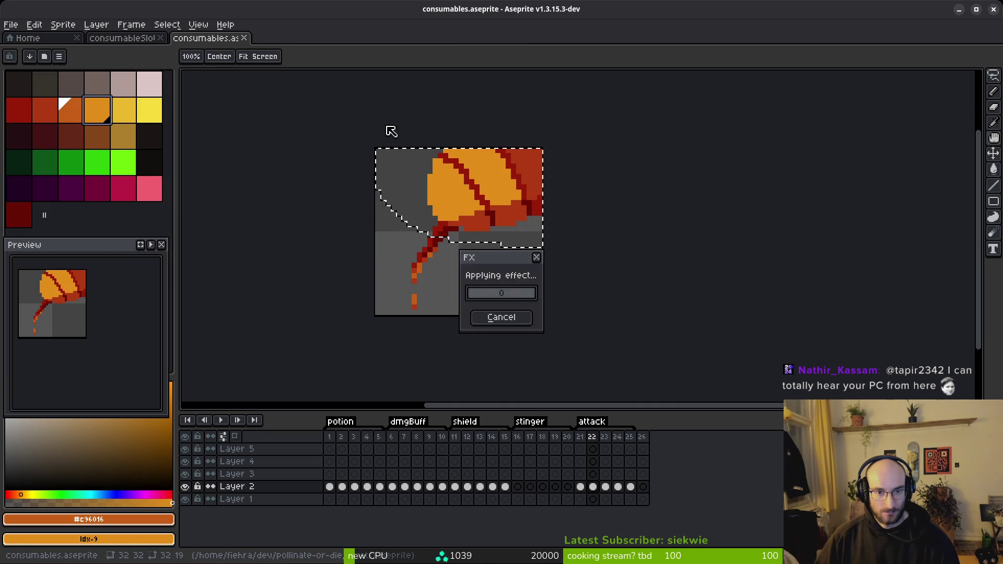
Recolour frame 22's two red-brown lower lobes orange.
key(q)
key(w)
scroll(515, 203, up, 4)
click(499, 230)
shift+click(418, 251)
key(i)
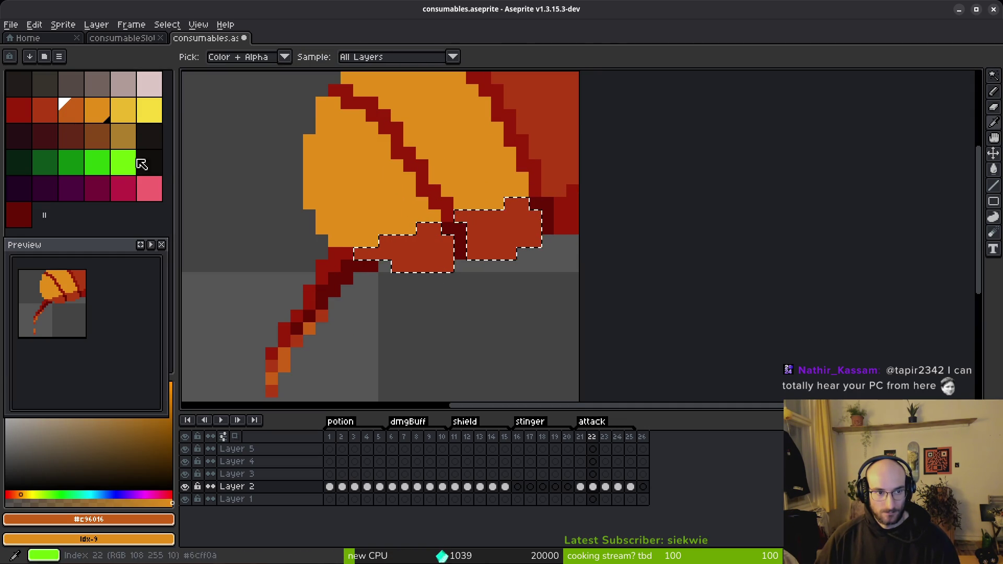
click(45, 110)
right_click(73, 112)
key(shift+r)
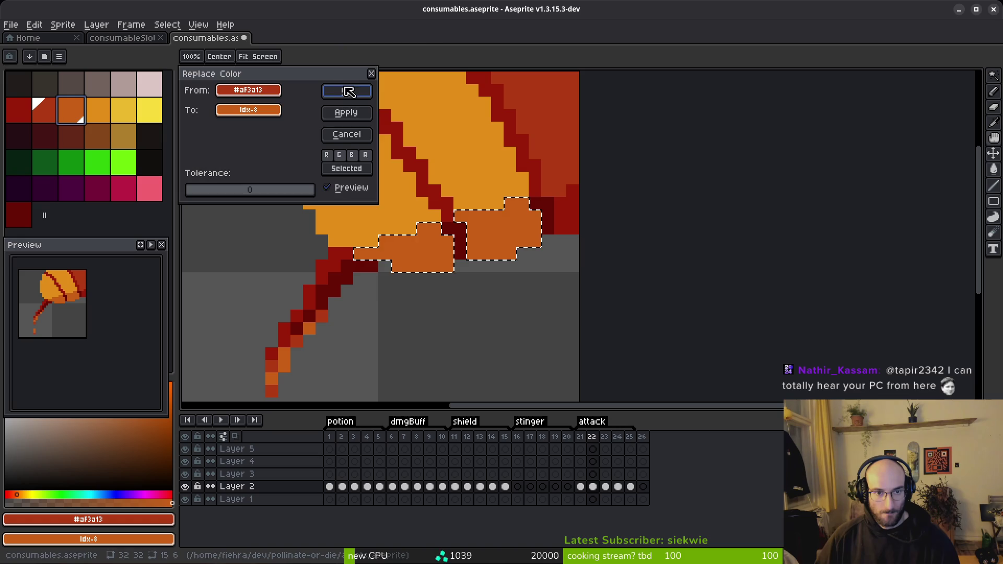
click(342, 87)
Play the animation briefly to review the new colours, then stop it.
key(w)
scroll(459, 253, down, 2)
key(i)
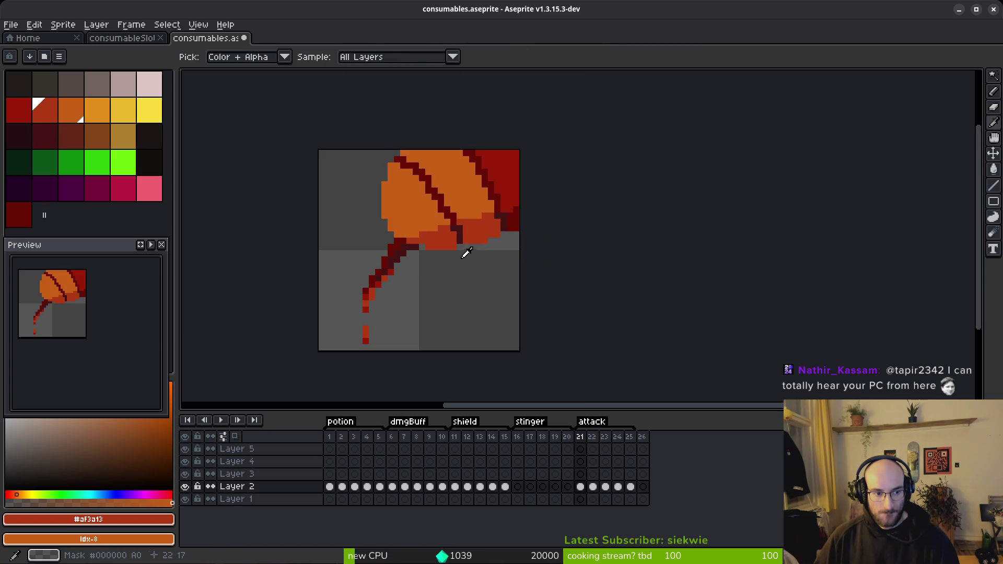
key(Return)
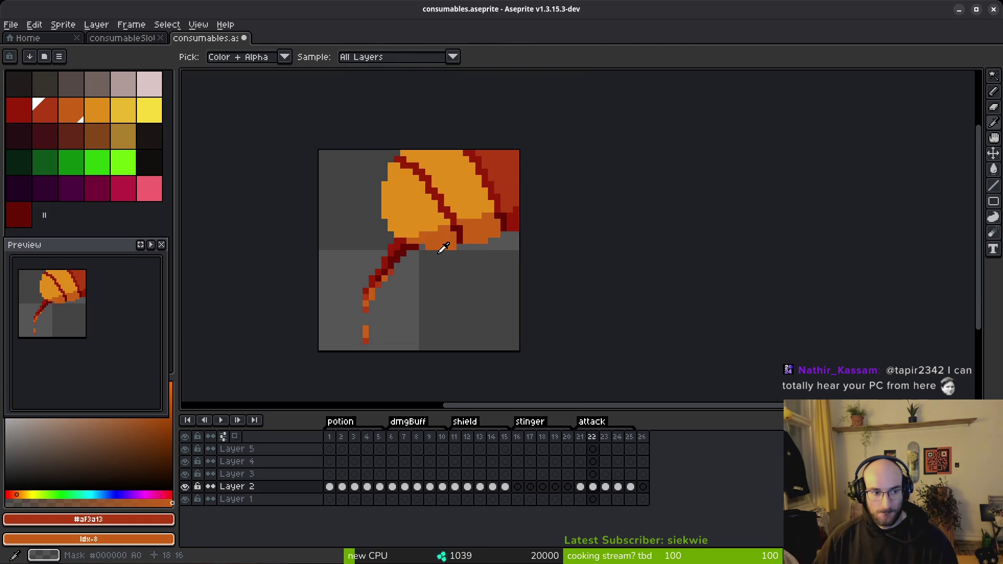
key(w)
scroll(414, 302, up, 3)
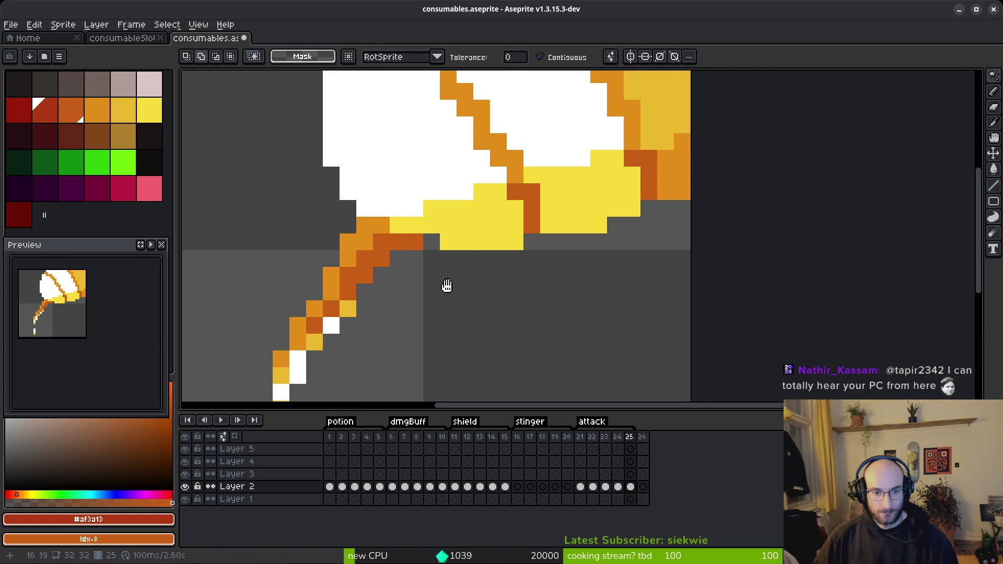
Turn frame 25's white stem and drip pixels bright yellow.
key(q)
mouse_move(448, 235)
mouse_down()
mouse_move(311, 363)
mouse_move(447, 235)
mouse_up()
scroll(444, 251, down, 3)
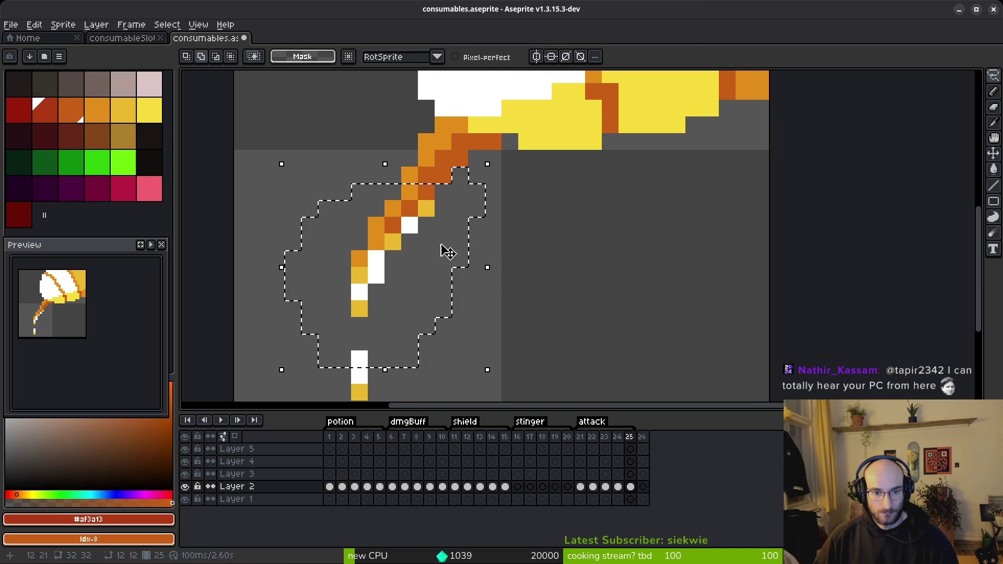
key(i)
click(395, 258)
key(v)
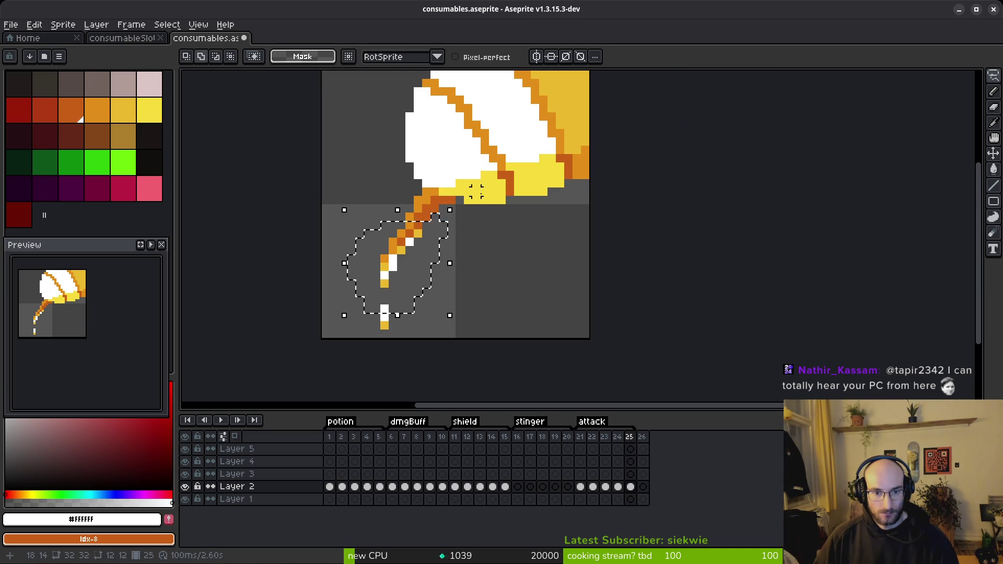
alt+right_click(478, 191)
key(shift+r)
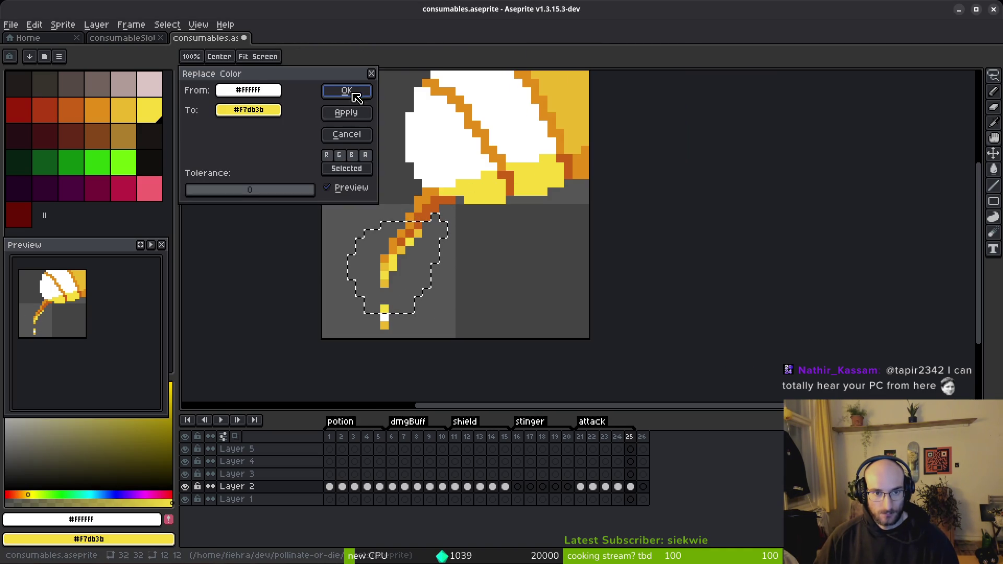
click(351, 97)
key(ctrl+d)
scroll(377, 317, up, 3)
On frame 24, recolour the stem and drips' bright yellow to a darker yellow.
key(i)
click(398, 316)
key(g)
scroll(472, 298, down, 3)
key(comma)
scroll(480, 294, up, 3)
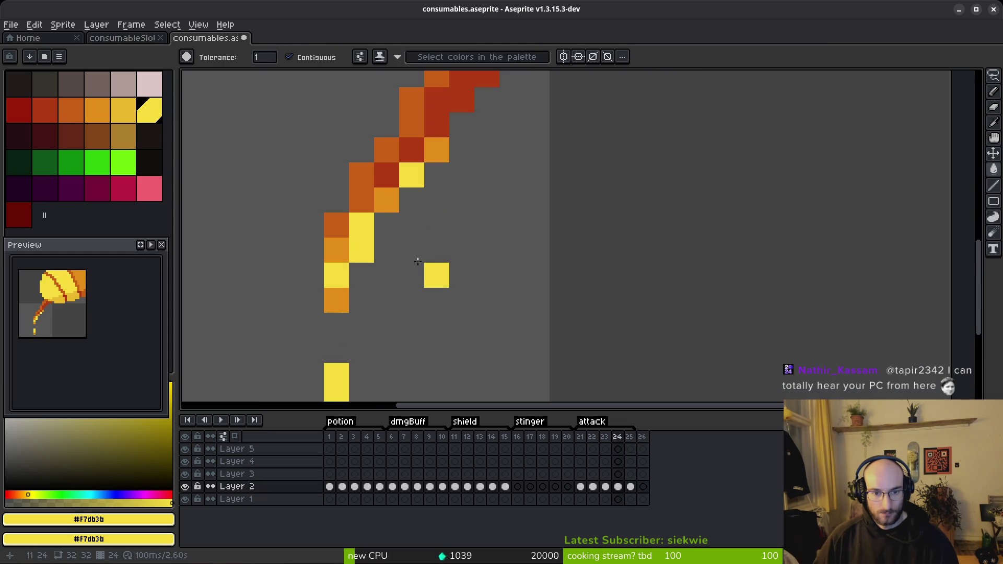
scroll(430, 271, down, 1)
key(q)
mouse_move(473, 152)
mouse_down()
mouse_move(338, 320)
mouse_move(502, 172)
mouse_up()
key(i)
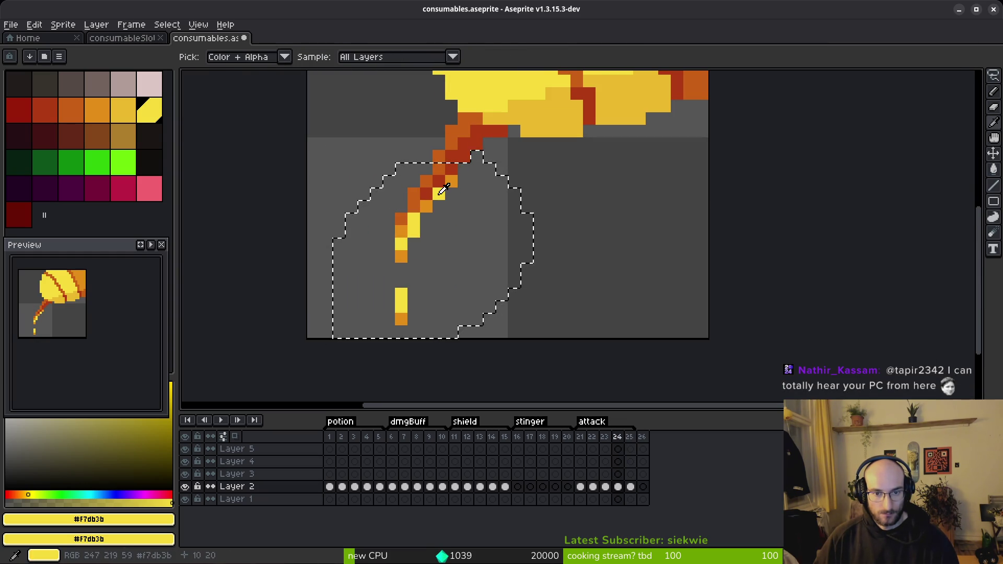
right_click(569, 105)
key(shift+r)
click(350, 94)
key(comma)
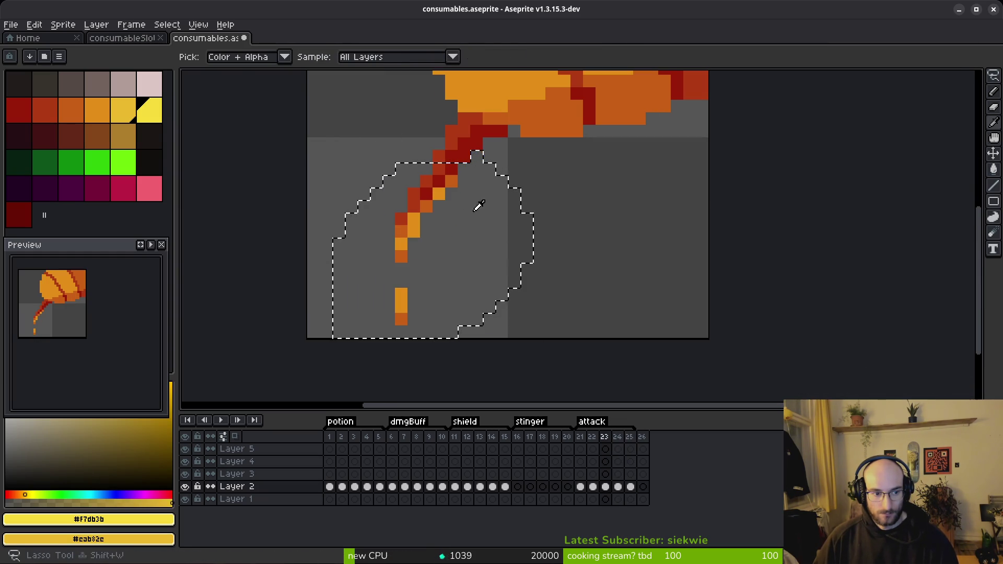
Step through frames 22–25 and settle on frame 24's yellow, orange-striped shape.
key(ctrl+d)
key(comma)
scroll(503, 220, down, 2)
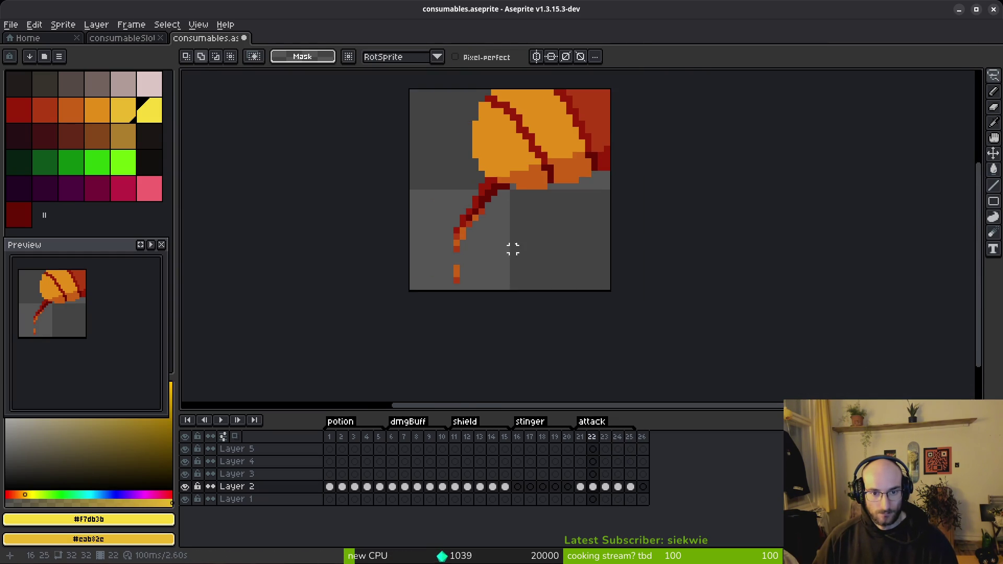
key(period)
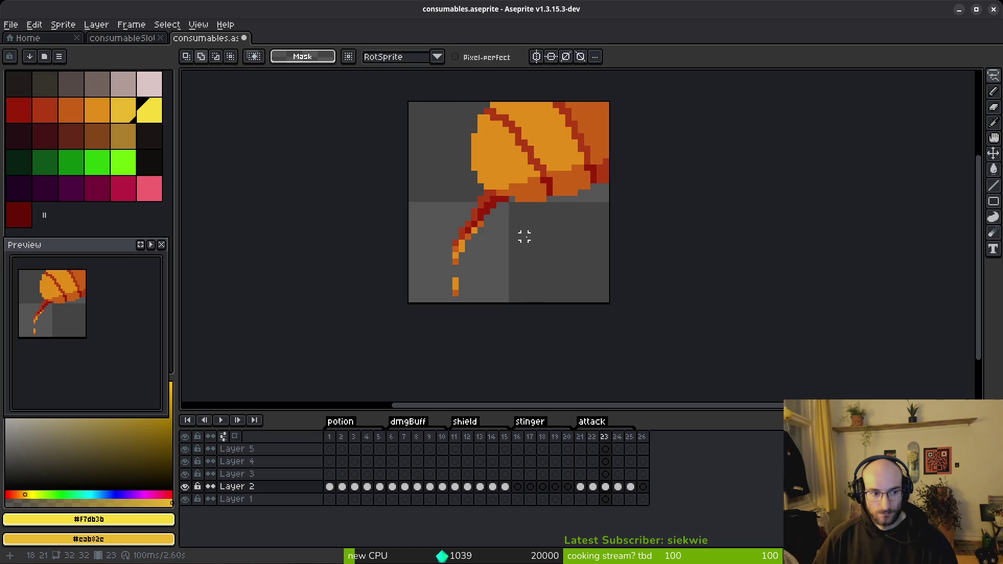
drag(523, 233, 534, 260)
key(period)
key(period)
key(comma)
key(comma)
key(comma)
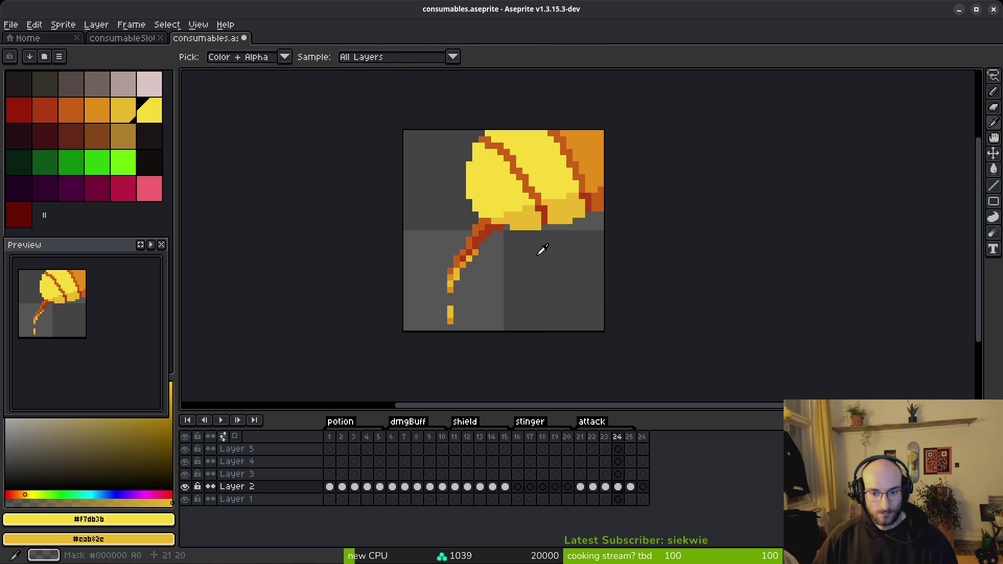
Lasso frame 23's upper shape and replace its orange with yellow.
drag(525, 184, 537, 209)
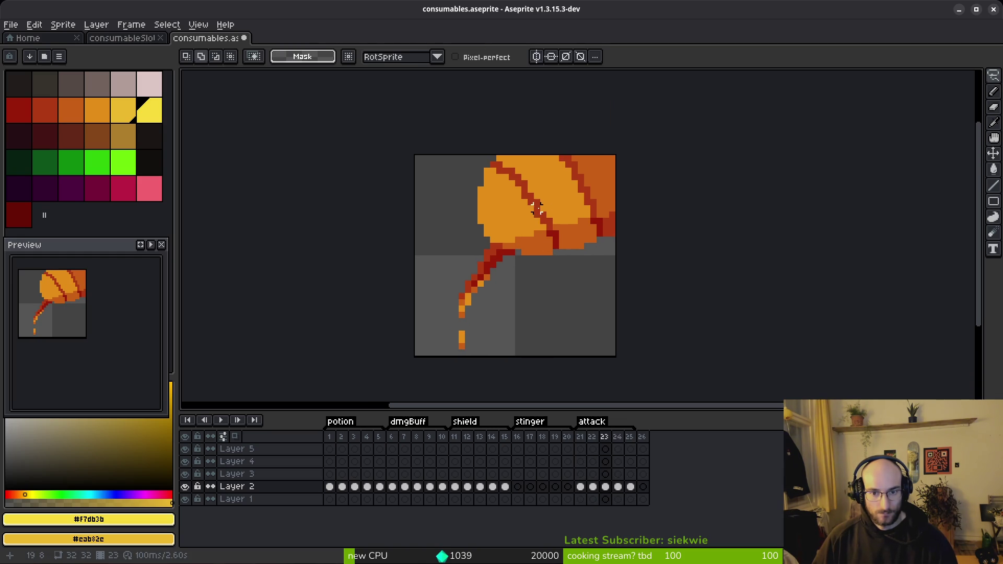
mouse_move(511, 121)
mouse_down()
mouse_move(491, 264)
mouse_move(564, 213)
mouse_up()
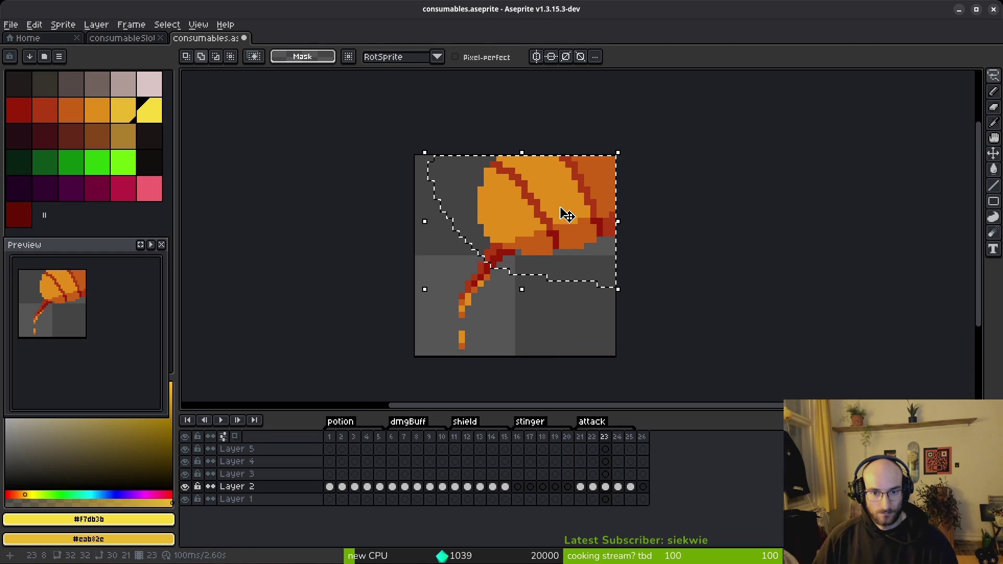
key(i)
click(565, 213)
right_click(126, 109)
key(shift+r)
click(346, 90)
Recolour the two dark orange lower patches lighter orange, deselect, and play the animation.
key(w)
click(574, 235)
shift+click(528, 245)
key(i)
click(533, 243)
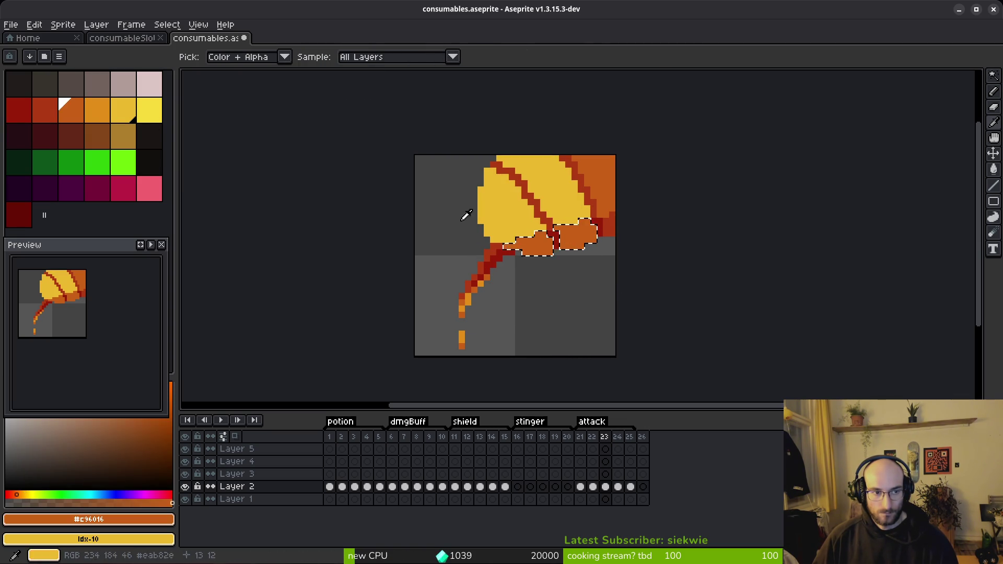
right_click(102, 112)
key(w)
key(shift+r)
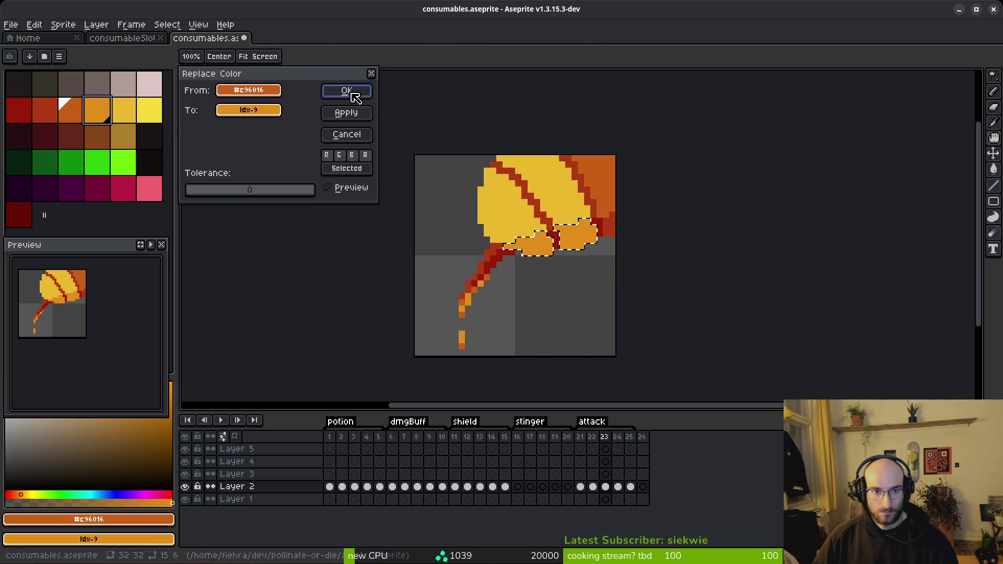
click(350, 94)
key(ctrl+d)
key(i)
key(Return)
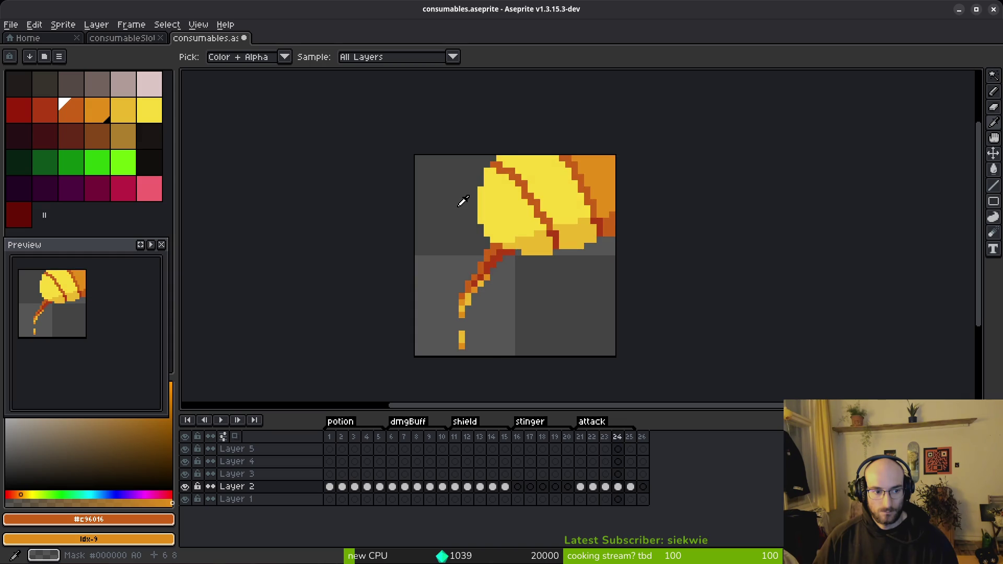
Stop playback and set the attack tag's animation direction to Ping-pong.
key(w)
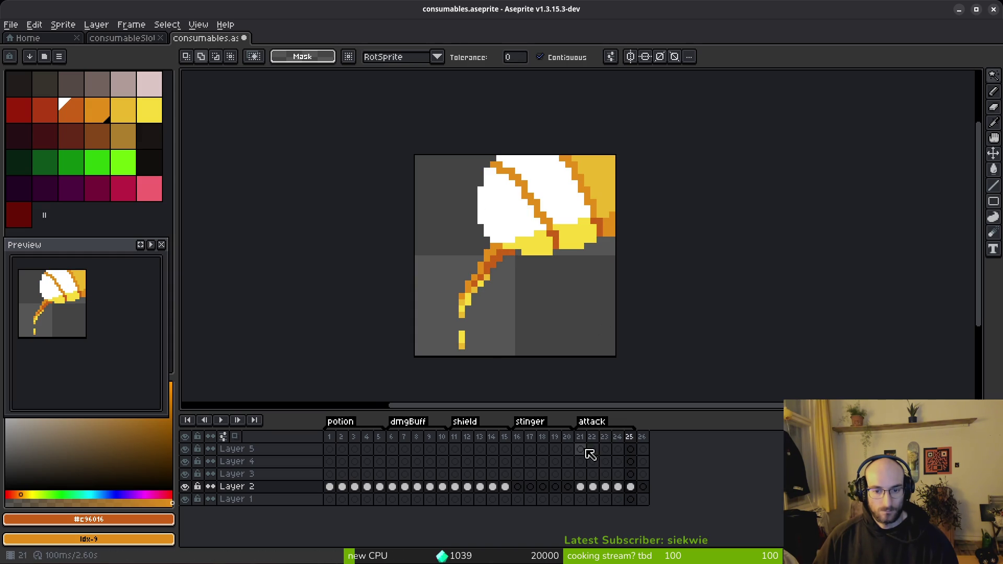
click(580, 449)
scroll(566, 269, down, 6)
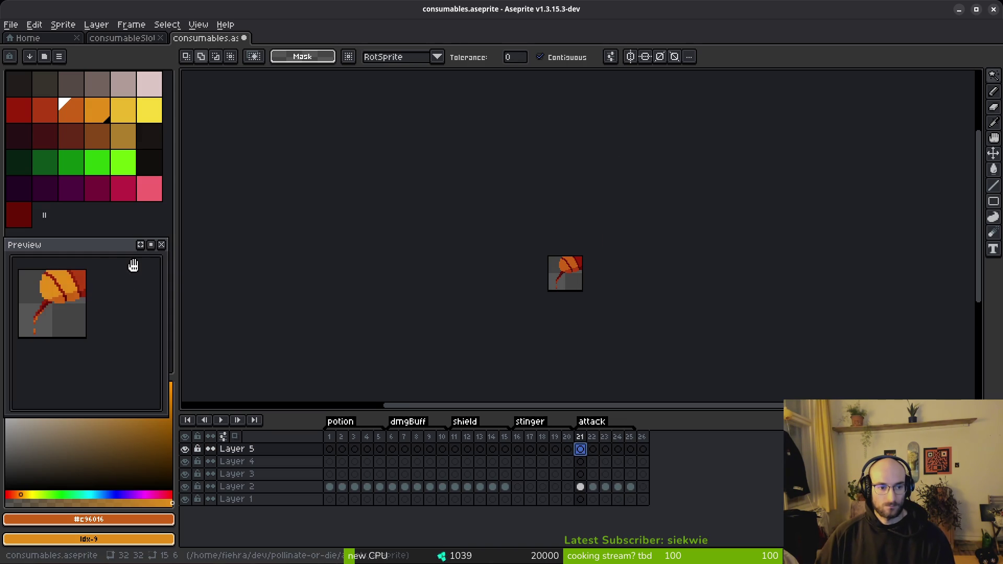
drag(78, 335, 92, 366)
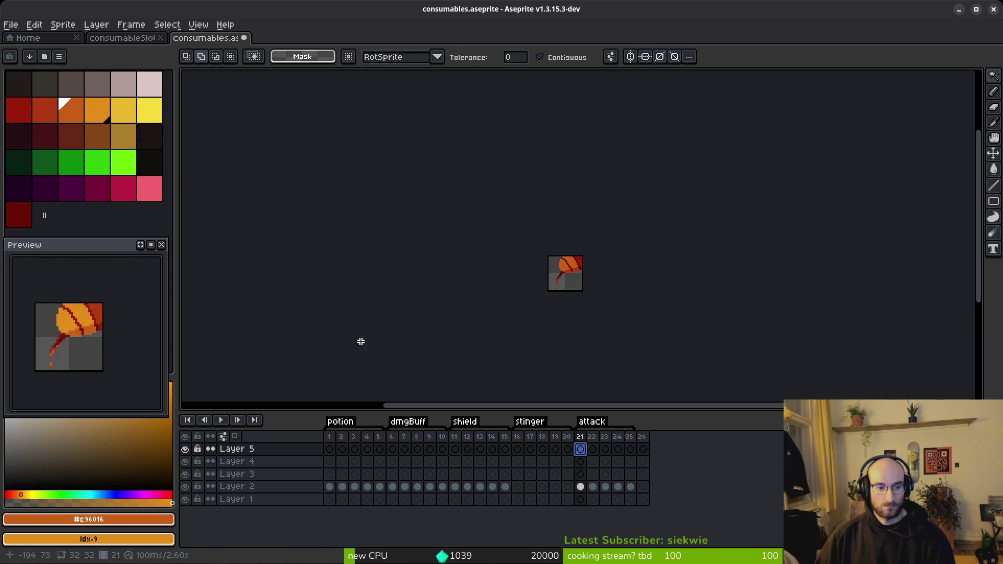
double_click(596, 423)
click(570, 352)
right_click(596, 421)
click(640, 429)
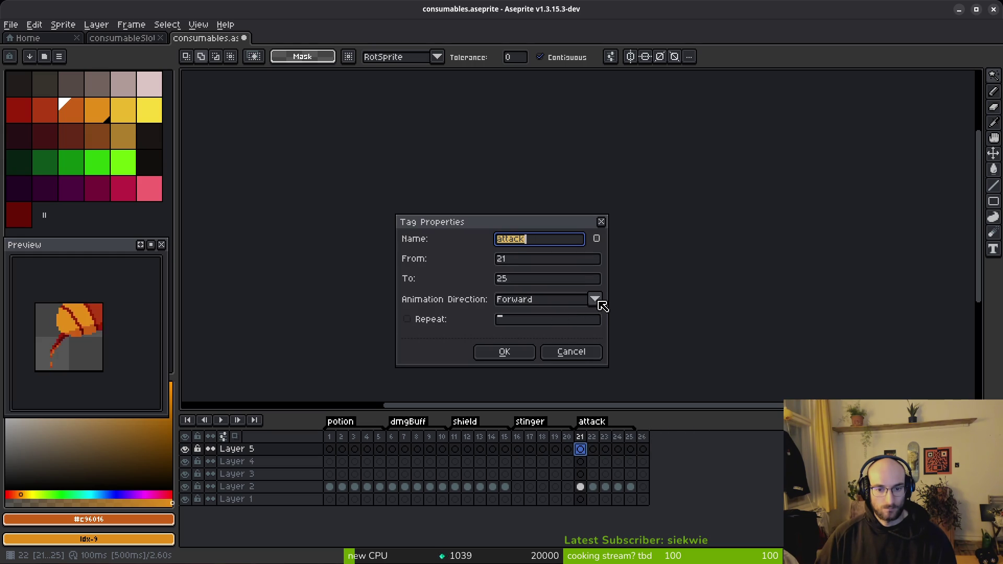
click(595, 299)
click(525, 336)
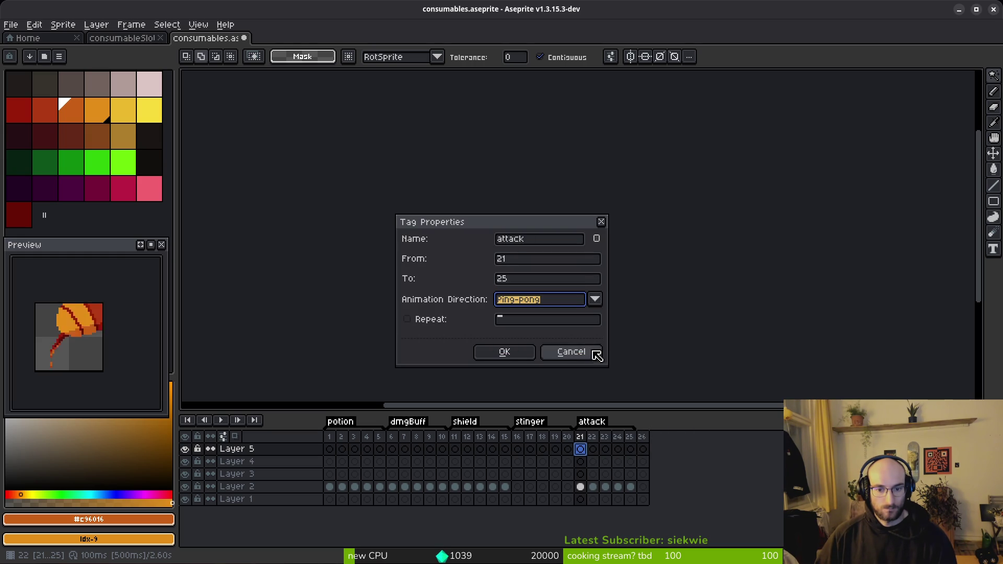
click(509, 356)
Save consumables.aseprite.
key(ctrl+s)
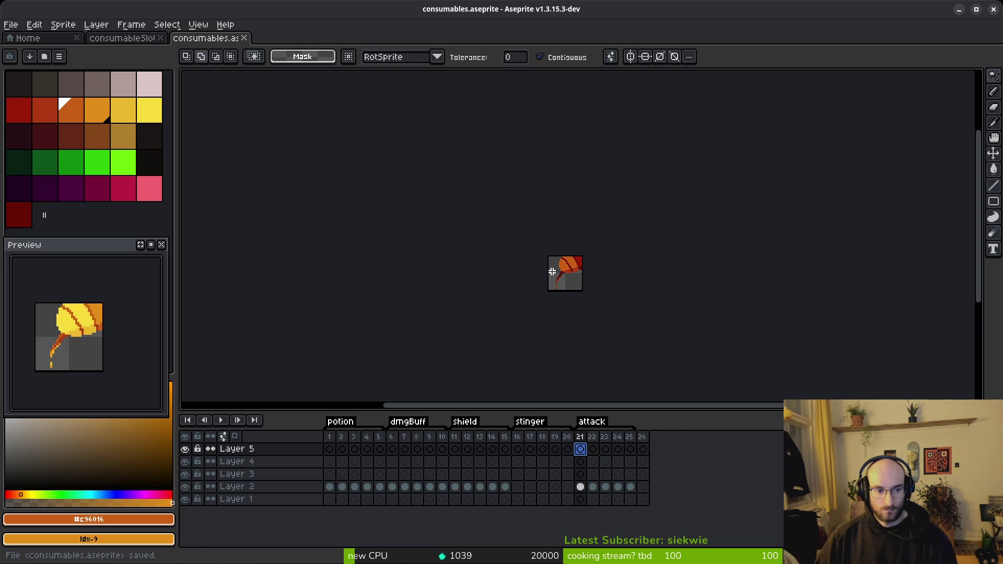
scroll(543, 272, up, 4)
scroll(647, 269, up, 2)
key(Right)
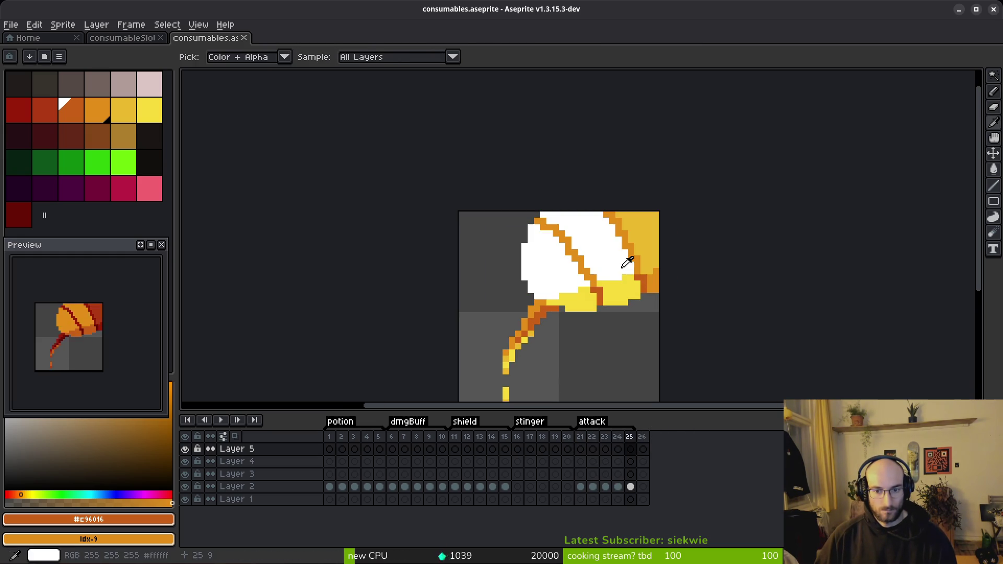
click(595, 241)
right_click(150, 84)
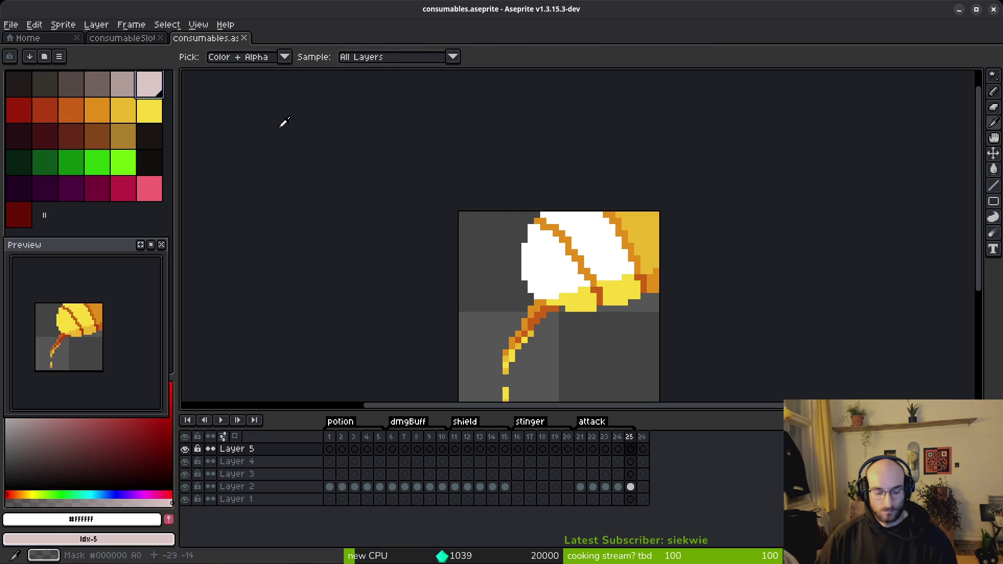
key(Escape)
key(w)
click(630, 487)
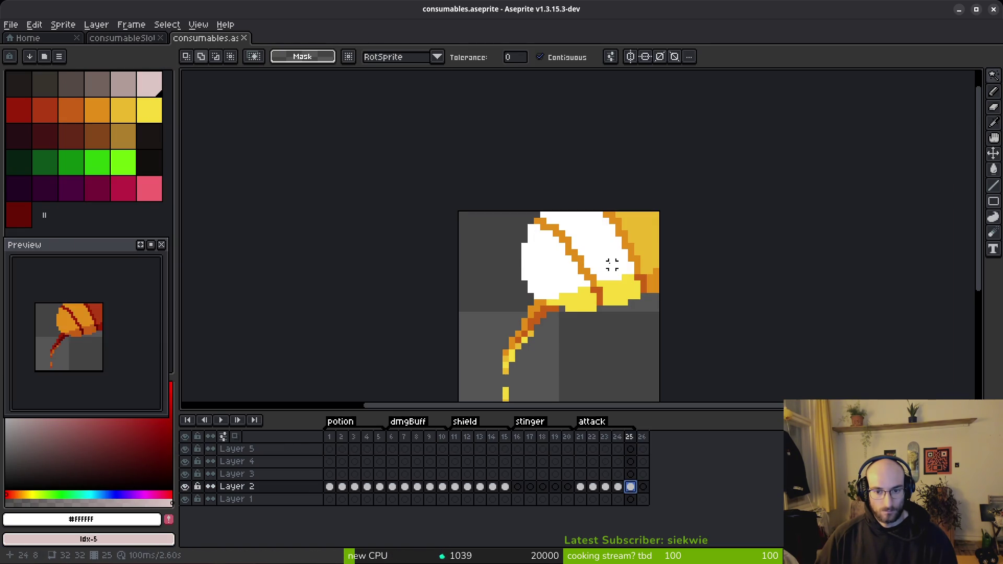
key(shift+r)
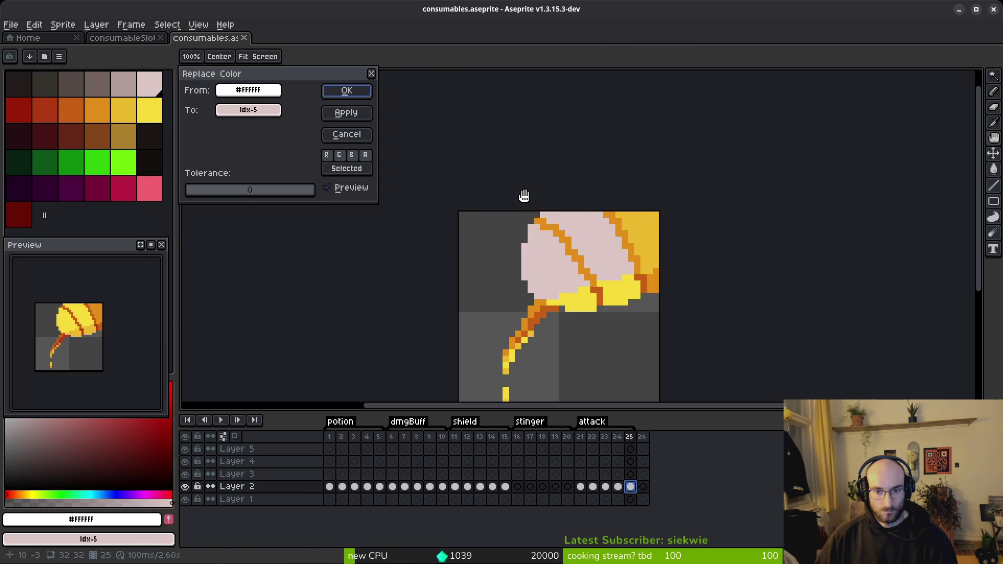
click(346, 91)
scroll(626, 285, down, 5)
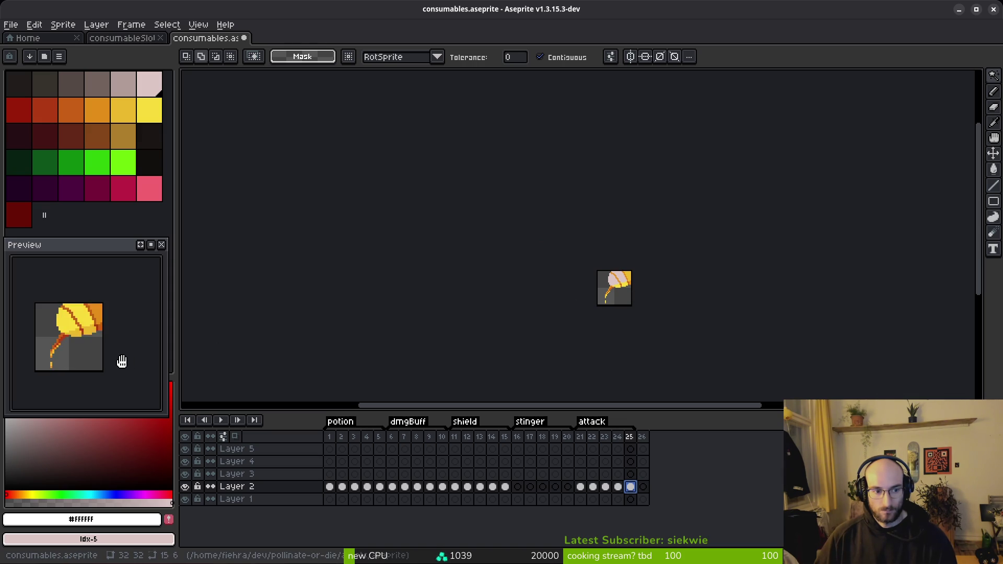
key(ctrl+z)
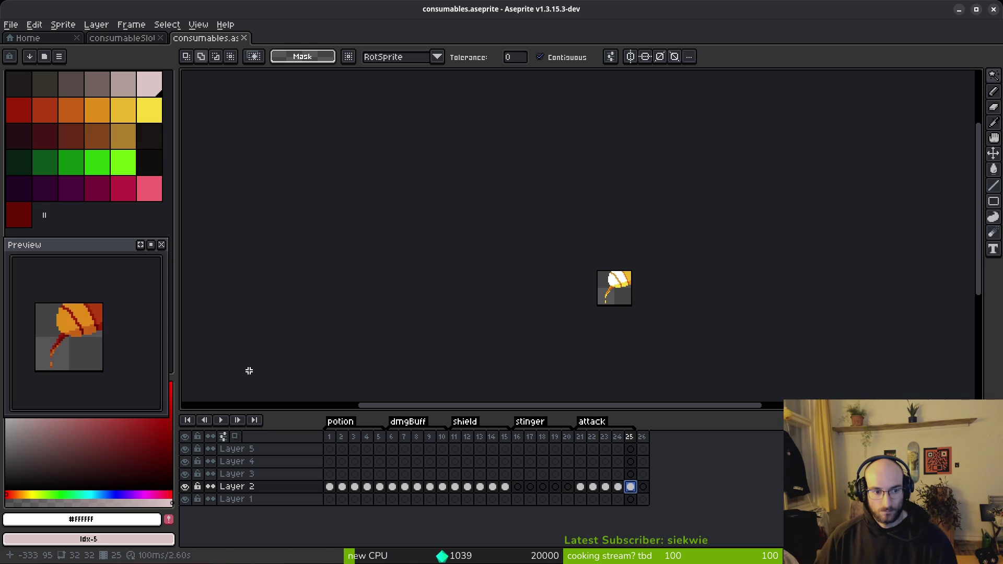
key(ctrl+s)
scroll(623, 285, up, 6)
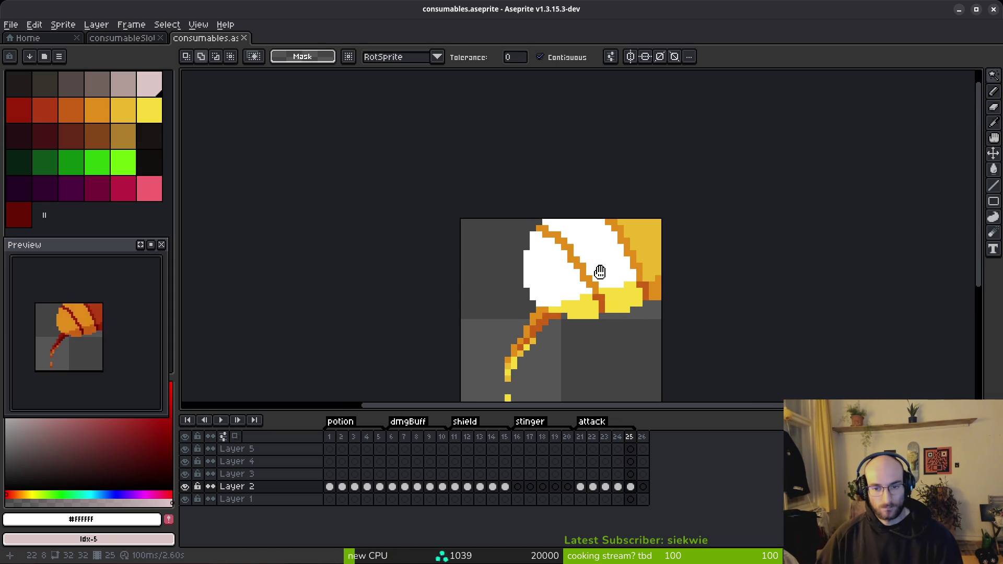
scroll(592, 272, up, 4)
alt+click(600, 313)
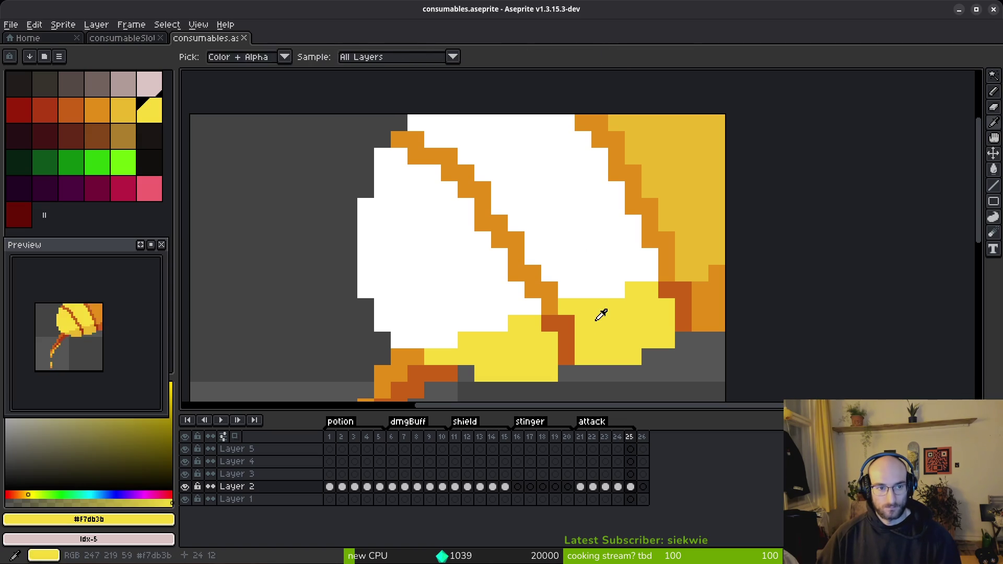
Lighten the colour to pale cream and fill frame 25's two white cap areas with it.
drag(60, 432, 51, 352)
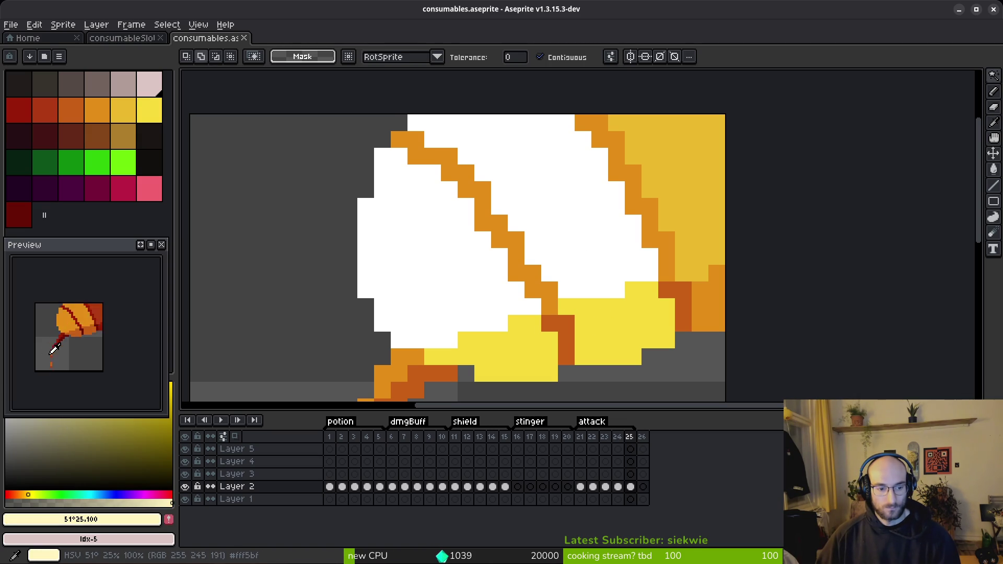
key(g)
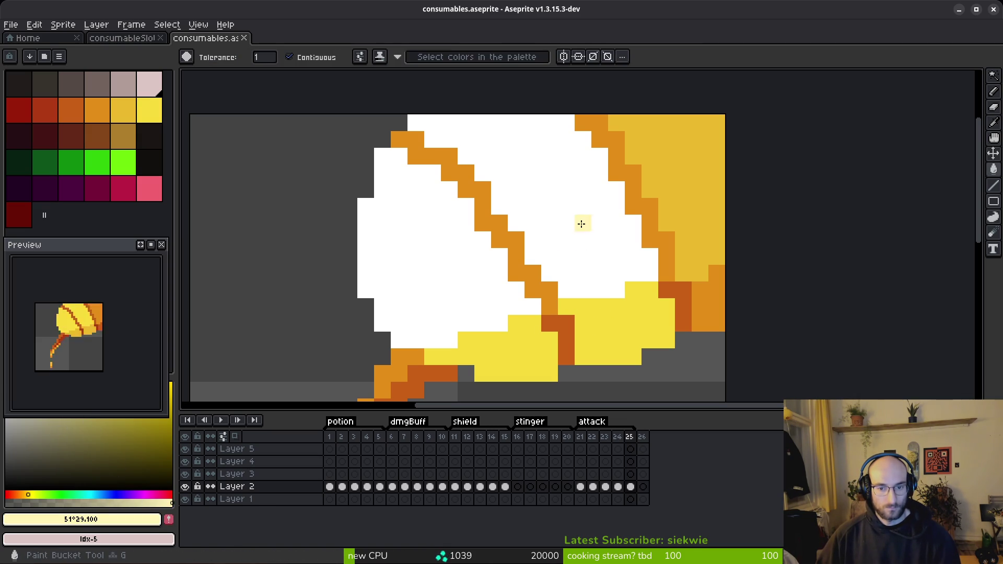
click(582, 223)
click(416, 289)
scroll(448, 288, down, 5)
scroll(425, 352, up, 2)
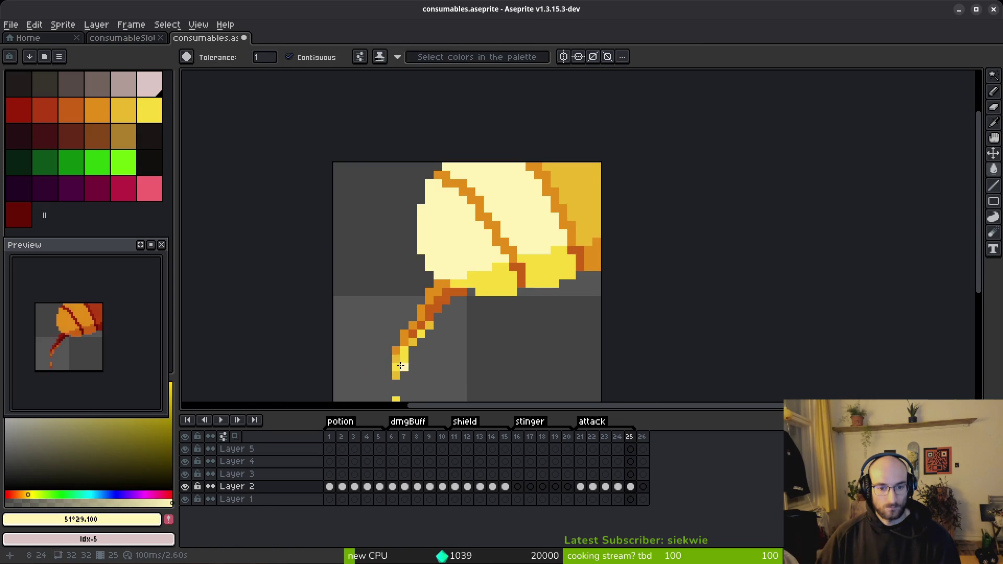
scroll(472, 311, down, 3)
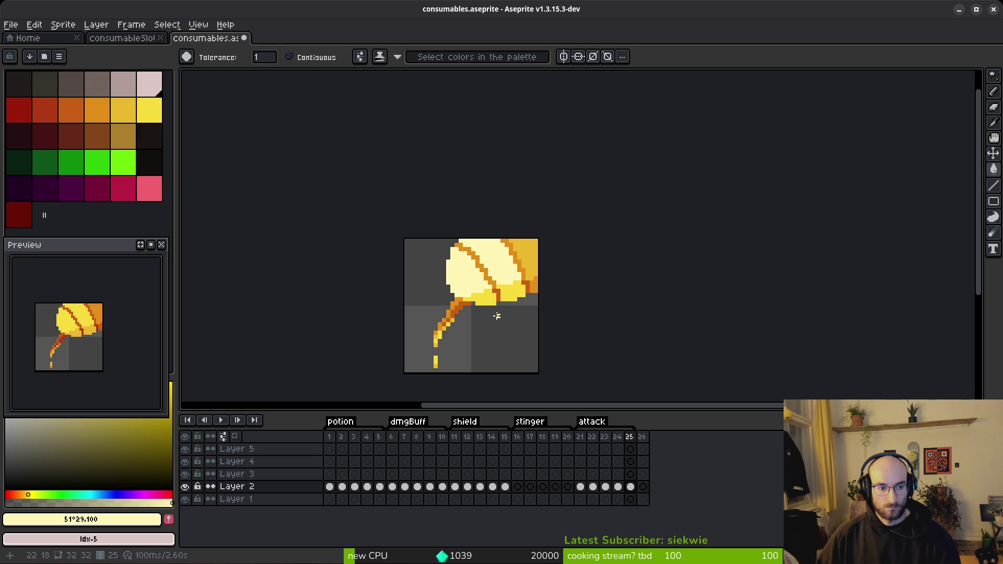
scroll(503, 298, down, 3)
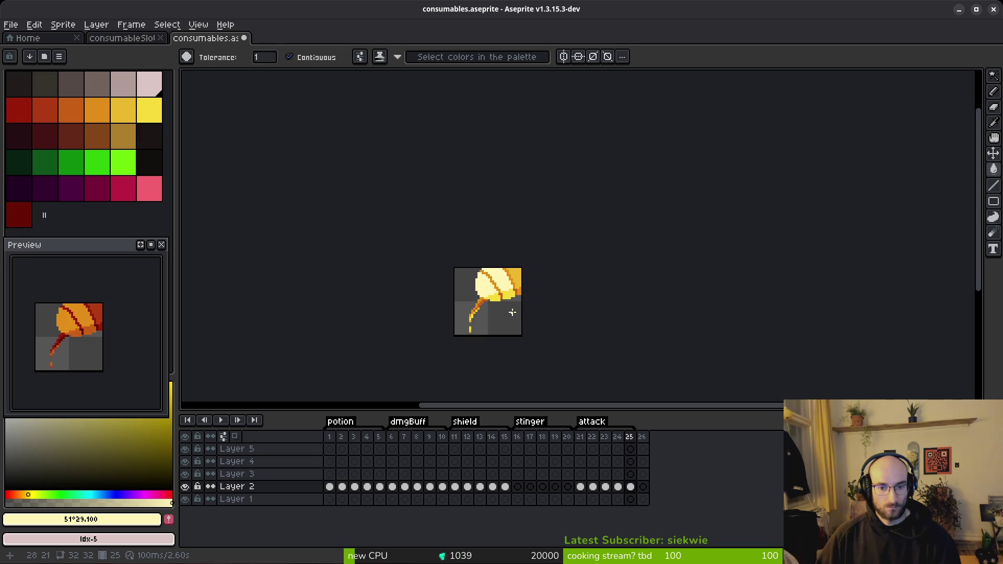
scroll(505, 295, up, 6)
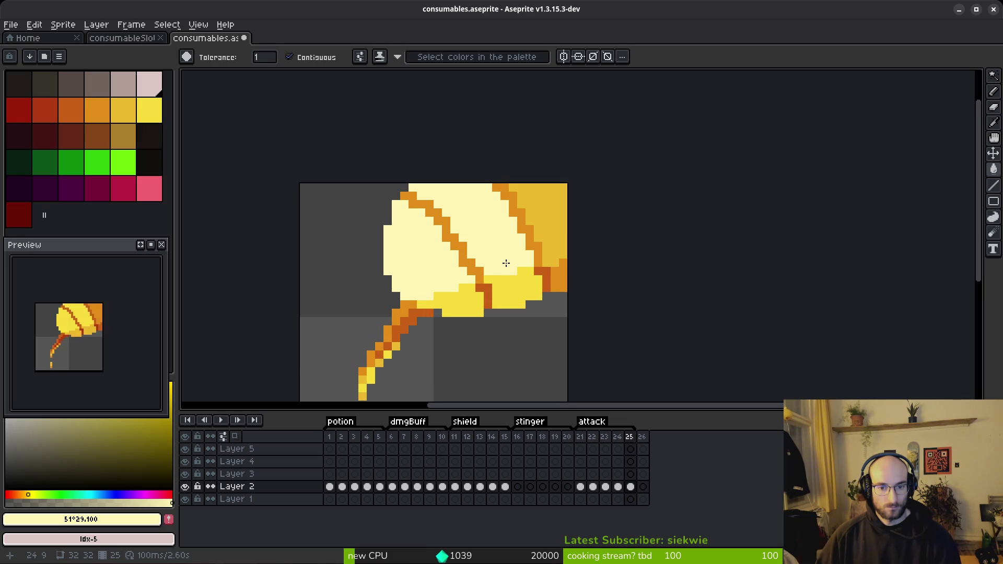
Make the cream slightly more saturated and move the Preview window up off the colour field.
key(i)
key(Left)
key(Left)
key(Left)
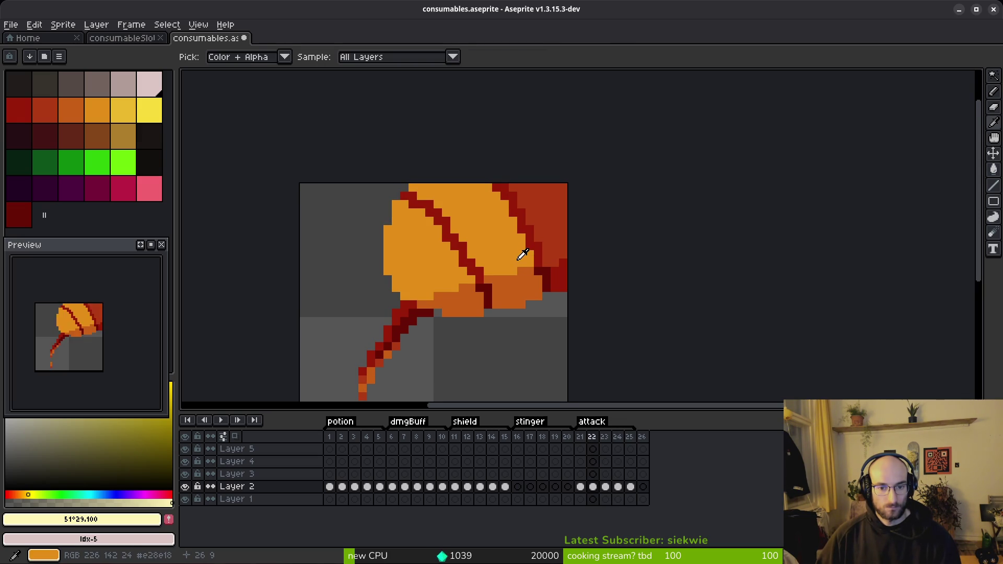
key(Right)
key(Right)
key(Right)
key(Right)
key(Left)
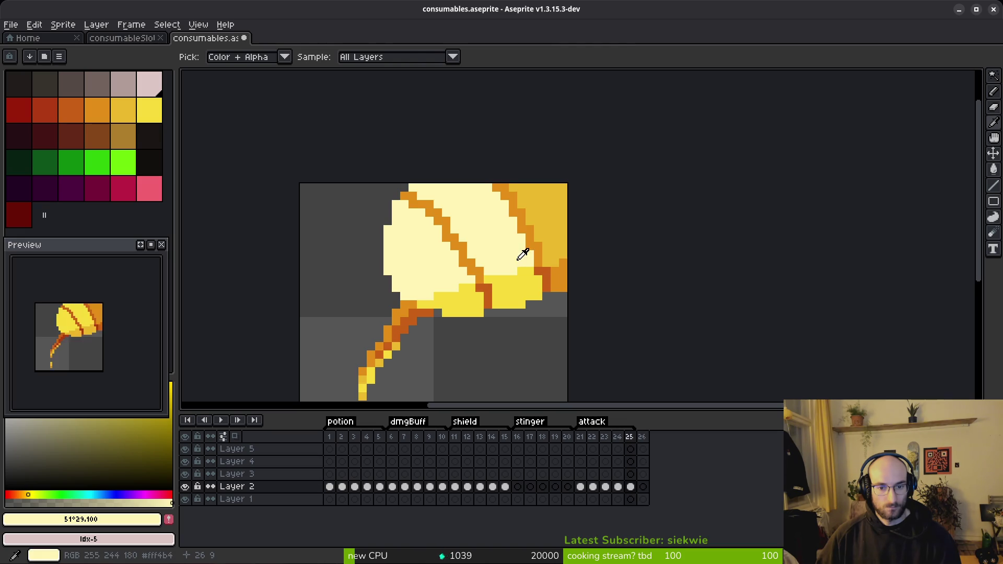
key(w)
scroll(517, 259, down, 6)
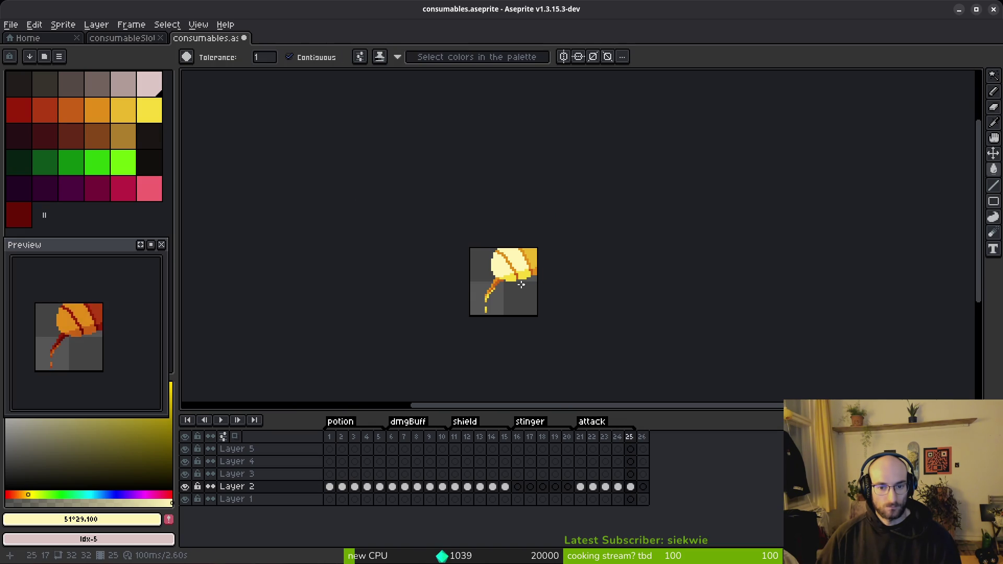
click(74, 421)
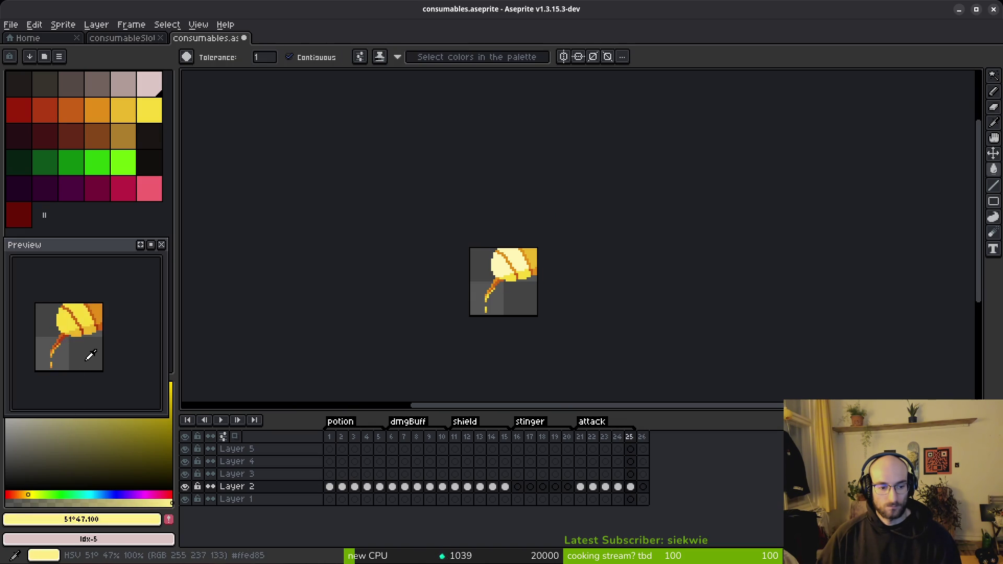
scroll(502, 272, up, 3)
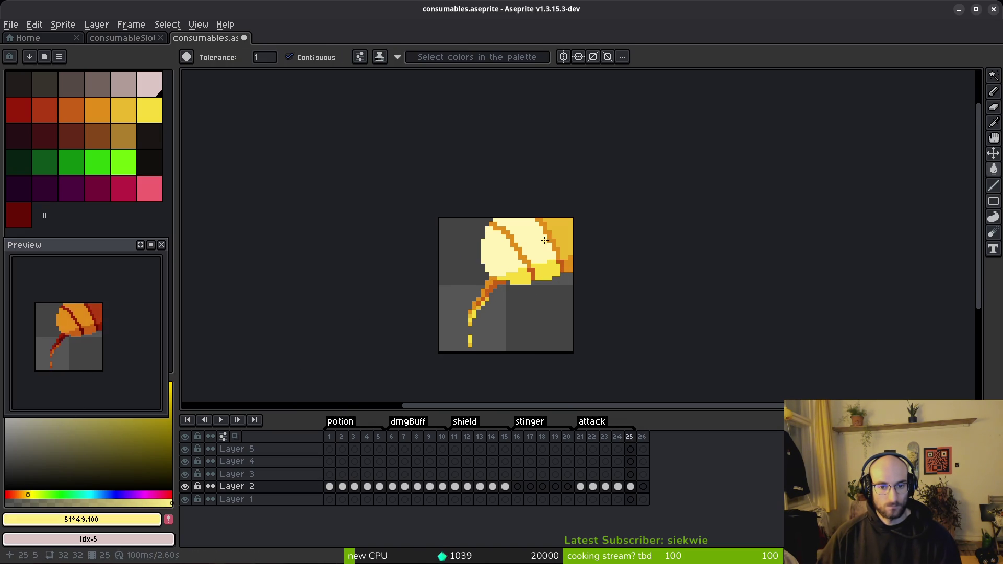
scroll(568, 322, down, 5)
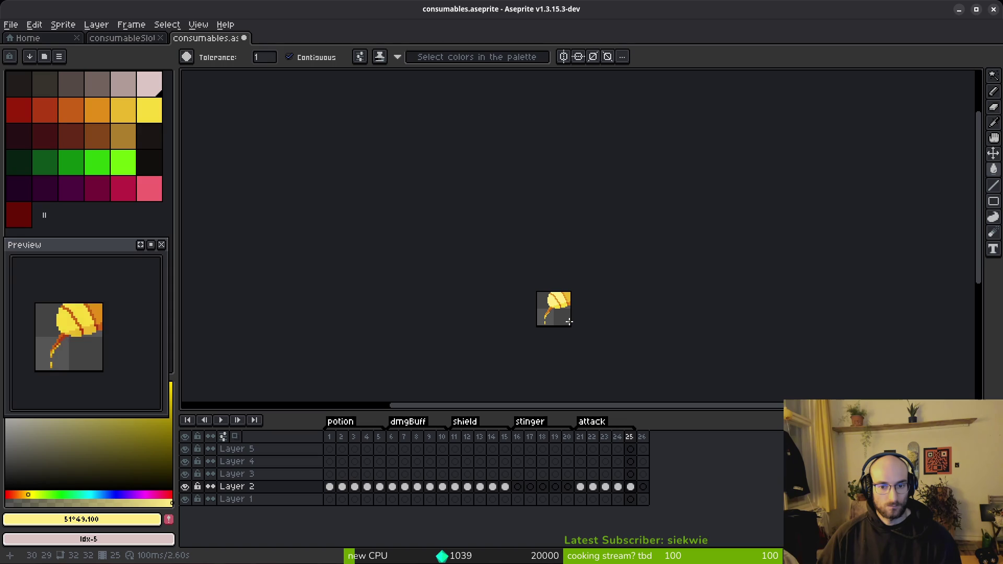
scroll(561, 318, up, 5)
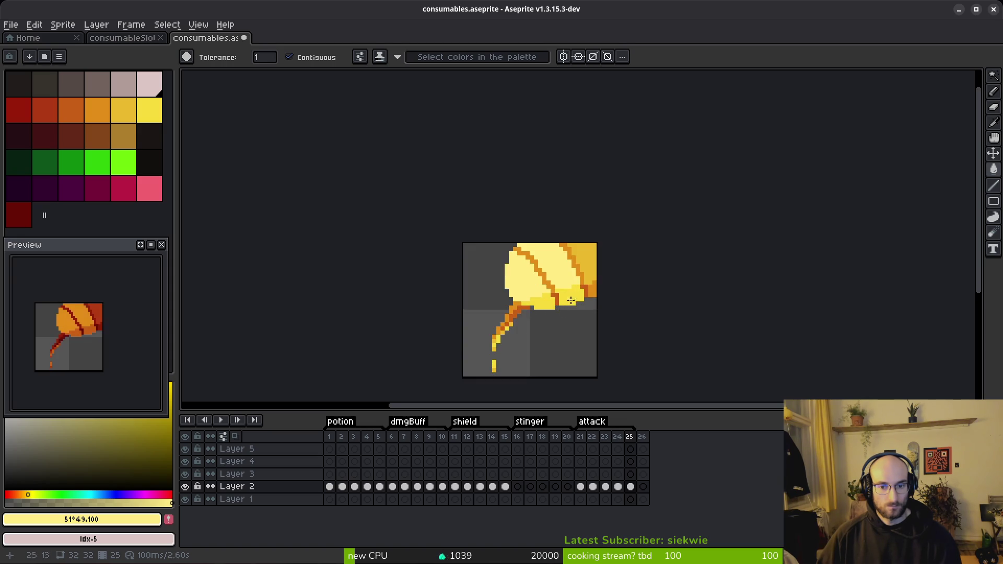
mouse_move(112, 247)
mouse_down()
mouse_move(123, 216)
mouse_move(112, 208)
mouse_up()
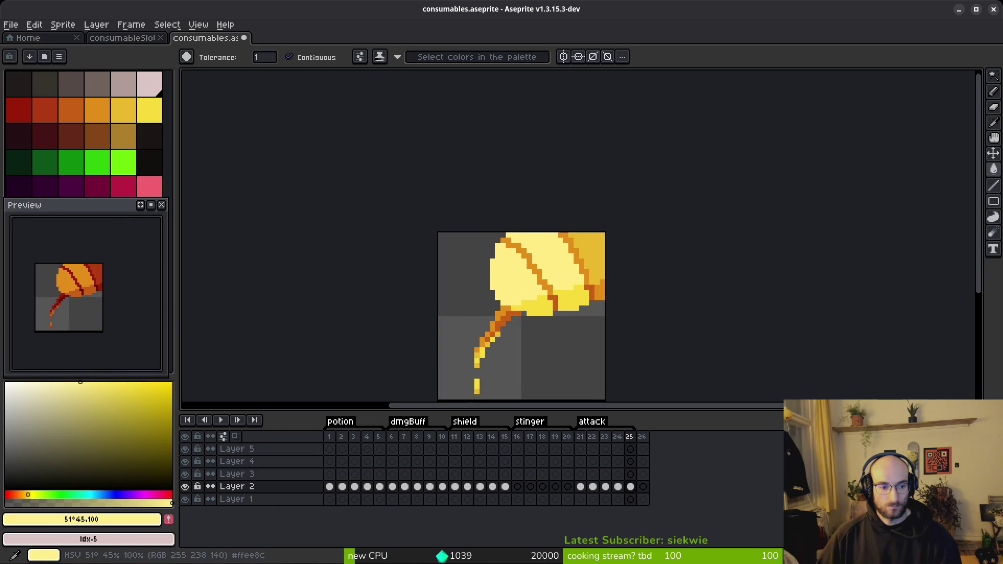
Make the yellow slightly less saturated, then return to the Magic Wand.
scroll(562, 252, up, 2)
click(73, 383)
scroll(556, 253, down, 4)
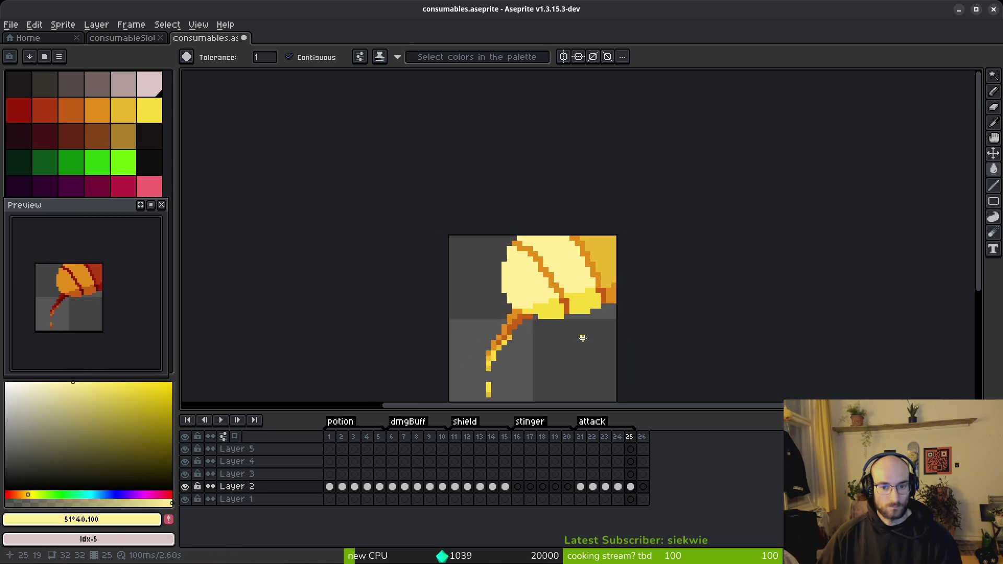
key(i)
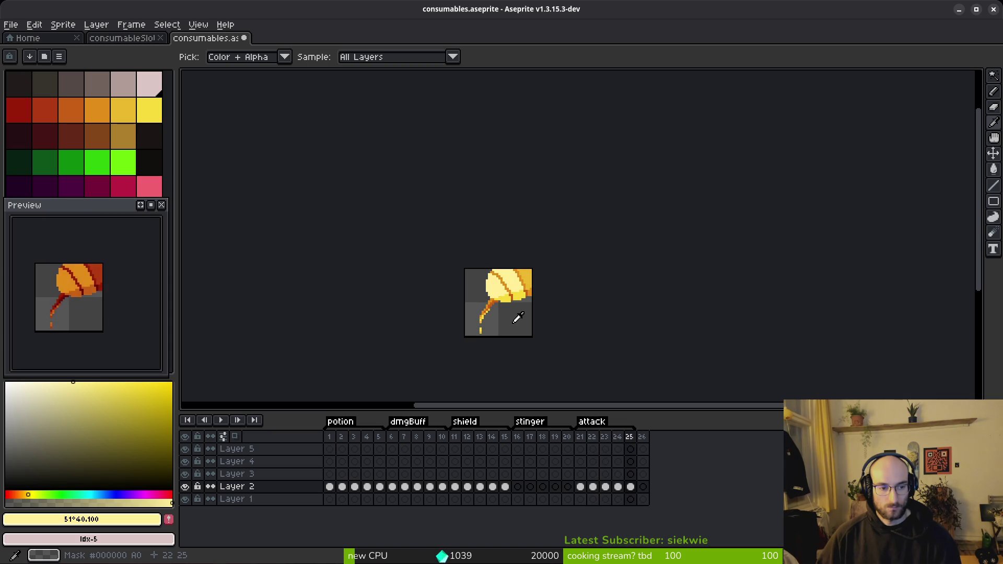
key(w)
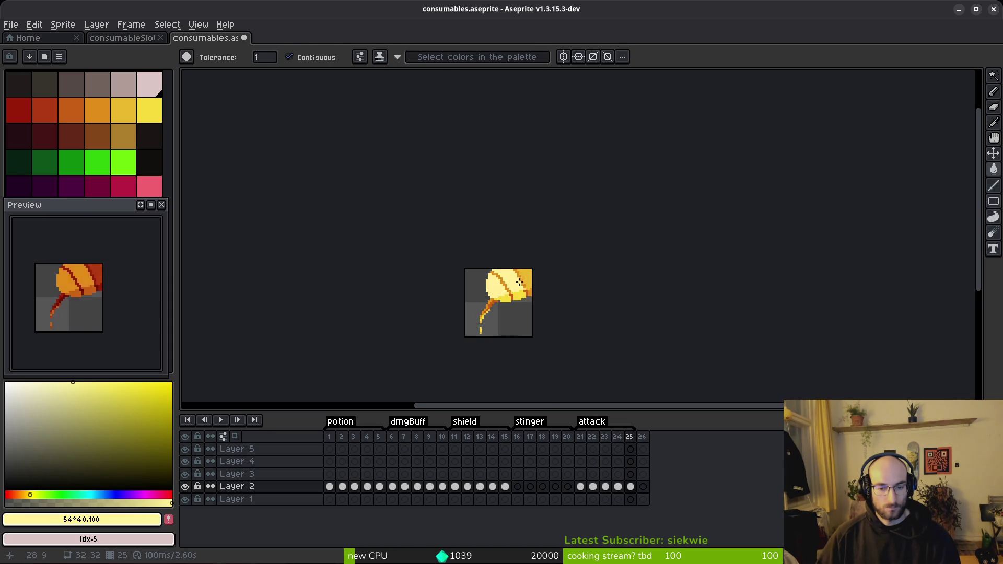
scroll(507, 275, up, 2)
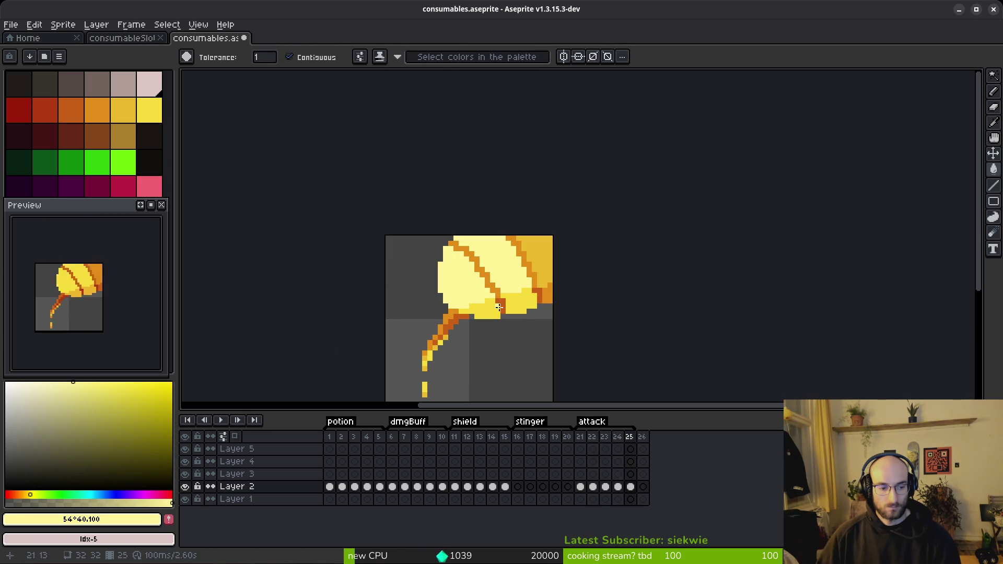
scroll(498, 308, down, 6)
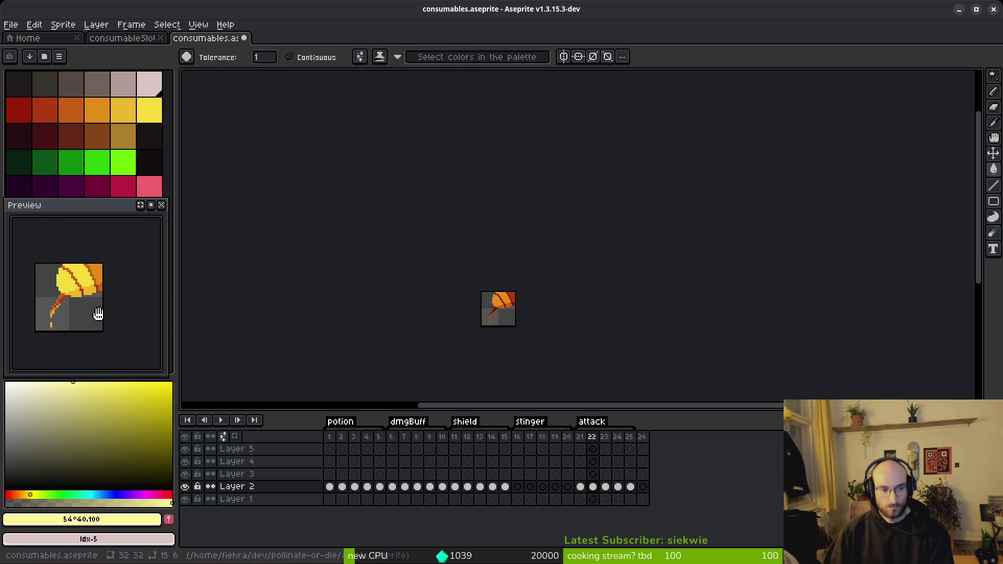
scroll(517, 313, up, 4)
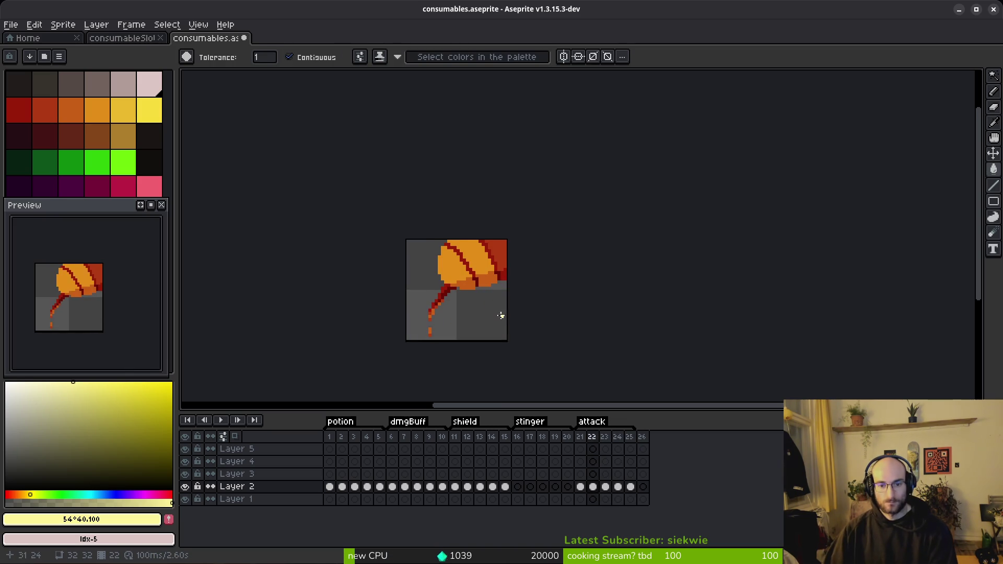
On frame 25, try a white fill on the pale yellow area, undo it, and save.
click(629, 486)
click(5, 382)
click(454, 282)
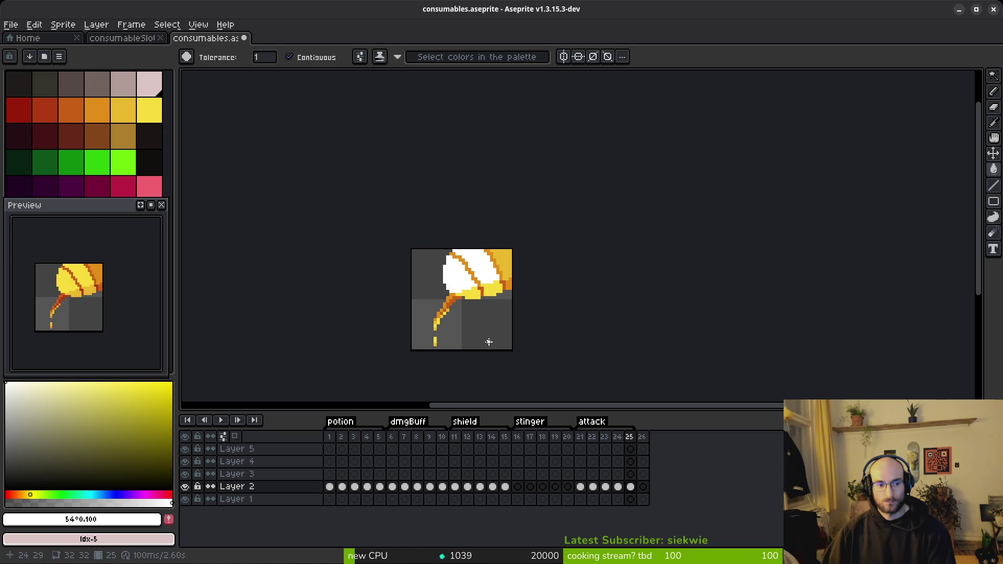
key(ctrl+z)
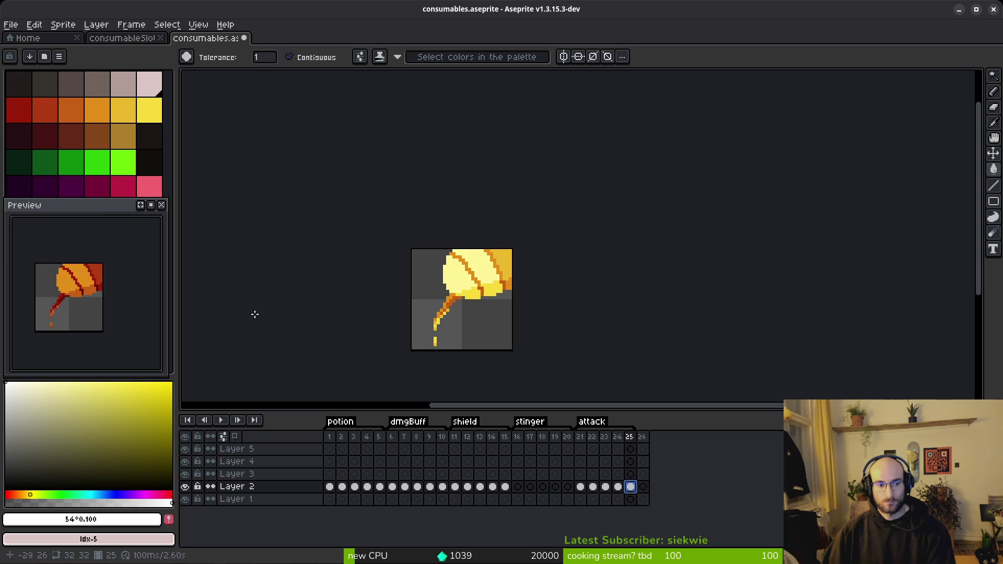
key(ctrl+s)
Dismiss the context menu and step back through the attack frames to frame 24.
scroll(515, 310, down, 5)
scroll(515, 310, up, 5)
right_click(481, 294)
key(Escape)
key(i)
key(Return)
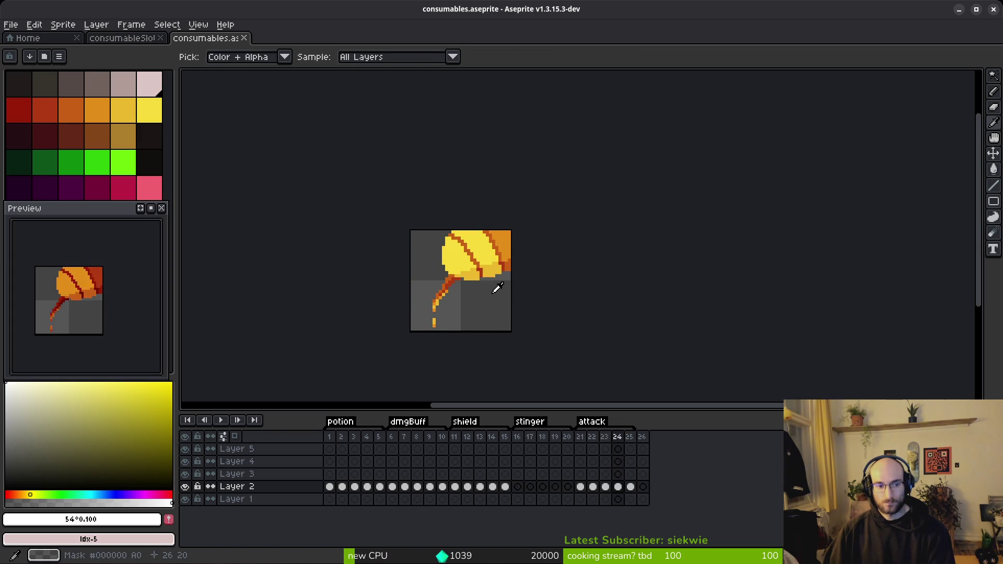
On attack frame 22, shift the drip down one pixel with a rectangular selection.
key(w)
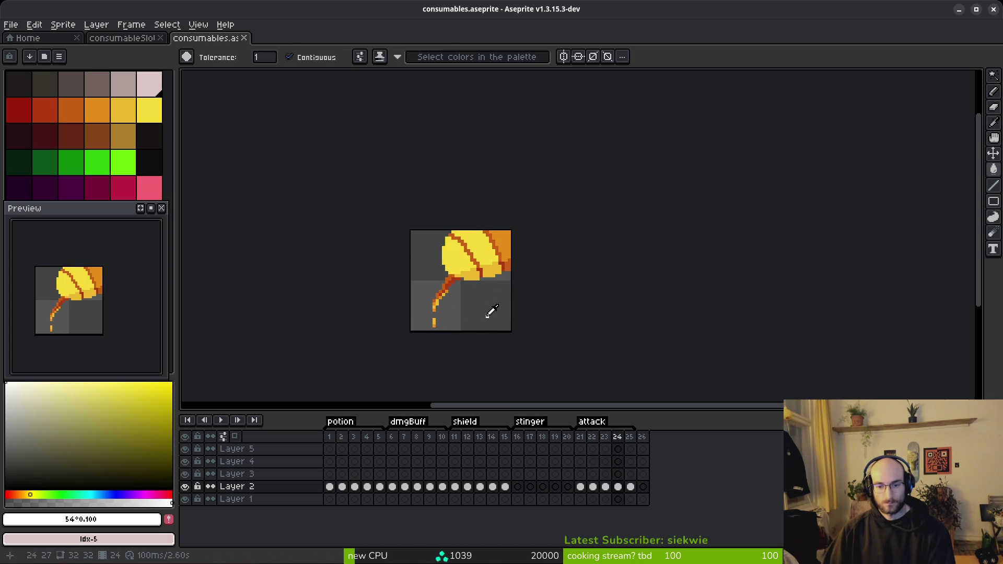
key(i)
key(w)
scroll(447, 321, up, 4)
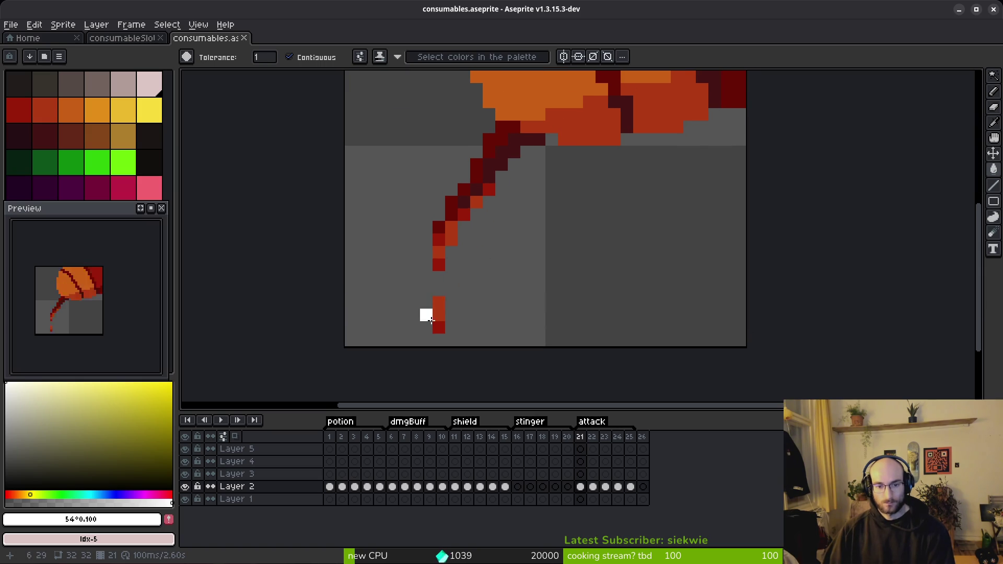
key(Right)
key(m)
mouse_move(421, 284)
mouse_down()
mouse_move(481, 347)
mouse_move(435, 342)
mouse_up()
Add a red pixel below frame 22's drip and paint the drip pixel orange #c96016.
key(i)
click(439, 261)
key(b)
click(438, 276)
key(i)
click(440, 252)
key(b)
click(439, 265)
key(i)
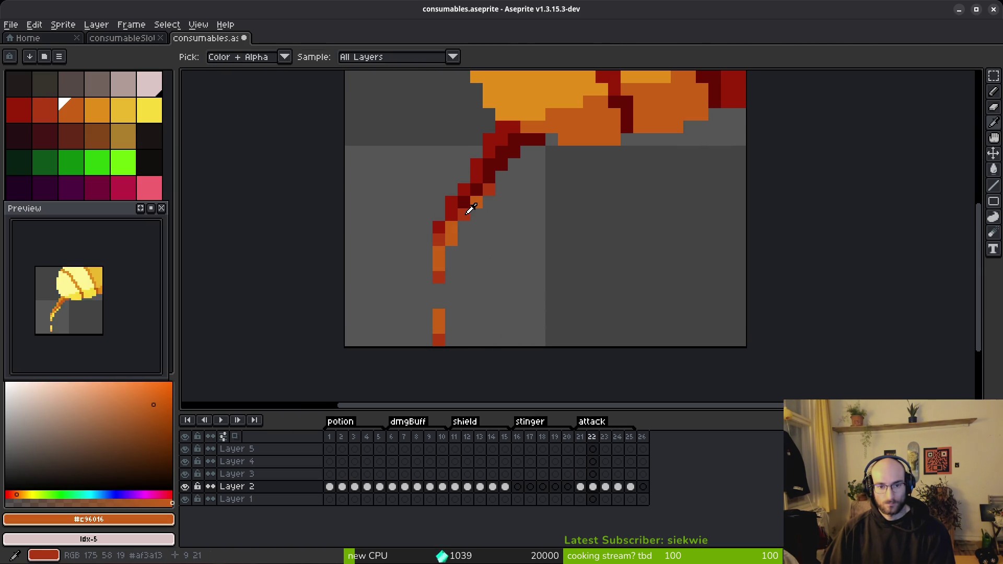
Repaint frame 22's stem pixels red and orange and place a loose orange drip pixel beside it.
click(452, 215)
key(b)
click(450, 230)
key(i)
click(477, 203)
key(b)
key(i)
click(486, 184)
key(b)
click(477, 203)
key(i)
click(486, 192)
key(b)
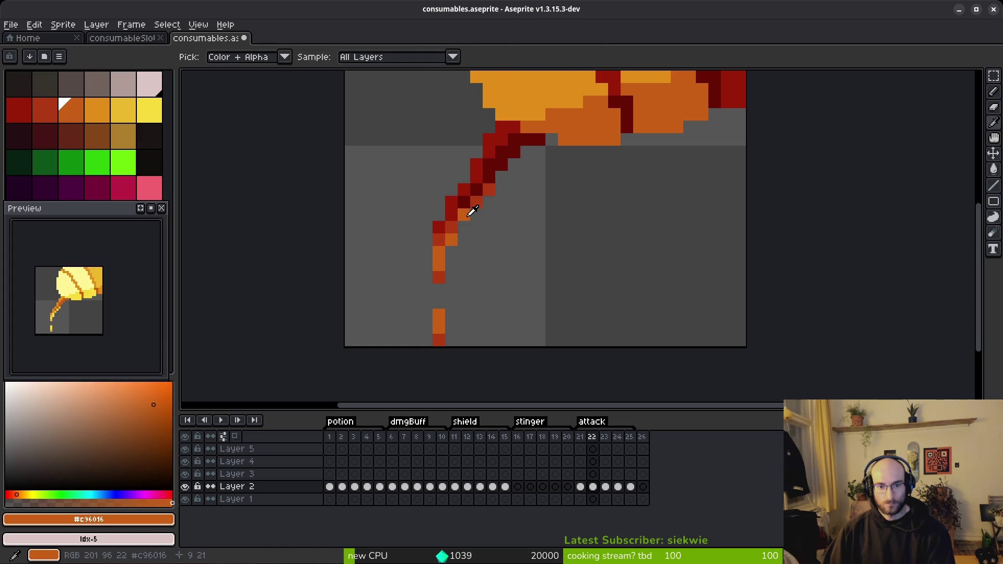
click(470, 251)
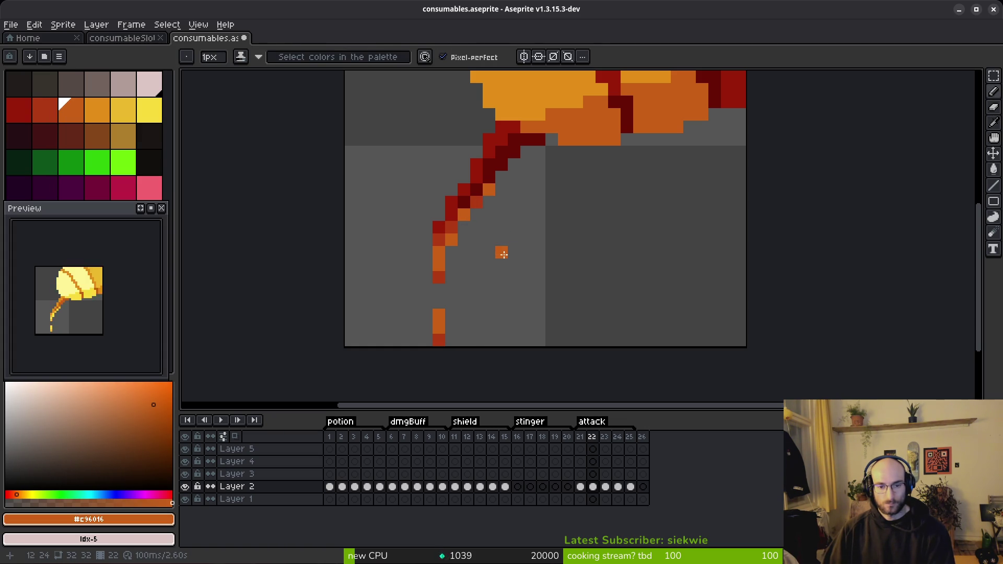
On frame 23, add a low orange drip pixel and raise the lower drip block three pixels.
key(Left)
key(Right)
key(Right)
click(462, 290)
key(m)
mouse_move(421, 285)
mouse_down()
mouse_move(470, 335)
mouse_move(445, 316)
mouse_move(444, 294)
mouse_up()
key(ctrl+d)
Recolour frame 23's stem pixels dark orange and repaint one stem pixel light orange #e28c18.
key(i)
click(463, 216)
key(g)
click(448, 240)
key(ctrl+z)
alt+click(450, 226)
click(439, 242)
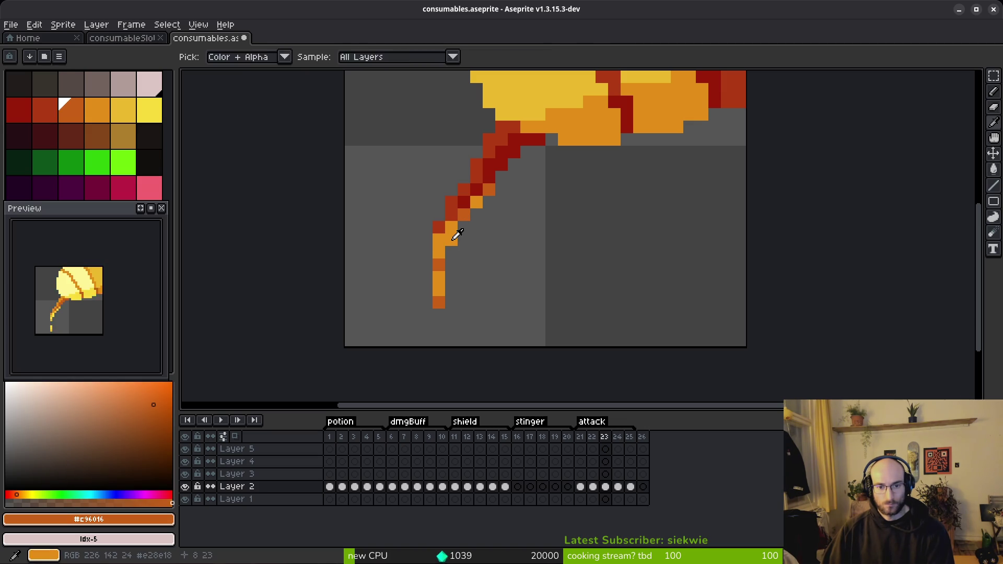
alt+click(450, 233)
alt+click(462, 215)
click(455, 228)
key(ctrl+z)
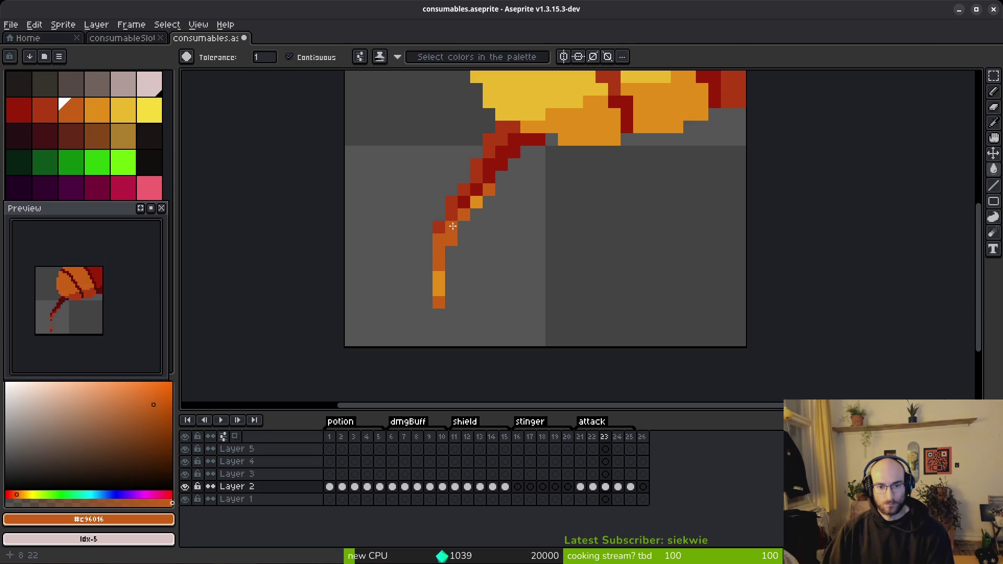
key(b)
alt+click(476, 202)
click(489, 192)
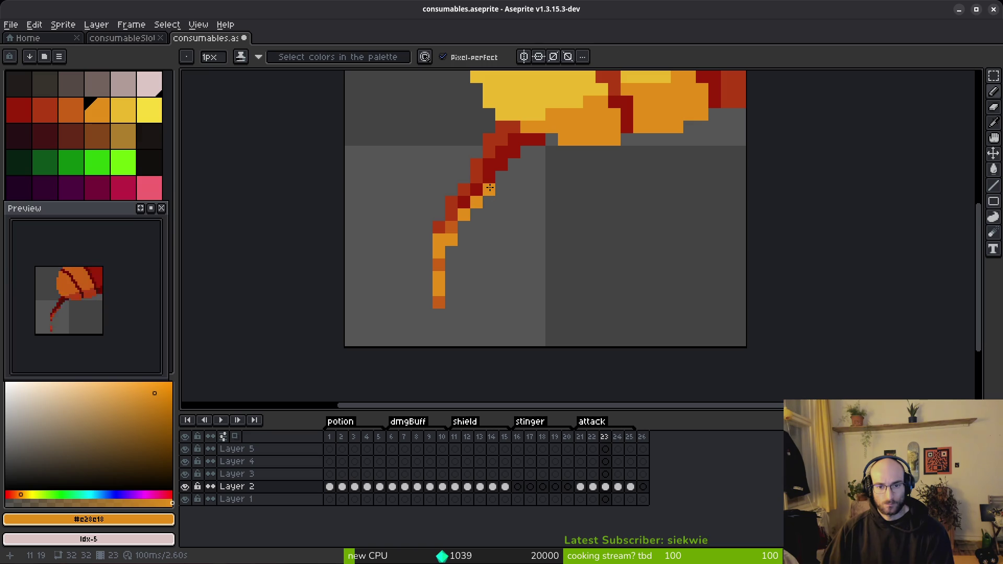
Compare frames 22 and 23, paint orange pixels along frame 23's stem, then return to frame 21.
key(comma)
key(period)
key(comma)
key(period)
key(comma)
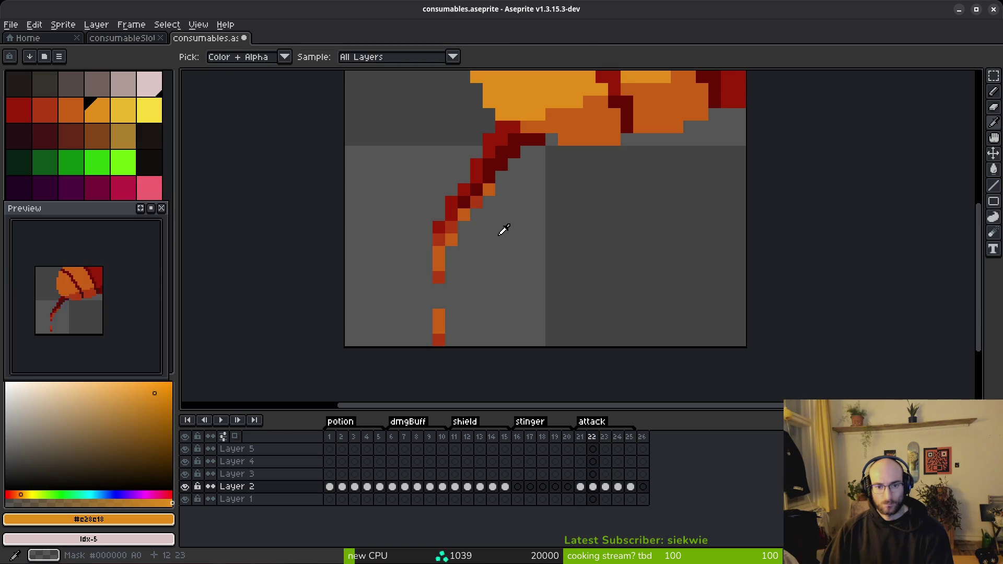
key(period)
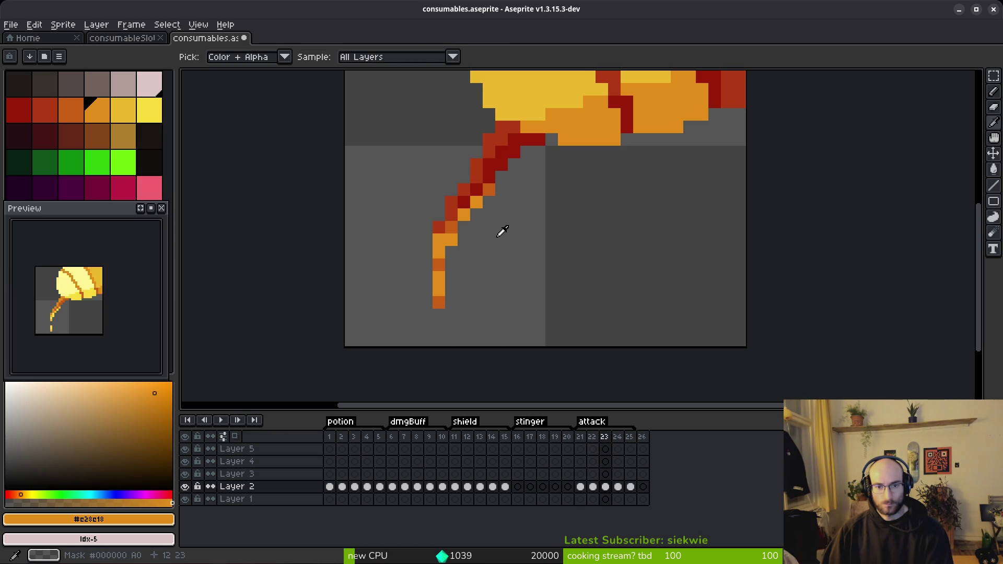
drag(476, 205, 493, 209)
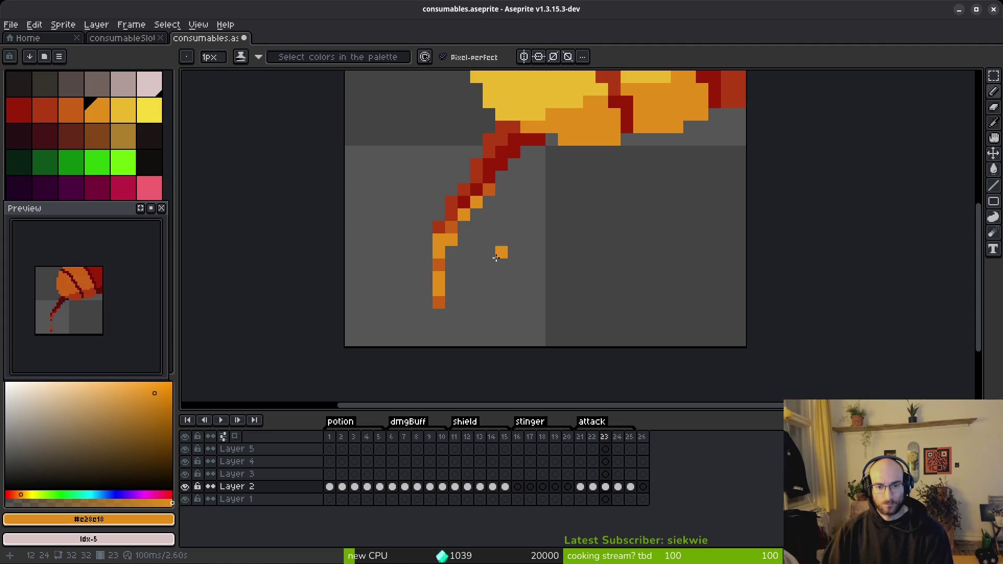
key(comma)
key(comma)
key(comma)
key(period)
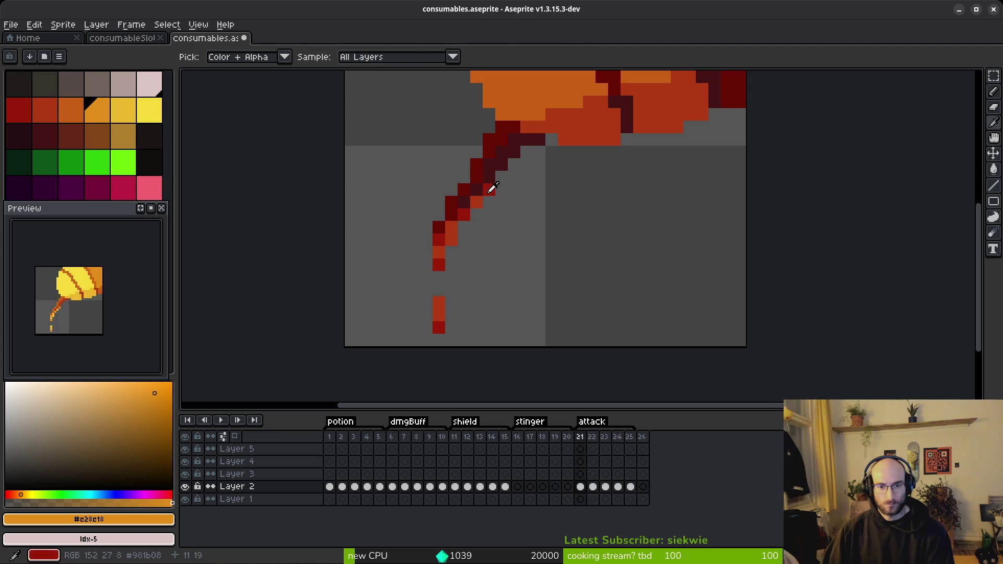
Sample the stem's reds #981b08 and #af3a13 and orange #c96016 while comparing frames 21 and 22.
alt+click(477, 198)
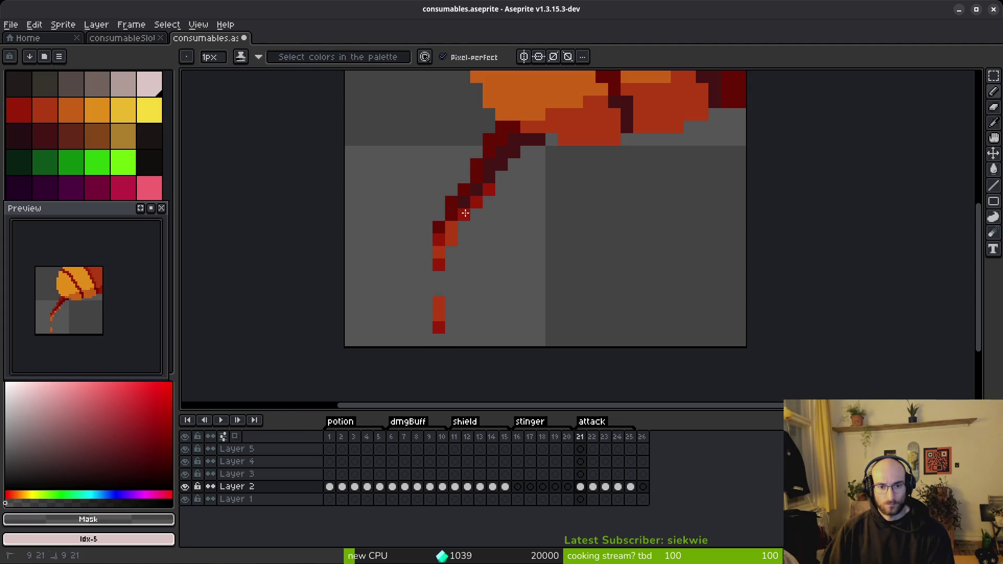
alt+click(465, 215)
key(alt)
key(period)
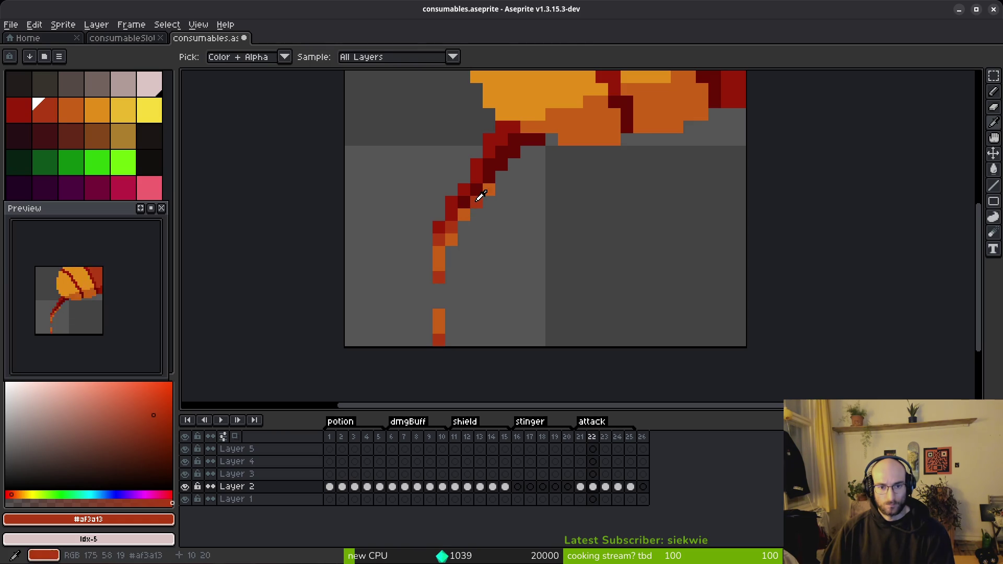
key(comma)
key(comma)
key(period)
key(period)
alt+click(457, 230)
alt+click(447, 236)
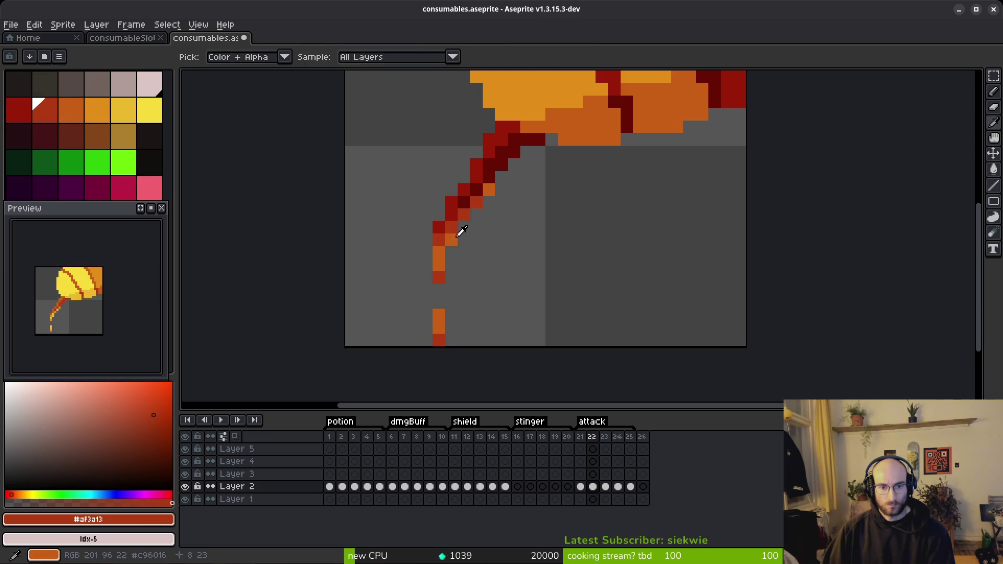
alt+click(452, 228)
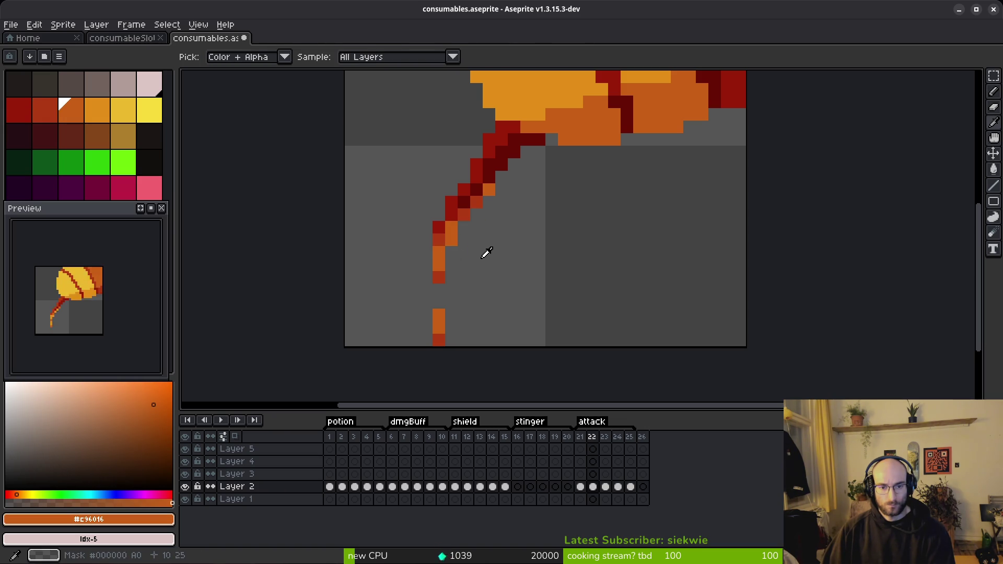
alt+click(442, 234)
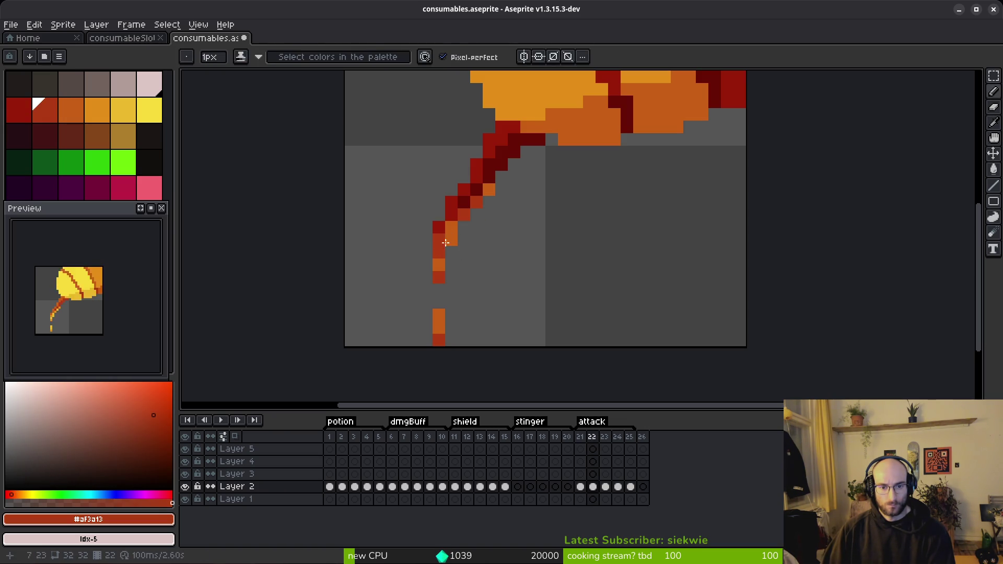
alt+click(444, 234)
Paint a frame 22 stem pixel red #af3a13, checking it against frame 21.
key(comma)
key(period)
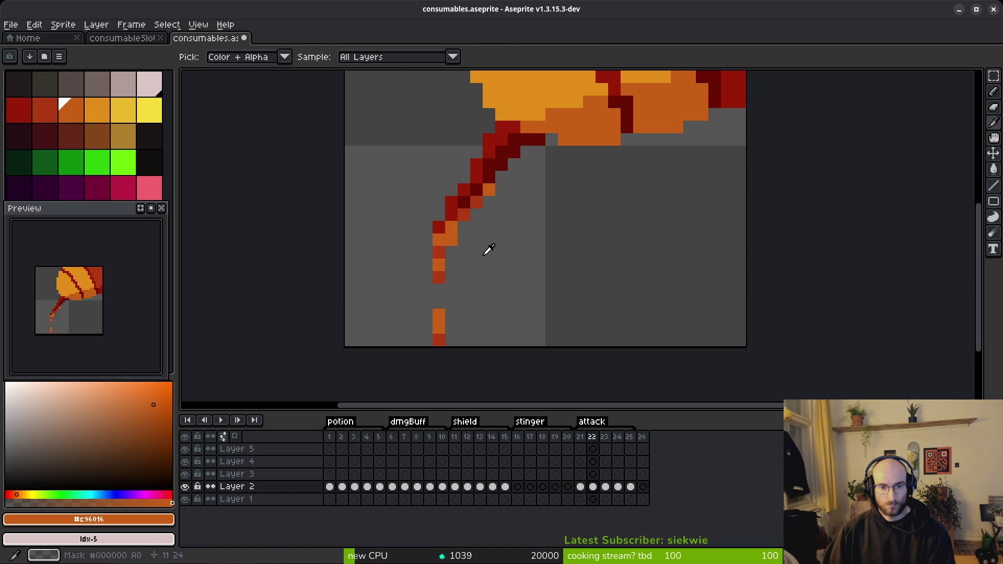
alt+click(444, 237)
click(451, 240)
key(comma)
key(period)
key(comma)
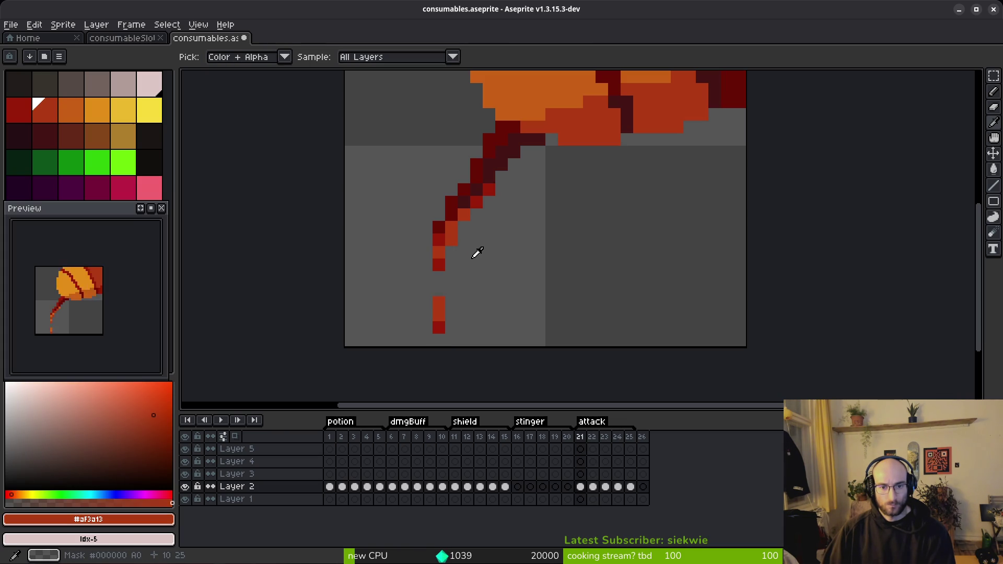
key(period)
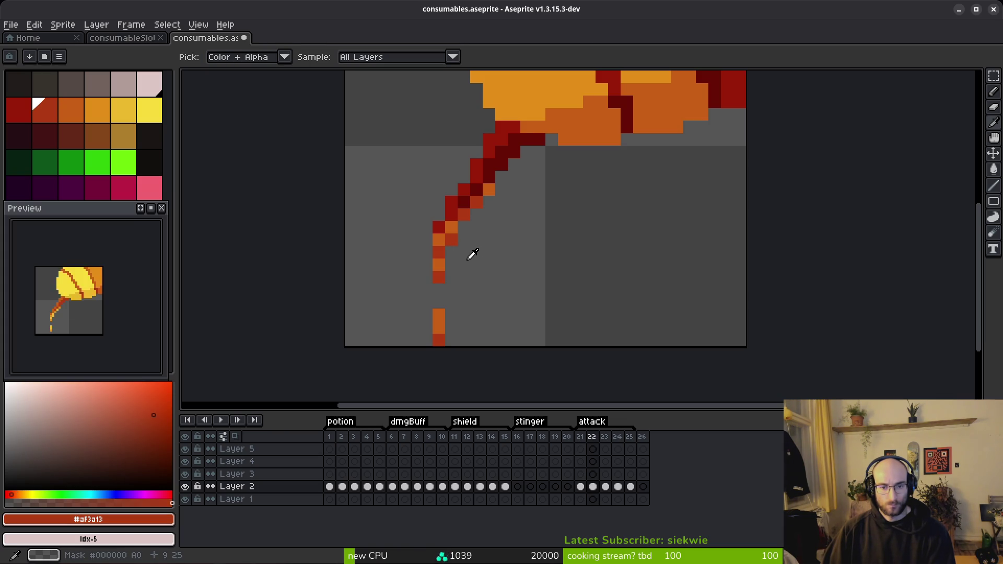
On frame 23, pencil two stem-tip pixels orange and erase one orange stem pixel.
key(period)
key(b)
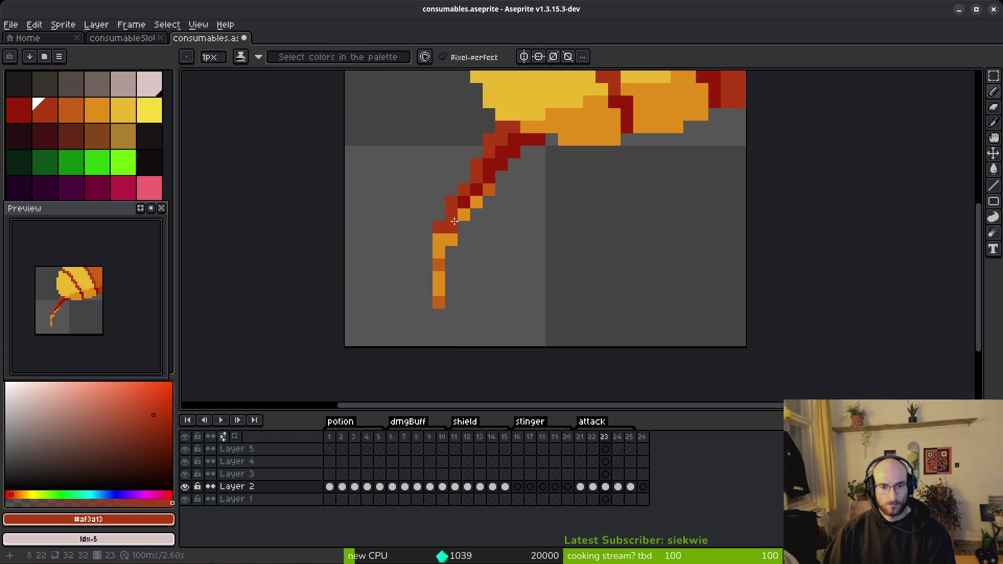
alt+click(488, 188)
click(464, 214)
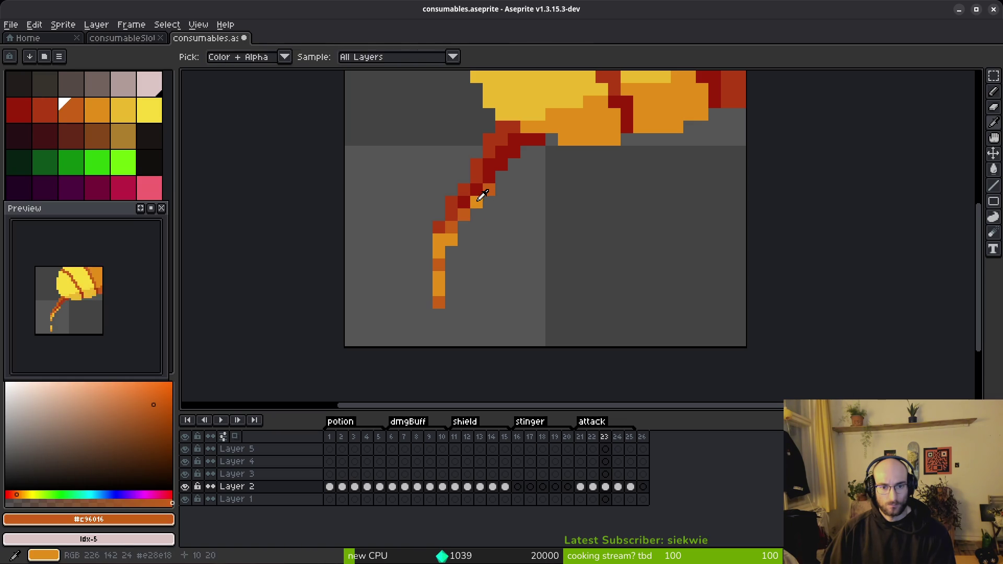
alt+click(476, 202)
key(comma)
key(period)
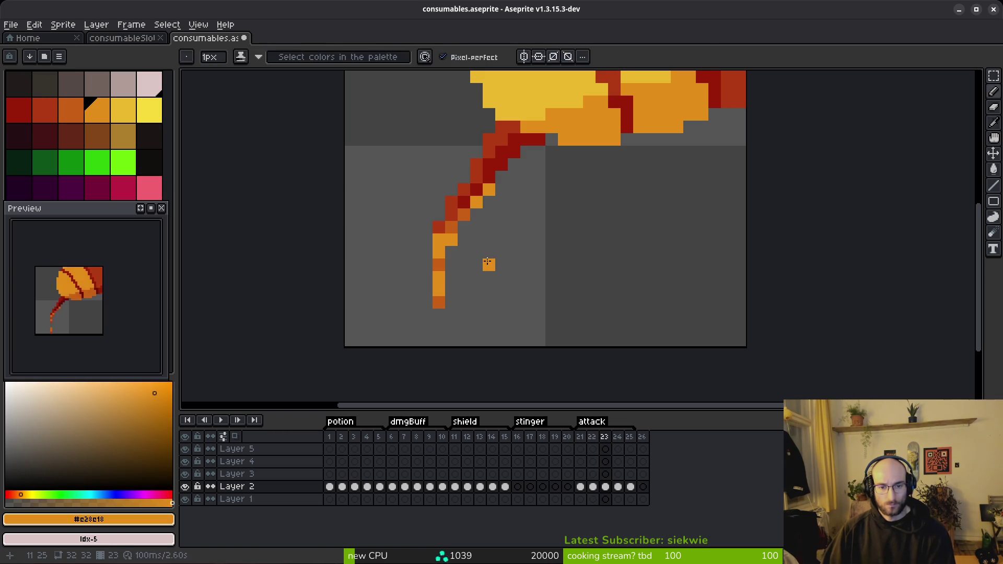
key(comma)
key(period)
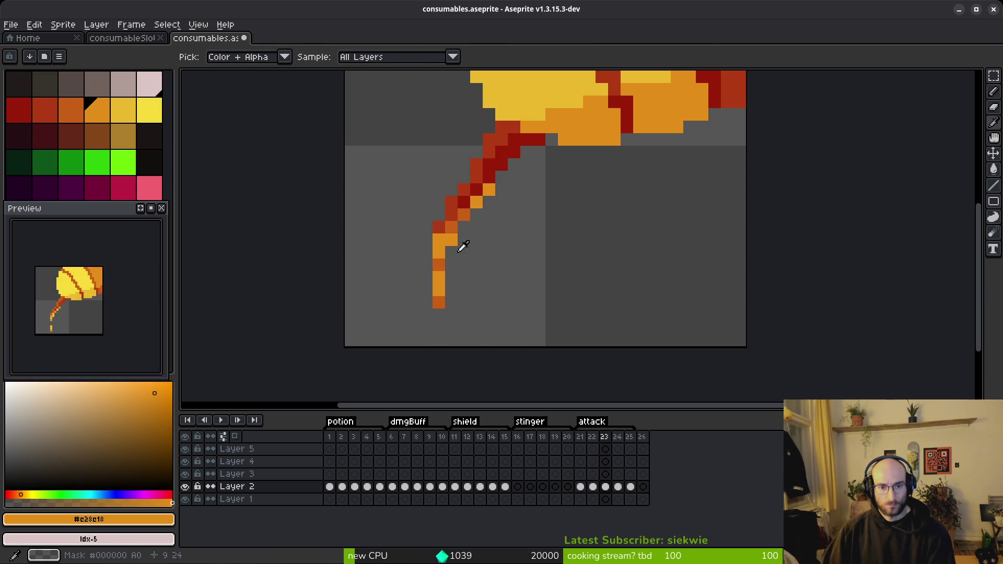
key(b)
right_click(446, 249)
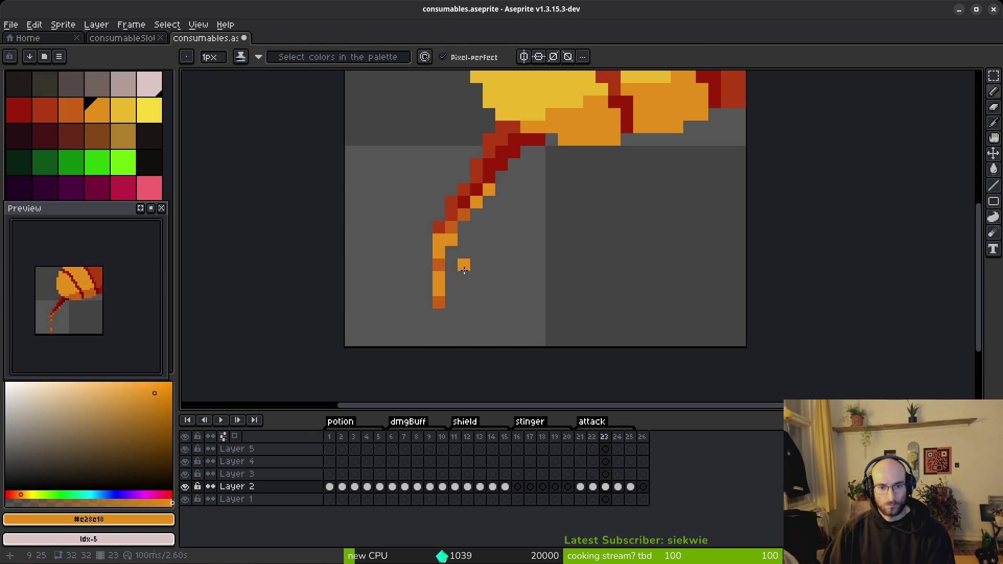
Add an orange drip pixel beside the stem, undoing a stray darker orange pixel.
scroll(423, 235, down, 2)
click(419, 221)
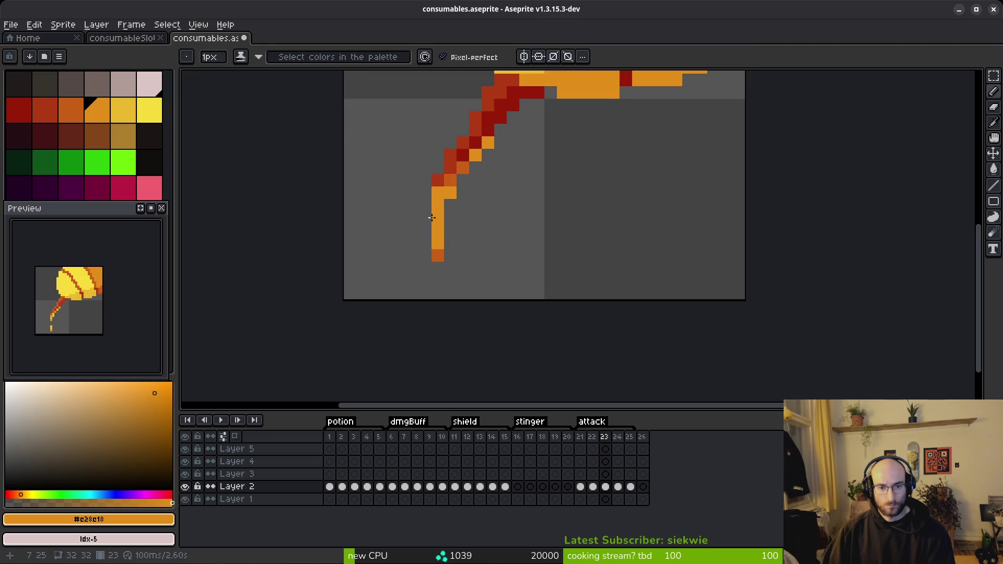
alt+click(439, 250)
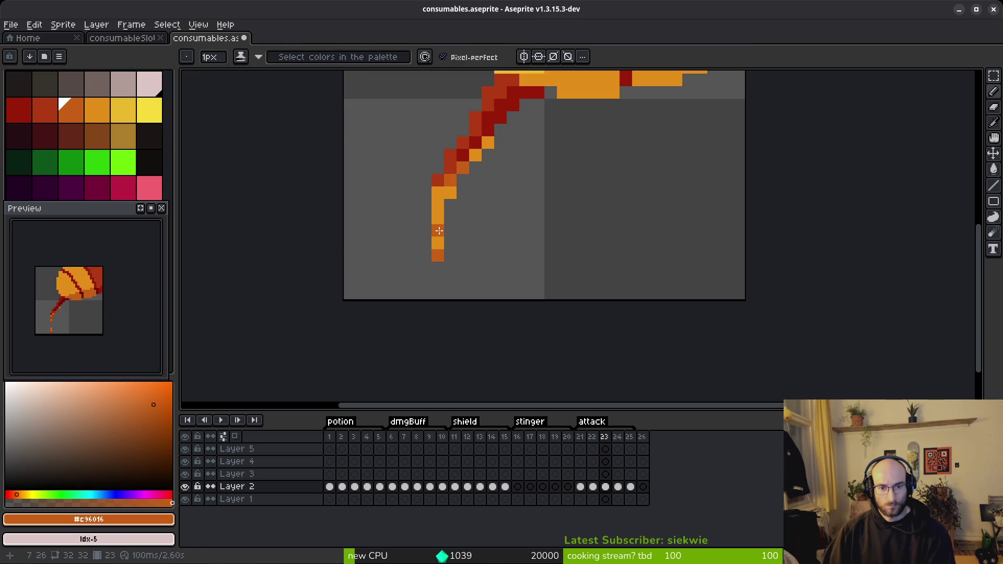
key(ctrl+z)
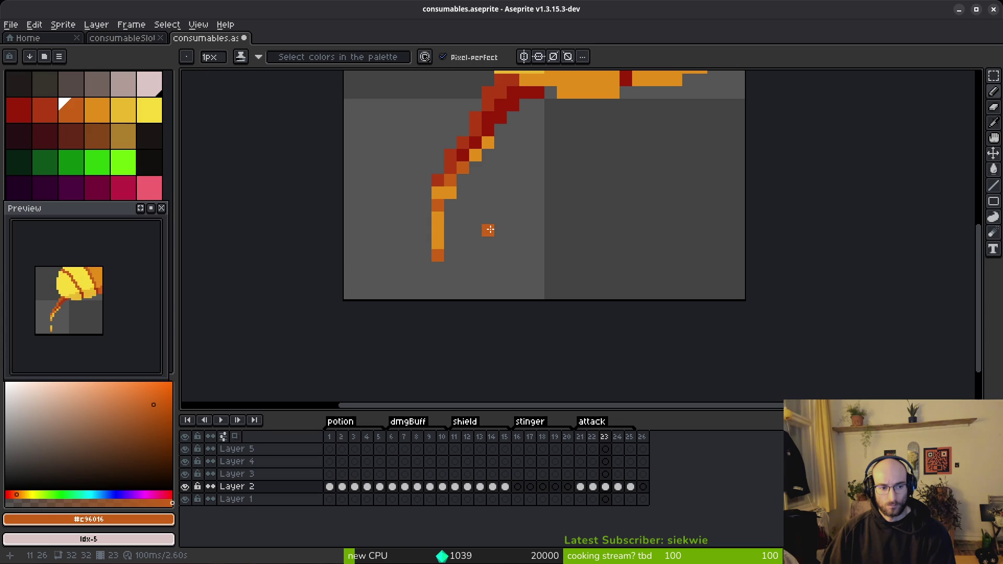
Compare frames 22 and 23, then place an orange drip pixel in frame 24.
key(comma)
key(period)
key(comma)
key(period)
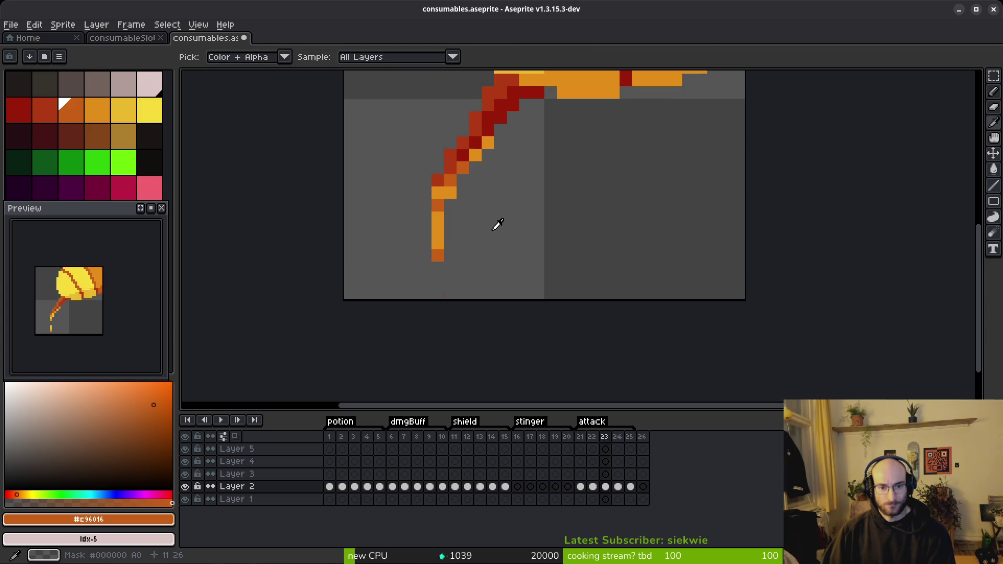
key(period)
click(472, 247)
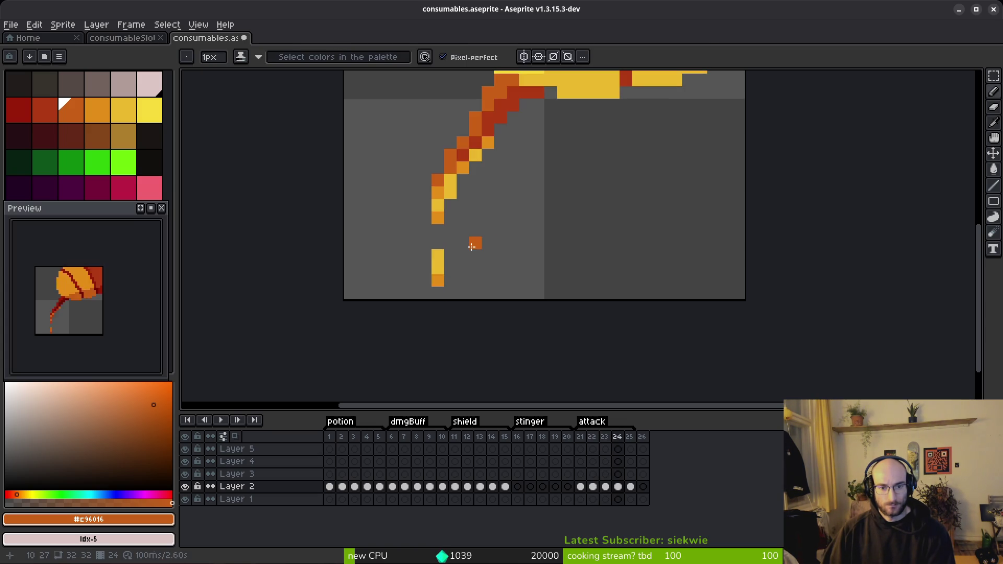
Sample the stem's yellow and pencil a yellow pixel along the stem's inner edge.
key(i)
key(comma)
key(period)
key(comma)
key(comma)
key(period)
key(period)
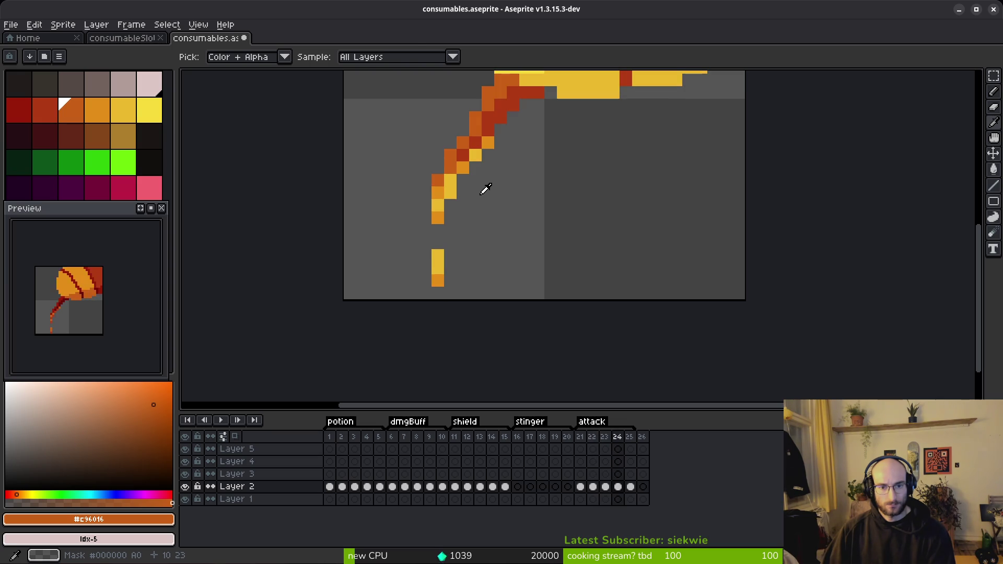
click(452, 179)
click(451, 189)
key(b)
click(473, 206)
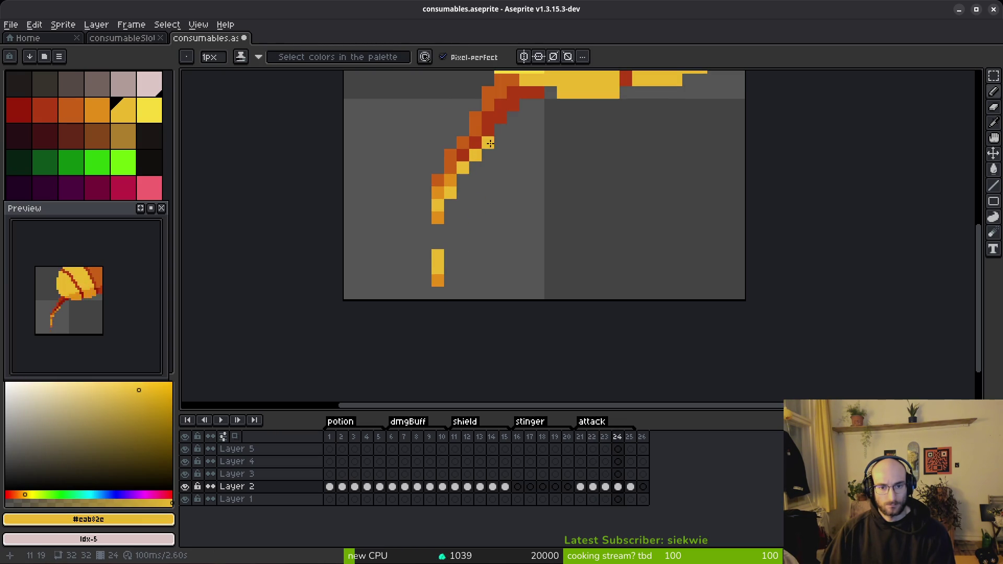
Flip between frames 23 and 24 to compare, then advance to frame 25.
key(i)
key(comma)
key(period)
key(comma)
key(period)
key(comma)
key(period)
Compare frame 25 with its neighbour and sample the pale yellow colour.
key(period)
key(b)
key(i)
key(comma)
Flip between frames 24 and 25, then lower frame 25's 2x3 drip block by one pixel.
key(period)
key(b)
key(i)
click(463, 167)
key(b)
key(i)
key(comma)
key(period)
key(b)
key(i)
key(comma)
key(period)
key(b)
key(m)
drag(436, 206, 454, 235)
Commit the moved drip block and lower frame 25's bottom yellow drip column one pixel.
key(i)
click(439, 222)
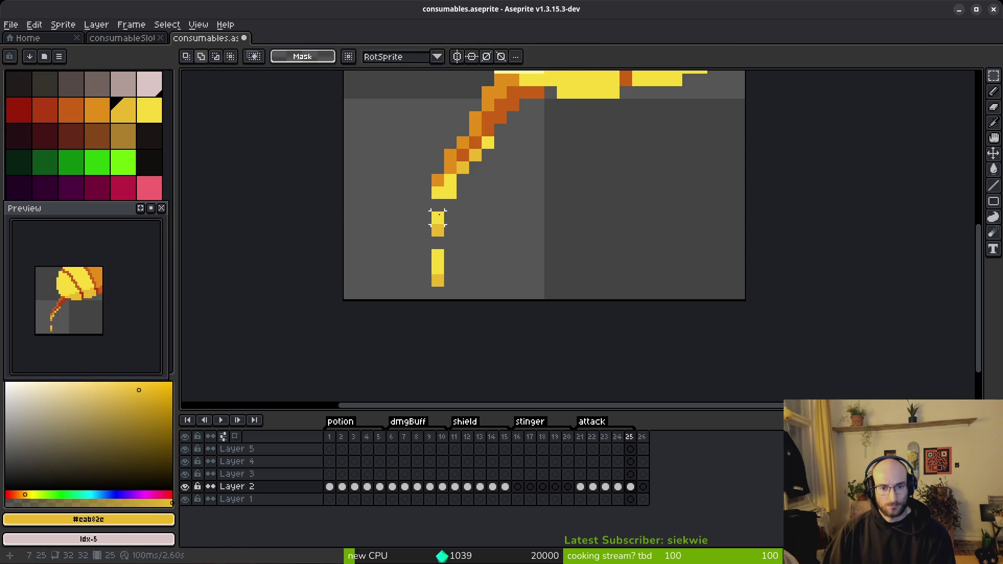
key(b)
key(ctrl+d)
key(m)
drag(430, 245, 439, 295)
key(ctrl+d)
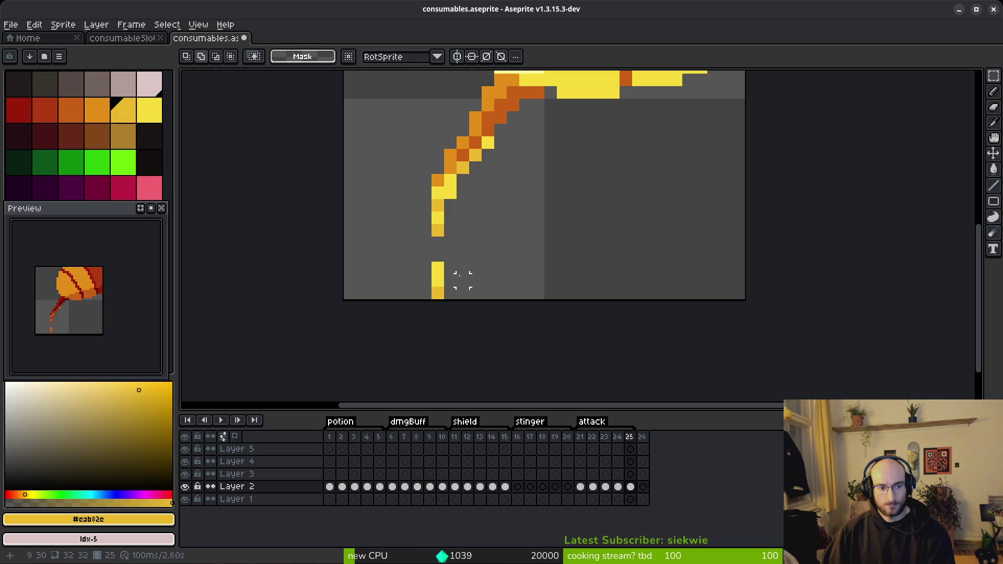
Jump to attack frame 21 and back to frame 25 to review the drips.
scroll(462, 267, down, 3)
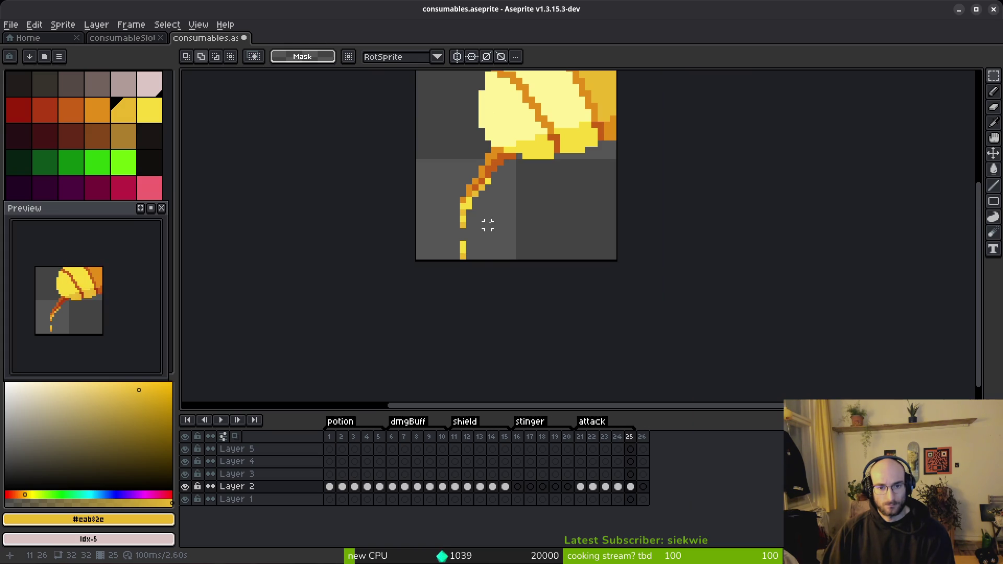
click(580, 437)
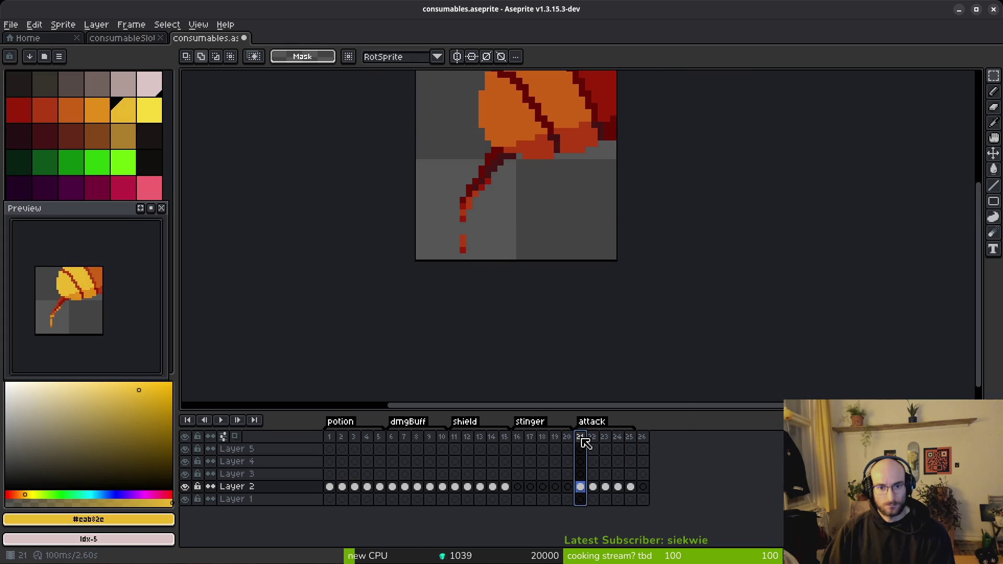
click(630, 437)
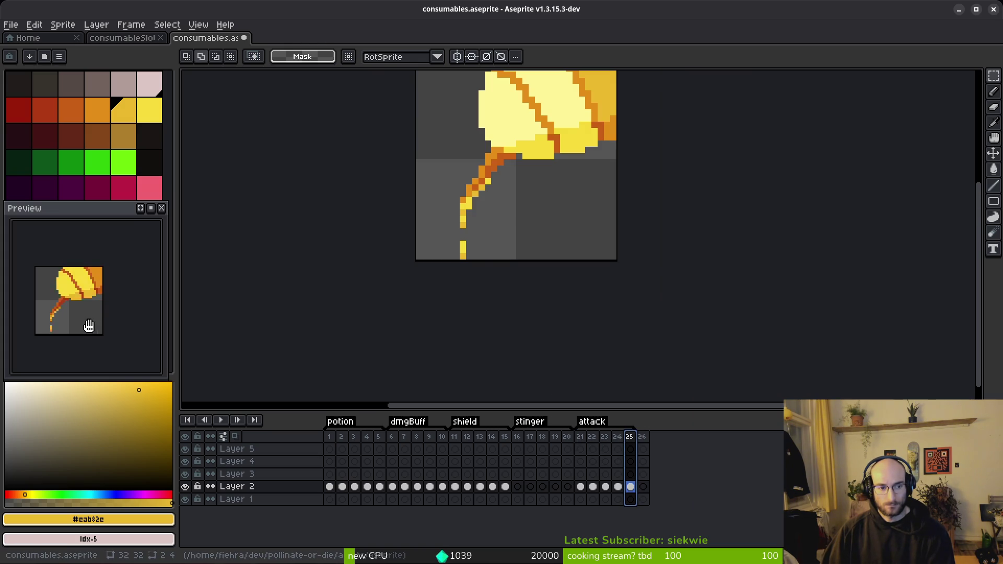
scroll(63, 324, up, 2)
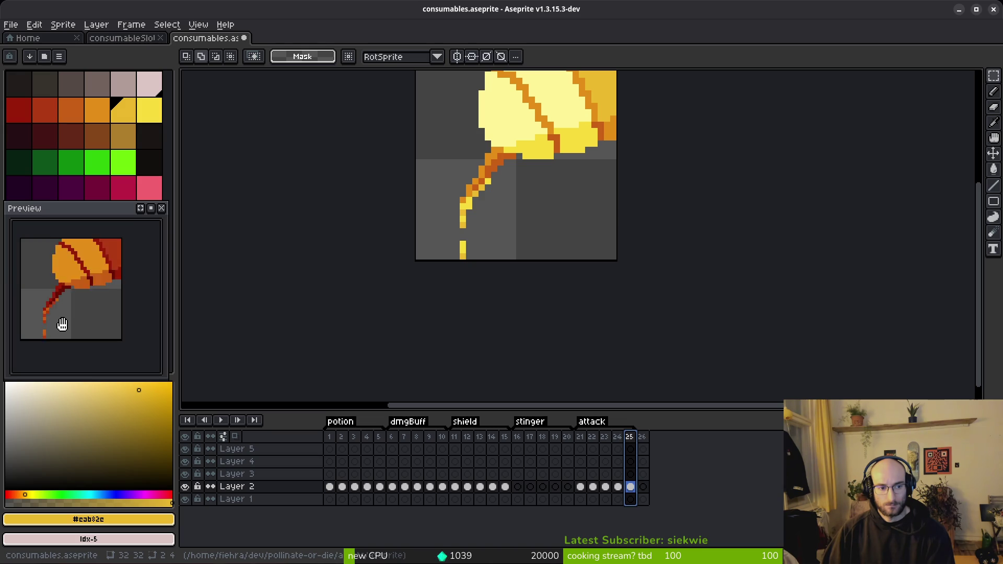
scroll(476, 217, up, 3)
Sample the stem's orange, place an orange test pixel, then sample the yellow.
key(i)
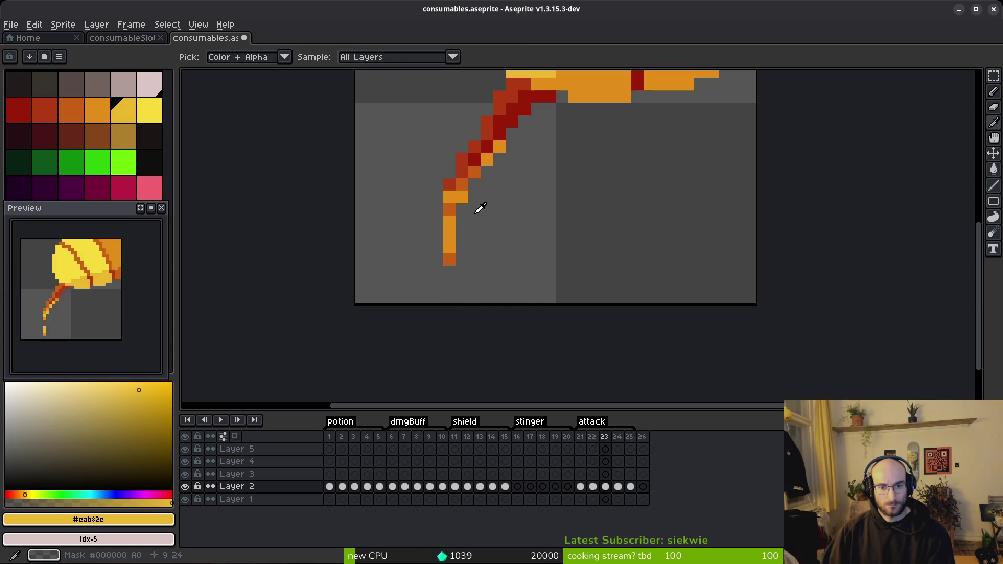
alt+click(460, 200)
click(486, 209)
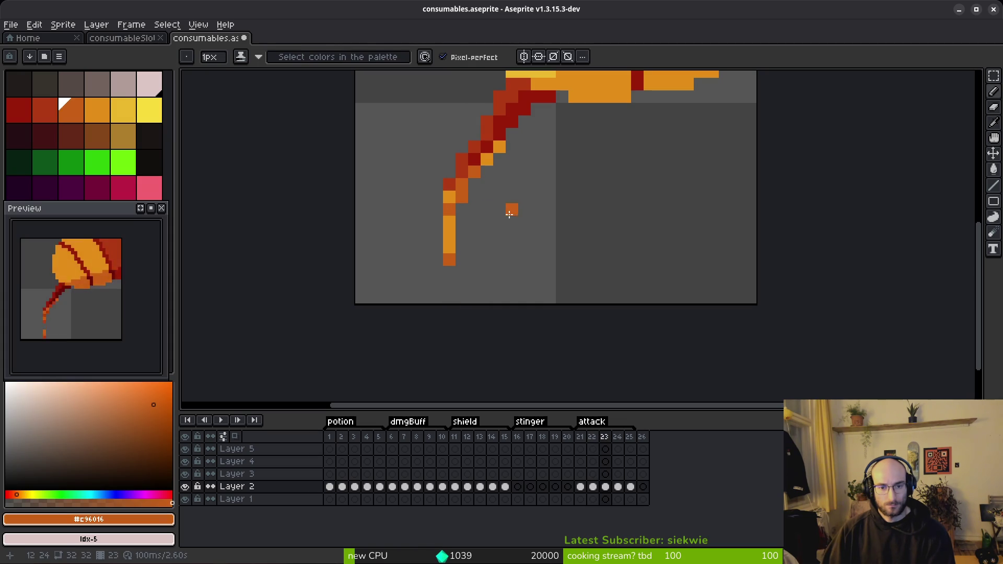
key(alt)
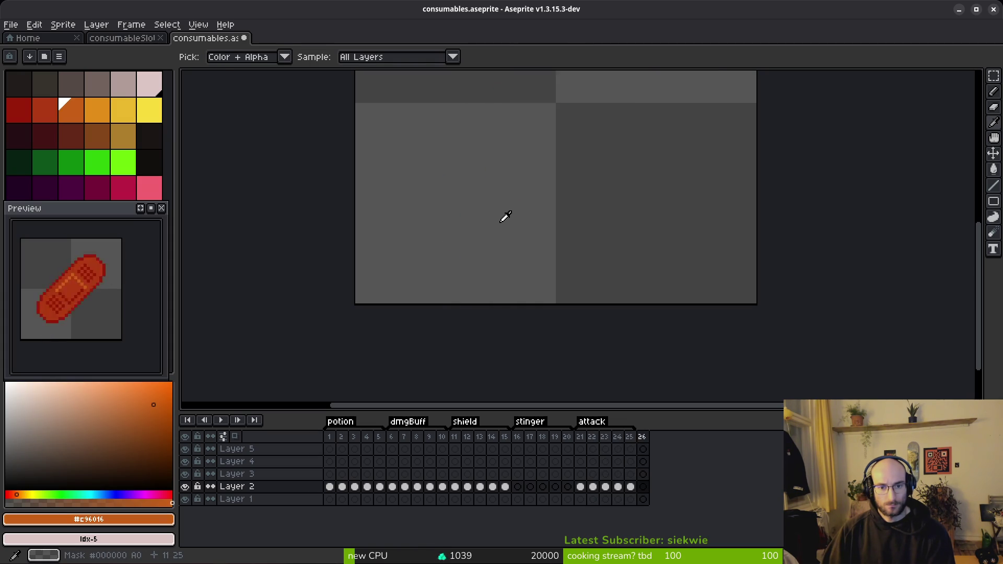
alt+click(459, 197)
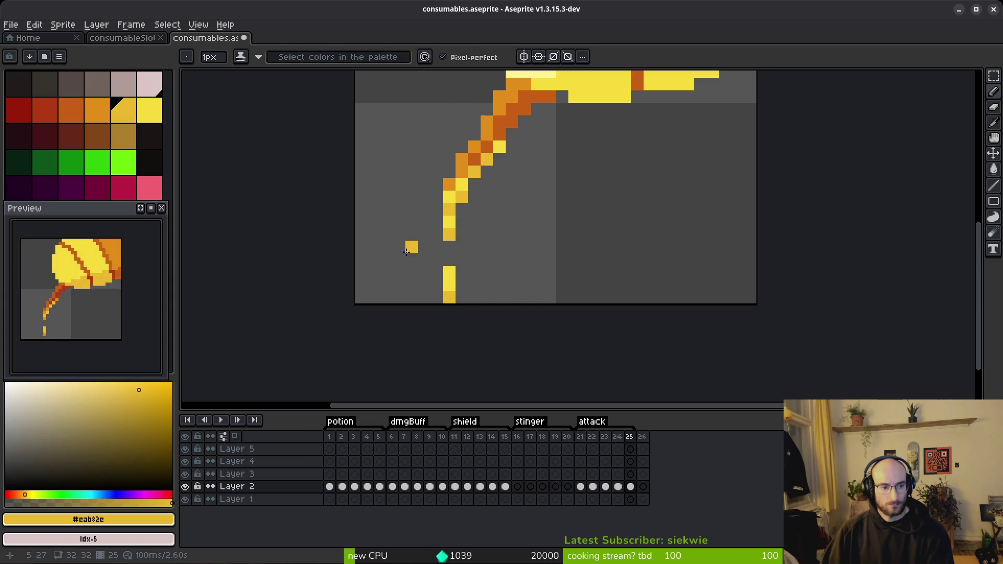
Save the sprite file.
scroll(92, 320, down, 1)
scroll(423, 221, down, 1)
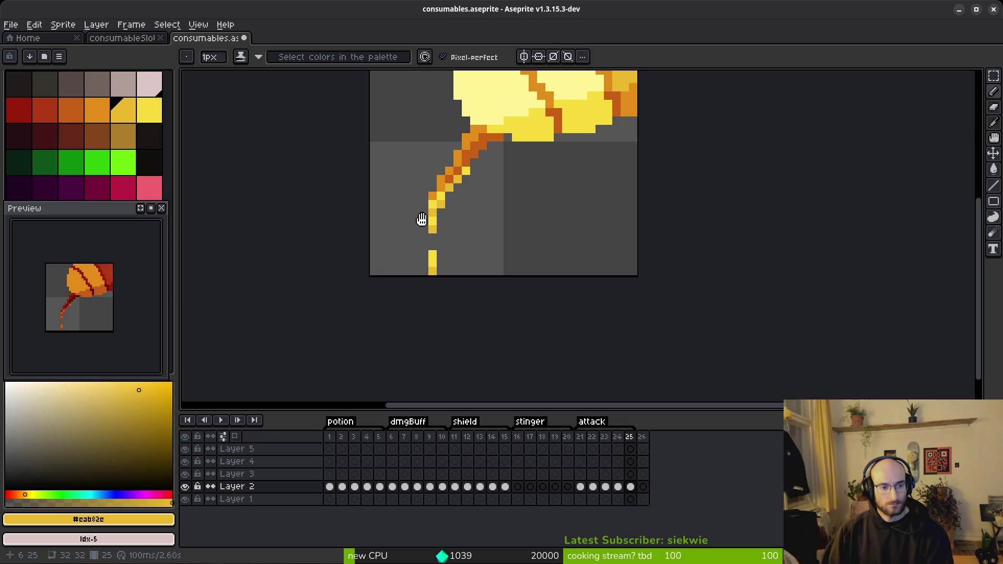
scroll(509, 204, down, 1)
key(ctrl+s)
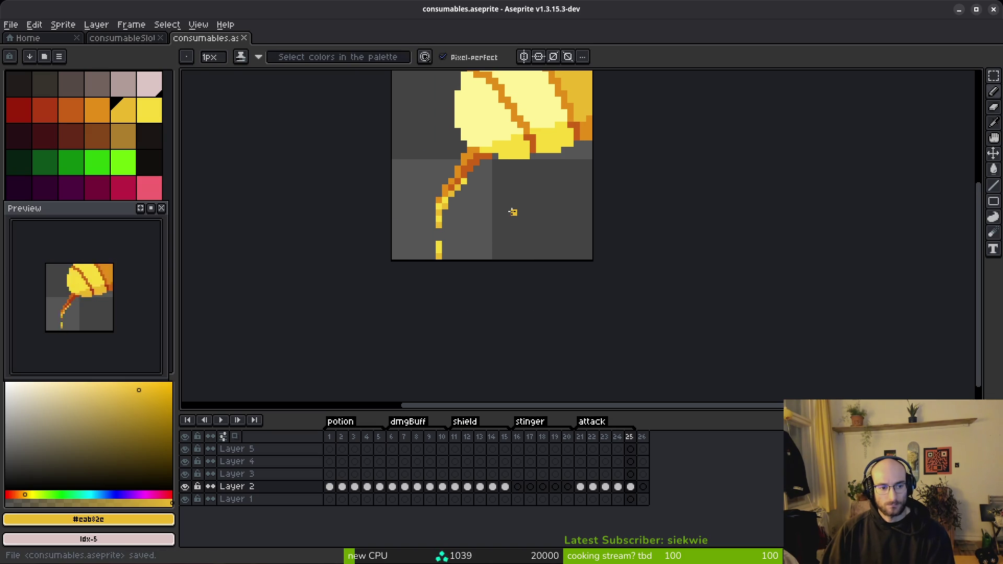
key(Return)
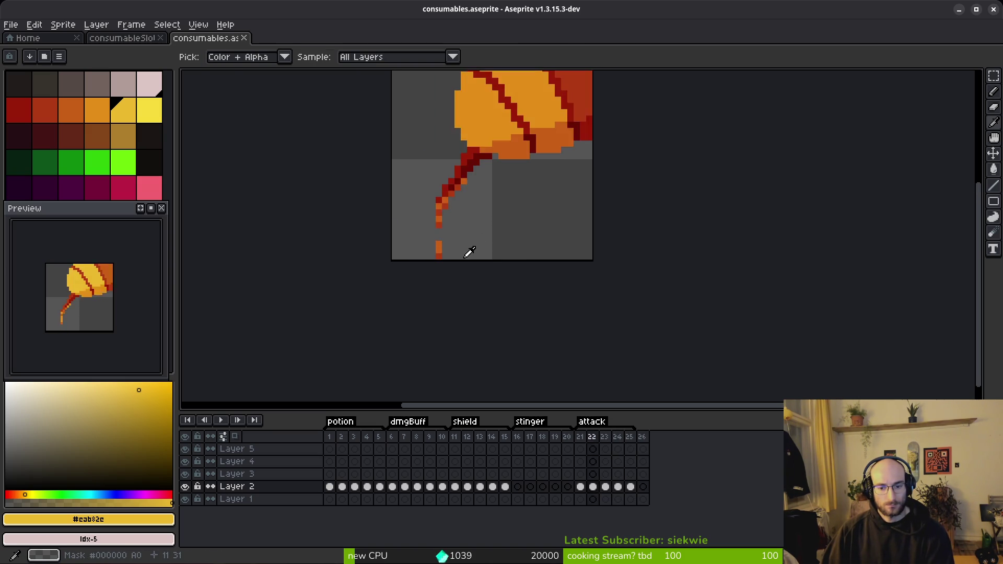
Lower frame 22's bottom drips by one pixel and recolour the lowest drip pixel red.
key(m)
scroll(458, 255, up, 3)
mouse_move(412, 218)
mouse_down()
mouse_move(460, 264)
mouse_move(455, 280)
mouse_up()
key(b)
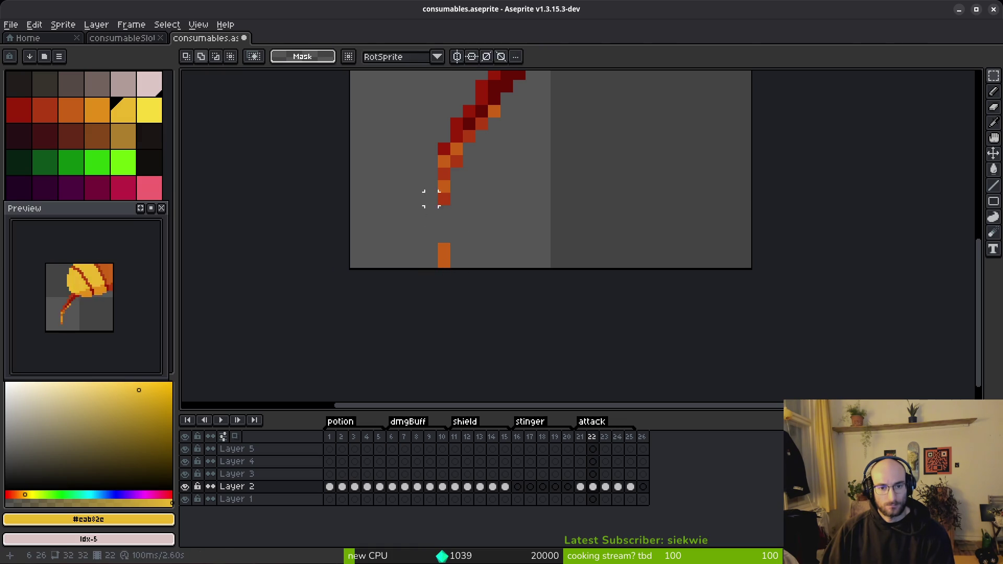
alt+click(443, 199)
click(443, 261)
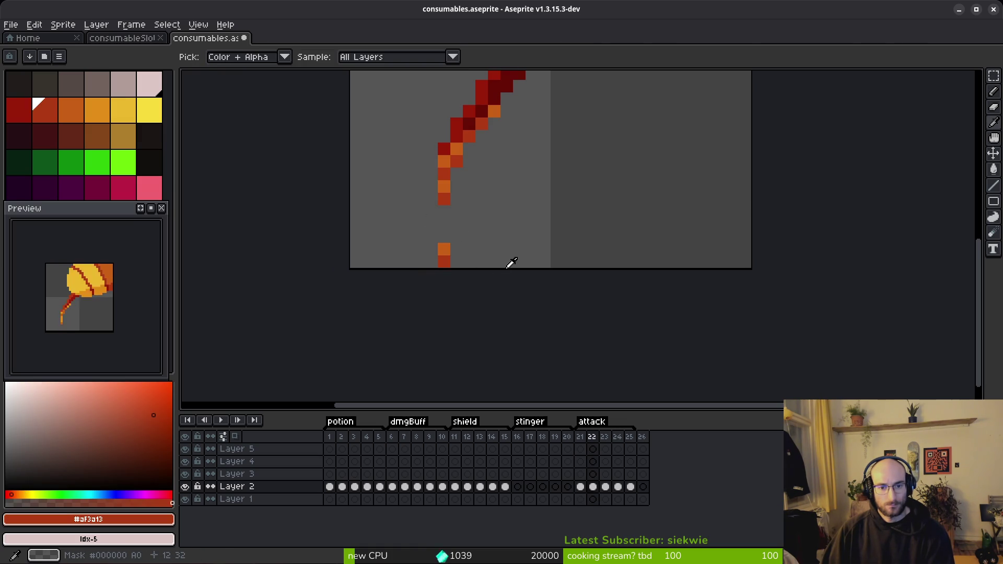
In frame 25, lower the bottom yellow drip by one pixel.
key(Right)
key(Right)
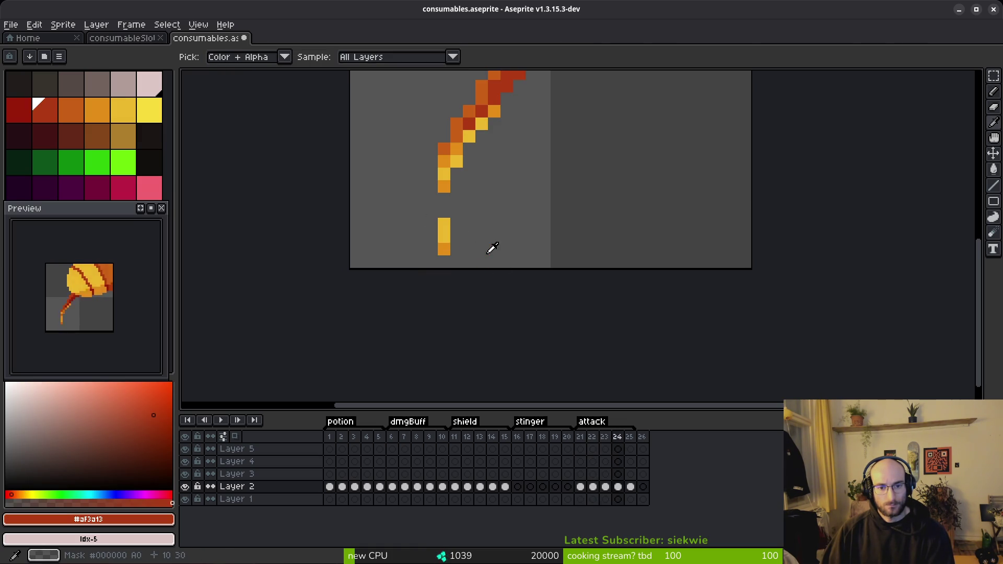
key(Right)
key(m)
mouse_move(421, 225)
mouse_down()
mouse_move(490, 271)
mouse_move(456, 275)
mouse_up()
Return to attack frame 21 and save the sprite file.
click(581, 437)
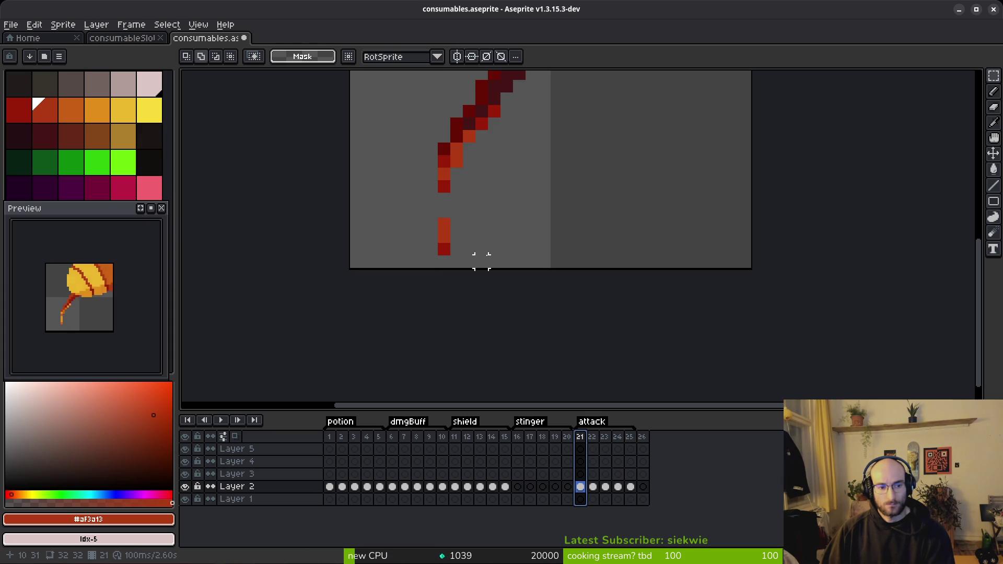
scroll(517, 255, down, 2)
key(ctrl+s)
scroll(513, 201, down, 1)
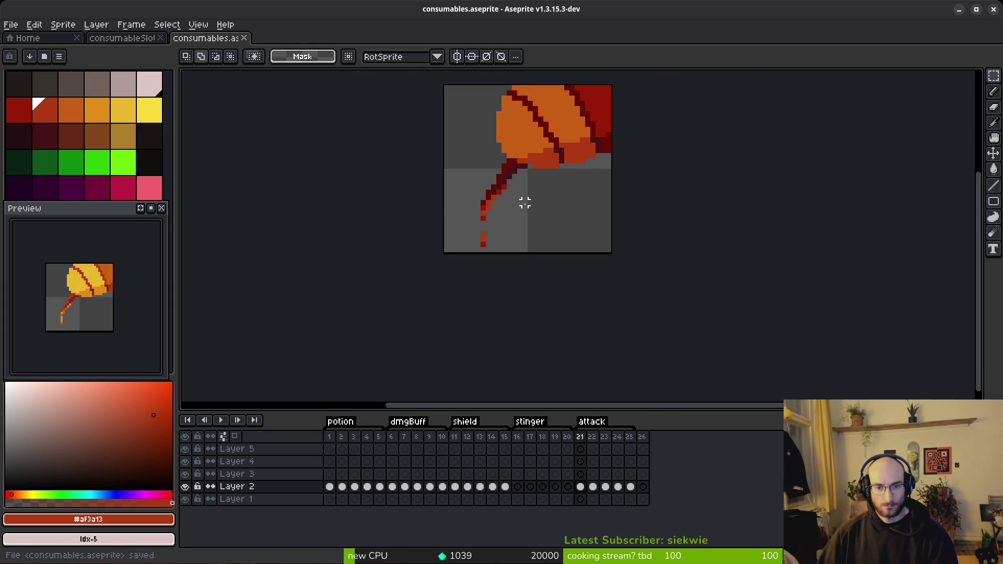
Sample the stem's orange in frame 22 and pencil an orange drip pixel beside the stem.
scroll(517, 202, up, 3)
key(i)
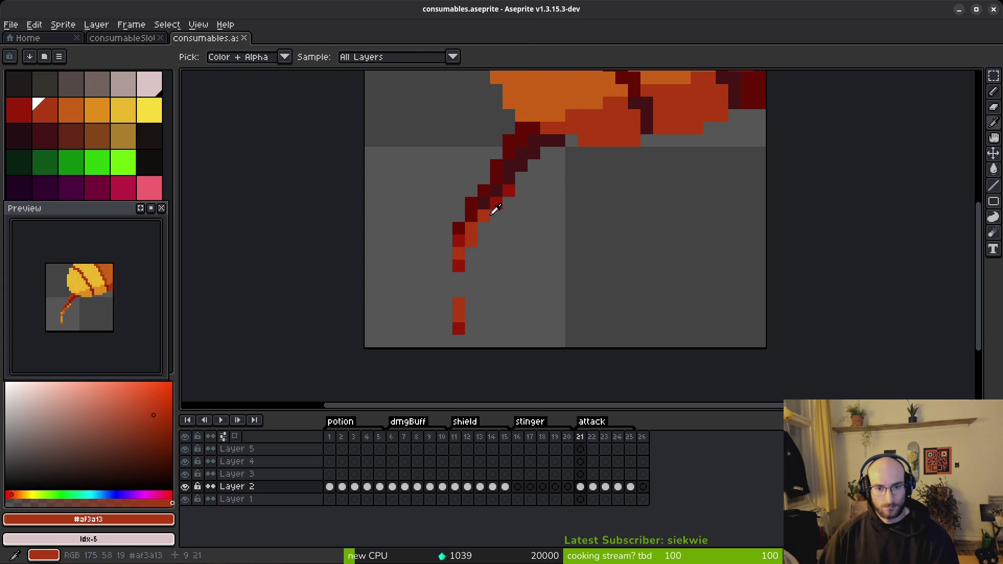
key(Left)
key(Right)
key(Right)
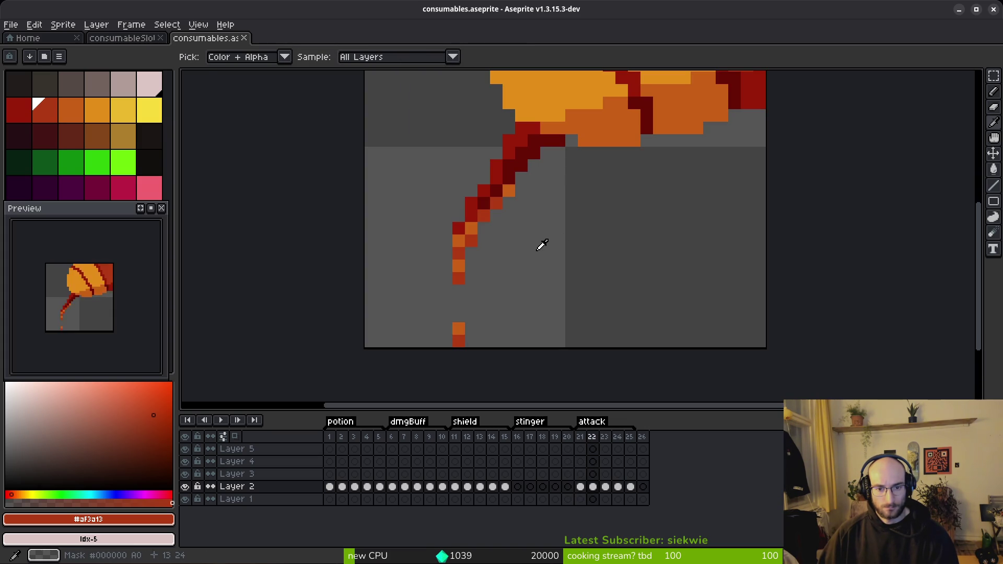
key(Right)
click(496, 204)
key(m)
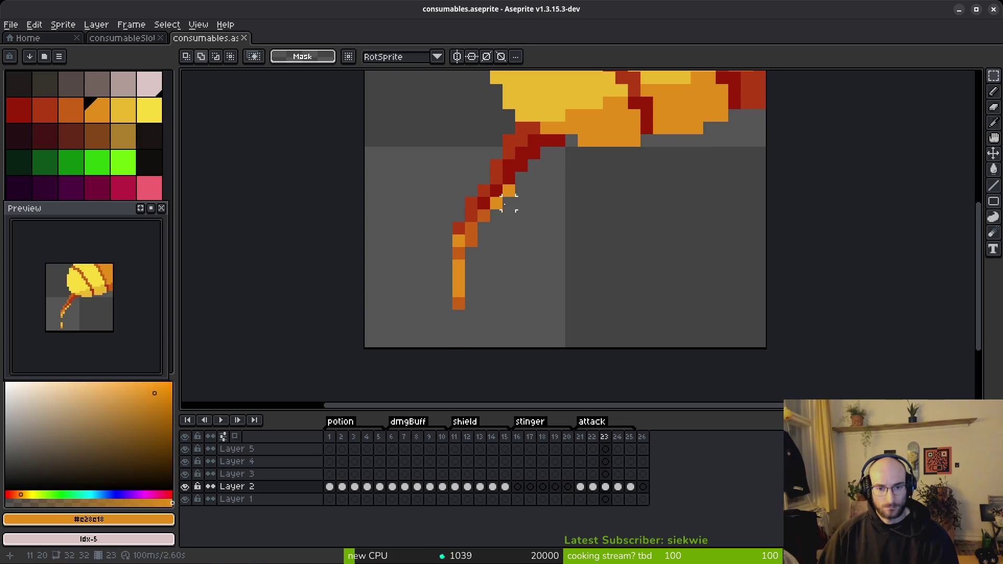
key(b)
click(495, 212)
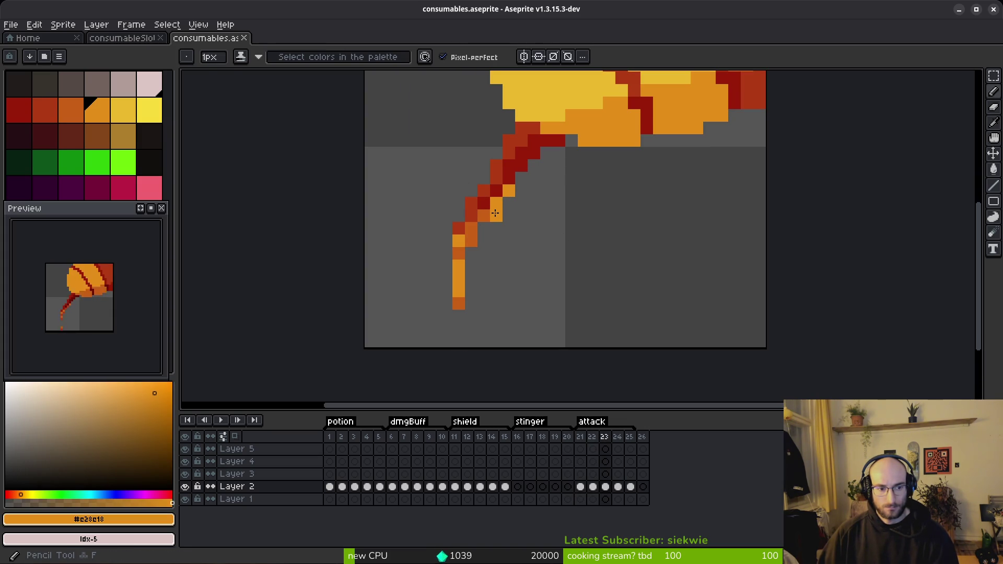
Sample yellows in frames 24 and 25, trying a yellow drip below the stem, then undo it.
key(Right)
alt+click(483, 223)
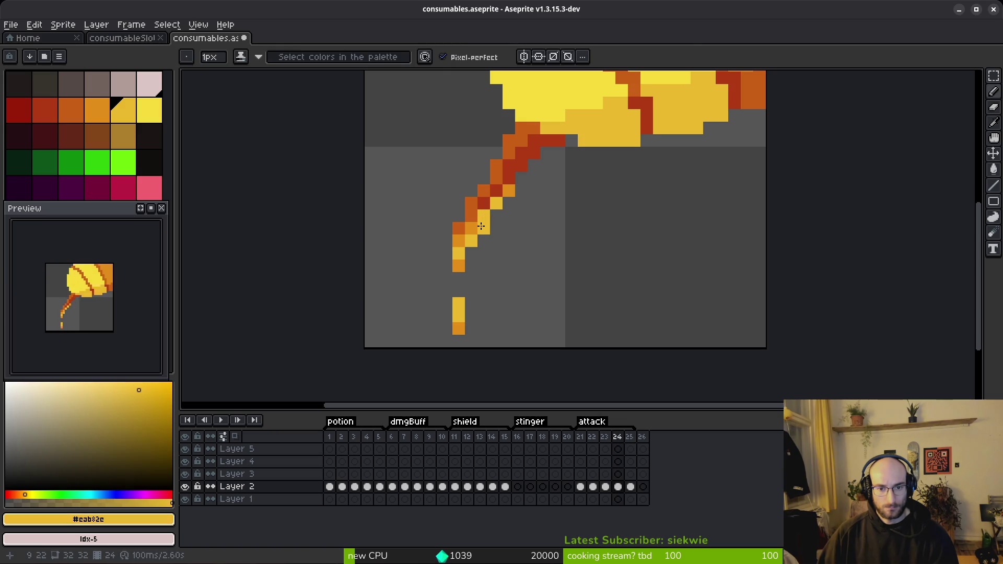
key(Right)
alt+click(472, 243)
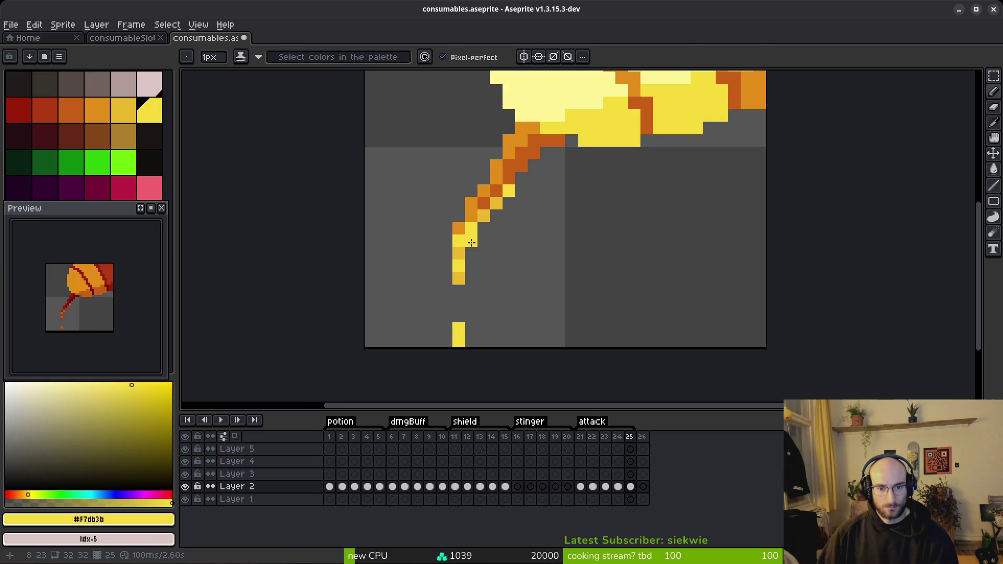
click(508, 241)
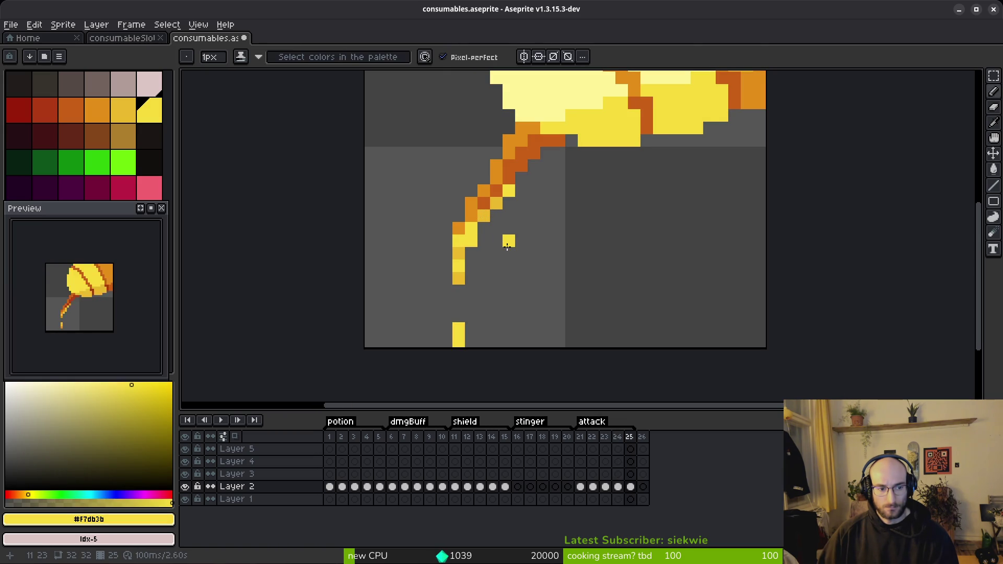
key(ctrl+z)
Sample the darker yellow and test a yellow drip pixel in frame 25, undoing it again.
alt+click(473, 252)
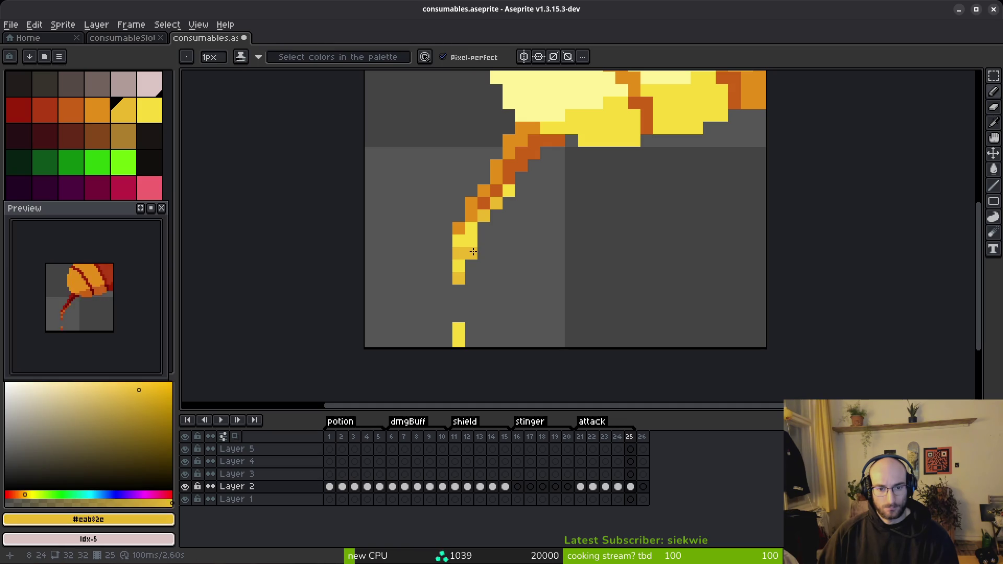
key(Left)
key(Right)
key(Left)
key(Right)
click(517, 255)
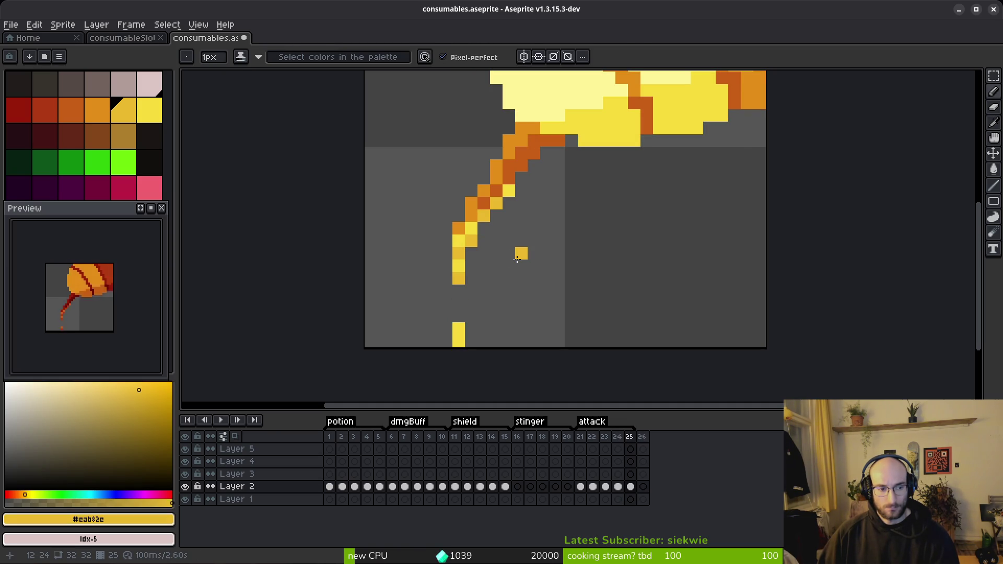
key(ctrl+z)
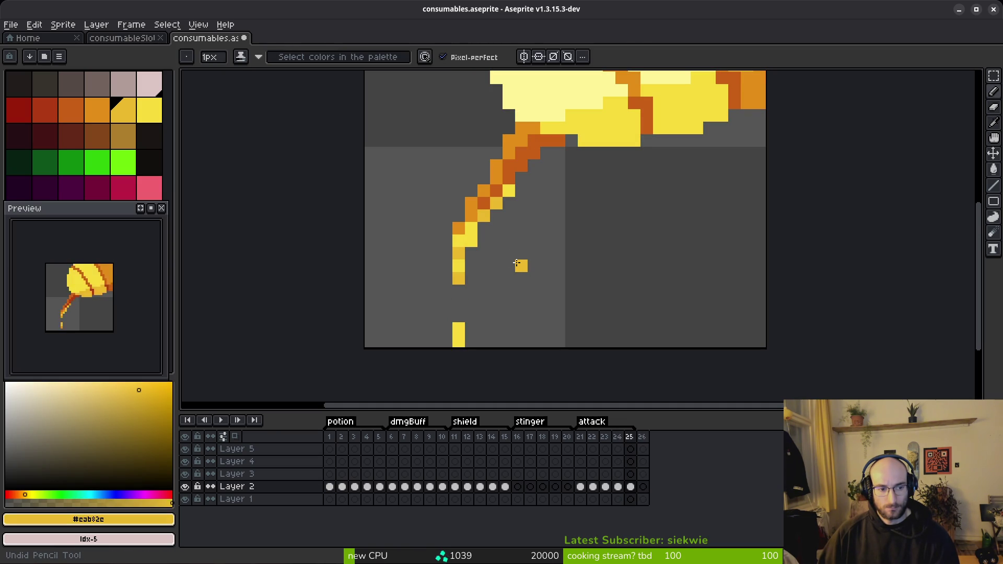
Paint a yellow drip pixel beside the stem in frame 23 and save consumables.aseprite.
key(Left)
key(Left)
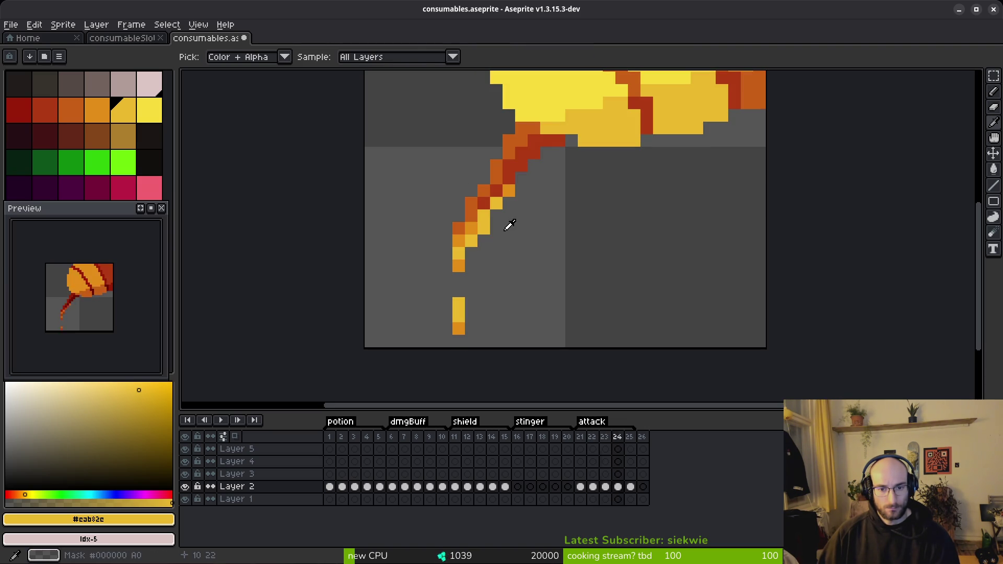
key(b)
click(512, 262)
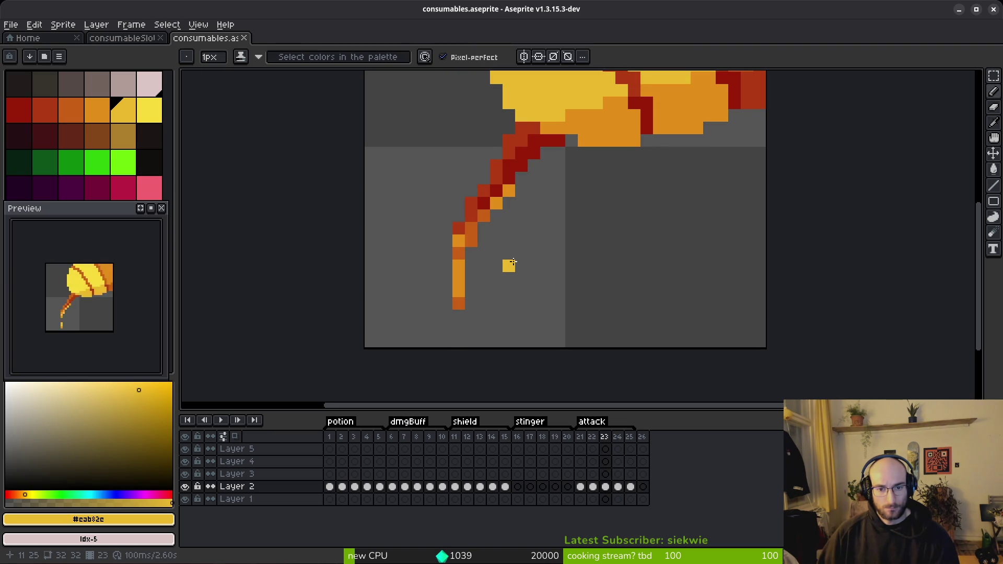
key(ctrl+s)
scroll(544, 260, down, 4)
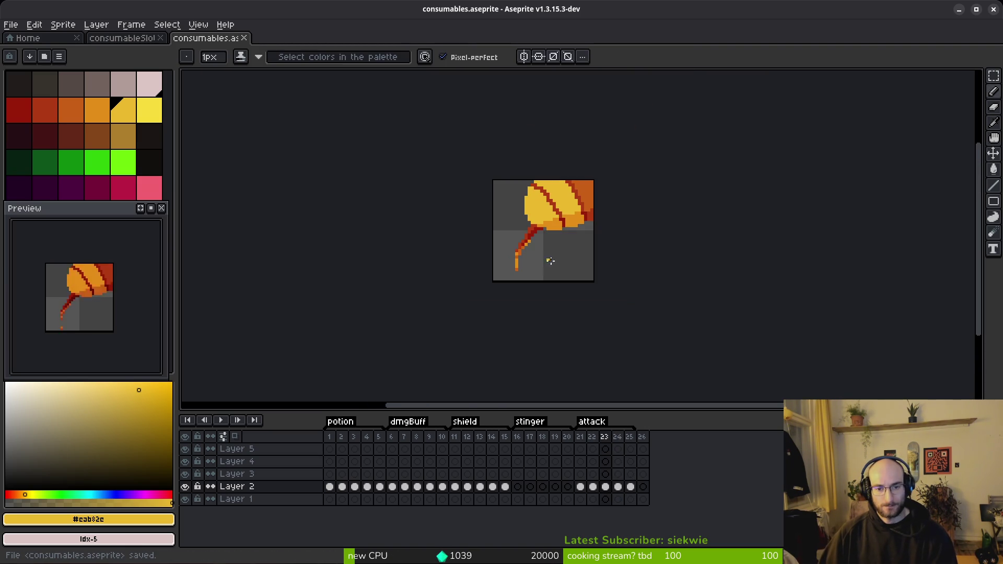
Sample the stem's darker orange, then paint an orange stem pixel and an orange drip below it.
scroll(536, 263, up, 4)
key(i)
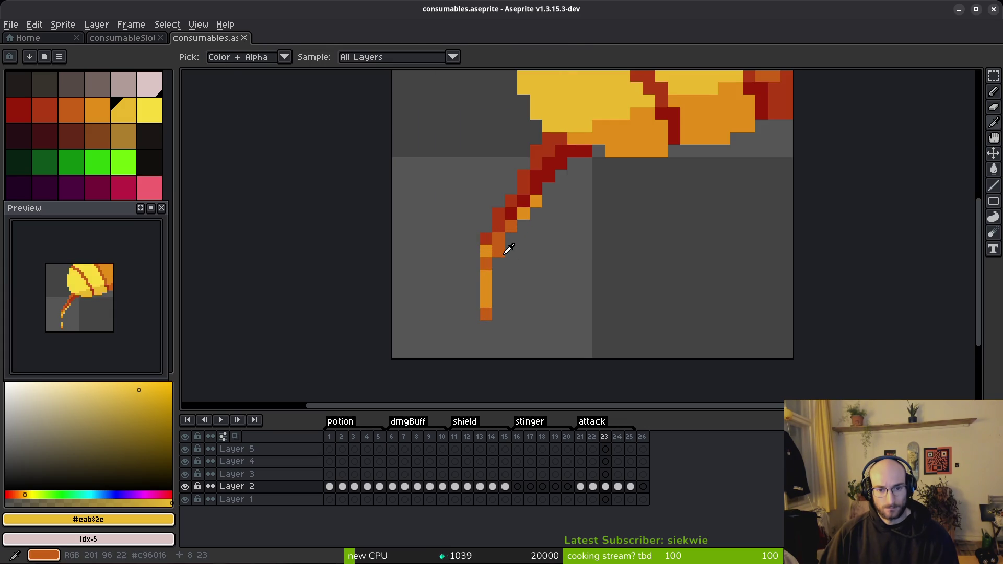
click(505, 251)
key(b)
click(498, 262)
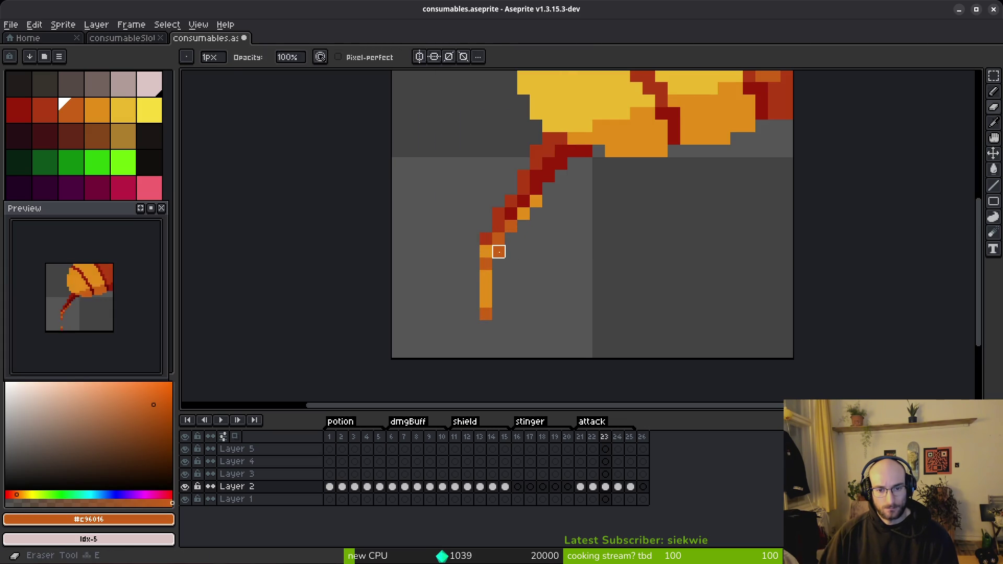
click(542, 316)
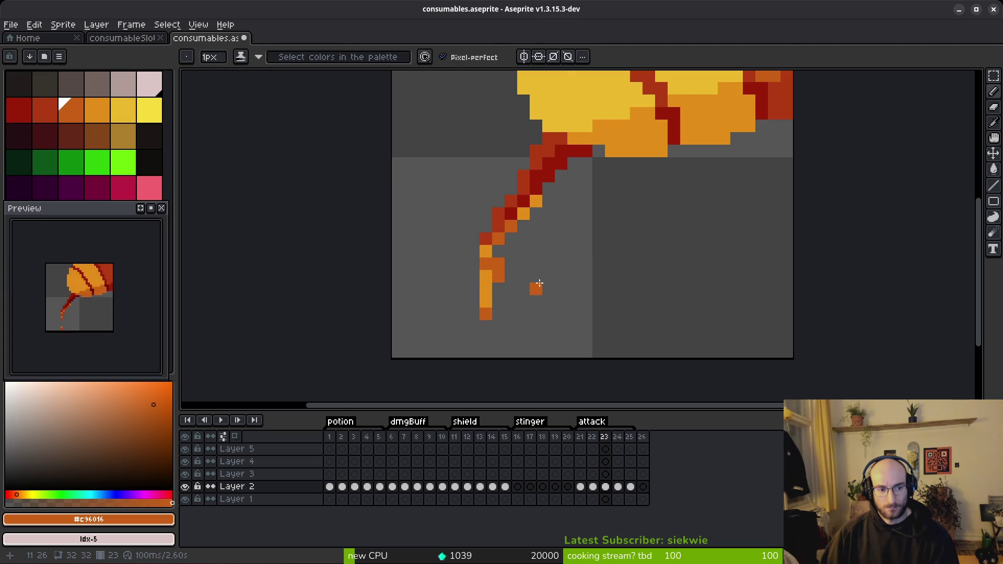
scroll(540, 284, down, 2)
Advance to frame 24 to compare and save the file.
key(period)
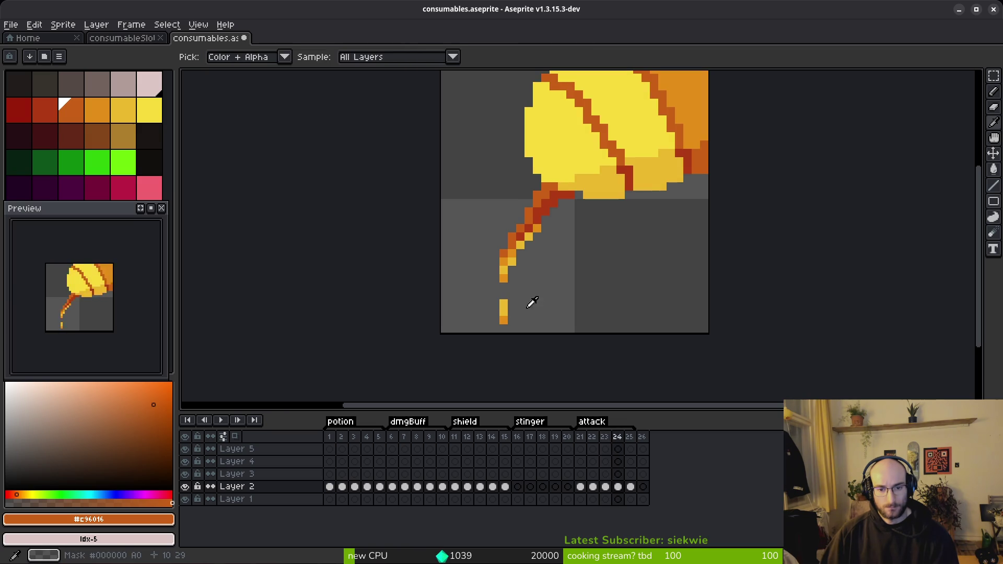
key(ctrl+s)
scroll(560, 300, down, 4)
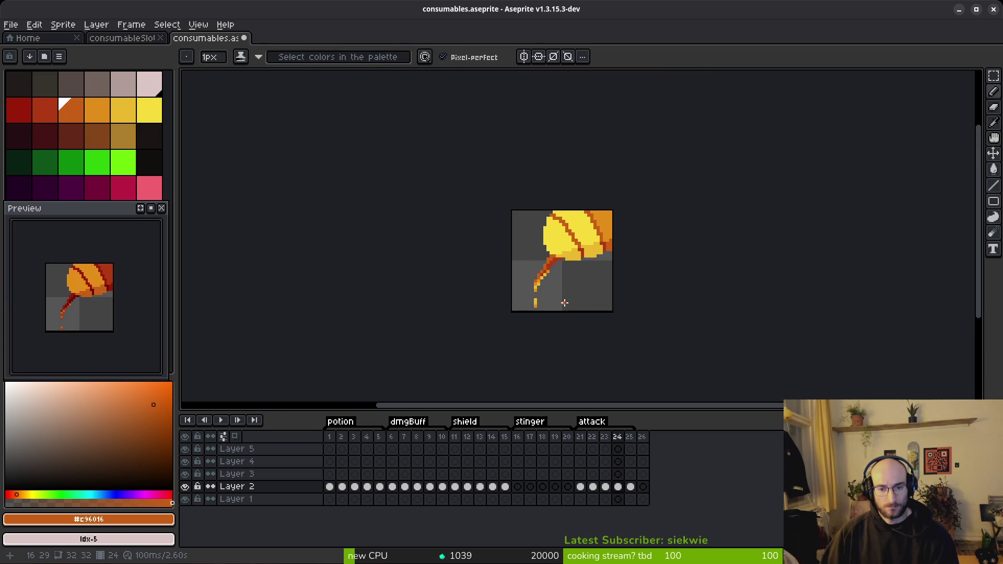
scroll(561, 301, down, 2)
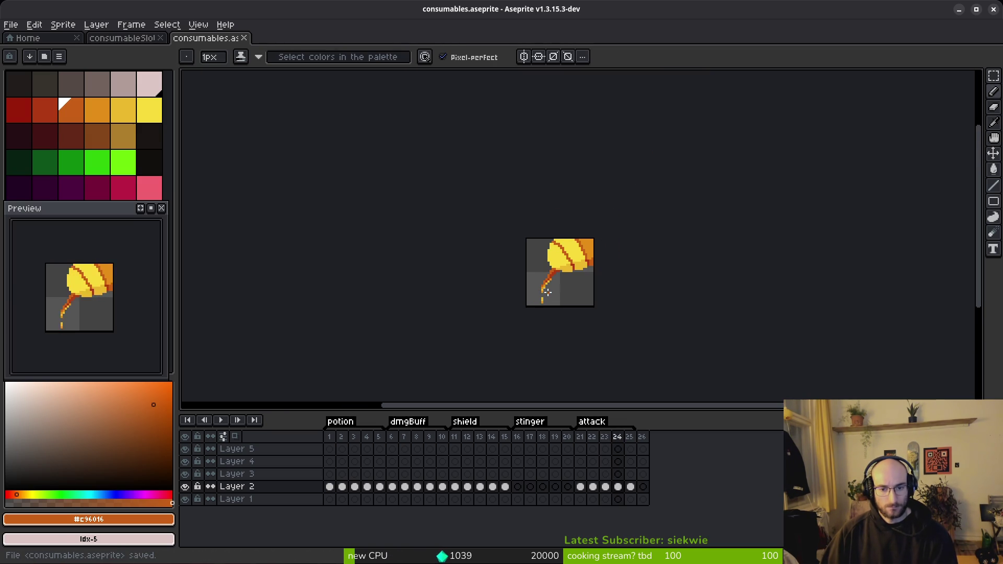
scroll(547, 294, up, 6)
Add an orange pixel at frame 23's stem bottom and an orange drip off frame 24's stem.
key(comma)
key(comma)
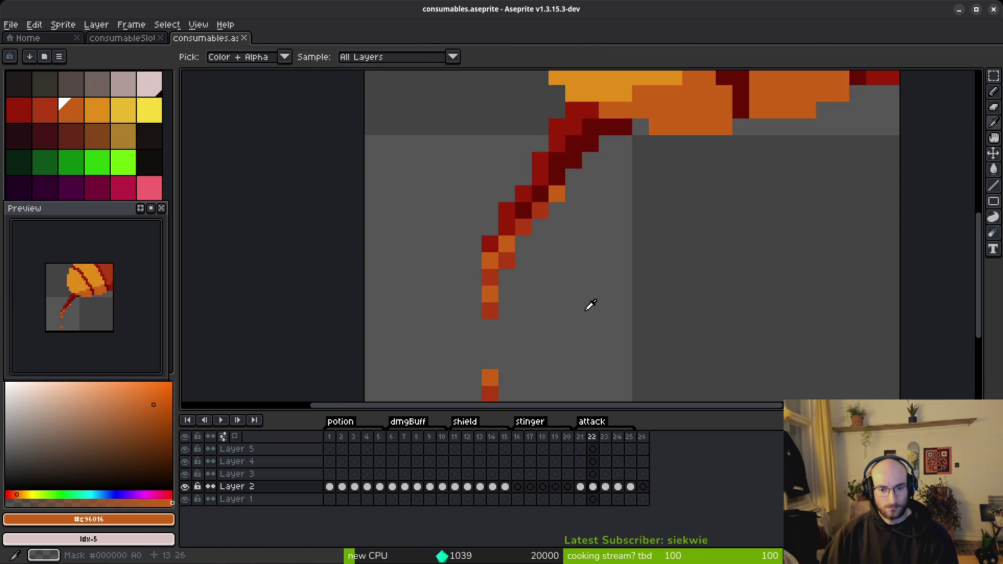
key(period)
click(491, 287)
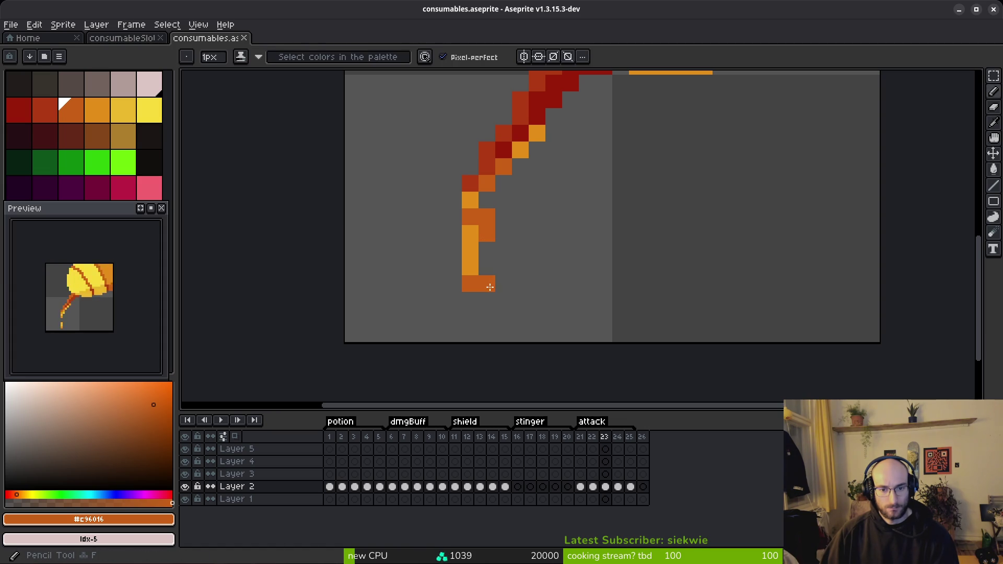
key(period)
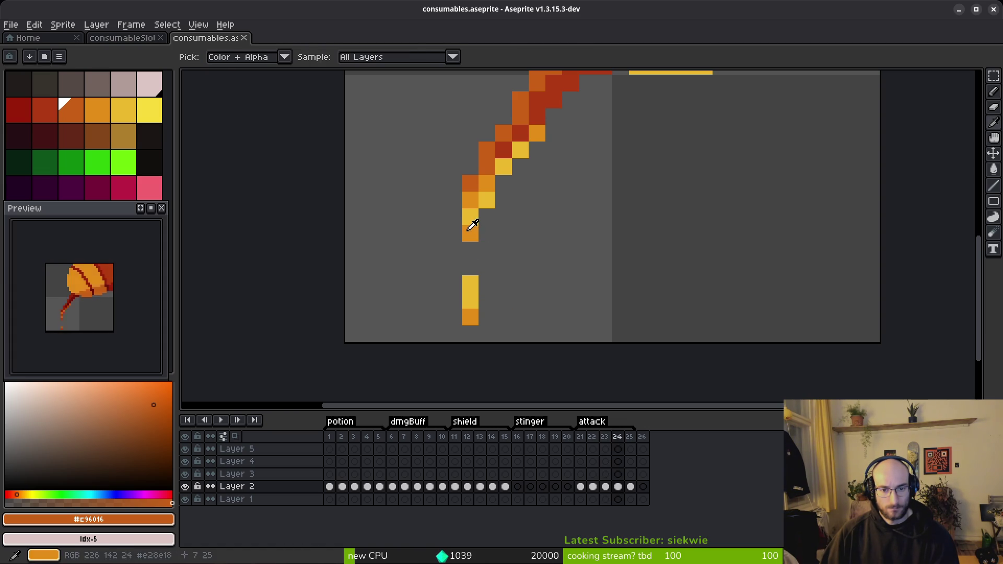
alt+click(475, 225)
click(487, 267)
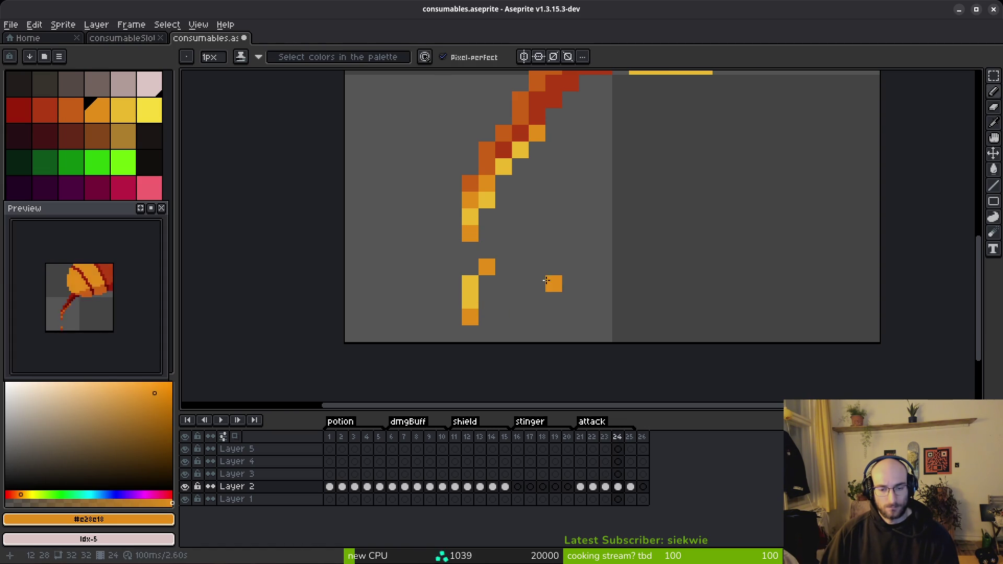
Step through the attack frames back to frame 23 and save consumables.aseprite.
key(period)
key(period)
key(period)
key(period)
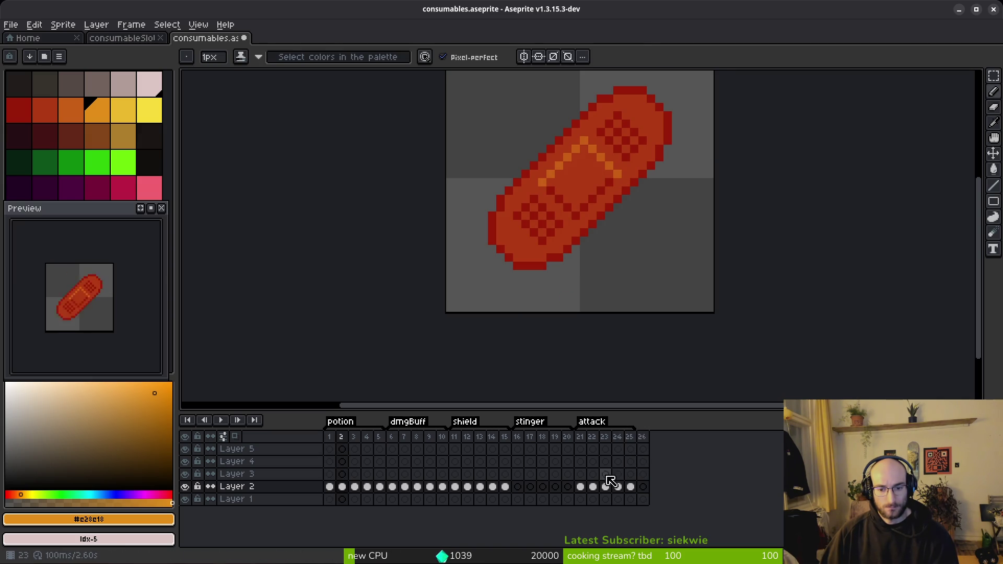
click(592, 486)
click(604, 486)
click(617, 487)
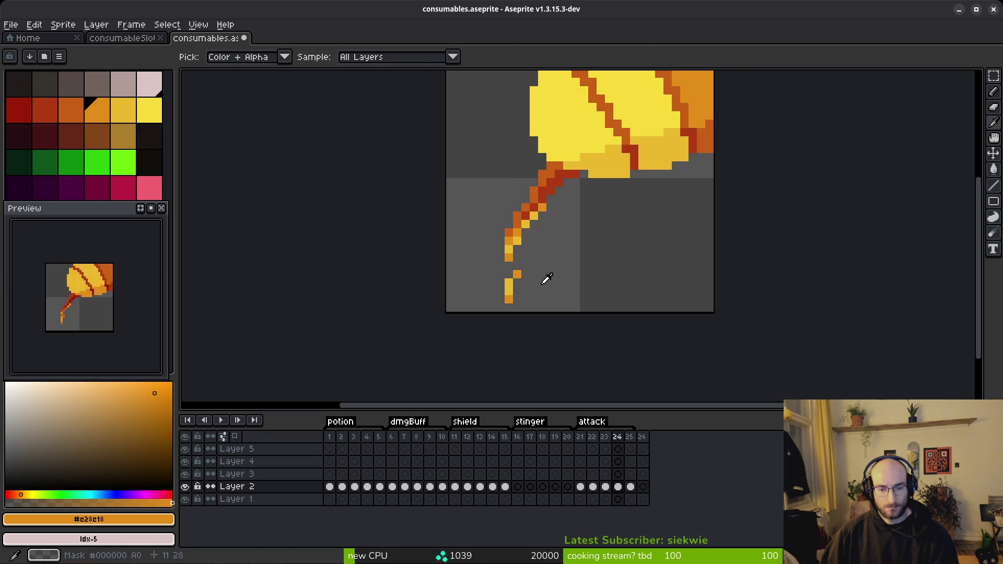
key(alt)
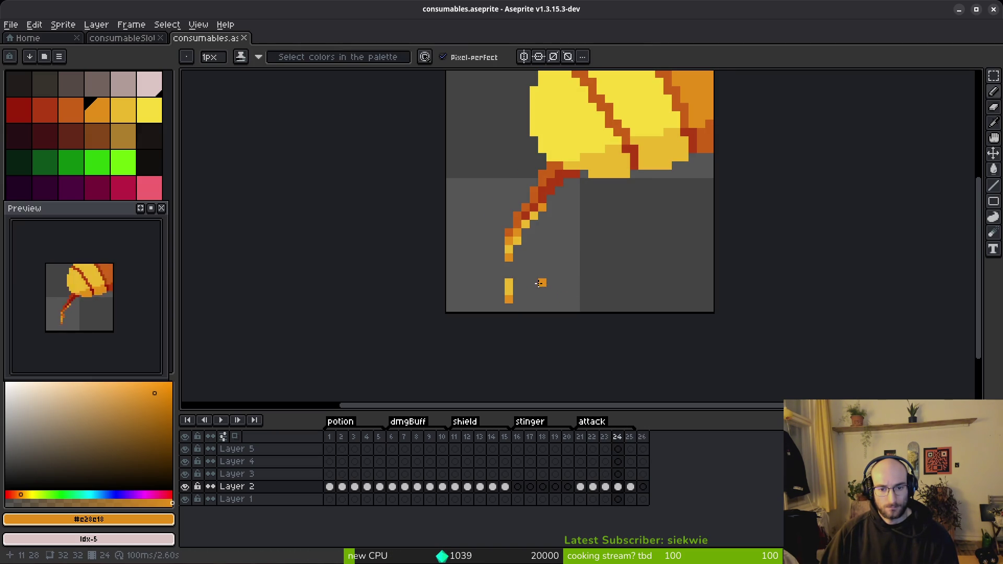
key(comma)
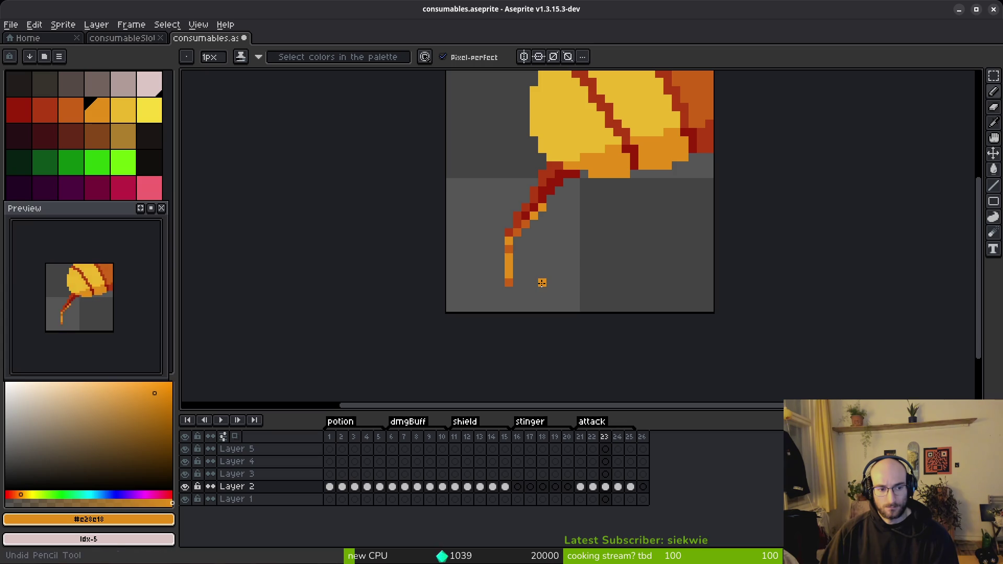
key(ctrl+s)
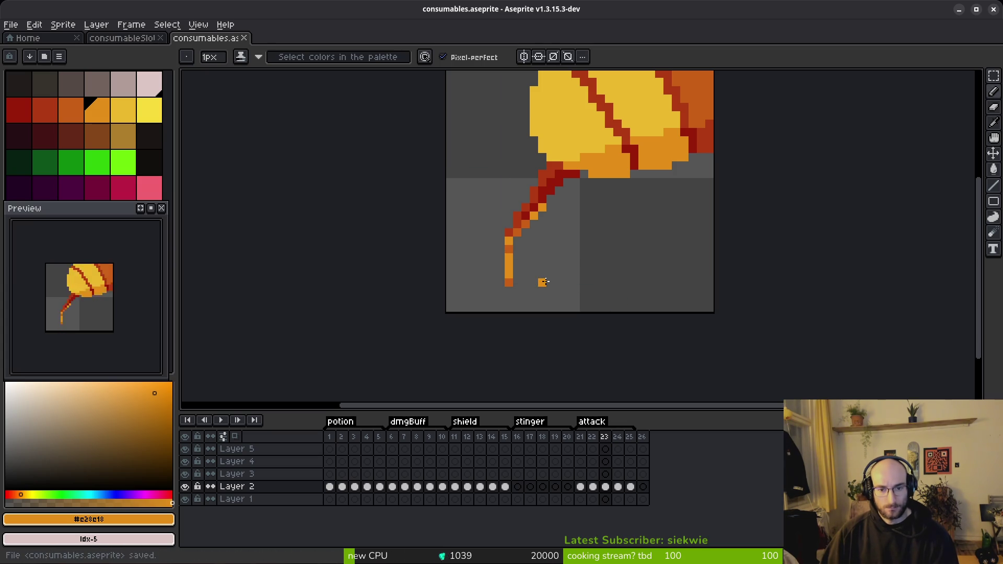
key(ctrl+s)
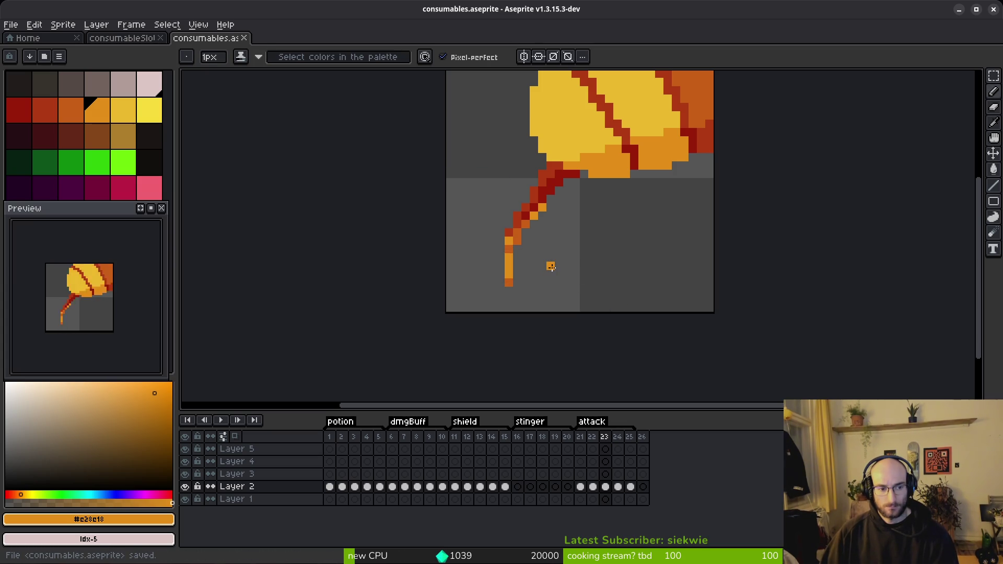
scroll(575, 240, down, 4)
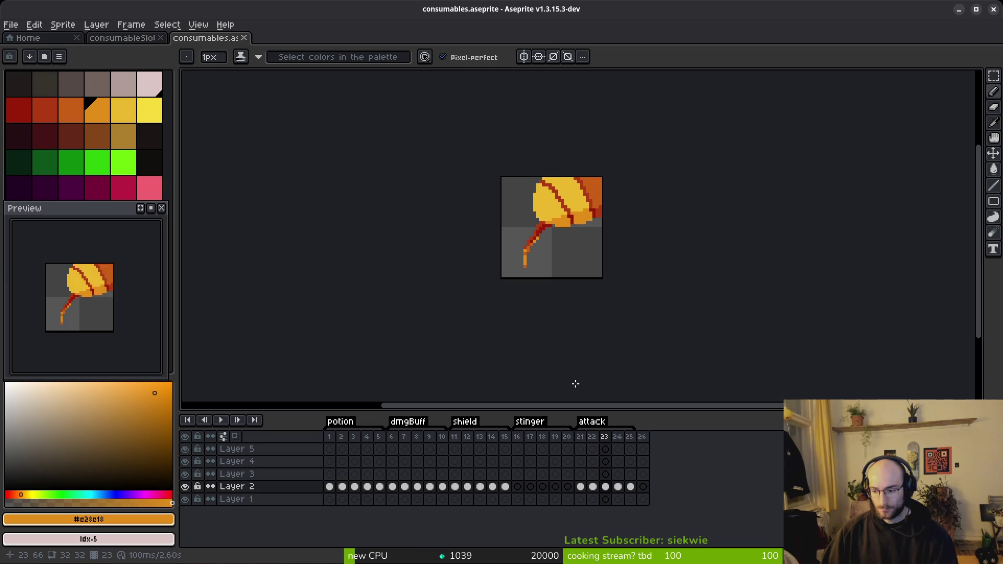
Display attack frame 25 with its pale yellow cap and save consumables.aseprite.
click(630, 436)
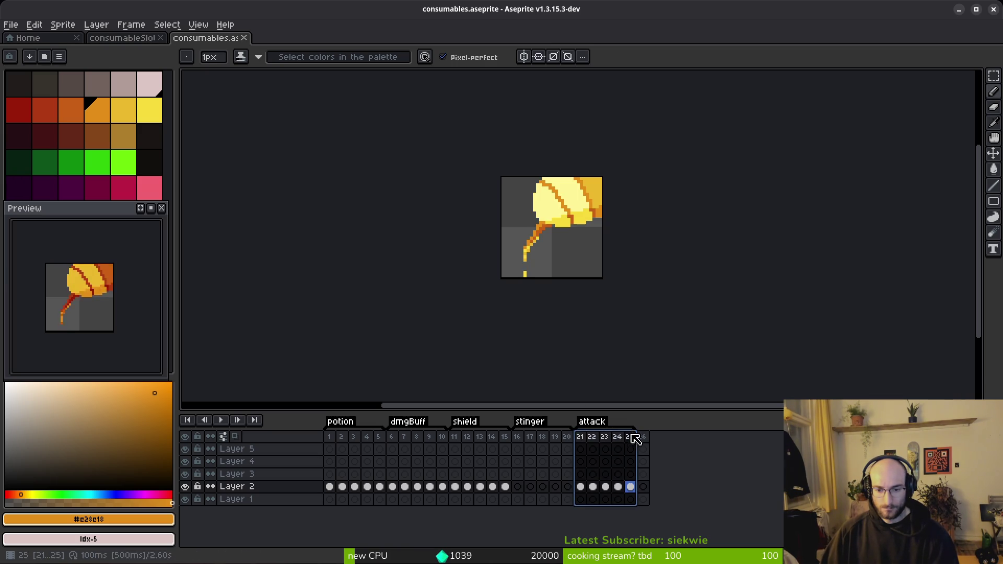
key(ctrl+s)
scroll(565, 238, down, 1)
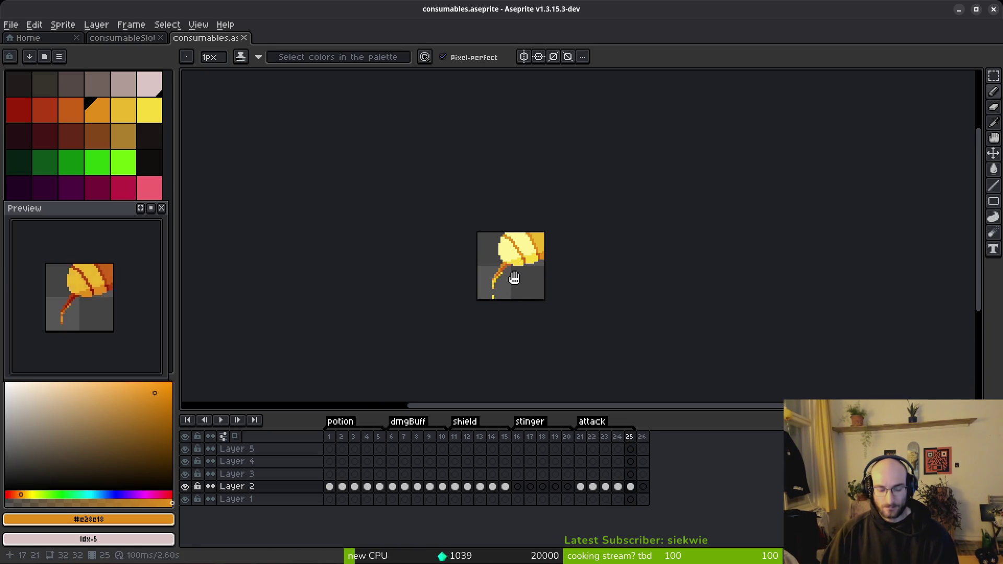
Open then cancel the Export Sprite Sheet dialog, and select frames 21–25 then clear the selection.
key(ctrl+e)
key(Escape)
drag(580, 436, 629, 437)
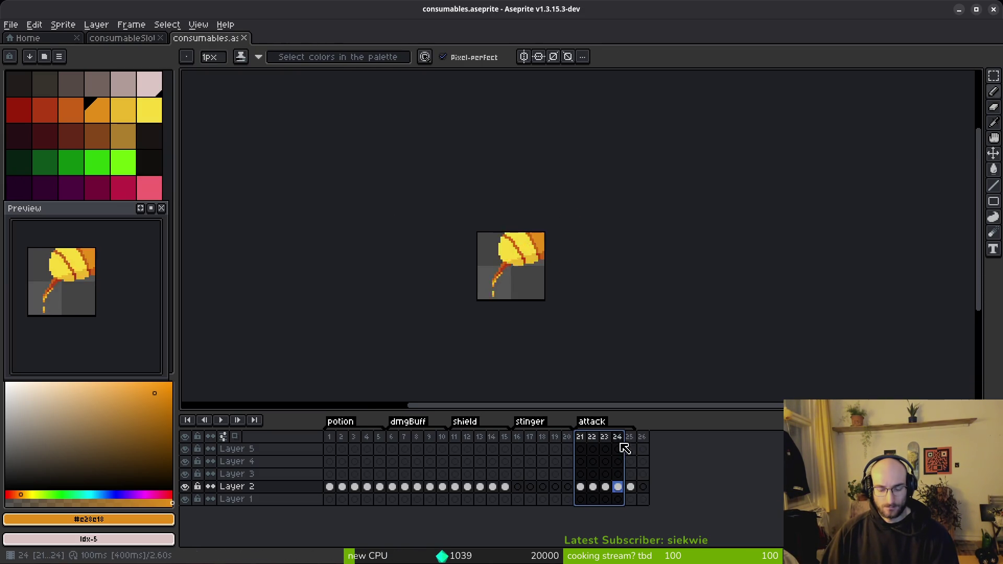
key(Escape)
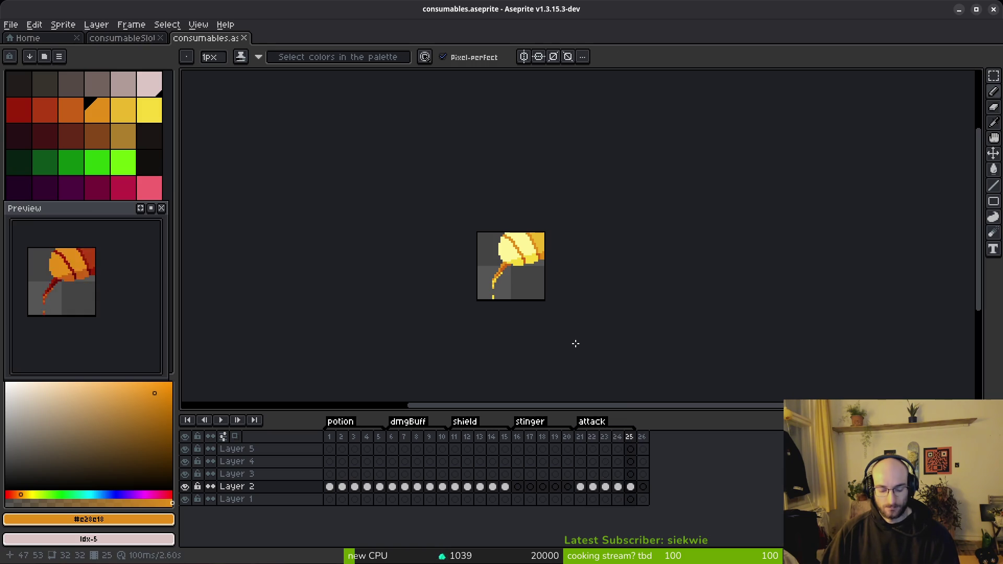
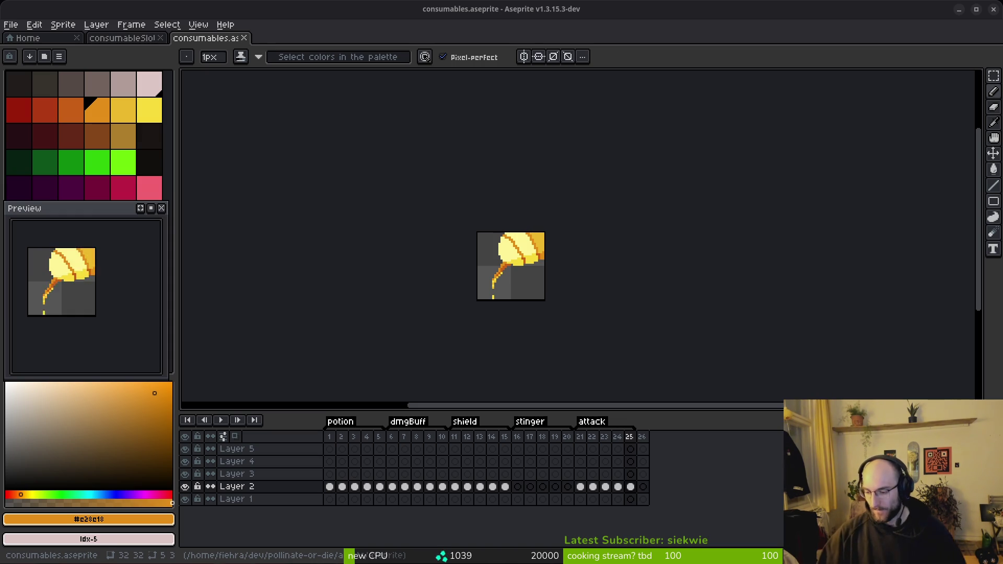
Save consumables.aseprite in Aseprite with the latest attack-frame edits.
key(ctrl+s)
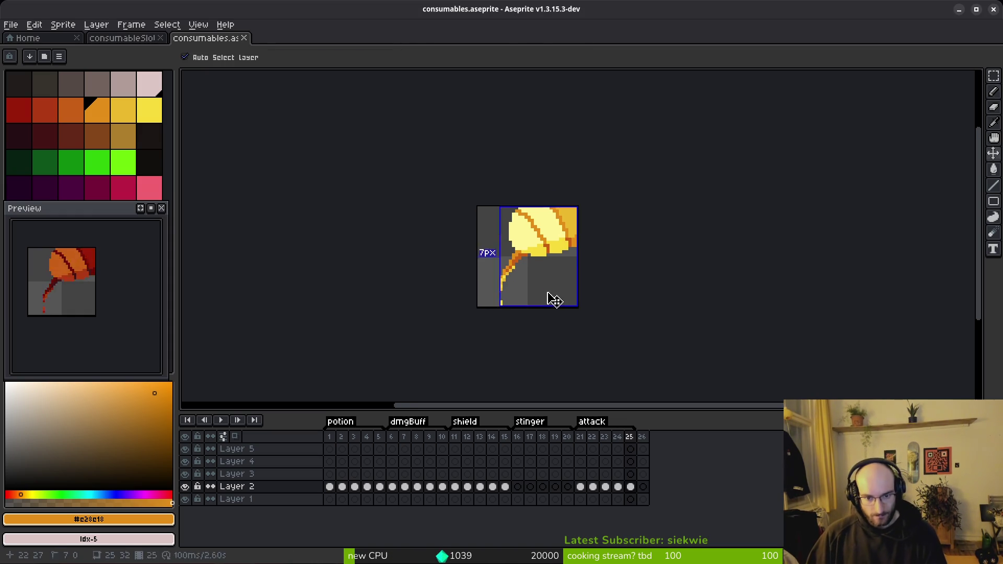
scroll(548, 298, up, 4)
scroll(539, 291, down, 1)
key(ctrl+s)
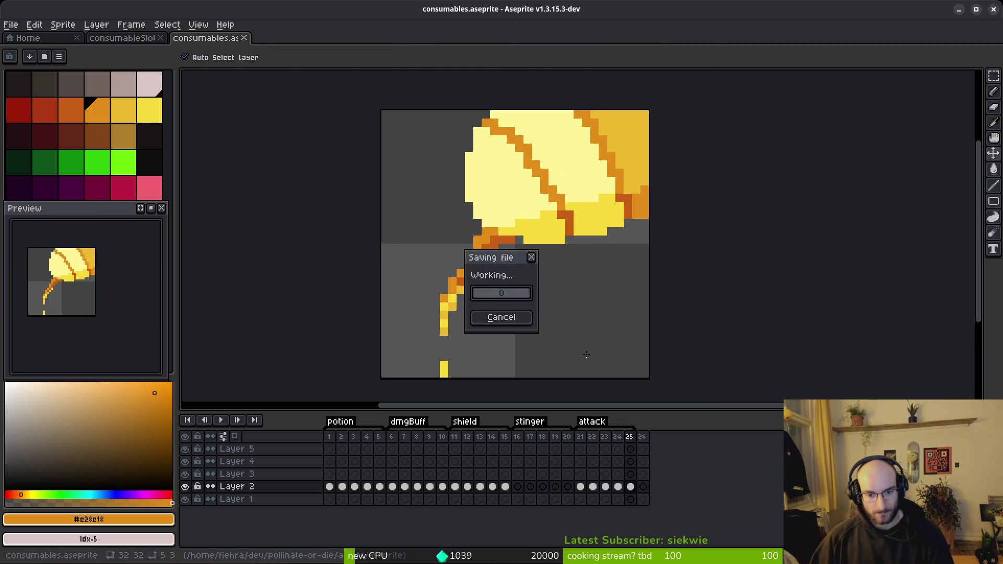
key(alt+Tab)
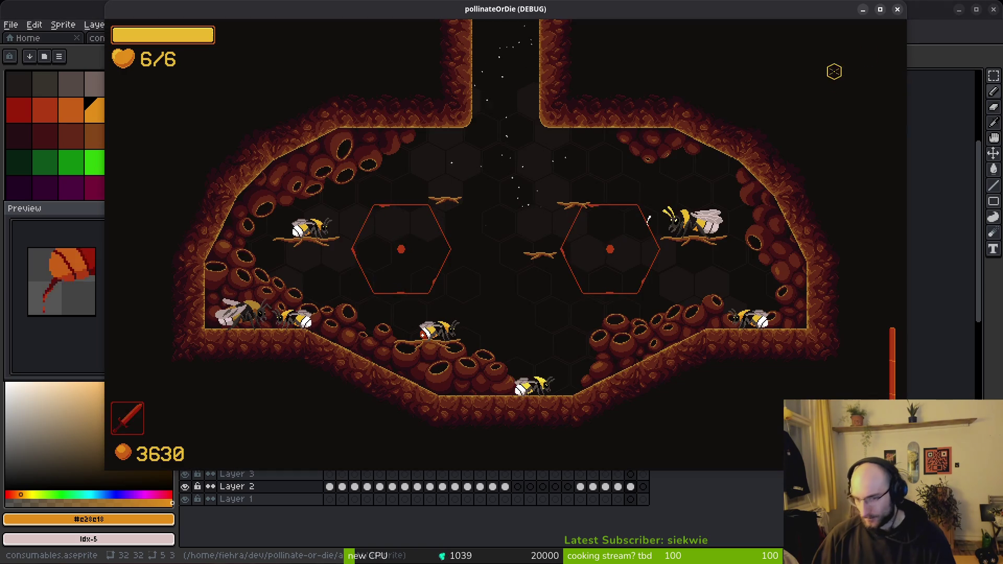
Check the consumable scene, return to hud_overlay, and launch pollinateOrDie with Run Project.
key(alt+Tab)
key(alt+Tab)
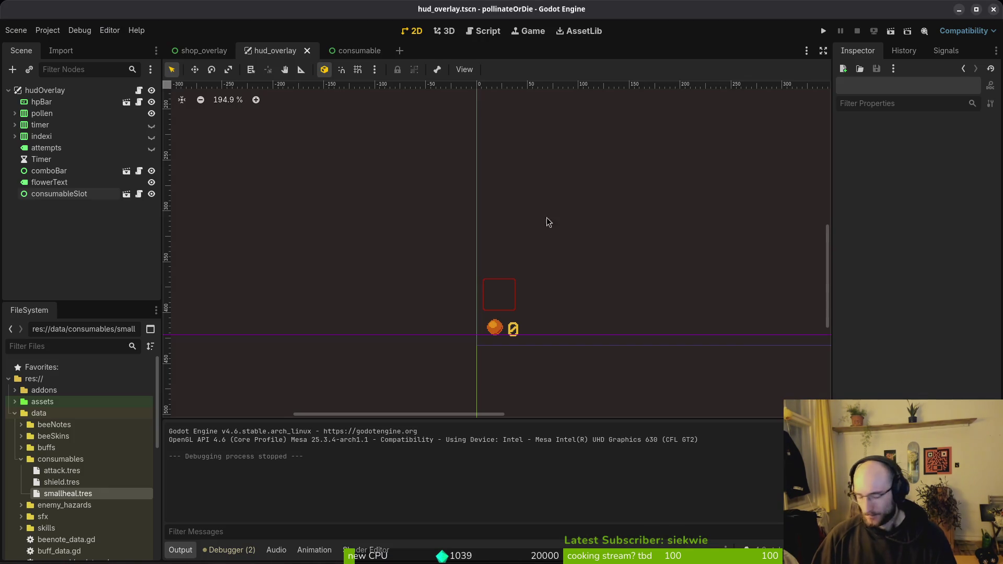
scroll(496, 337, down, 4)
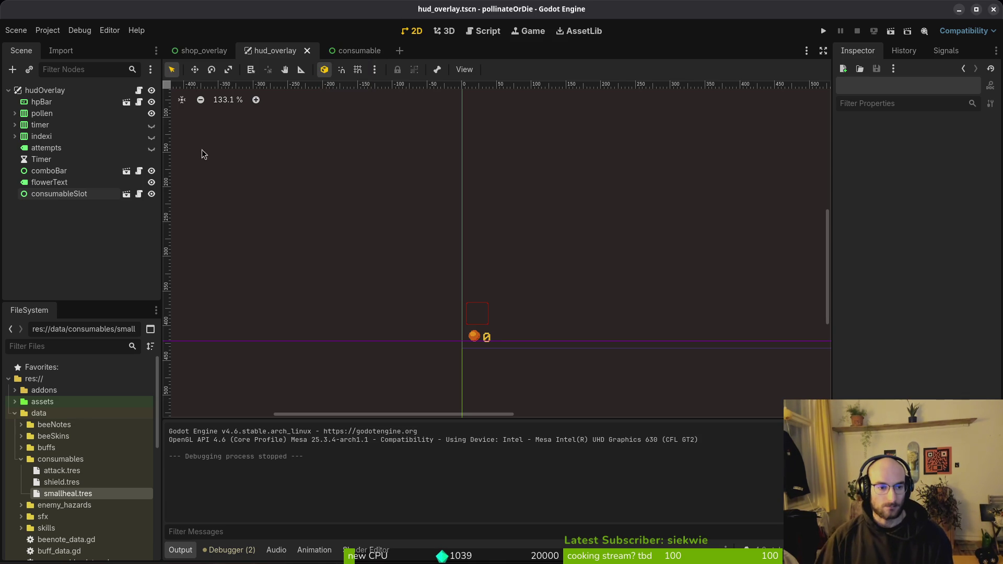
click(358, 50)
click(275, 51)
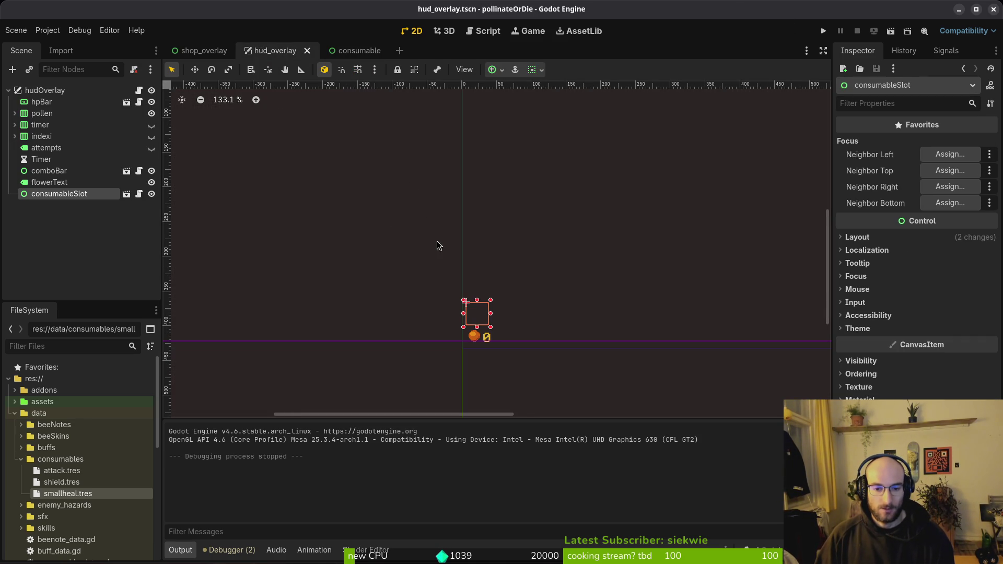
scroll(486, 280, down, 1)
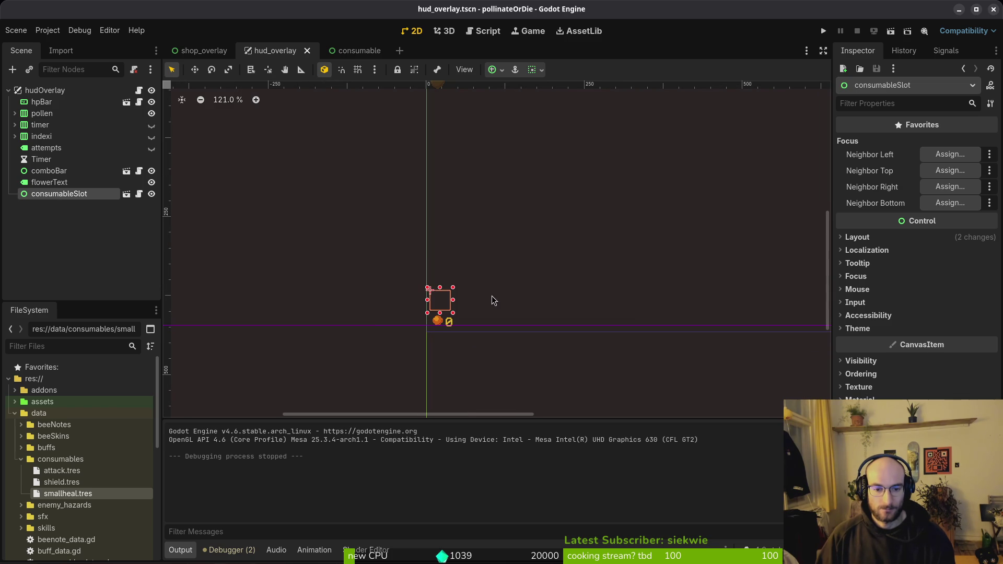
click(823, 31)
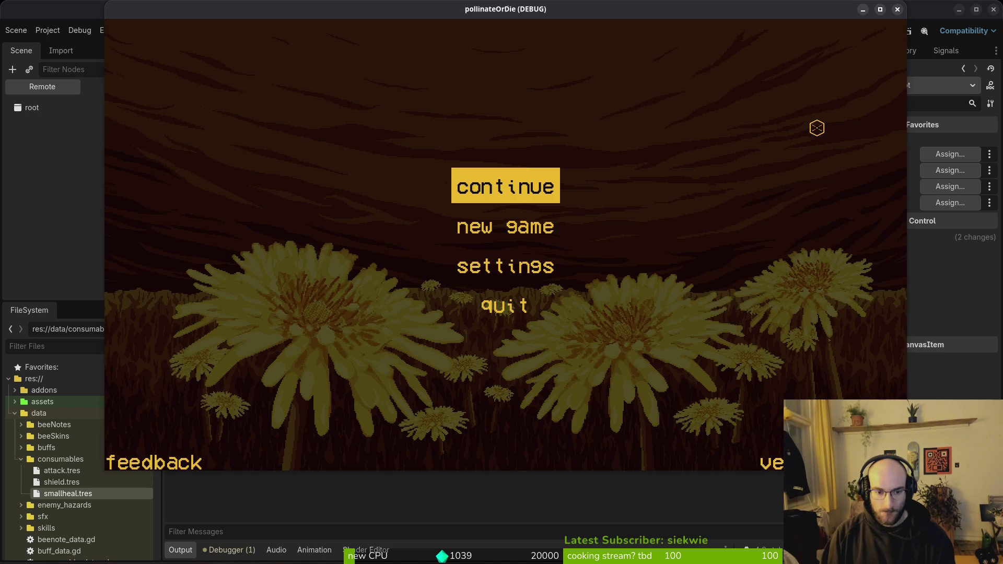
Continue the saved game, look at the shop's consumables, and use the held attack consumable.
key(Return)
key(Left)
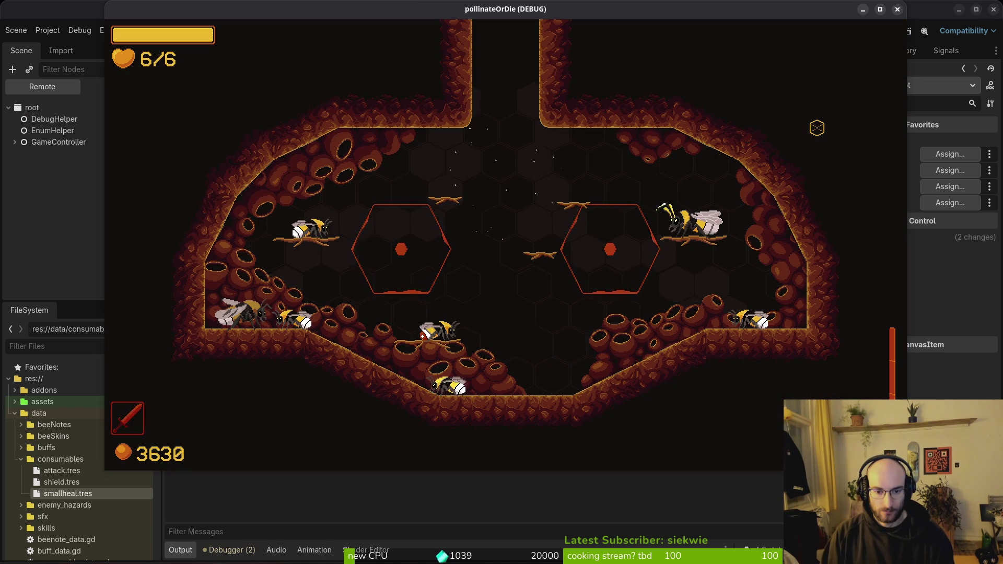
key(i)
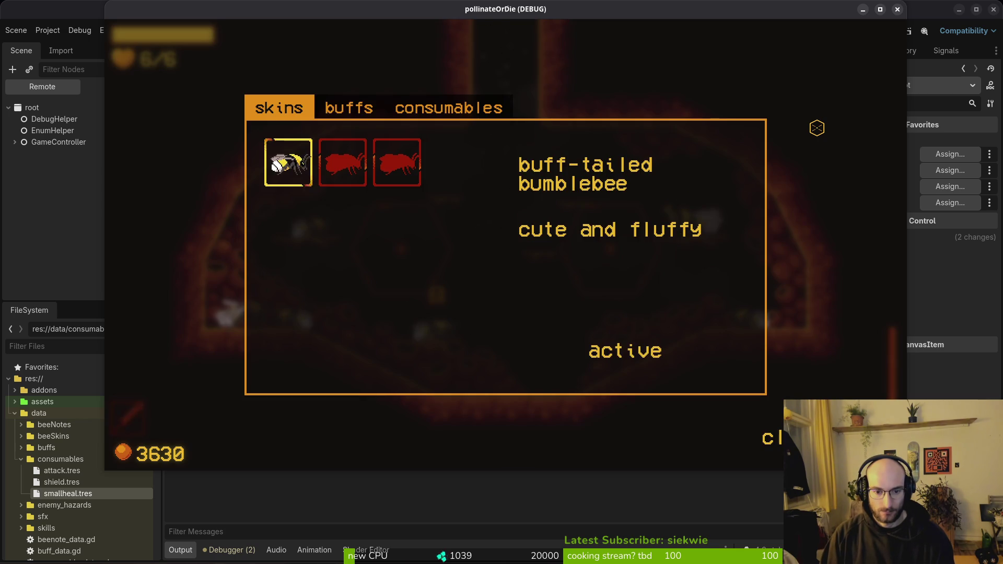
key(e)
key(e)
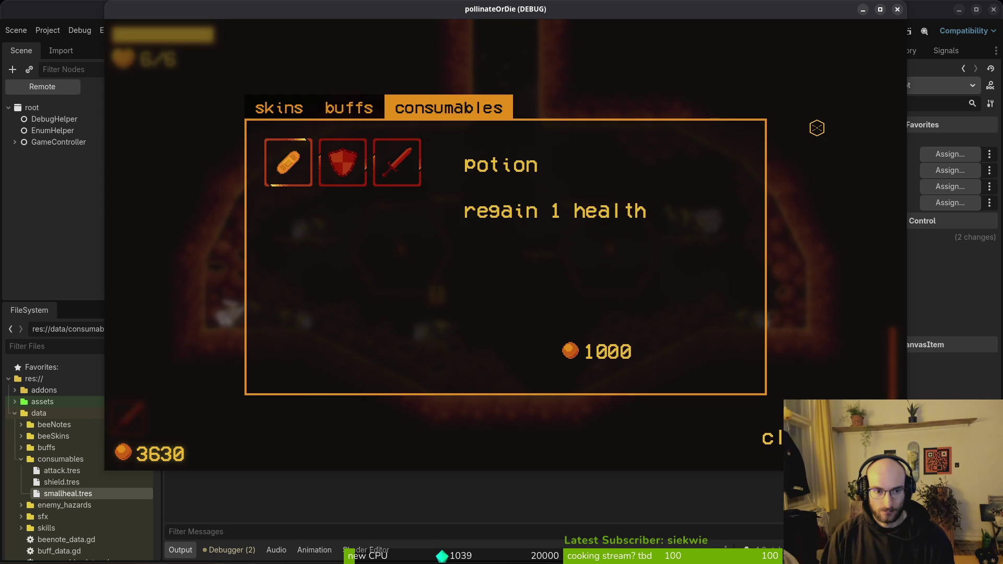
key(Escape)
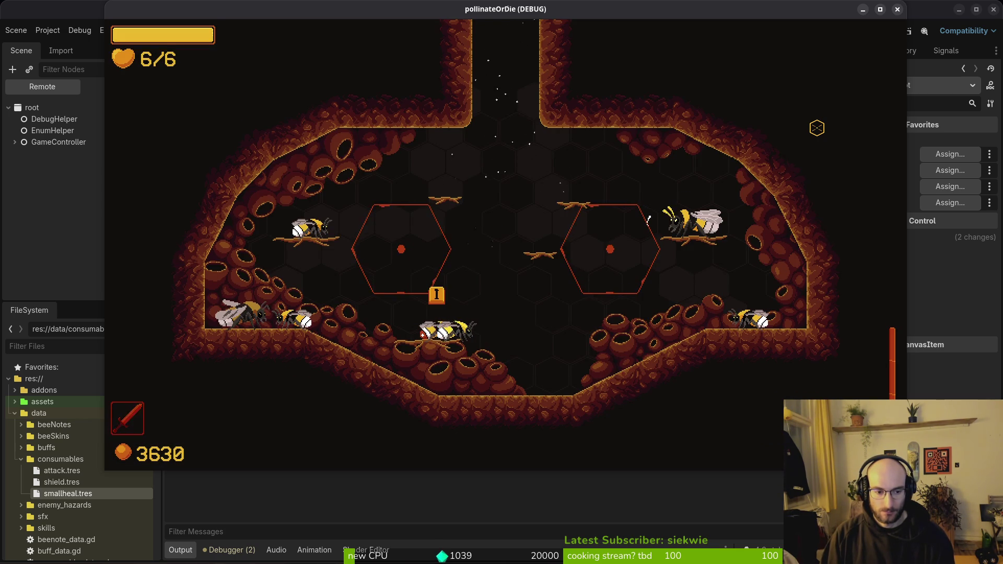
key(Right)
Buy a potion from the shopkeeper bee, dropping the count from 3630 to 2630.
key(Left)
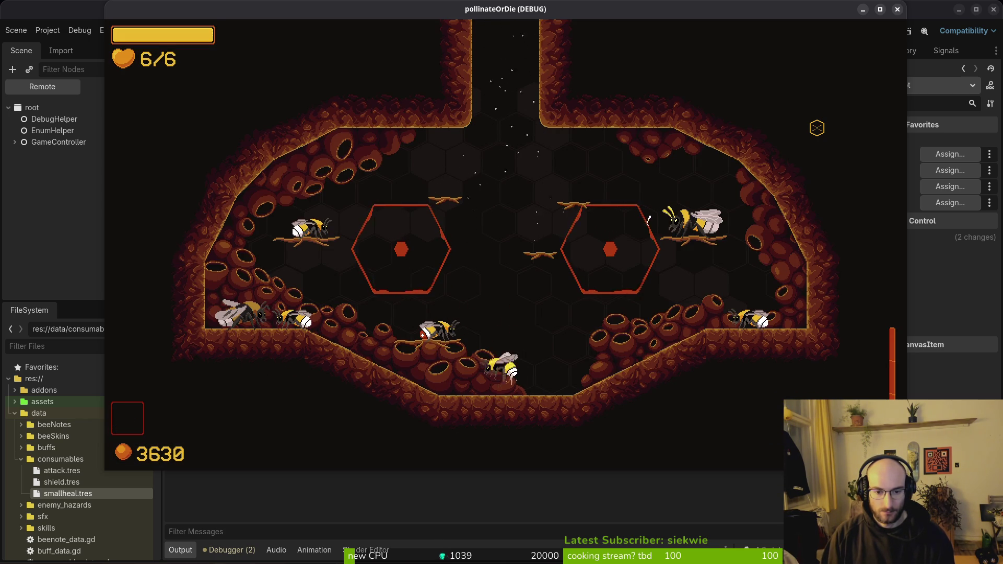
key(i)
key(Return)
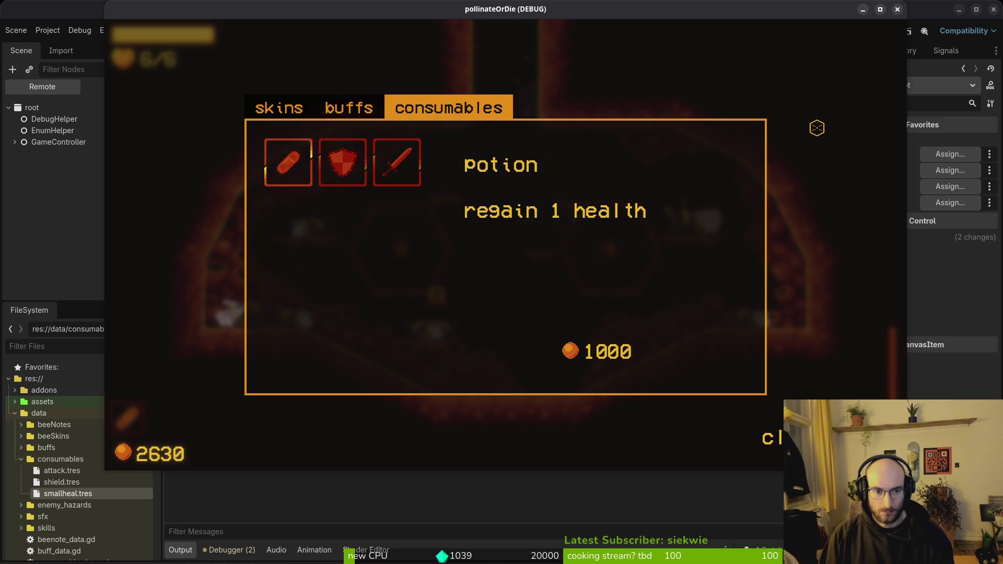
key(Escape)
key(Left)
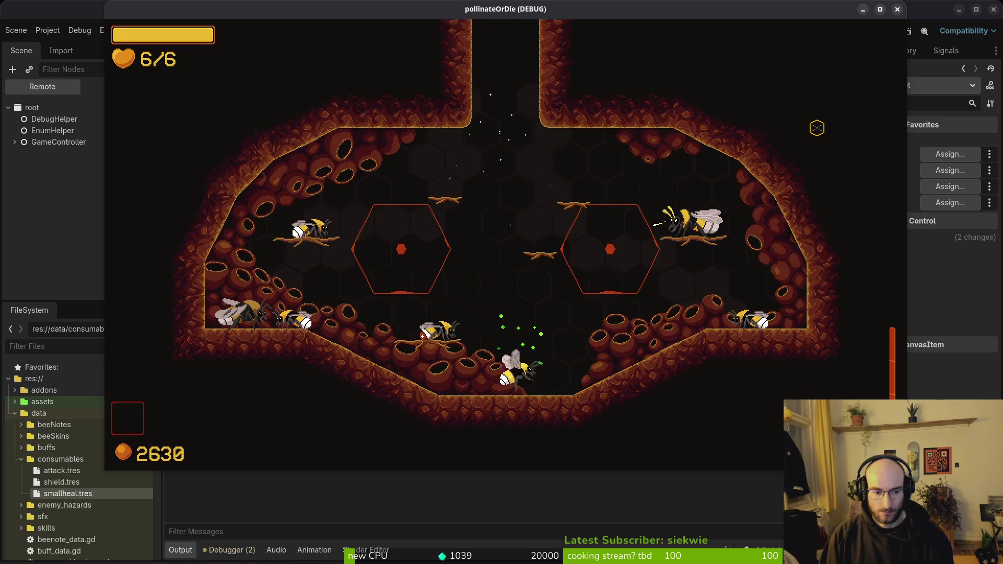
key(i)
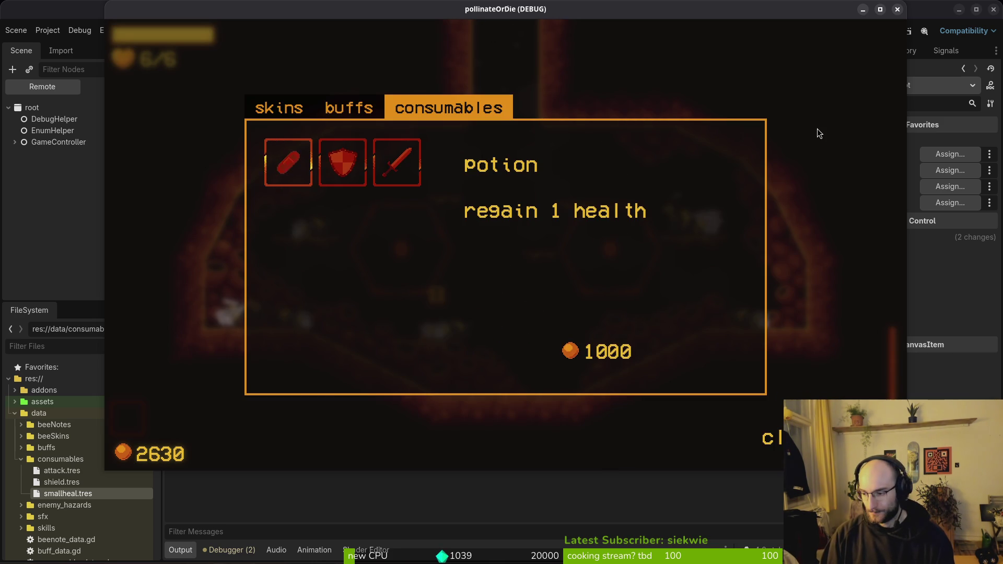
Move to the signal emit line in the code editor and bring up the file manager.
key(alt+Tab)
key(k)
key(k)
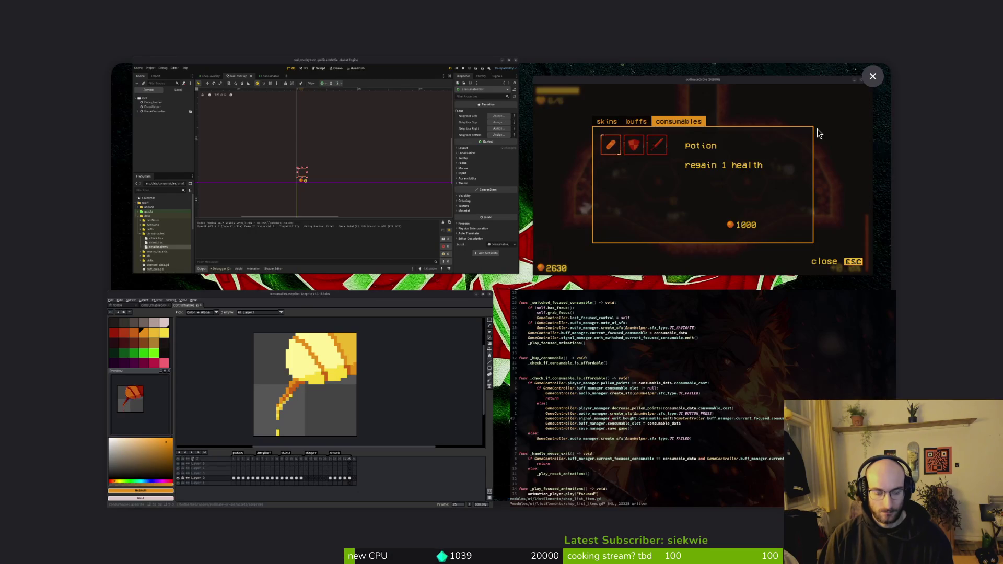
key(super+e)
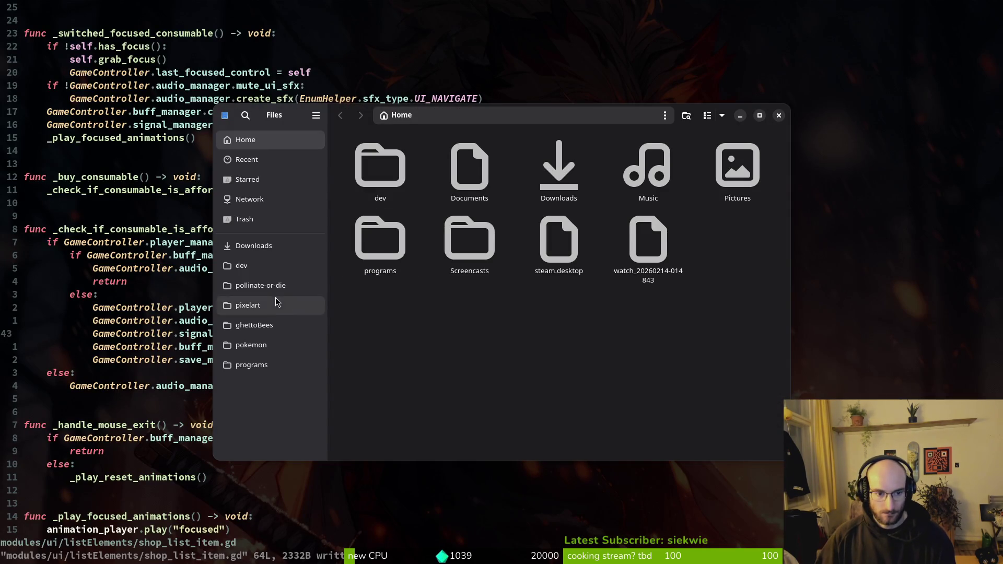
Preview heal.mp3 from the rush project's assets/sound folder.
click(250, 265)
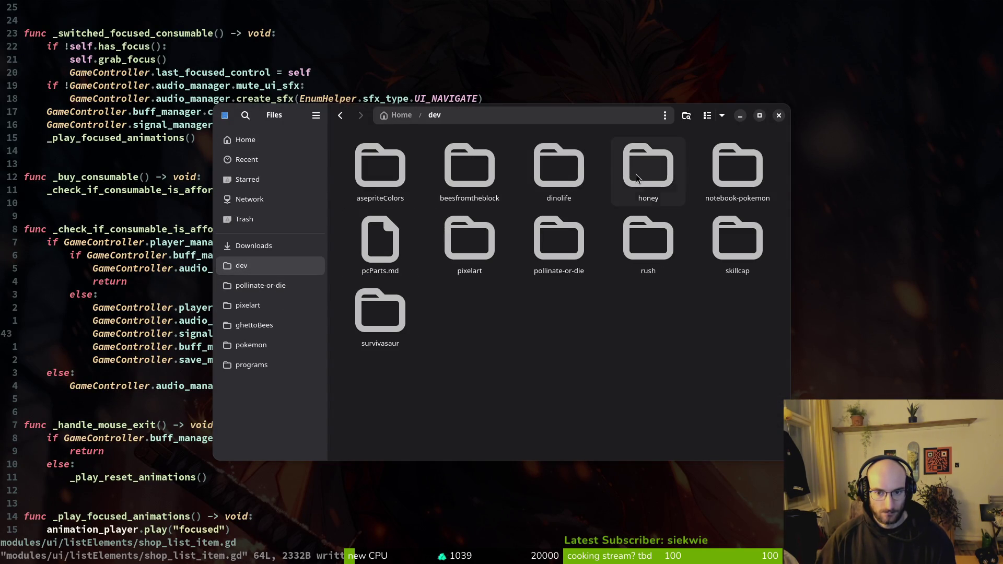
double_click(648, 245)
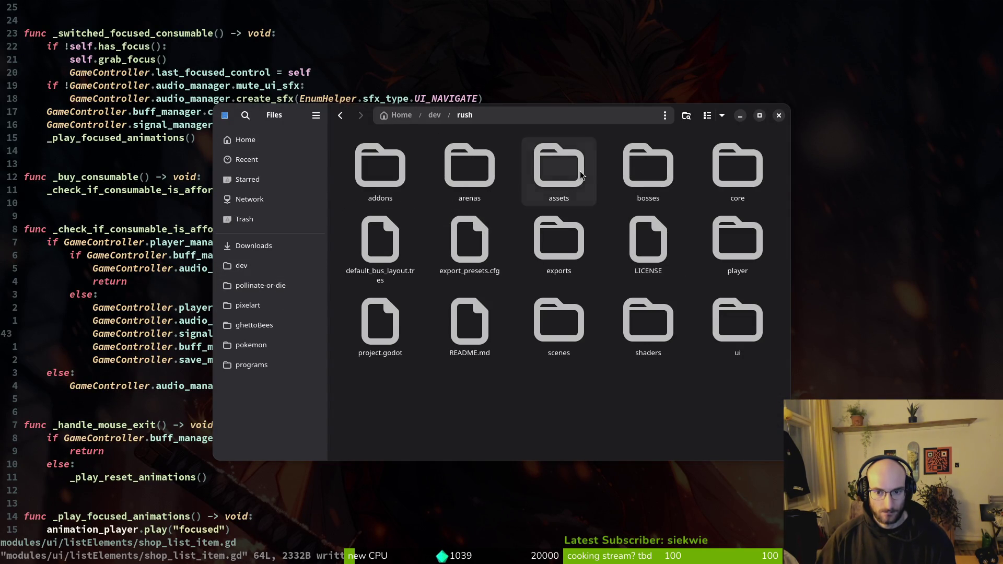
double_click(558, 183)
double_click(372, 160)
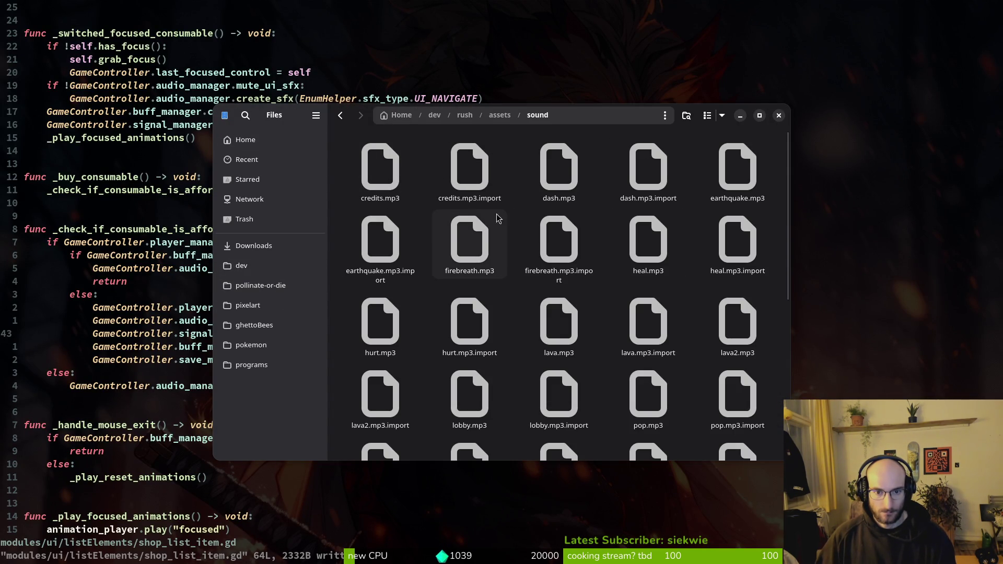
double_click(651, 240)
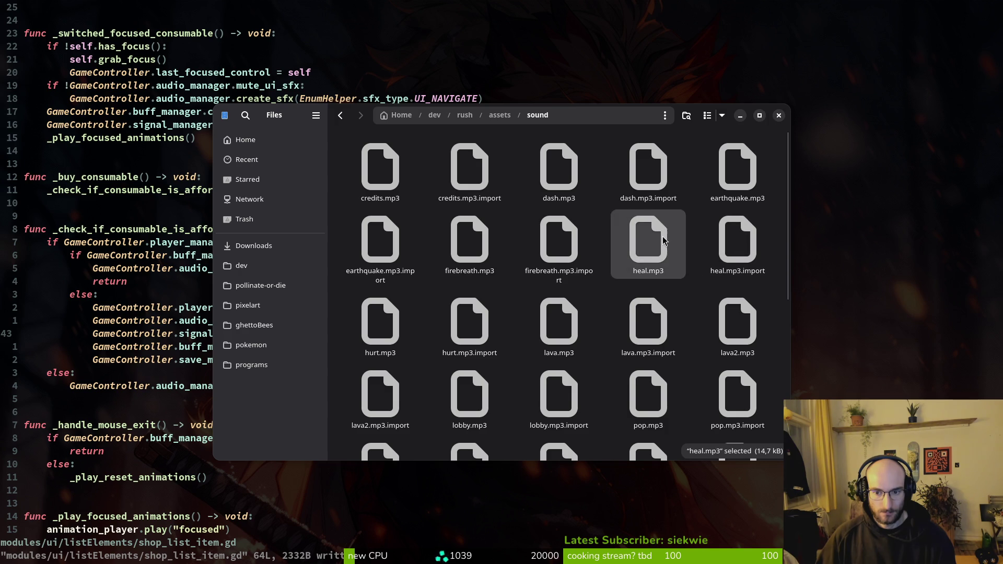
click(660, 177)
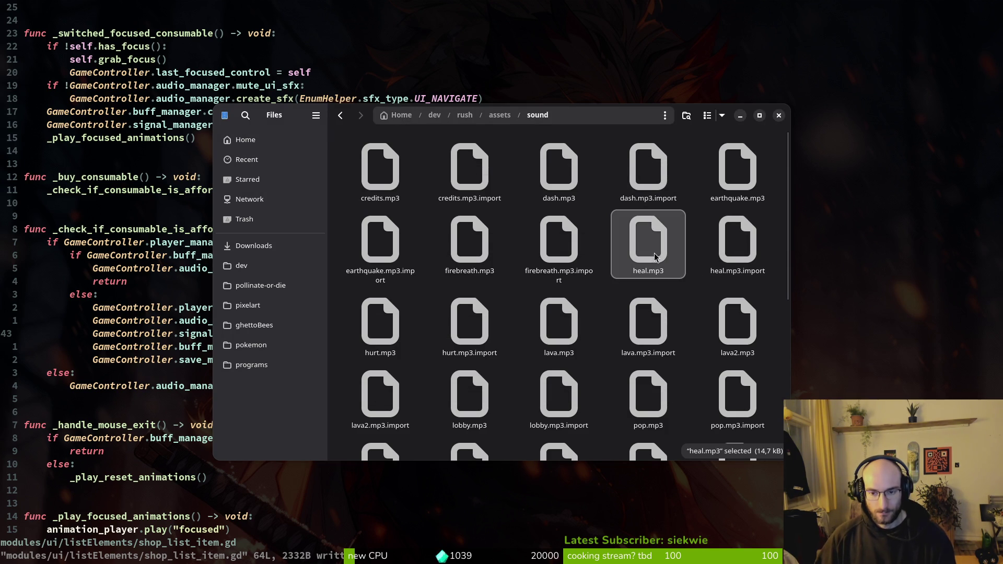
Go to pollinate-or-die's assets/audio/sfx folder and locate the heal file.
click(259, 286)
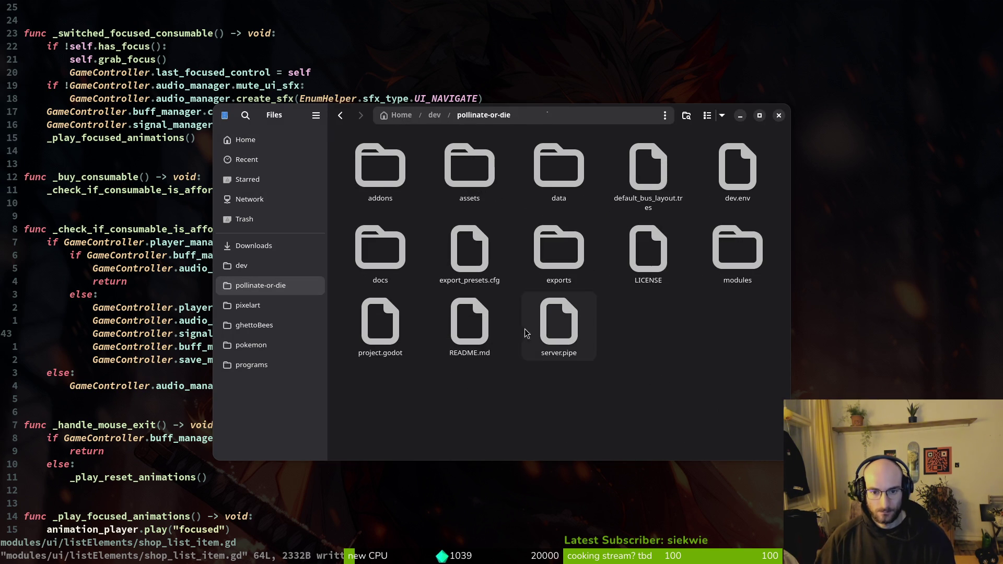
double_click(499, 164)
double_click(539, 161)
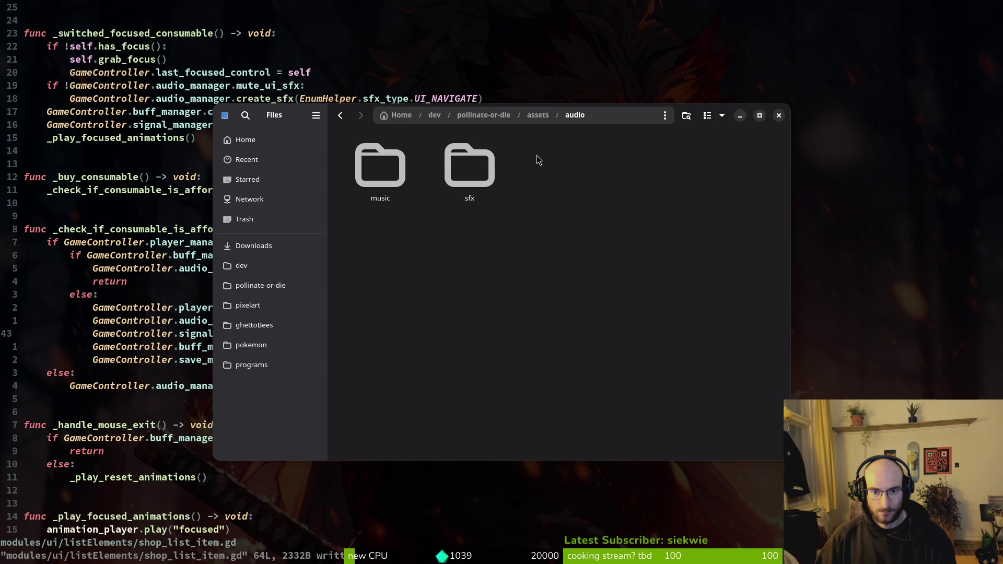
double_click(470, 167)
scroll(662, 289, down, 5)
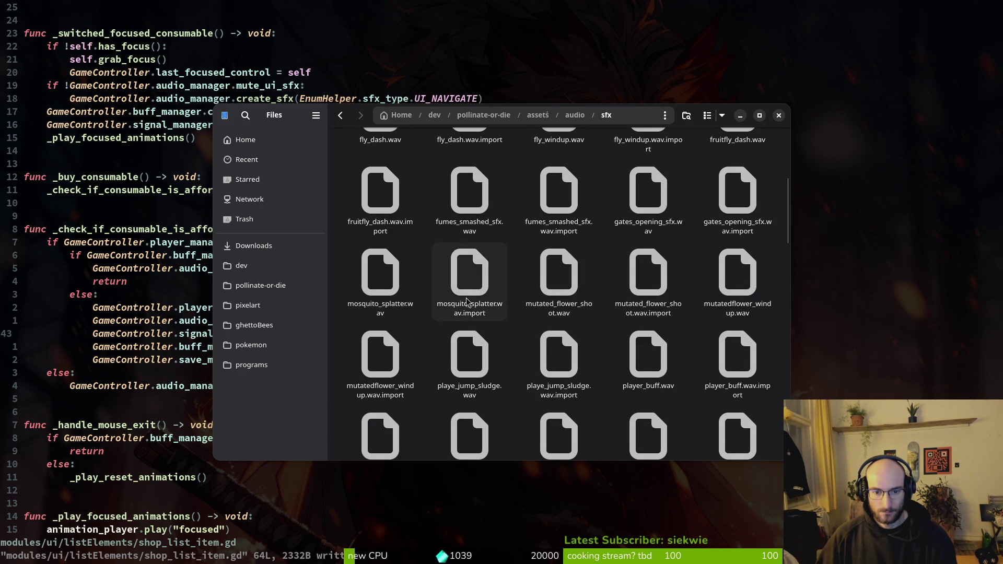
key(ctrl+f)
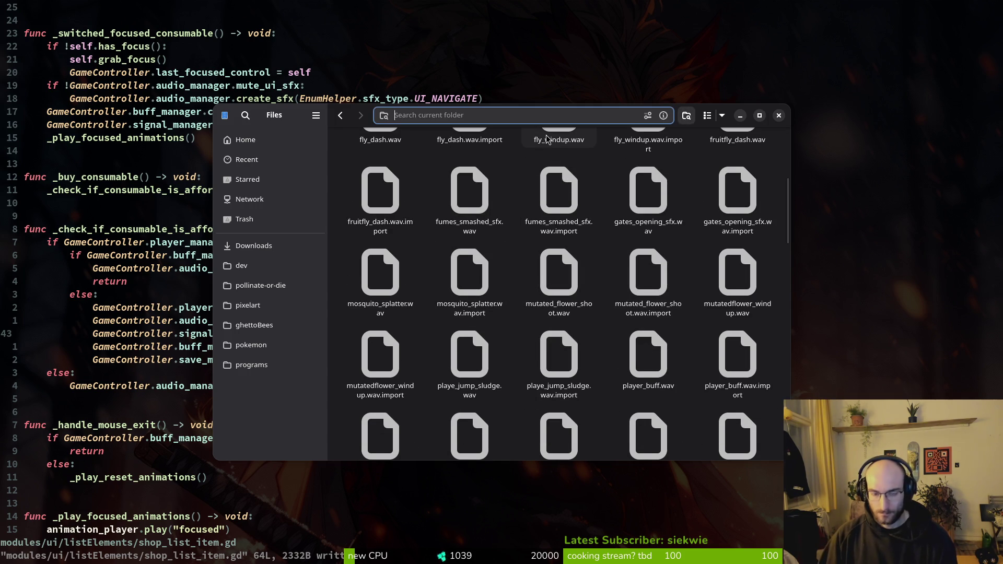
text(nea.)
key(BackSpace)
key(BackSpace)
key(BackSpace)
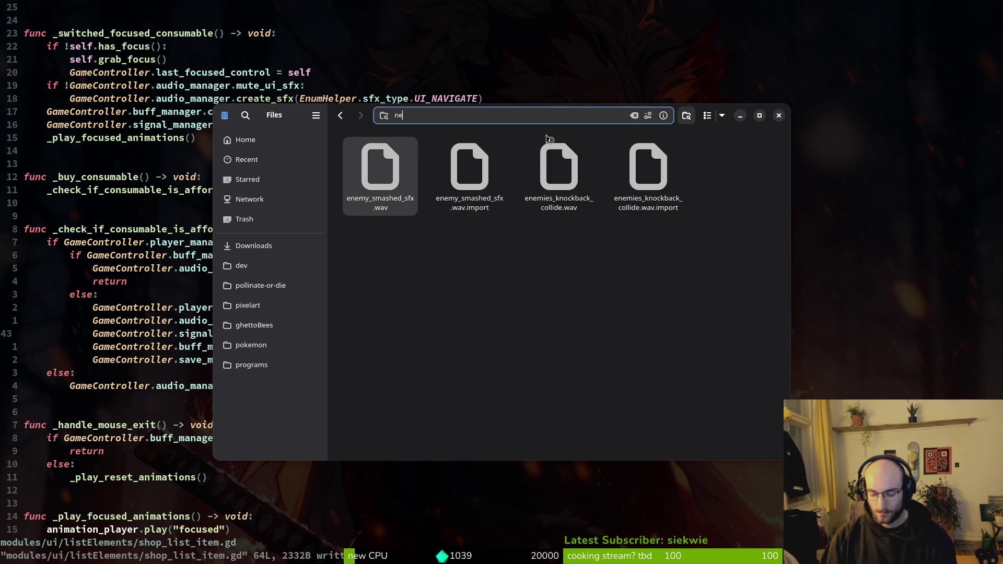
text(heal)
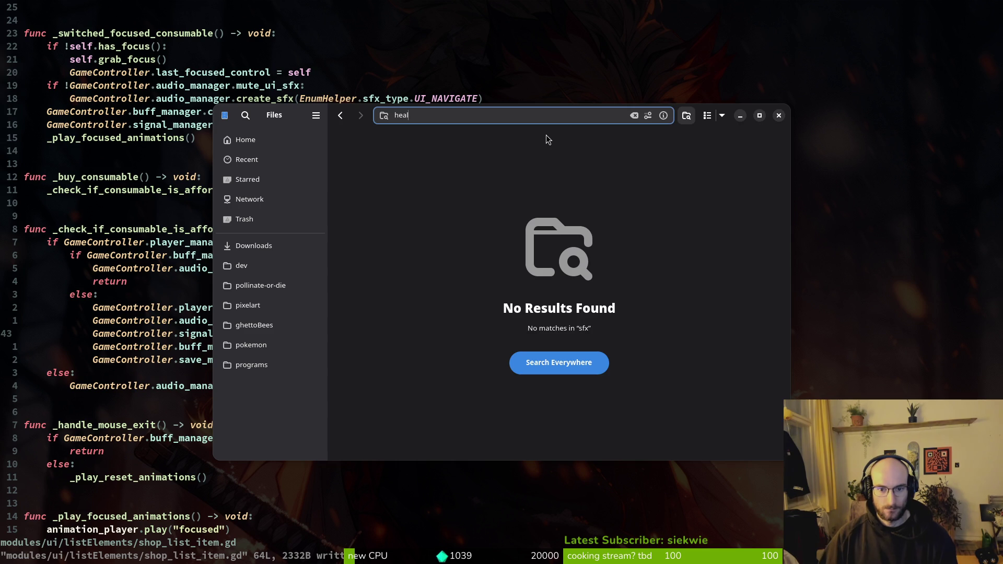
key(Escape)
text(heal)
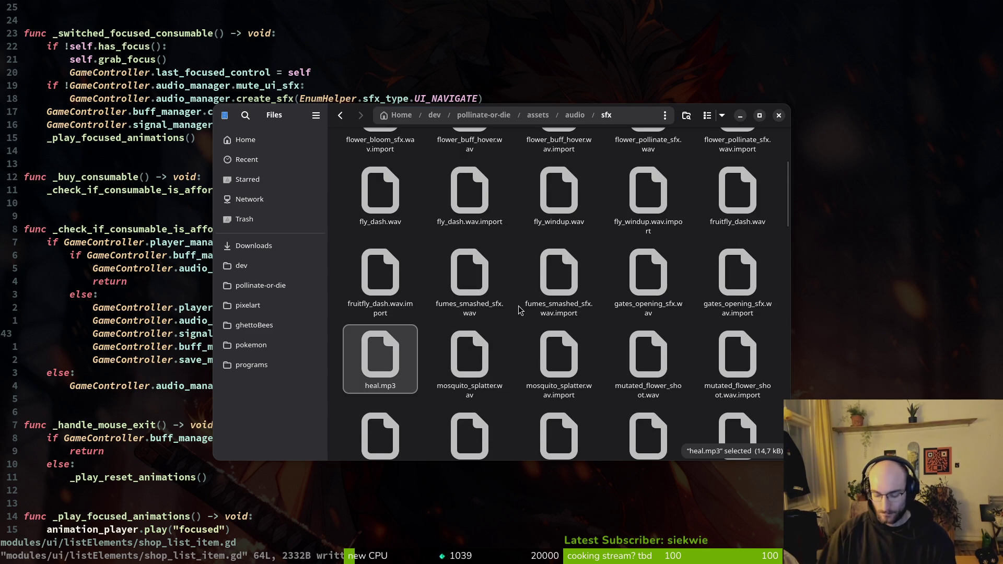
Rename heal.mp3 to player_heal_sfx.mp3, then trim it to player_heal.mp3.
key(F2)
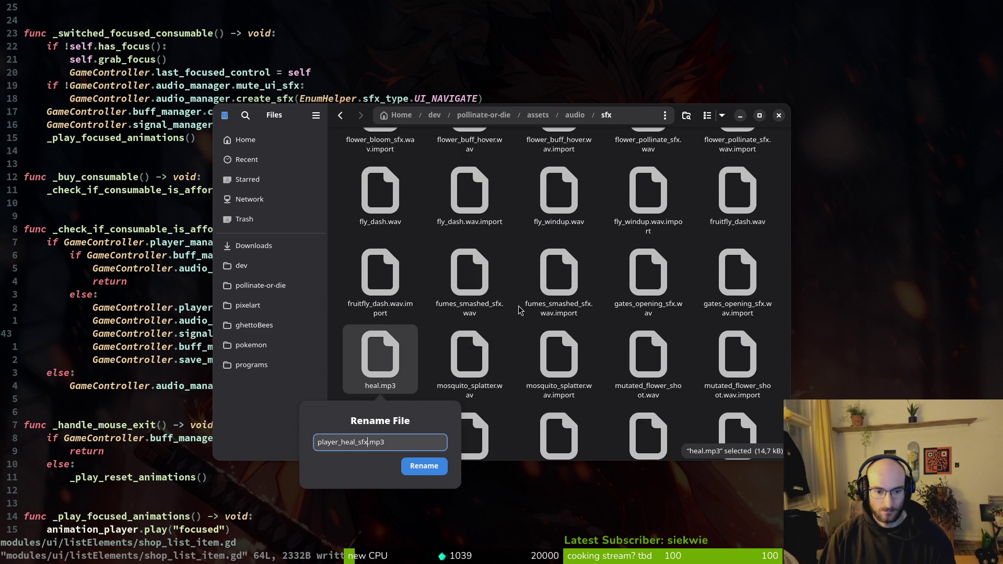
key(Return)
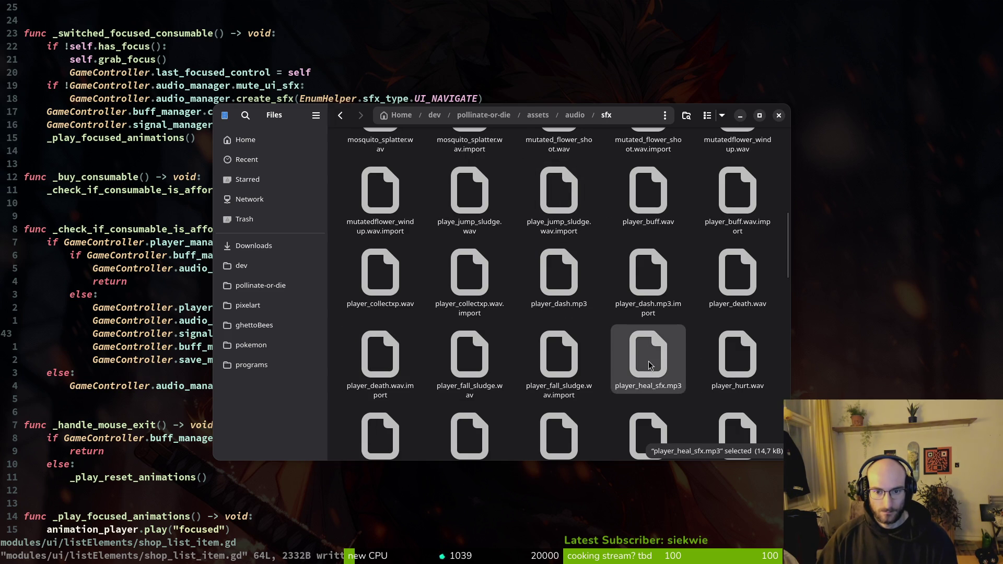
key(F2)
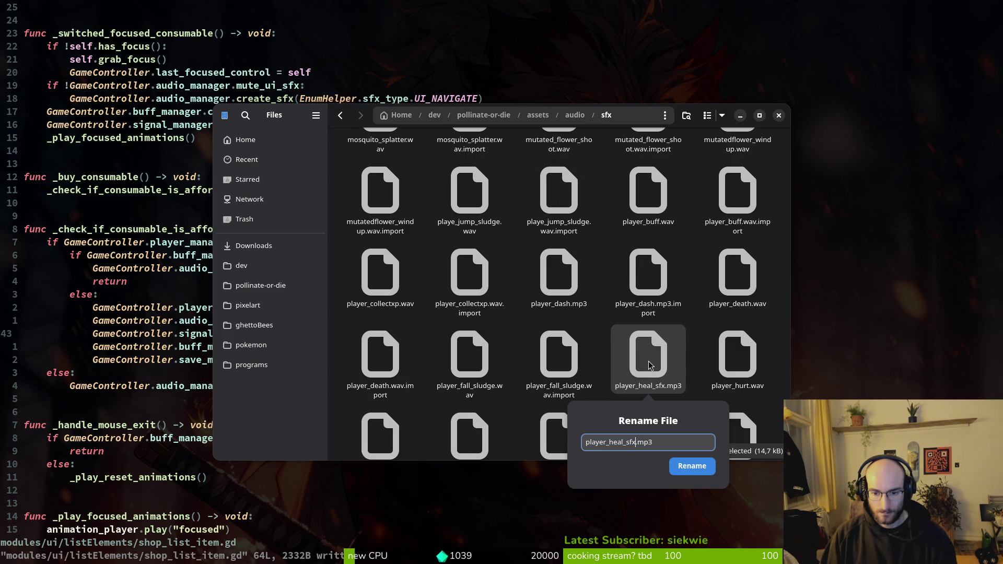
key(BackSpace)
key(Return)
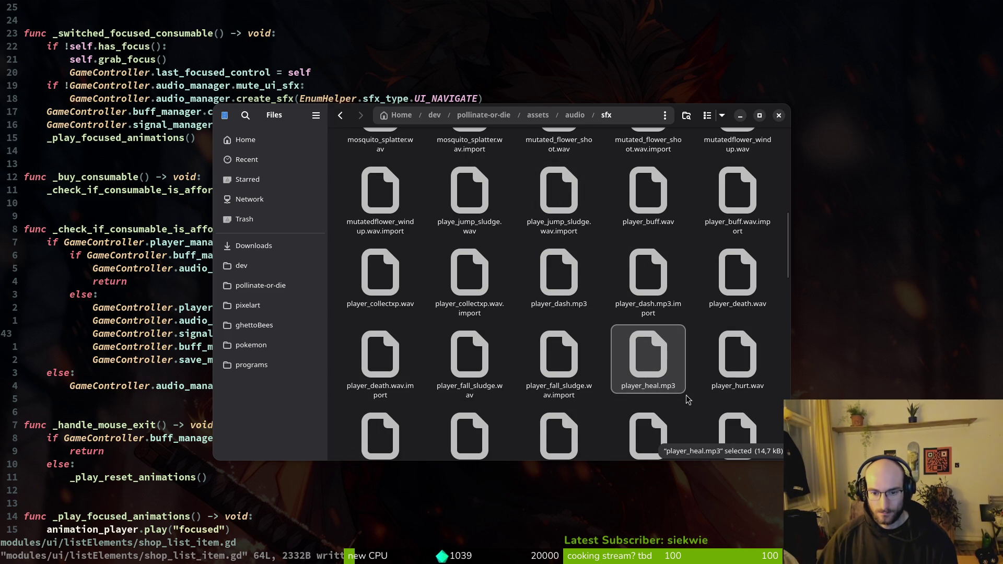
Dismiss the pattern selection prompt and close the Files window.
key(ctrl+s)
key(Escape)
click(778, 115)
key(alt+Tab)
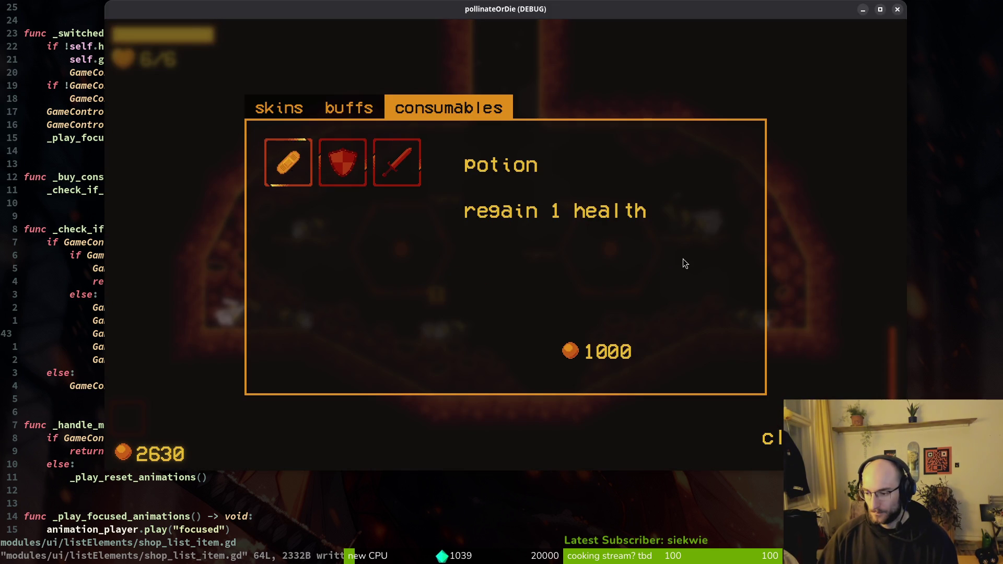
Create a new SfxData resource from sfx_data.gd's Create New menu.
key(alt+Tab)
scroll(59, 517, down, 5)
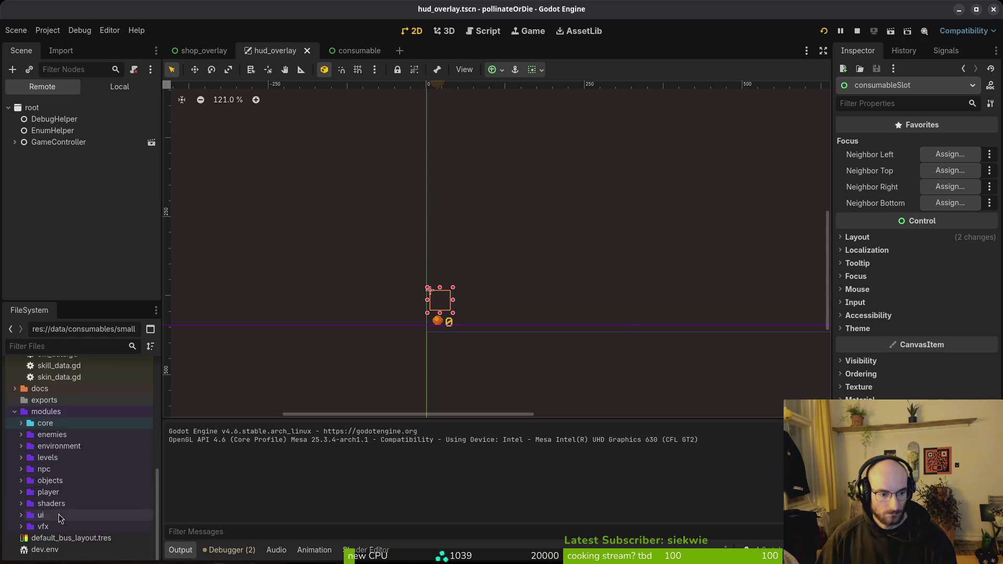
scroll(58, 518, up, 5)
click(22, 408)
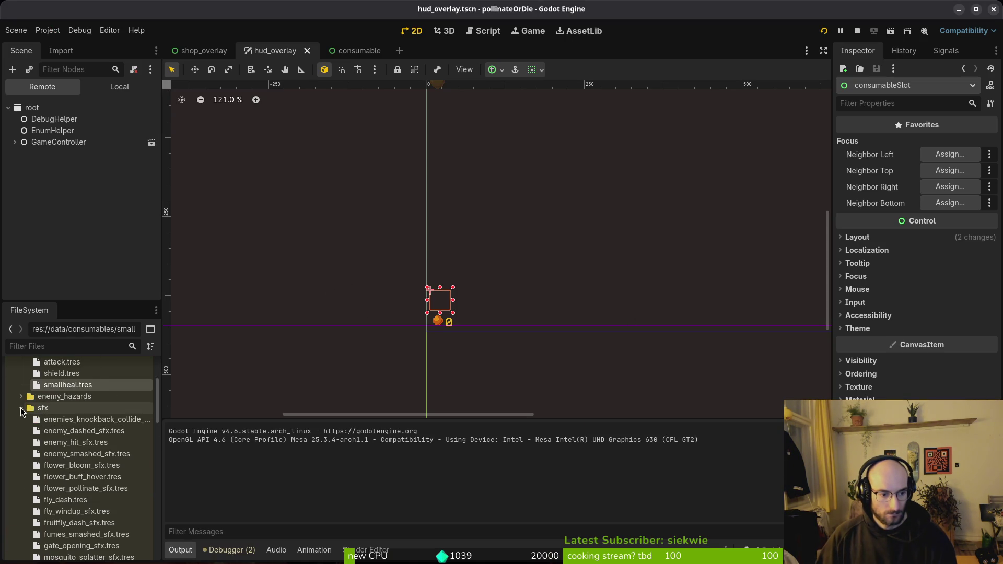
scroll(76, 471, down, 2)
scroll(76, 473, down, 5)
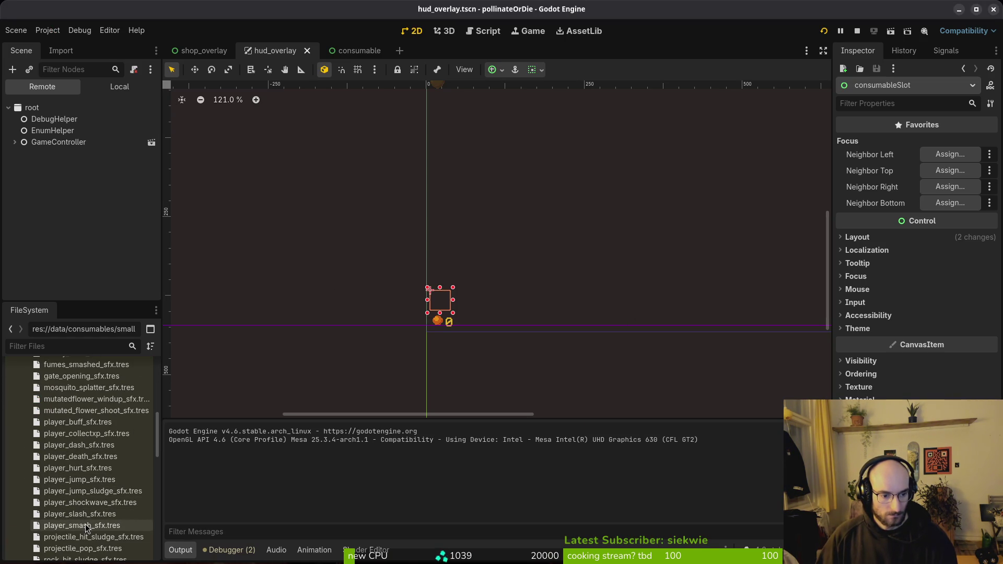
scroll(79, 442, up, 3)
scroll(78, 449, up, 10)
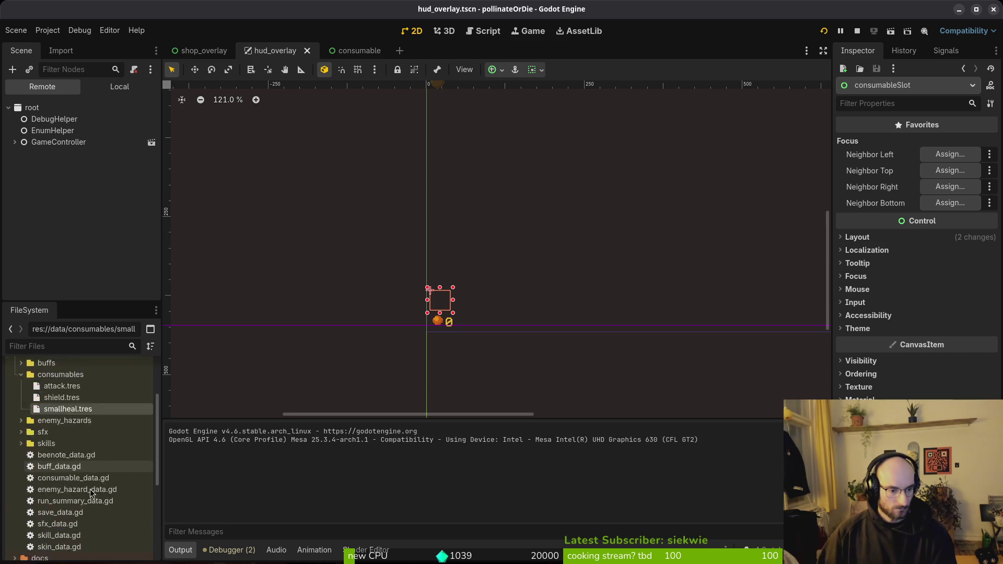
scroll(88, 492, down, 3)
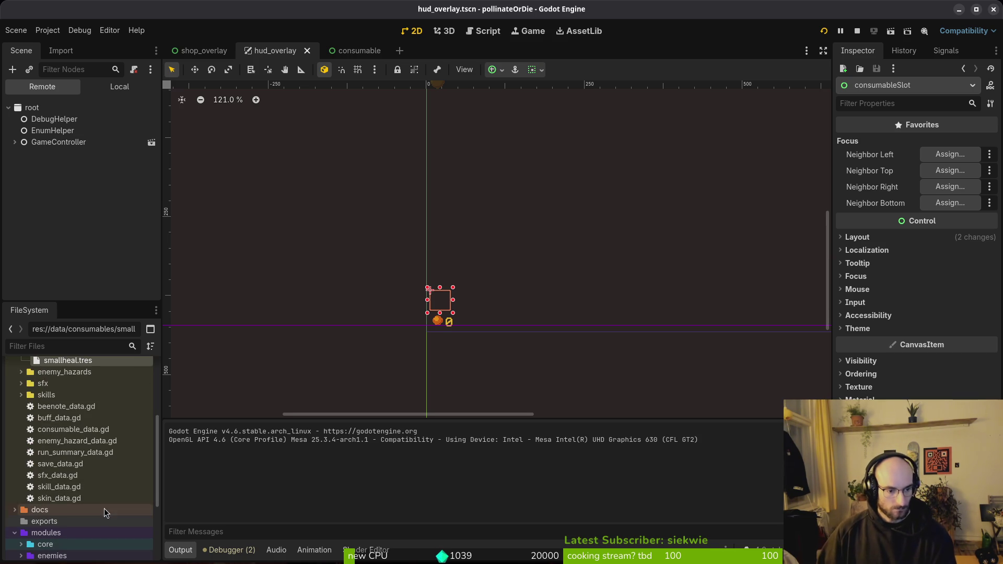
right_click(51, 479)
mouse_move(101, 407)
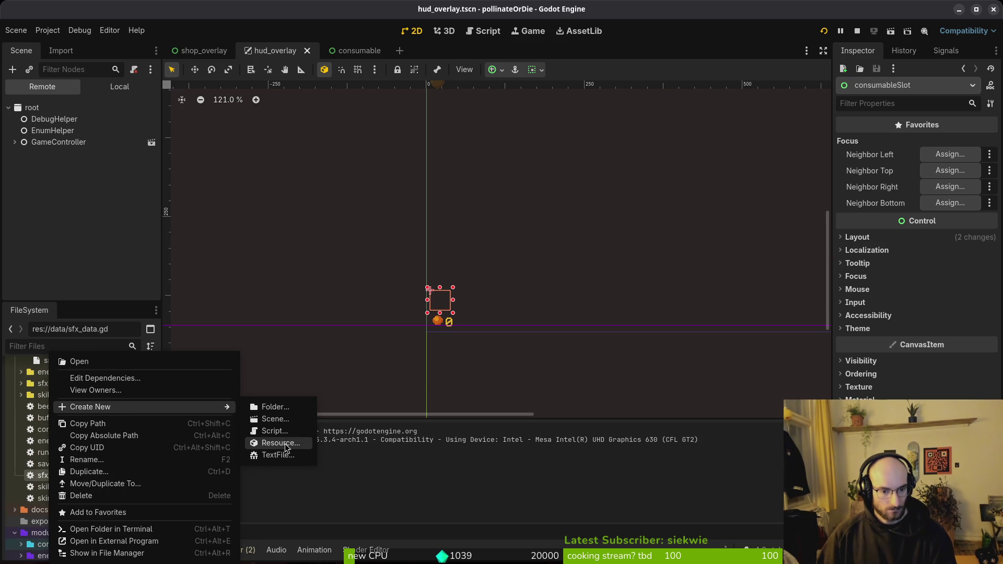
click(284, 443)
text(sfx)
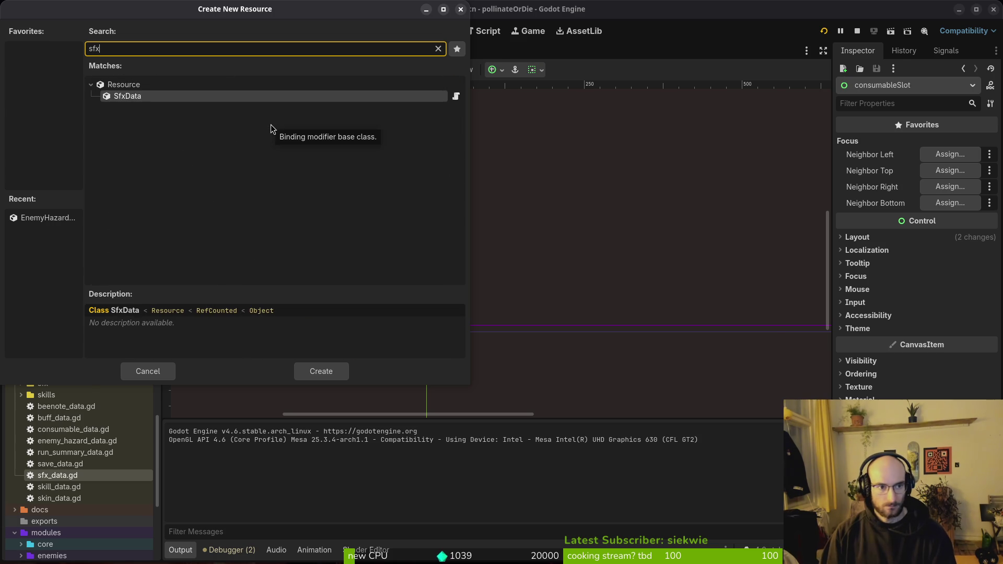
key(Return)
Save it as player_heal_sfx.tres in data/sfx, then run the game with F5 and stop it.
click(613, 171)
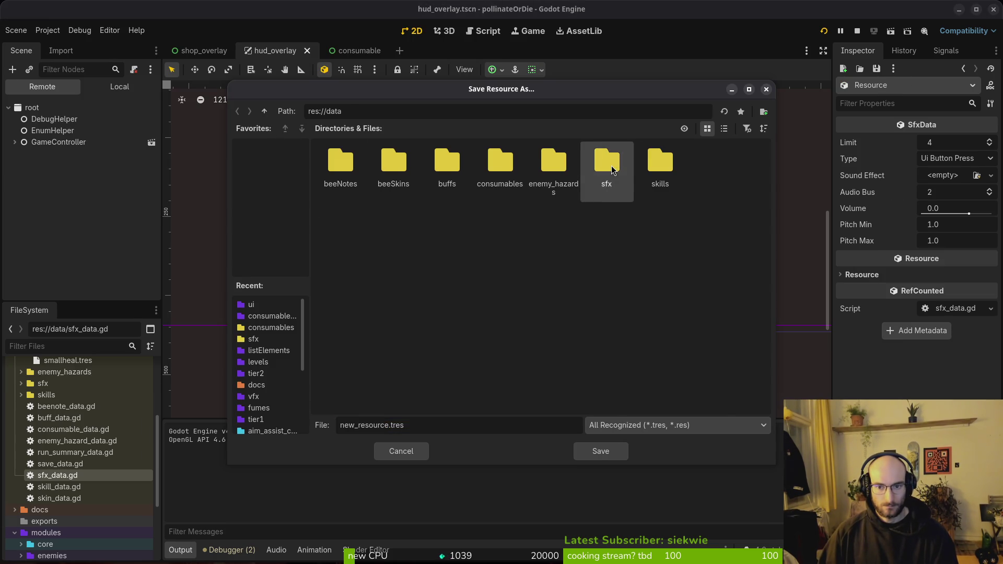
double_click(613, 170)
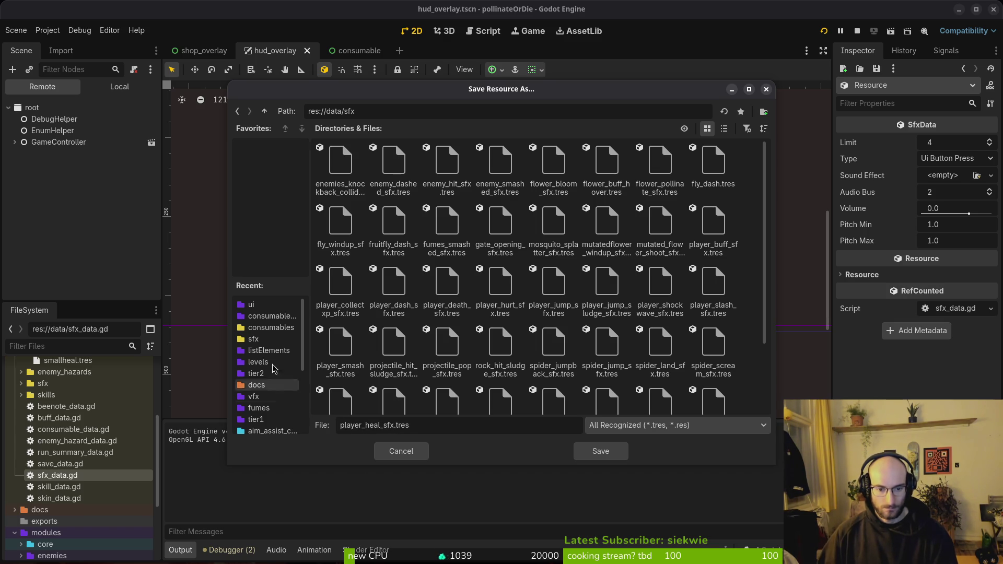
click(601, 453)
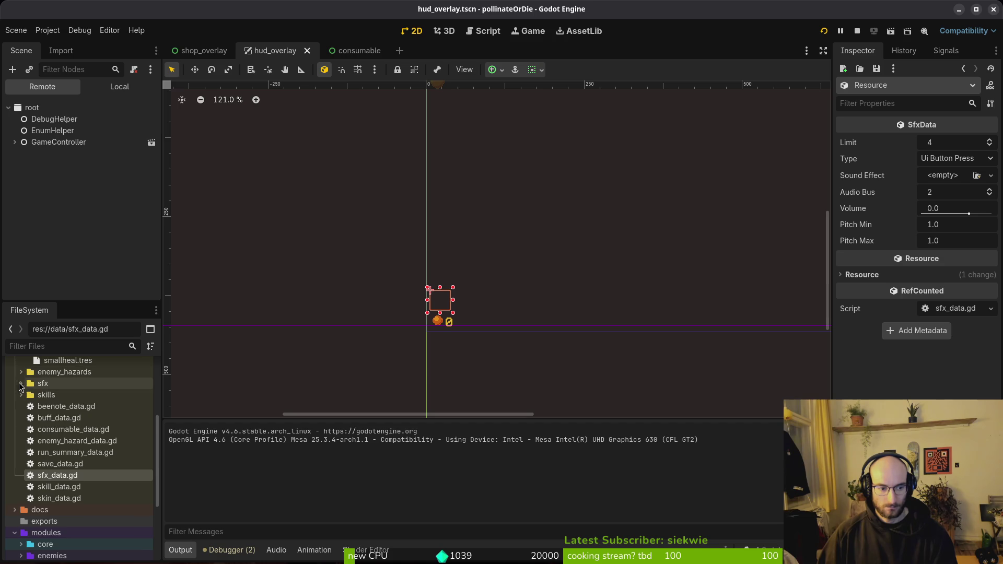
click(20, 384)
scroll(80, 470, down, 10)
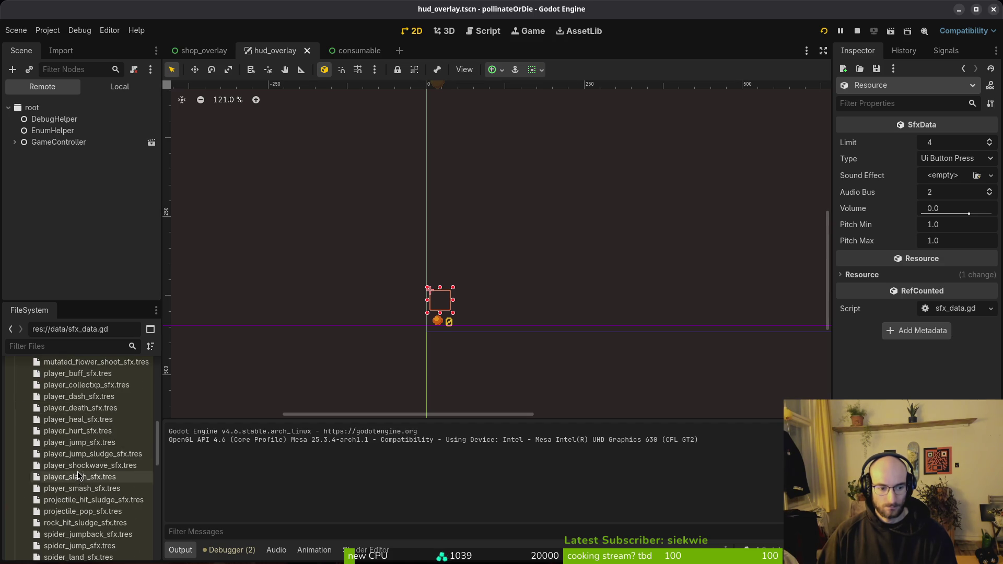
click(79, 421)
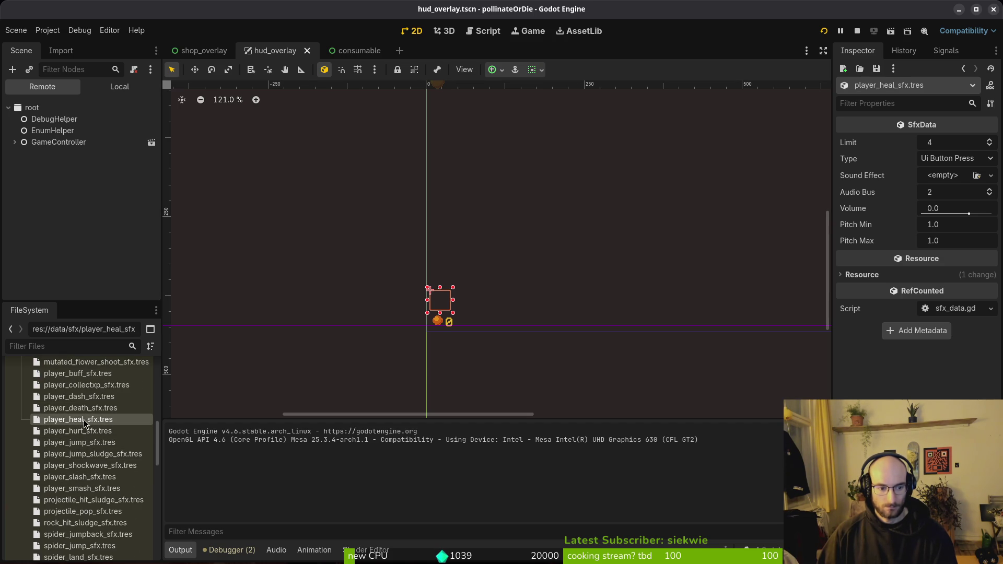
key(F5)
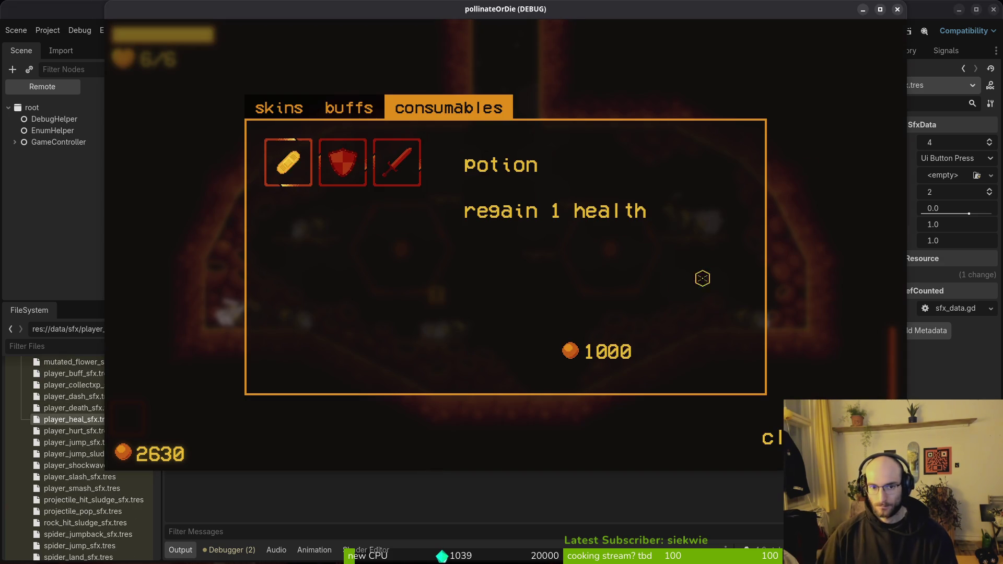
click(897, 9)
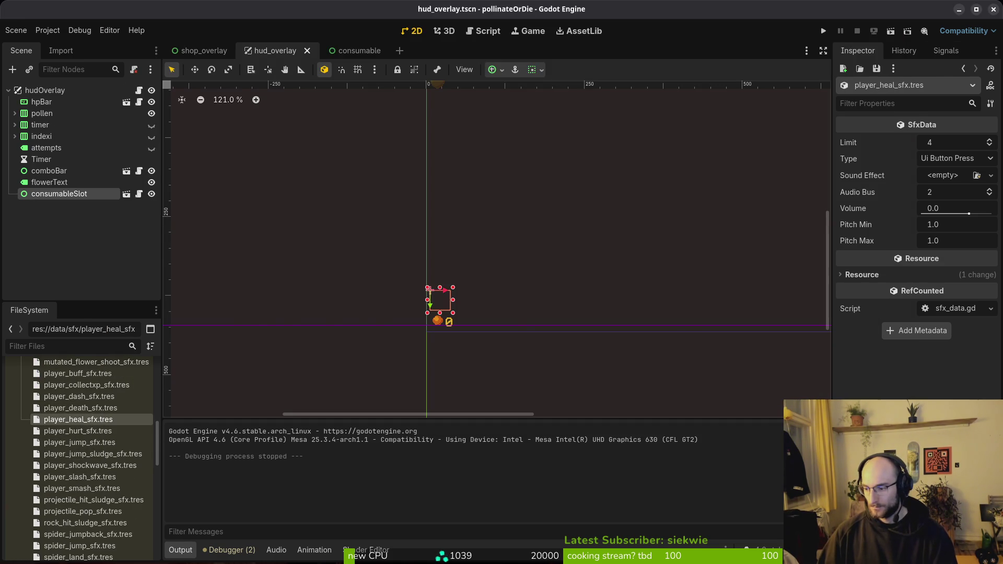
In enum.helper.gd, add a PLAYER_HEAL entry after UI_BUY in sfx_type and save with :w.
key(alt+Tab)
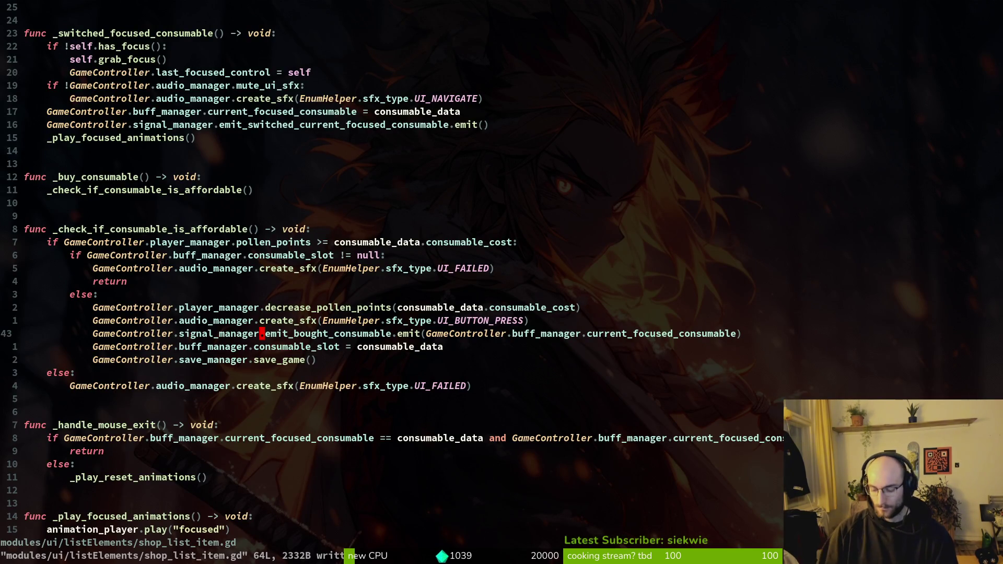
key(space)
key(f)
key(f)
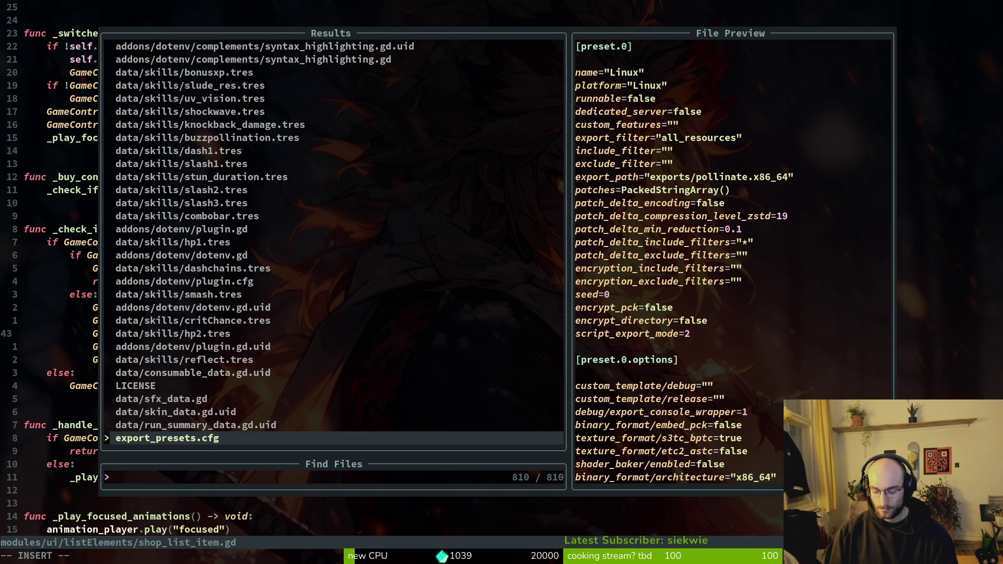
text(enum)
key(Return)
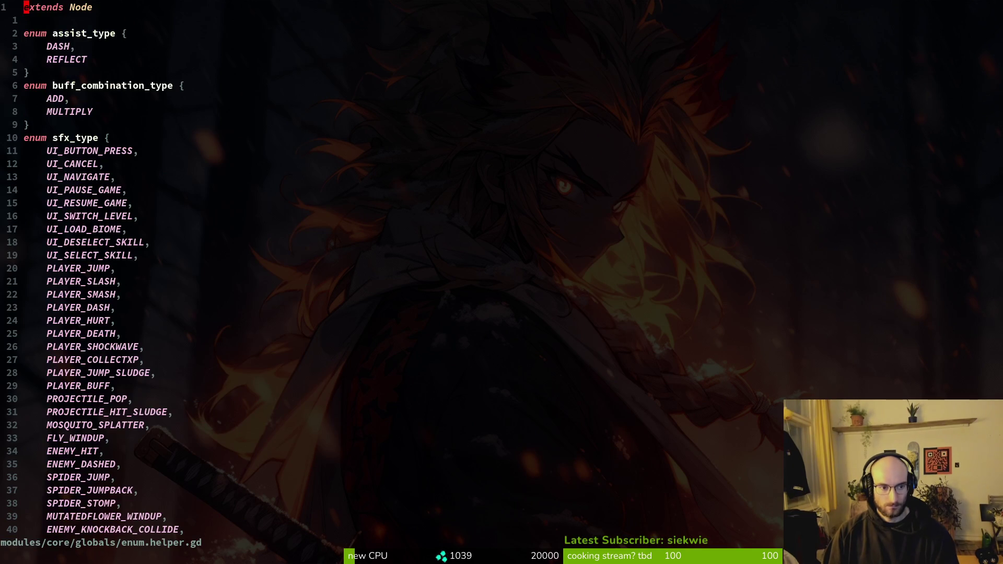
key(4)
key(8)
key(j)
key(j)
key(j)
key(j)
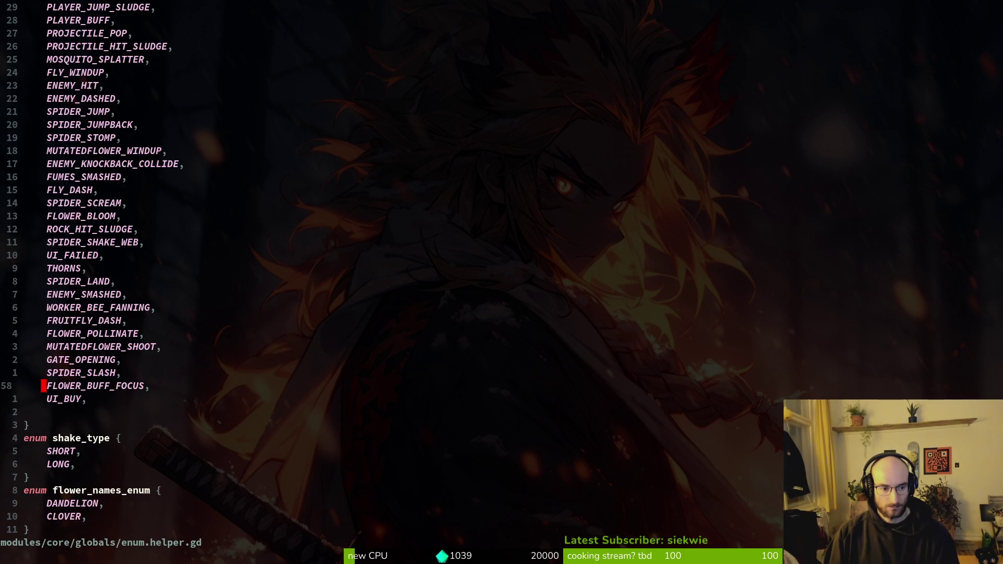
key(y)
key(y)
text(pcwPLAYER_HEAL)
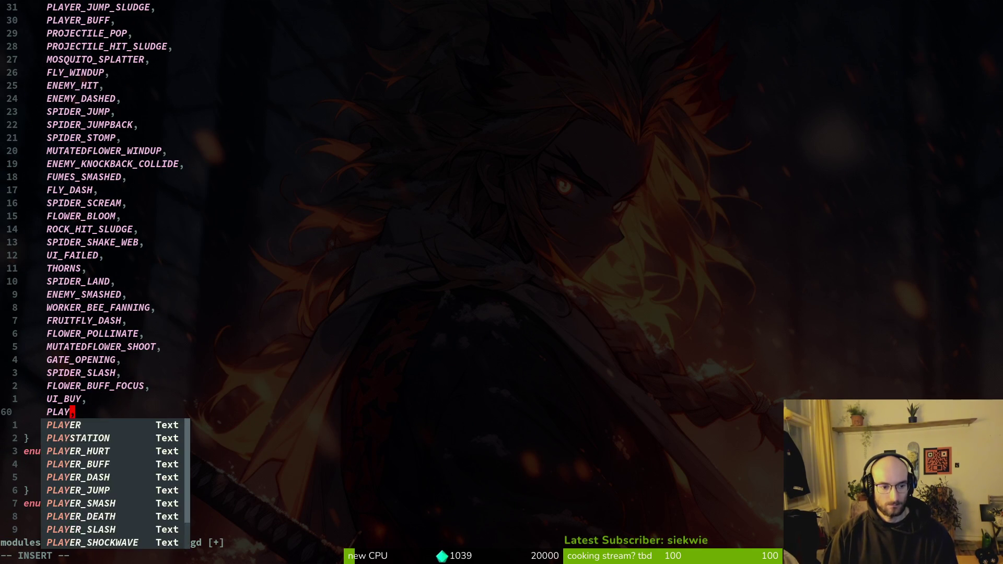
key(Escape)
text(:w)
key(Return)
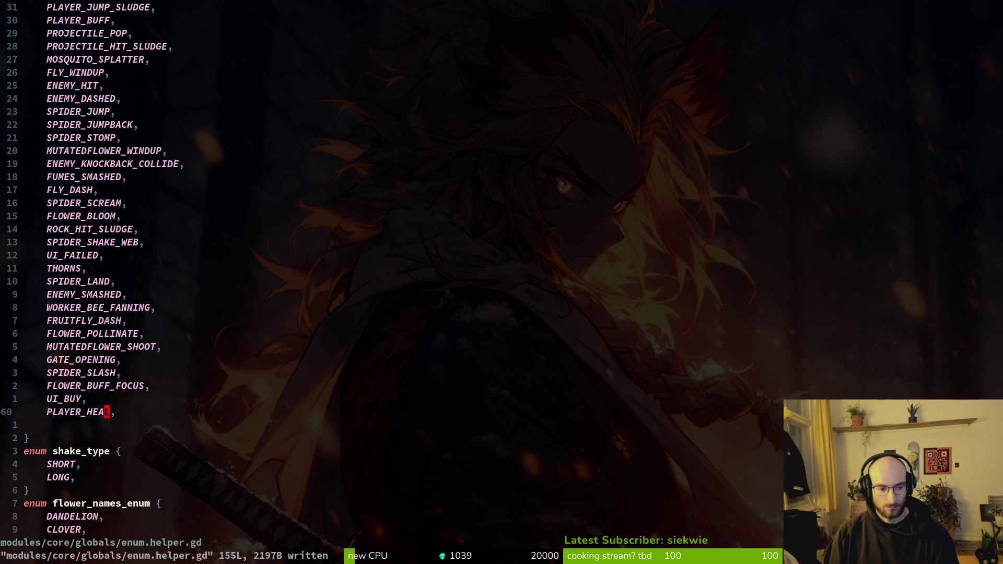
Open data/sfx_data.gd through the Telescope file finder.
key(space)
text(sfsfxd)
key(Return)
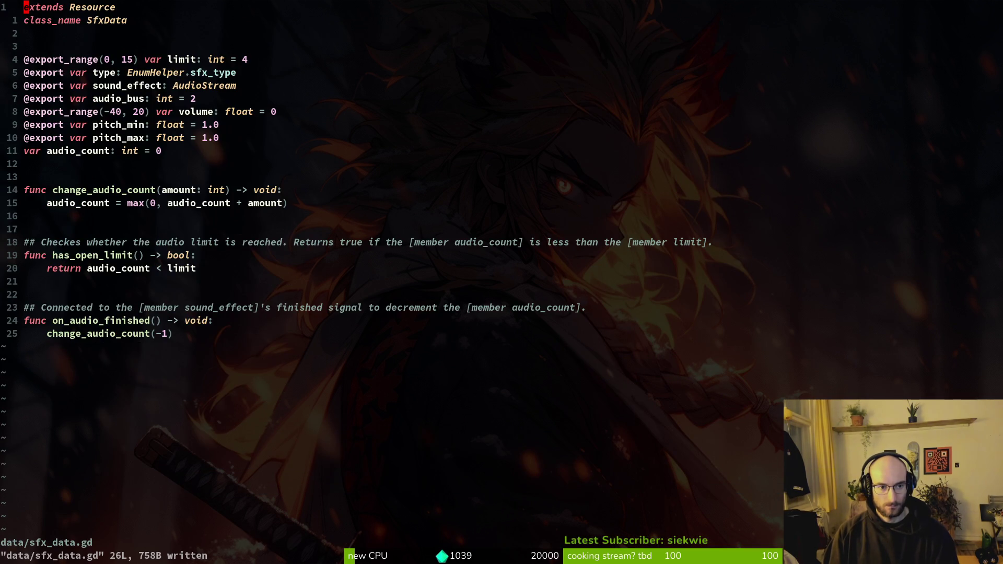
key(alt+Tab)
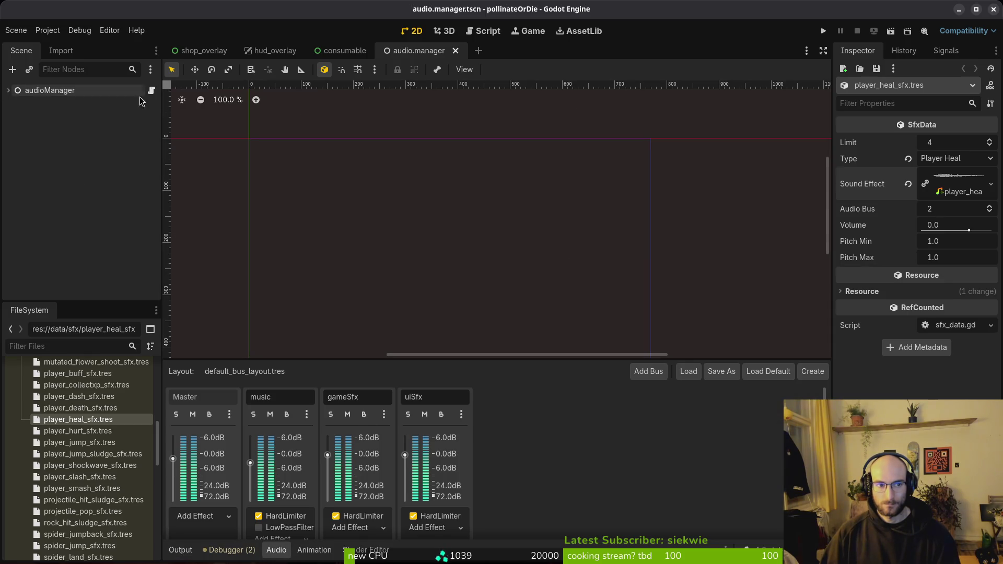
Add player_heal_sfx.tres as the 48th entry in audioManager's Sound Effects and save.
click(181, 549)
key(ctrl+s)
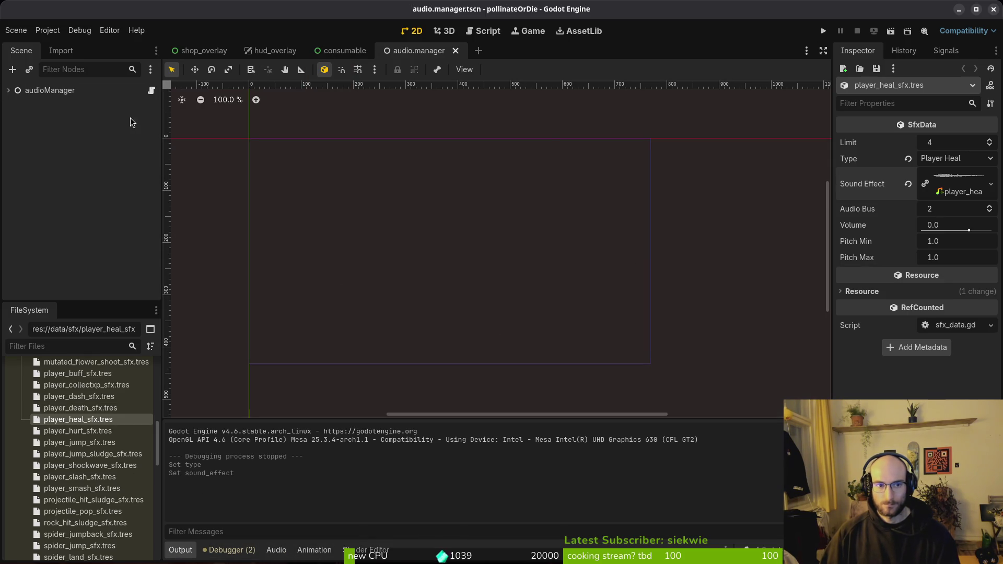
click(55, 90)
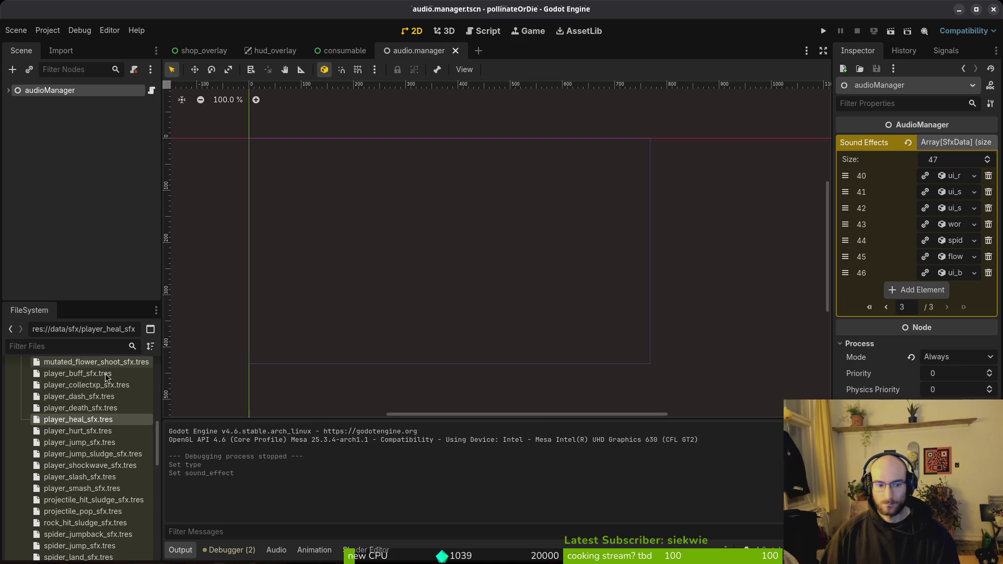
drag(92, 421, 918, 294)
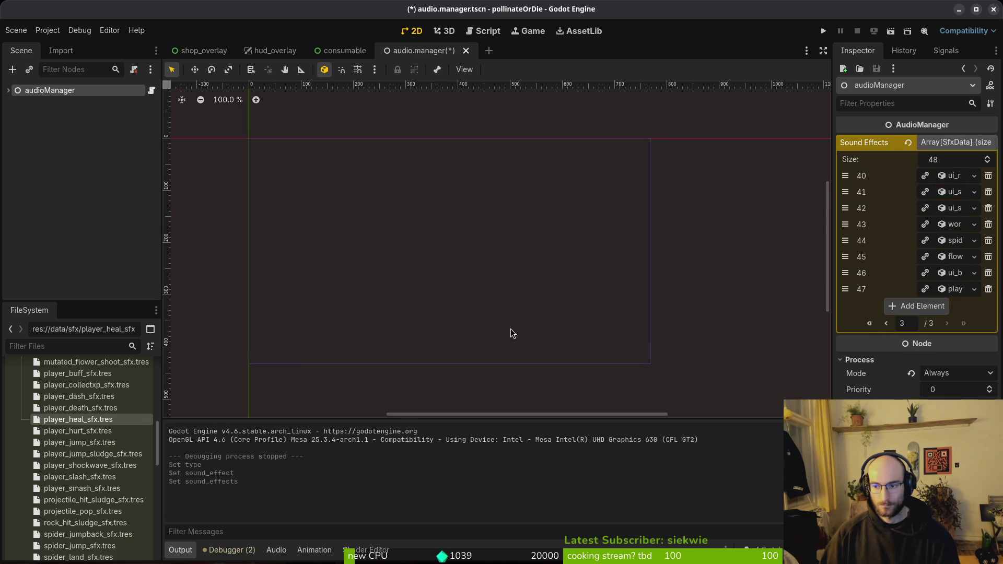
click(95, 219)
key(ctrl+s)
Run the game and continue the saved game to test it.
click(822, 32)
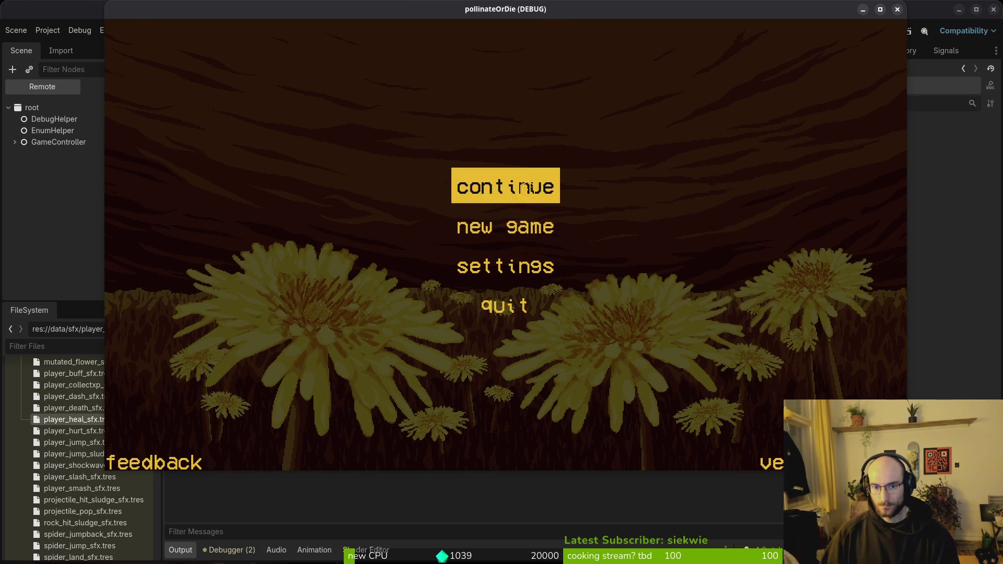
click(524, 191)
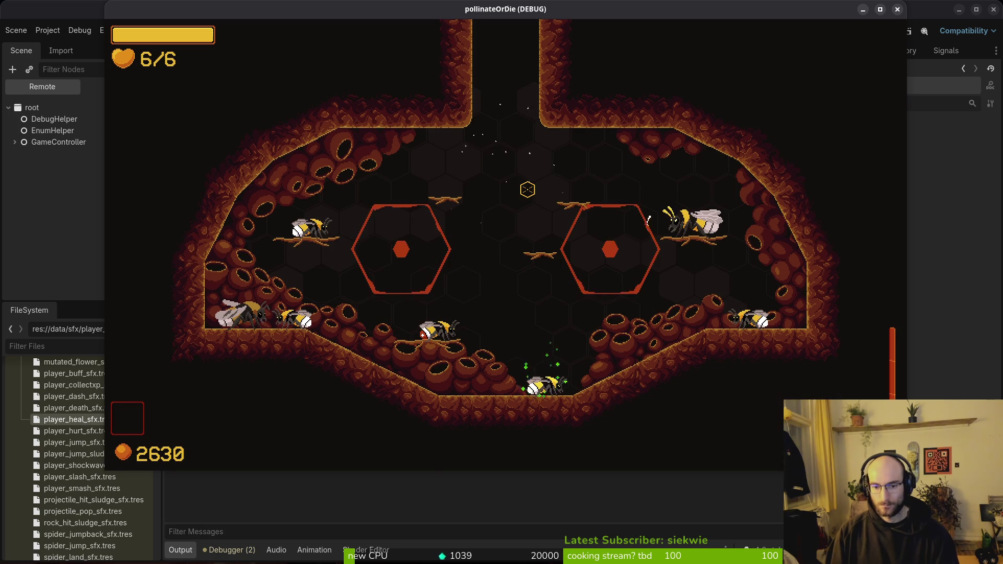
key(alt+Tab)
key(alt+Tab)
key(alt+Tab)
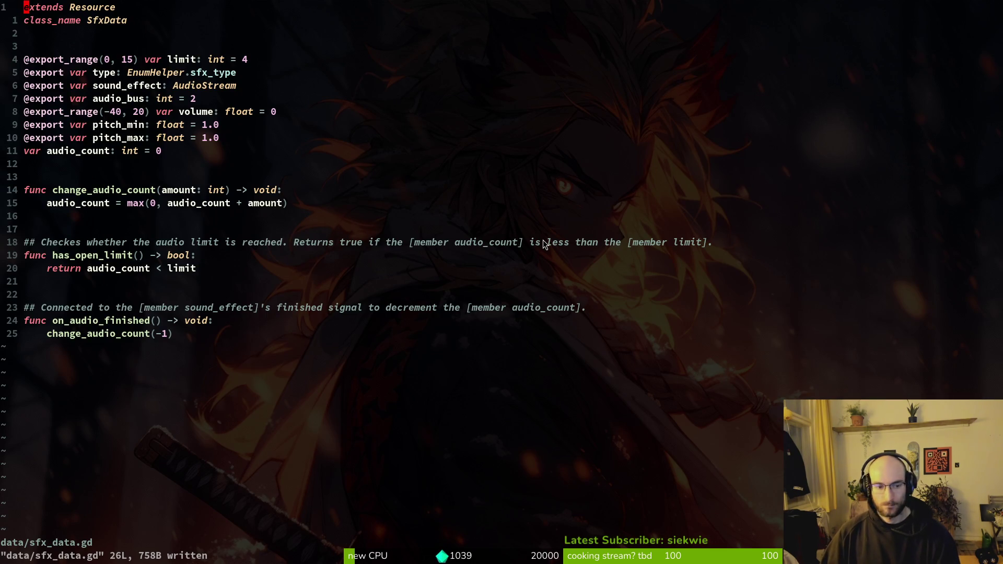
Check PLAYER_HEAL in the enum helper file, then open consumable.gd.
key(space)
key(f)
key(f)
key(Escape)
key(ctrl+o)
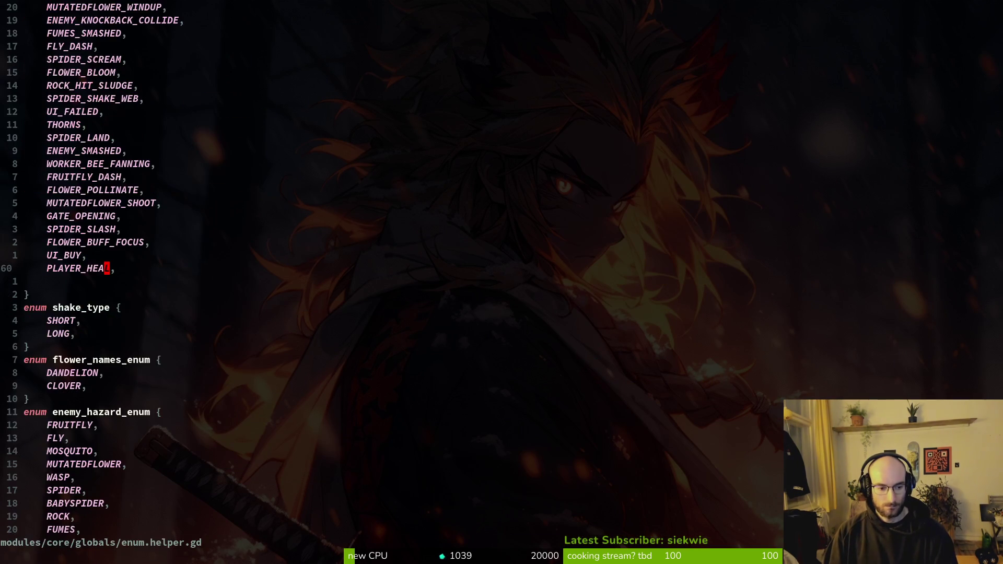
key(o)
key(u)
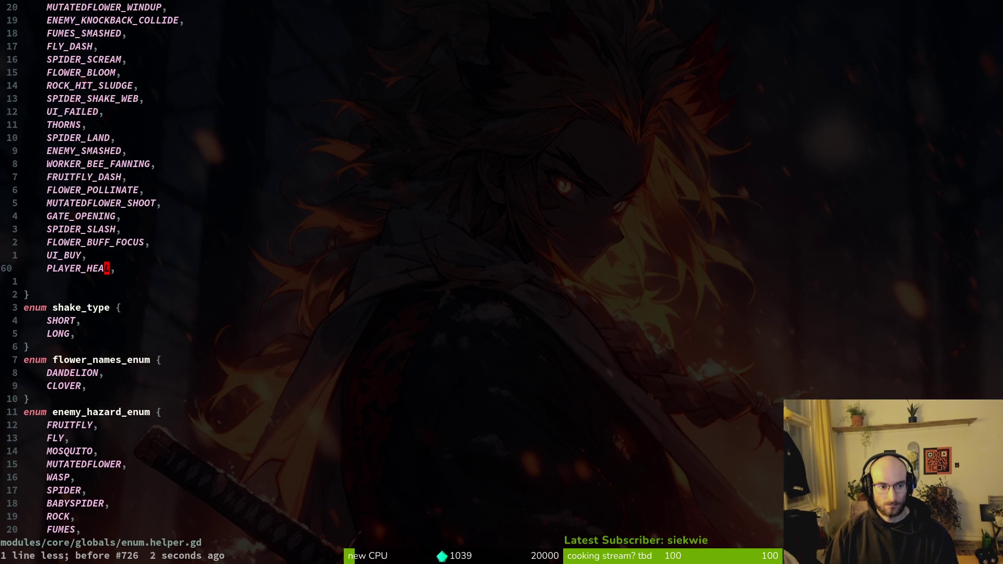
key(space)
key(f)
key(f)
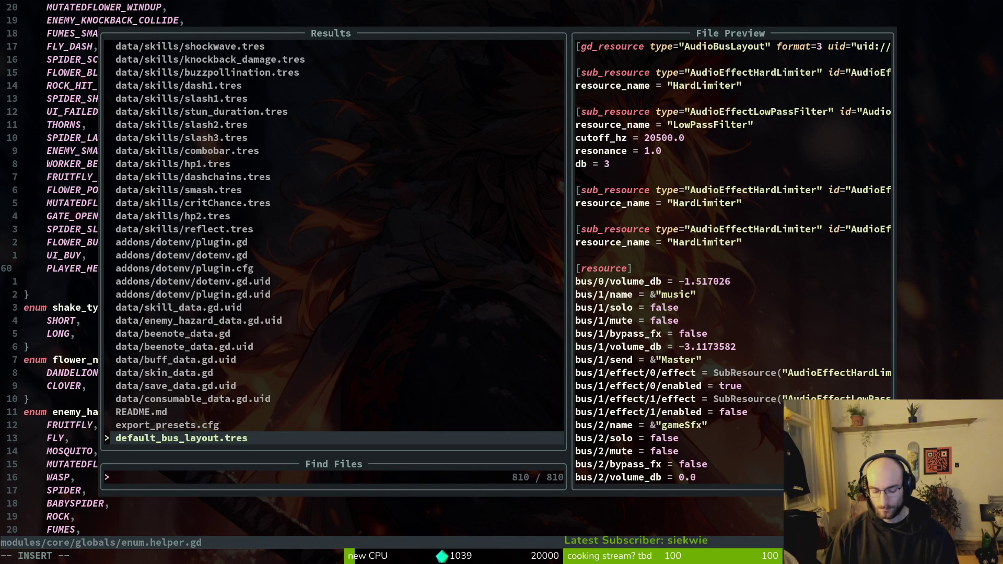
text(cons)
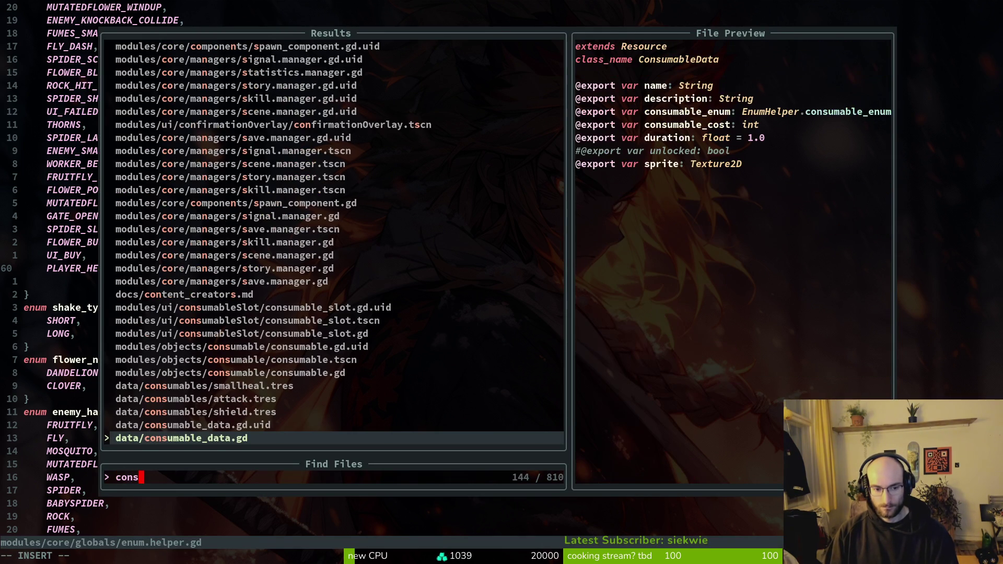
key(Up)
key(Up)
key(Up)
key(Return)
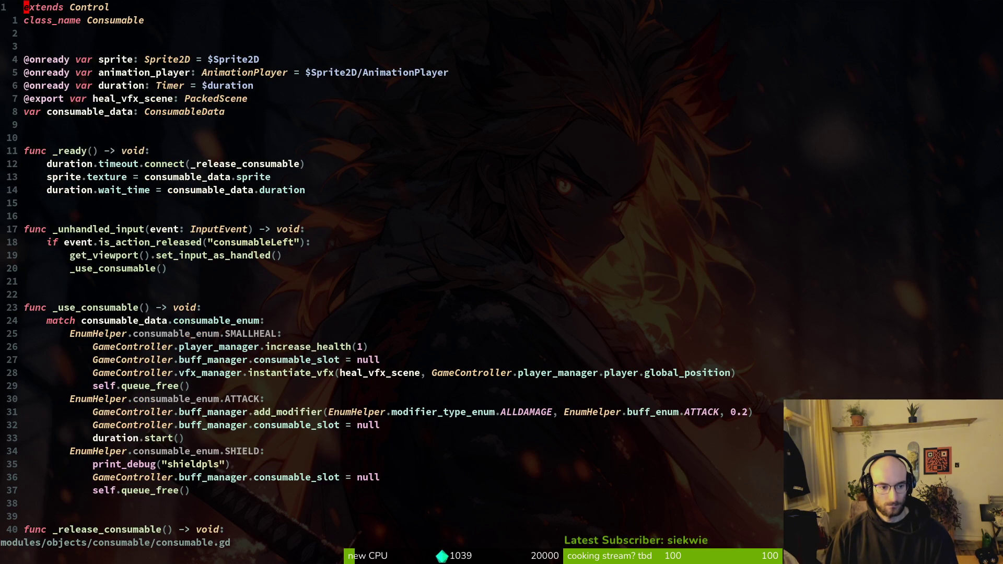
Add create_sfx(PLAYER_HEAL) below SMALLHEAL's heal effect line and save with :w.
key(2)
key(8)
key(j)
key(ctrl+shift+v)
text(sfx)
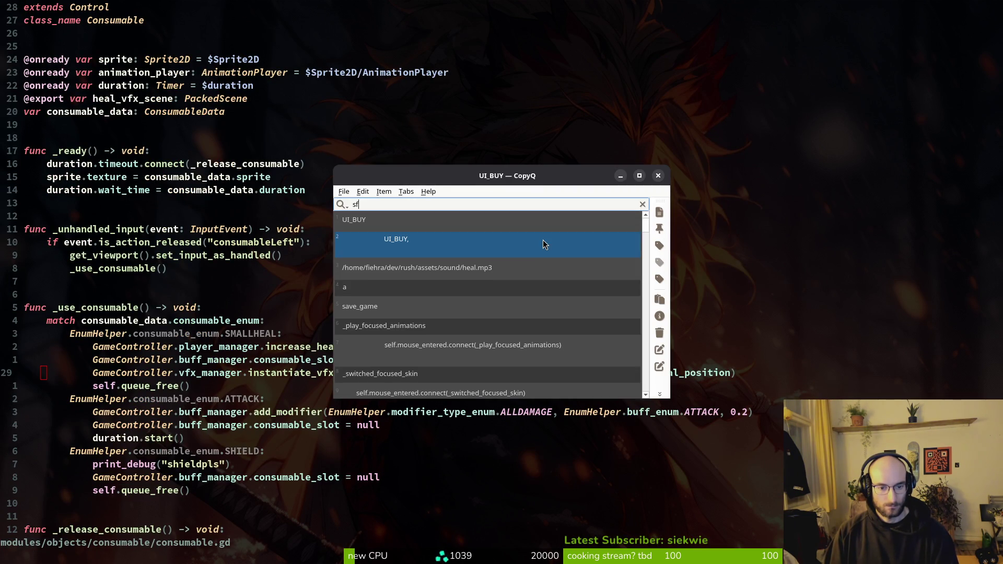
key(p)
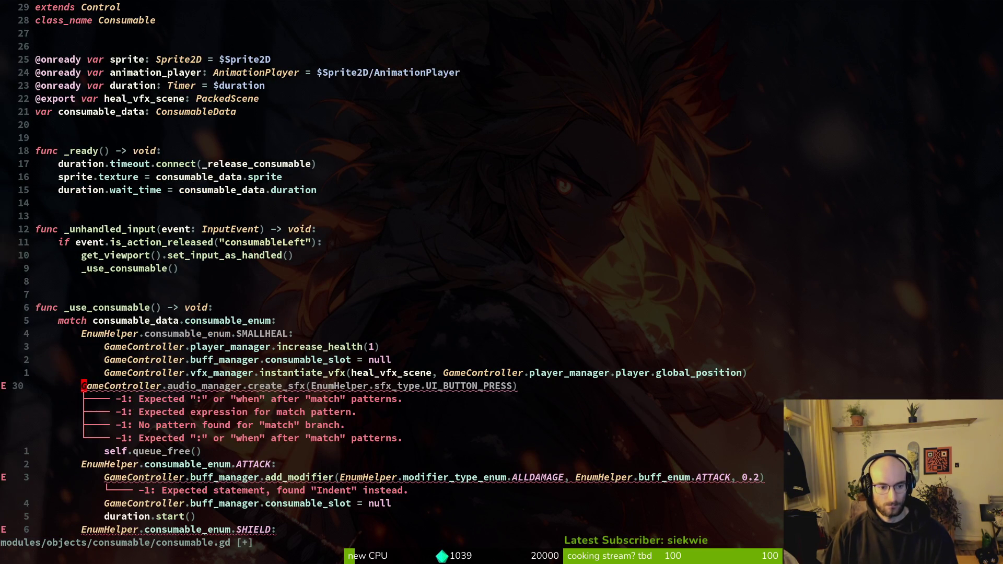
key($)
key(i)
key(ctrl+w)
text(PLAHEA)
key(Tab)
key(Escape)
text(:w)
key(Return)
Copy the heal sound and heal effect lines into the ATTACK and SHIELD cases.
key(y)
key(y)
key(j)
key(j)
key(j)
key(p)
key(k)
key(k)
key(k)
key(y)
key(y)
key(j)
key(j)
key(j)
key(j)
key(j)
key(p)
key(j)
key(j)
key(j)
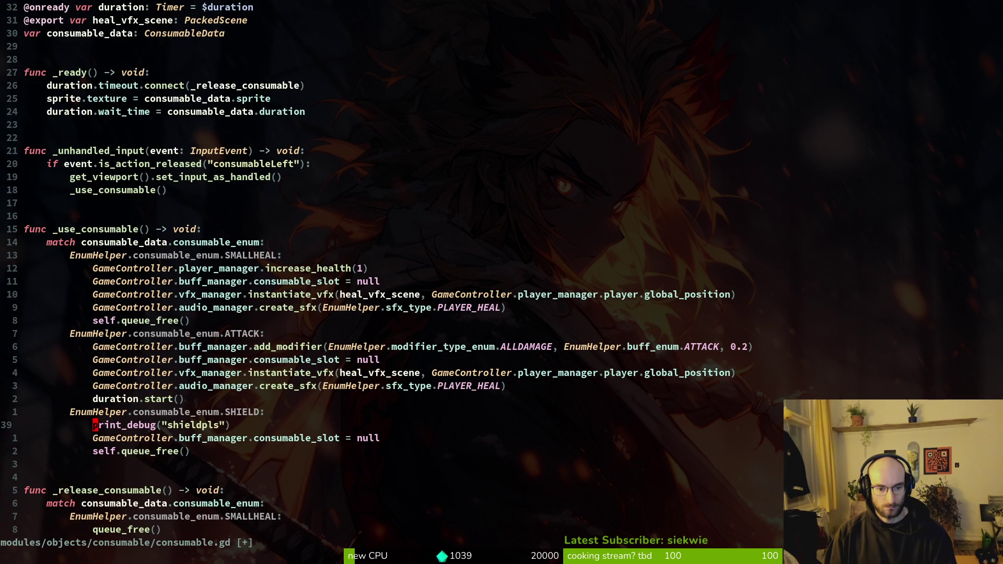
key(p)
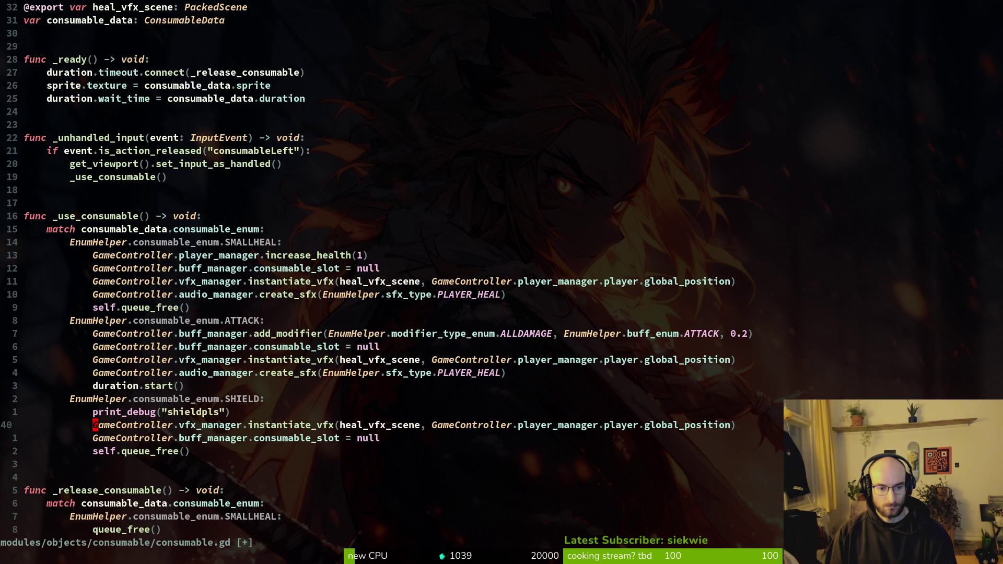
key(k)
key(k)
key(k)
key(0)
key(j)
key(j)
key(j)
key(p)
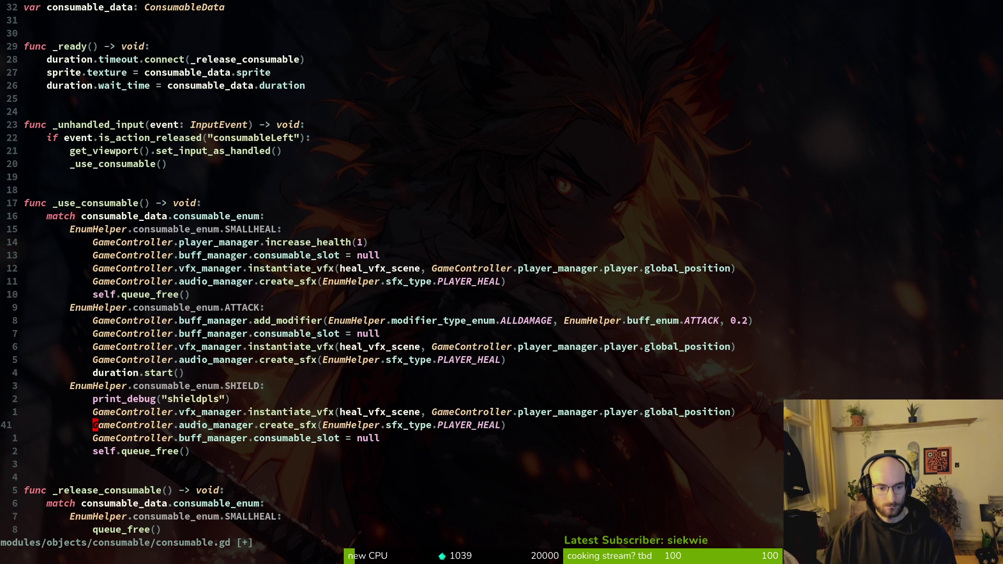
Try sound types ARMO, SH, R and HIT for SHIELD, leaving its sfx type unfinished.
key(X)
key(i)
key(ctrl+w)
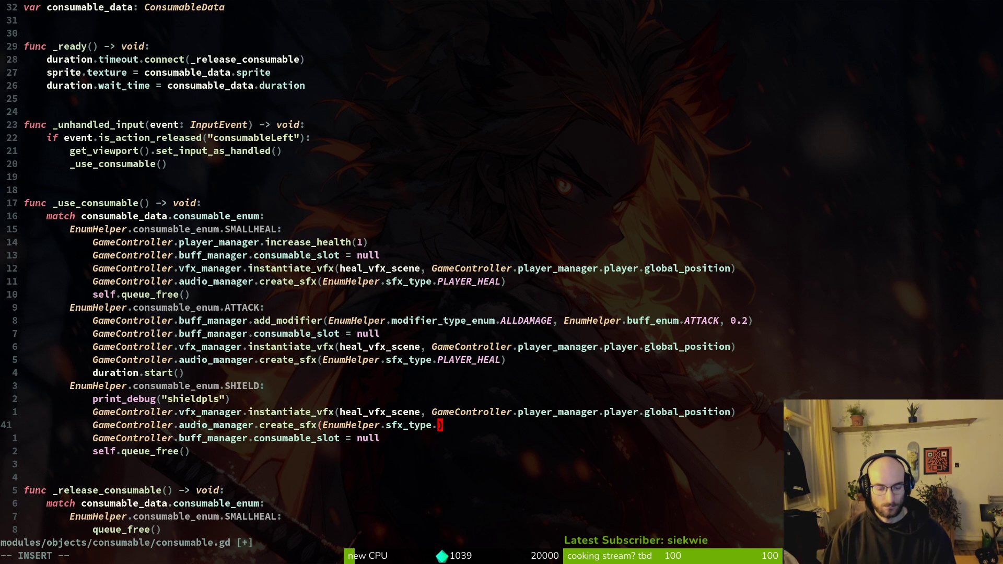
text(ARMO)
key(ctrl+w)
text(SH)
key(BackSpace)
key(BackSpace)
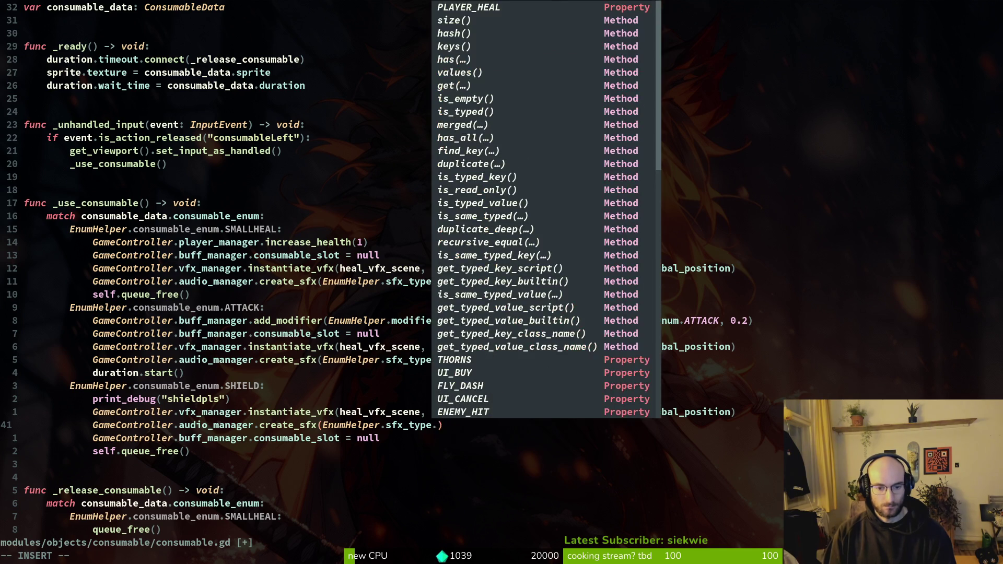
text(R)
key(BackSpace)
text(a)
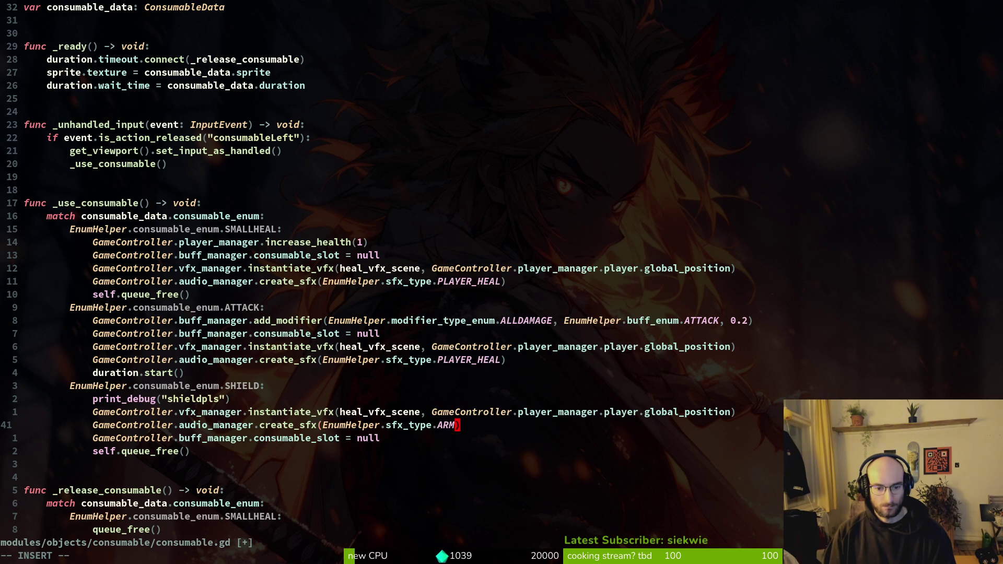
key(BackSpace)
text(HIT)
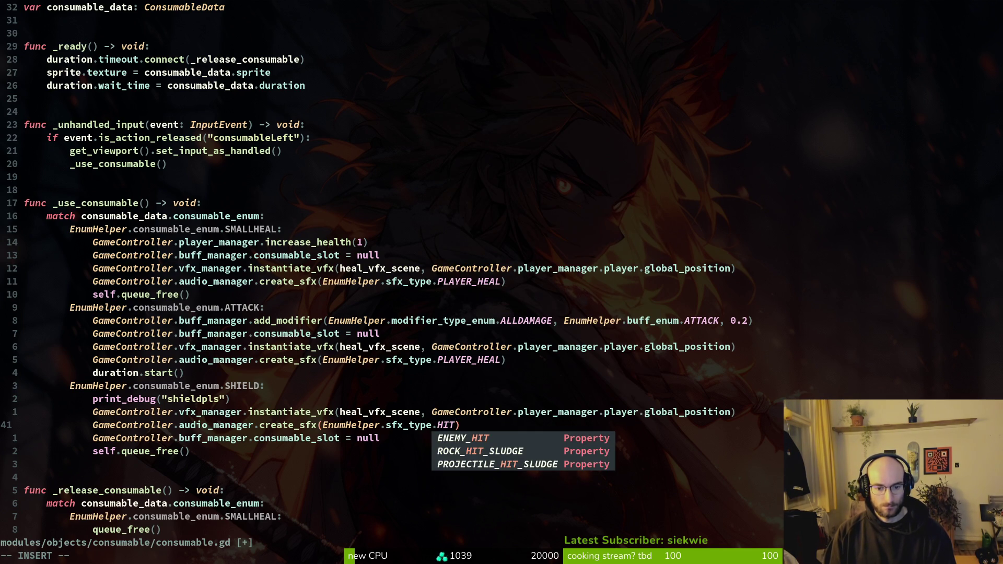
key(BackSpace)
key(BackSpace)
key(BackSpace)
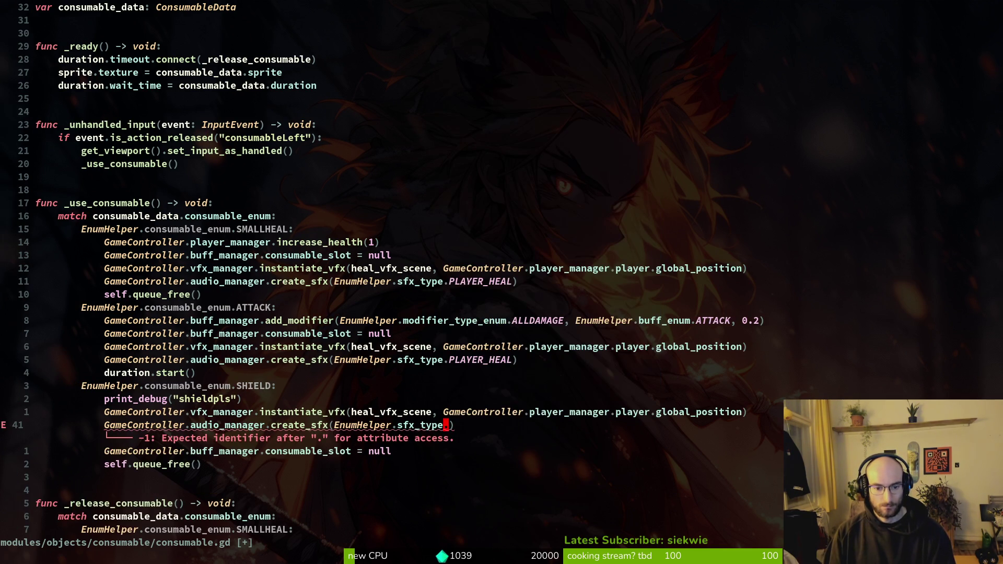
key(Escape)
key(space)
Open rhino_beetle.gd and locate the _spawn_armor_fx function.
key(f)
key(f)
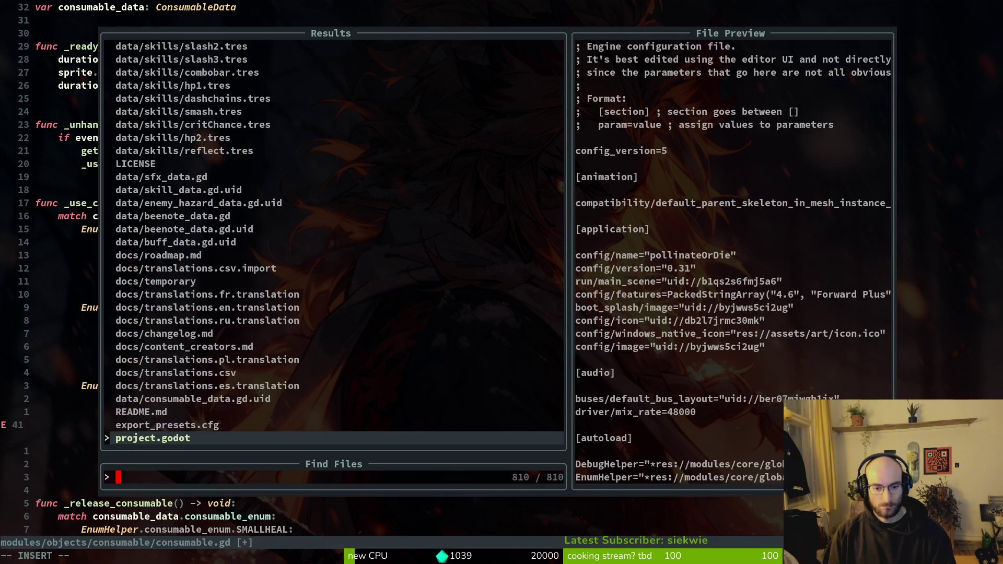
text(rhi)
text(no)
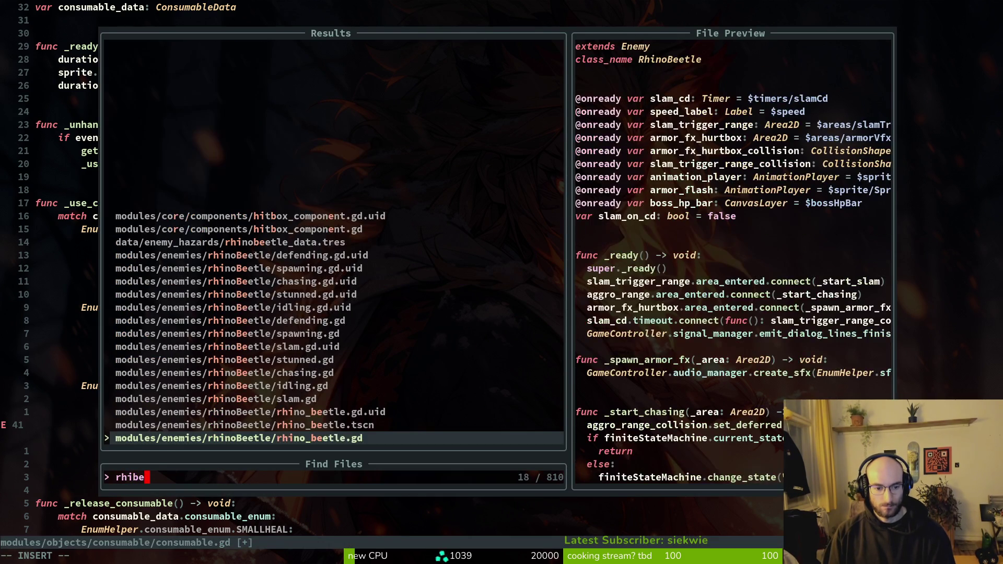
key(Return)
click(44, 268)
key(ctrl+d)
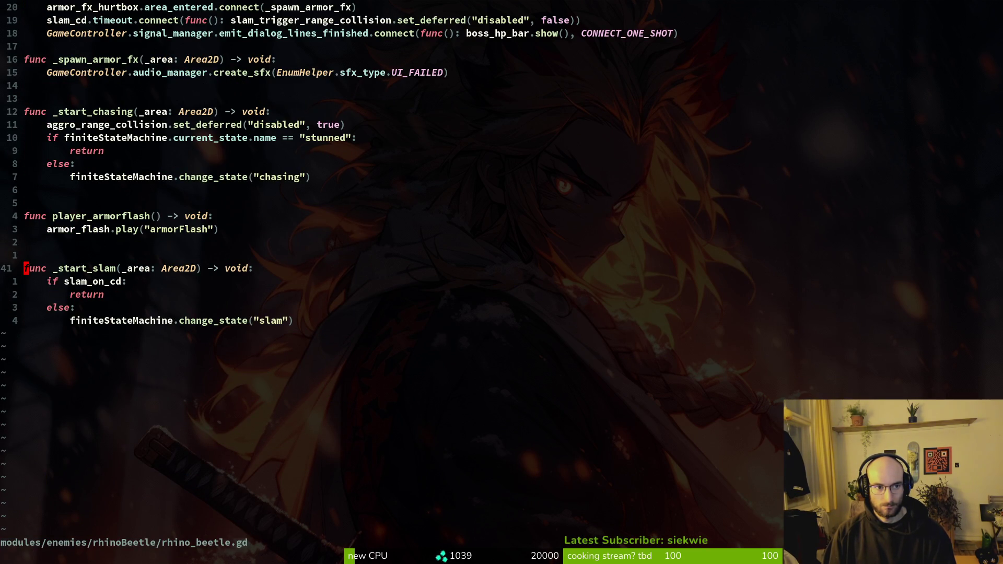
scroll(365, 209, up, 2)
click(50, 138)
Save rhino_beetle.gd, inspect its armor create_sfx call, then run the game from Godot with F5.
text(:w)
key(Return)
click(50, 150)
key(w)
key(w)
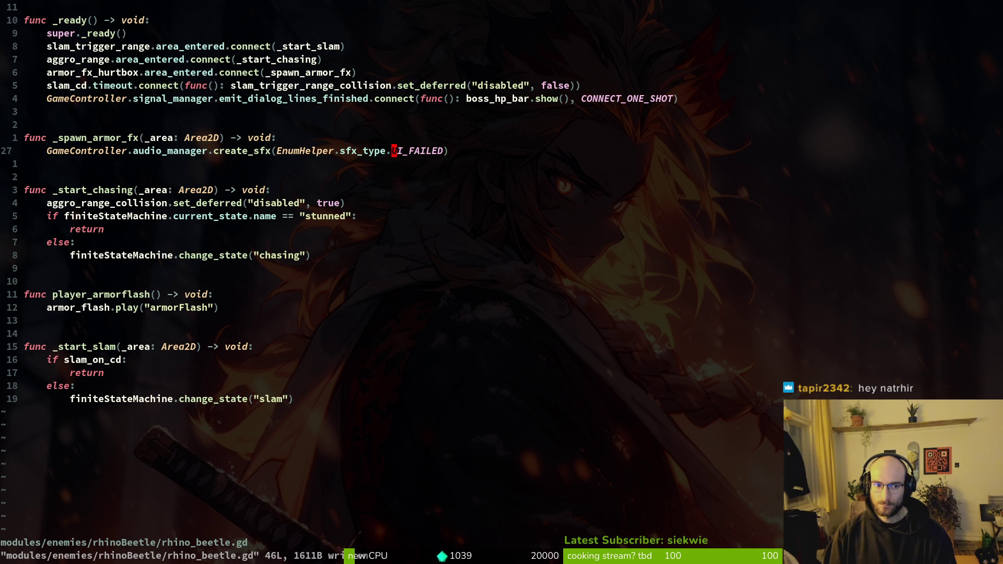
key(k)
key(j)
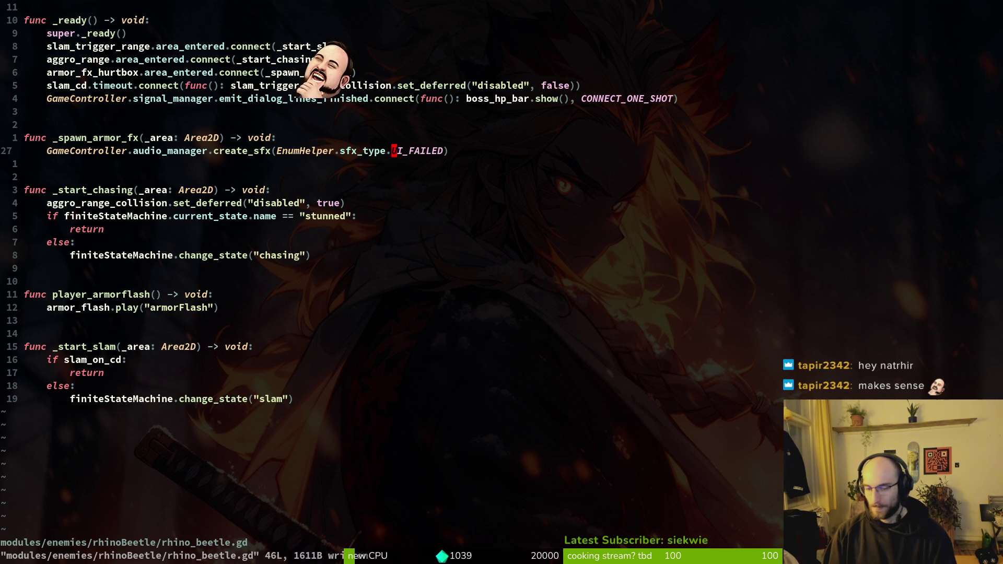
key(alt+Tab)
key(F5)
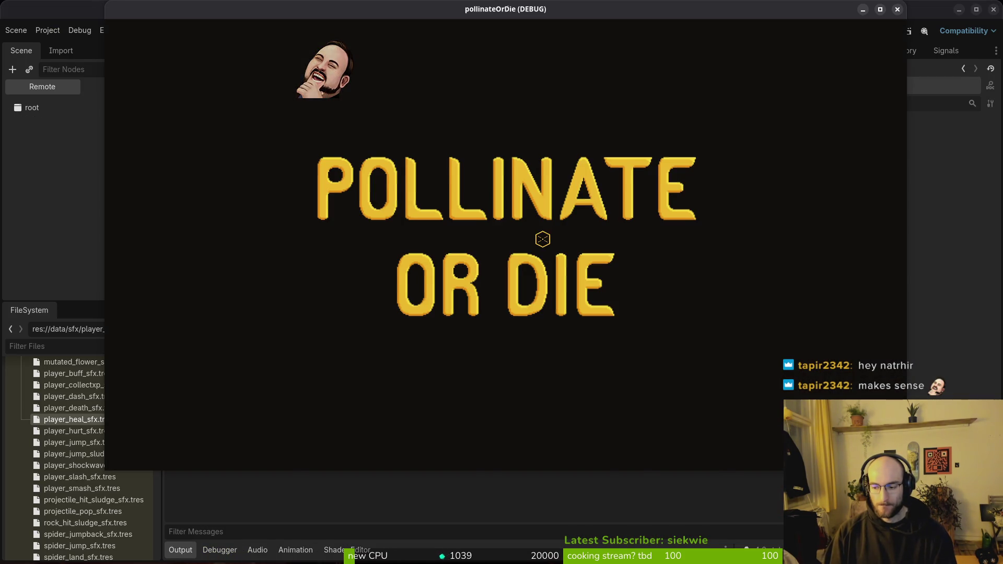
Start the game and load level 5 from the level select grid.
key(Return)
key(Escape)
key(Left)
key(Left)
key(Down)
key(Down)
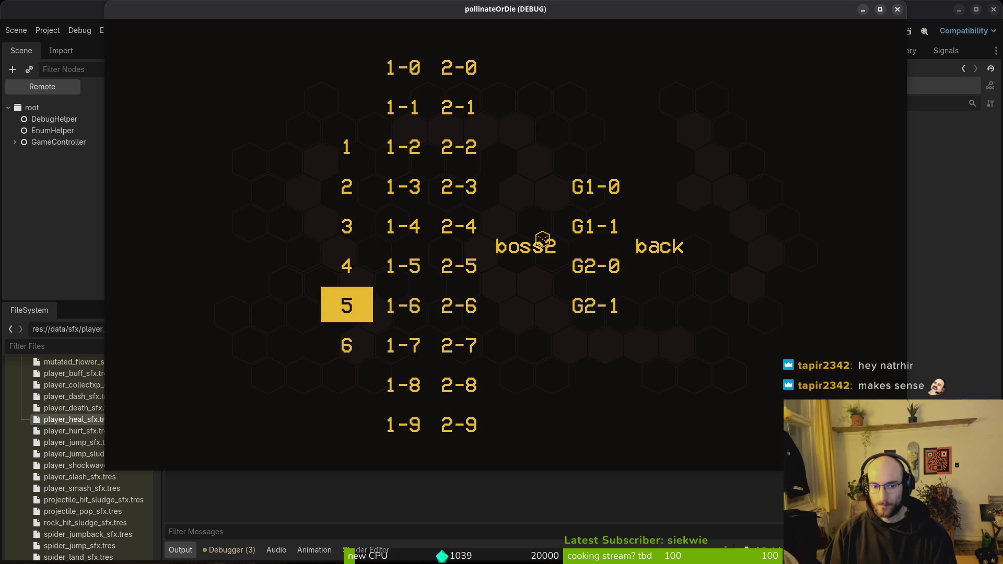
key(Return)
Skip the boss intro dialogue and strike the rhino beetle a few times.
key(i)
key(i)
key(i)
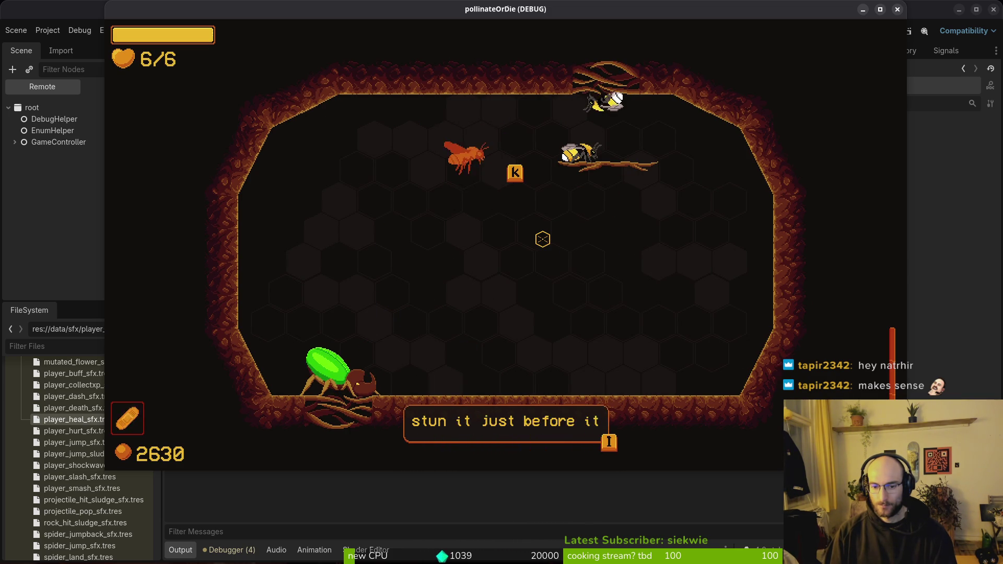
key(i)
key(s)
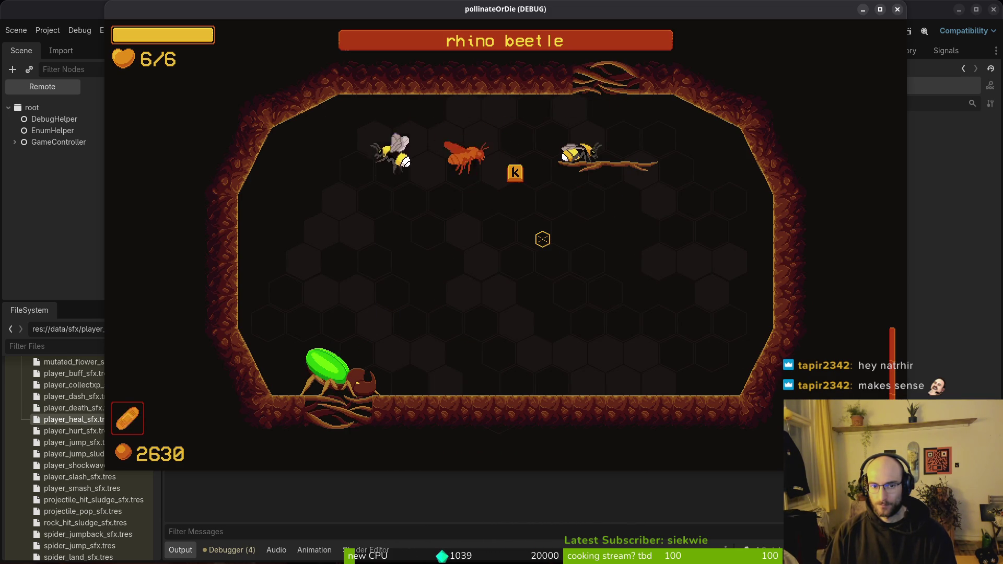
key(k)
key(a)
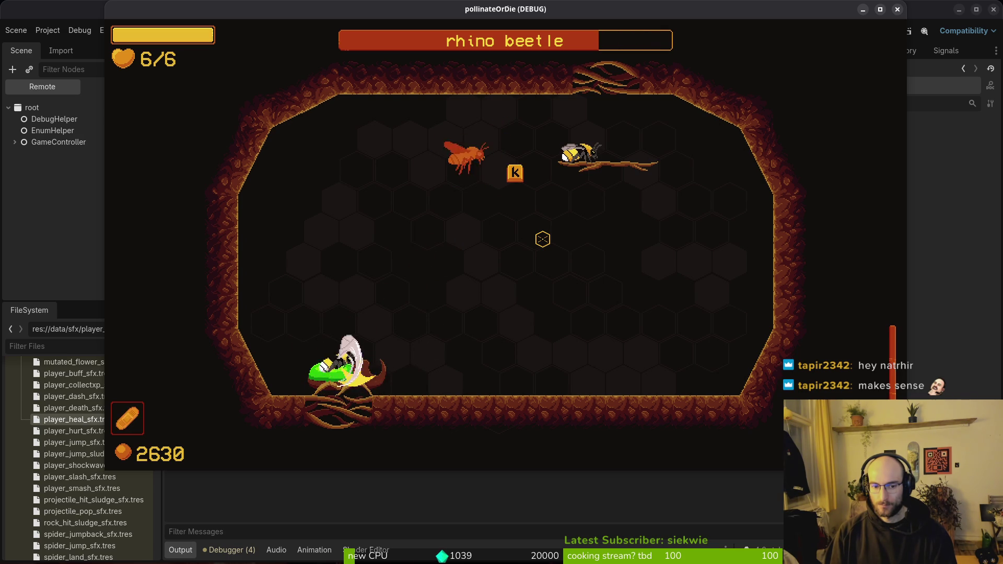
key(alt+Tab)
key(ctrl+p)
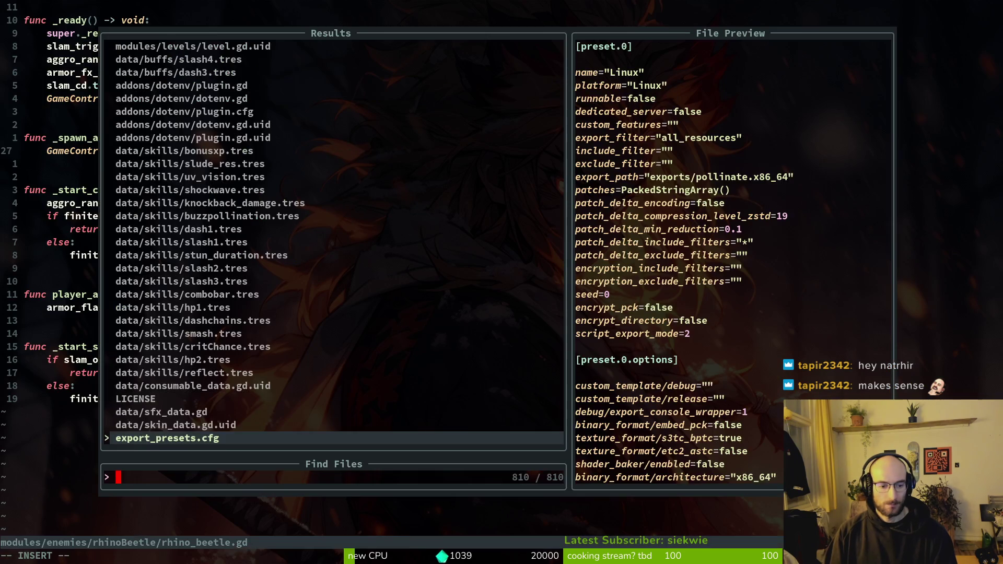
Dismiss the file finder and put the cursor on the _spawn_armor_fx name.
key(Escape)
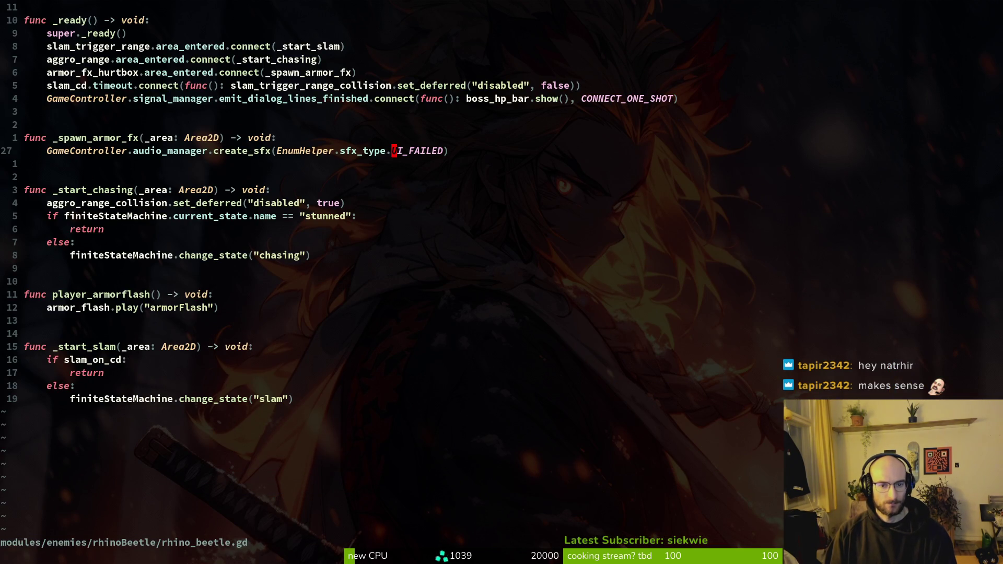
key(V)
key(y)
key(k)
key(b)
key(b)
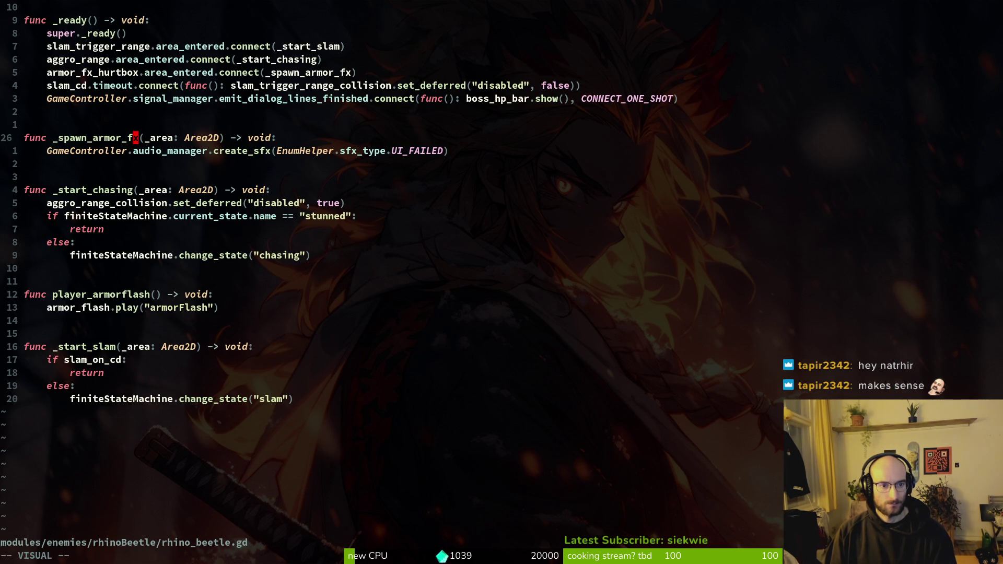
Search the project for _spawn_armor_fx and jump to its connection on line 21.
key(space)
key(s)
key(w)
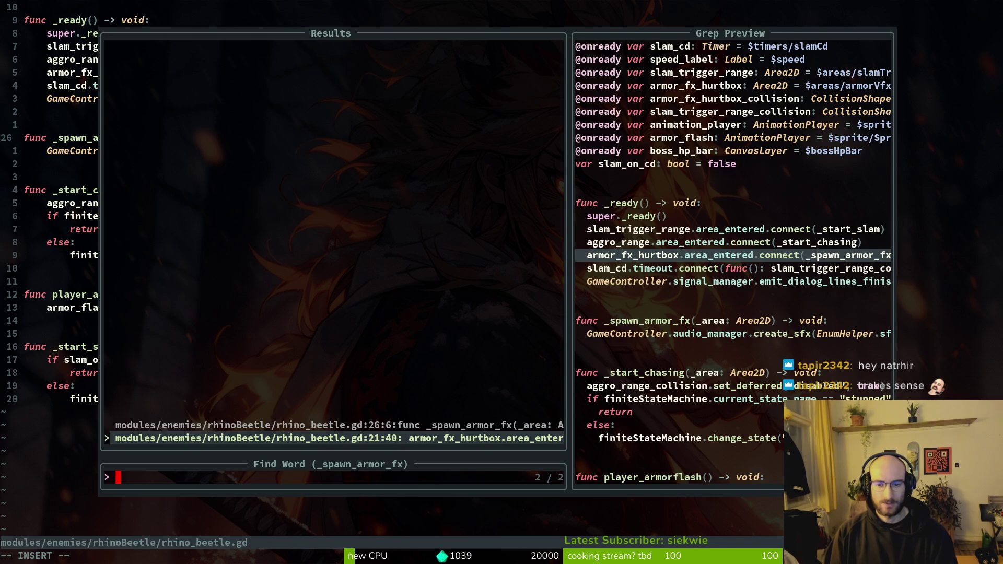
key(ctrl+p)
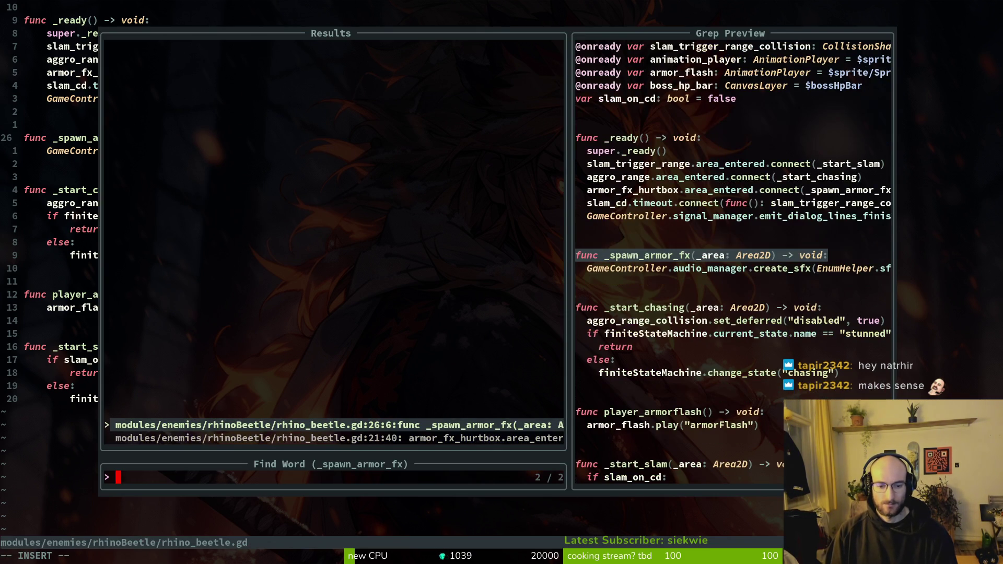
key(ctrl+n)
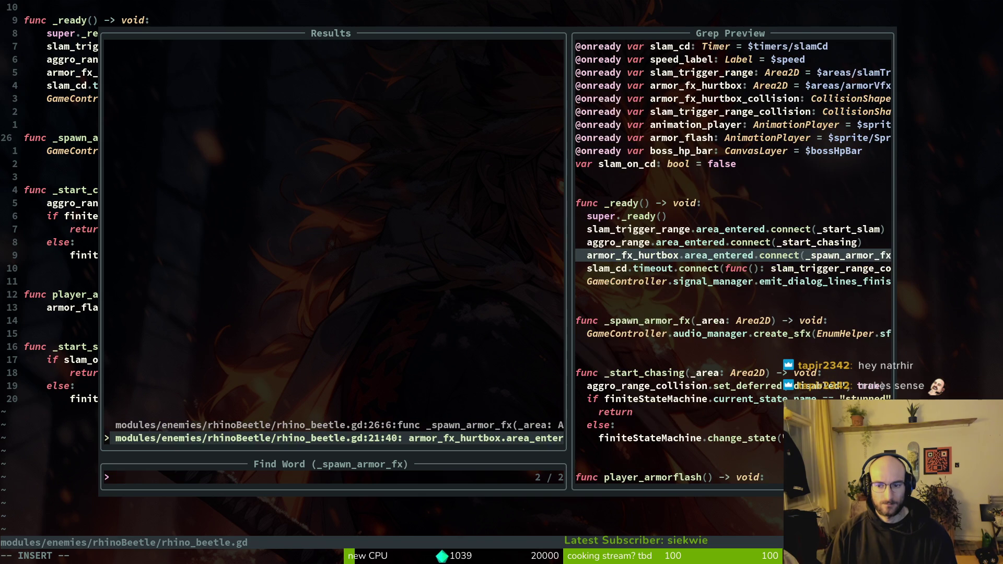
key(ctrl+p)
key(ctrl+n)
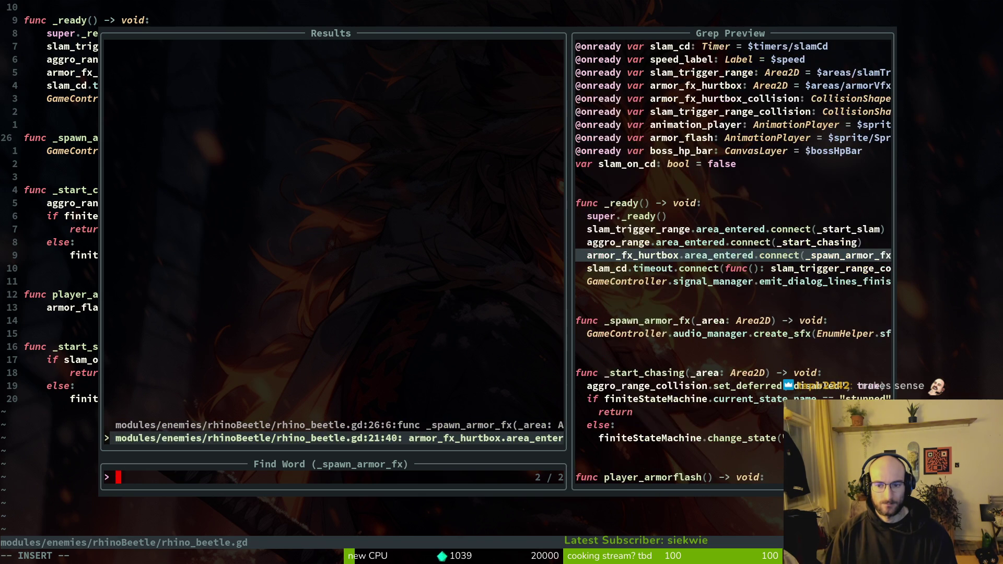
key(Return)
key(V)
key(y)
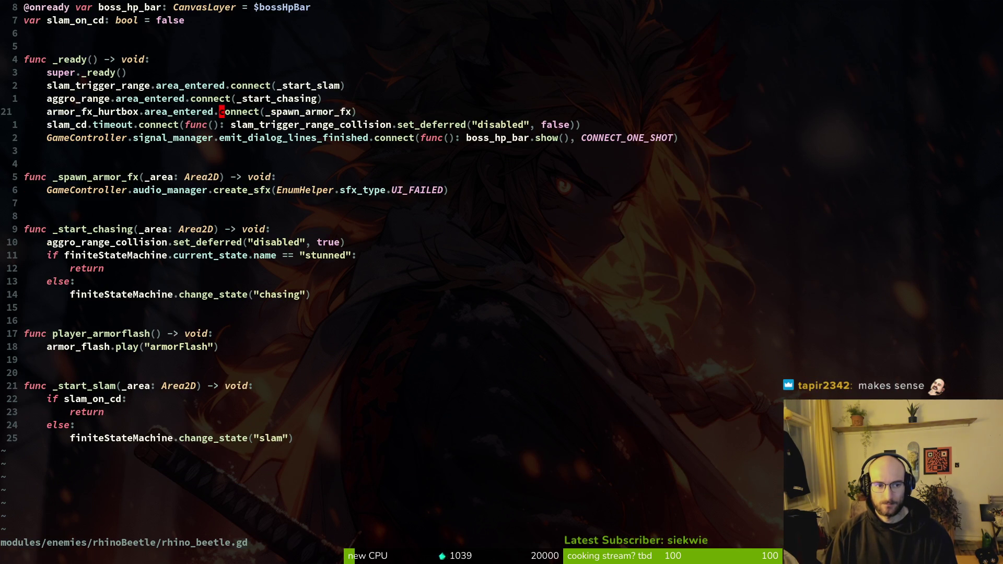
key(F5)
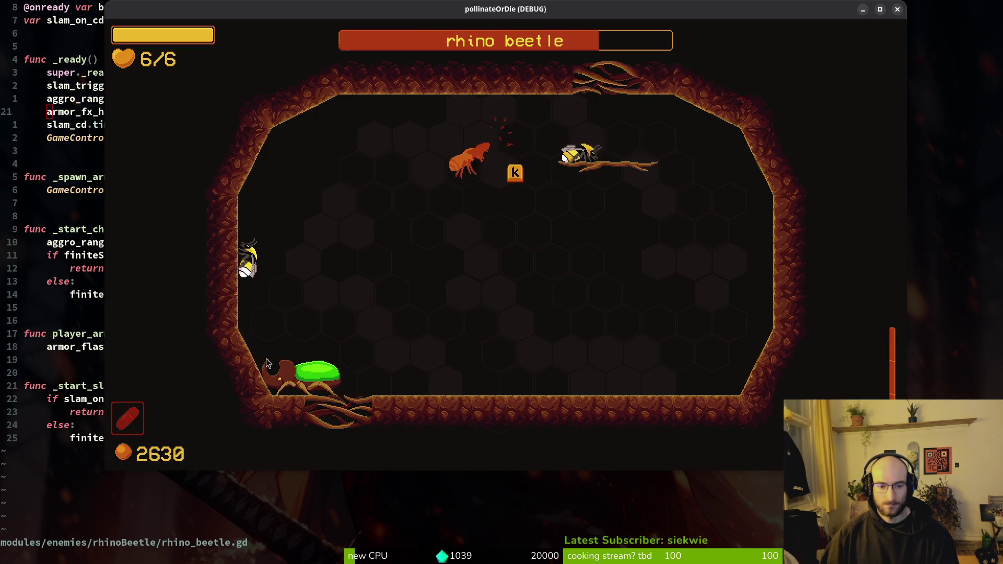
key(alt+Tab)
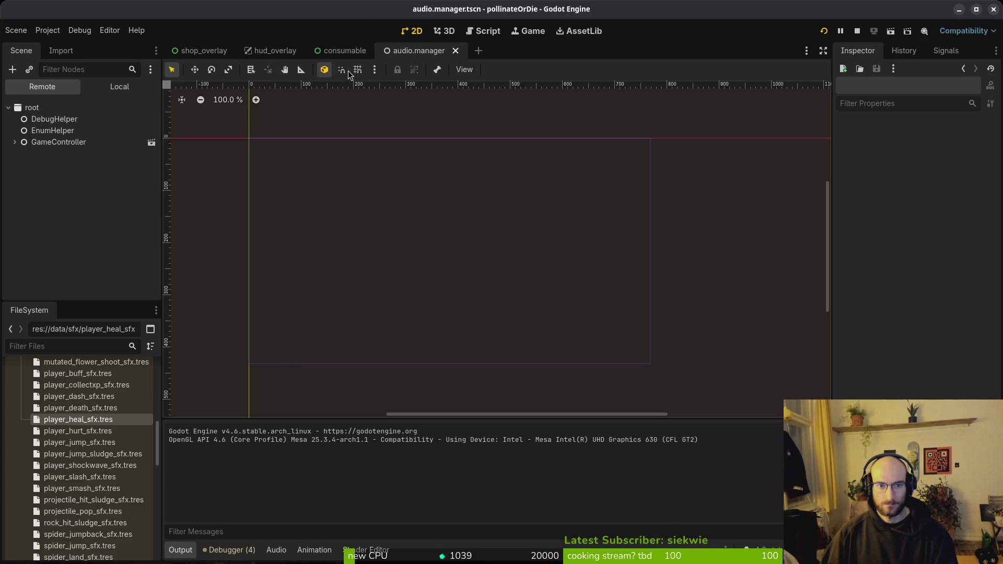
Inspect ui_failed_sfx.tres and play its ui_failed sound preview three times.
scroll(87, 459, down, 6)
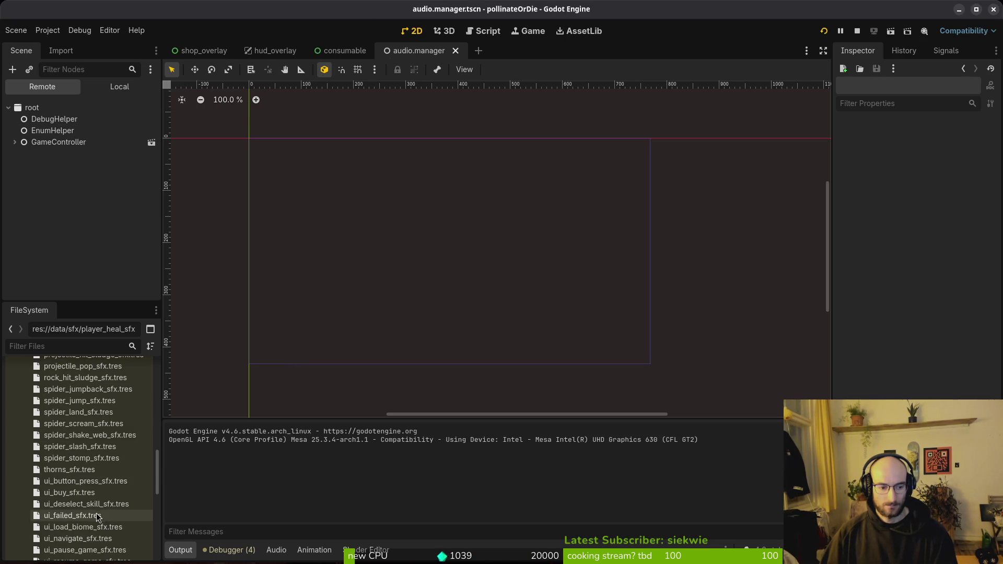
click(86, 516)
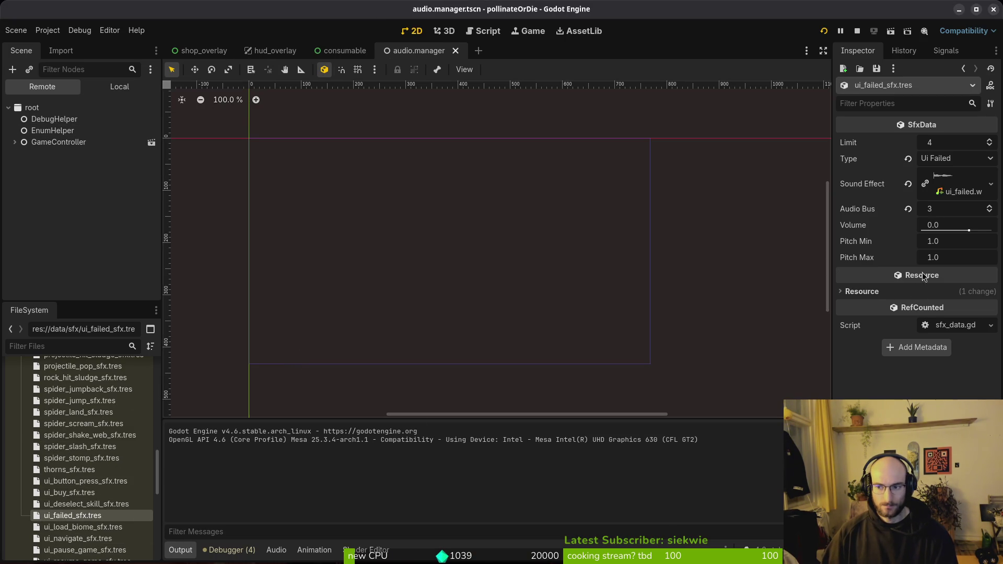
click(956, 186)
click(847, 247)
click(846, 247)
click(847, 246)
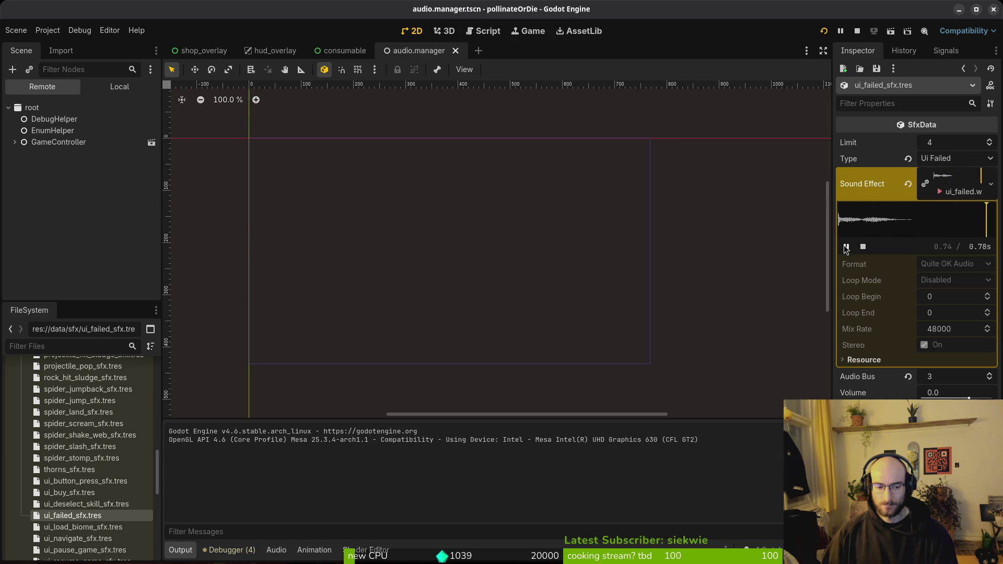
key(alt+Tab)
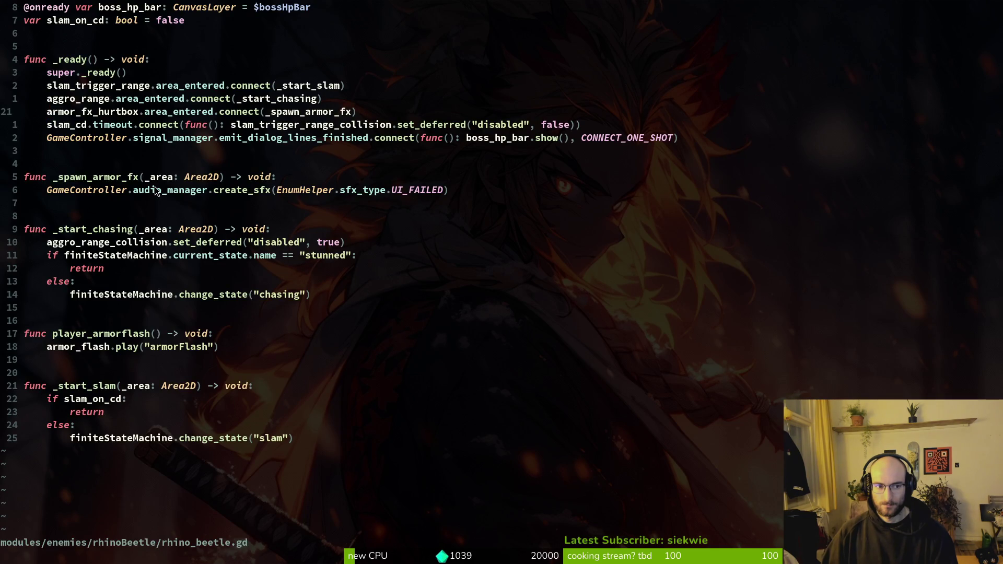
Glance at the rhinoBeetle defending.gd script, then return to _spawn_armor_fx in rhino_beetle.gd.
click(402, 180)
key(space)
key(f)
key(f)
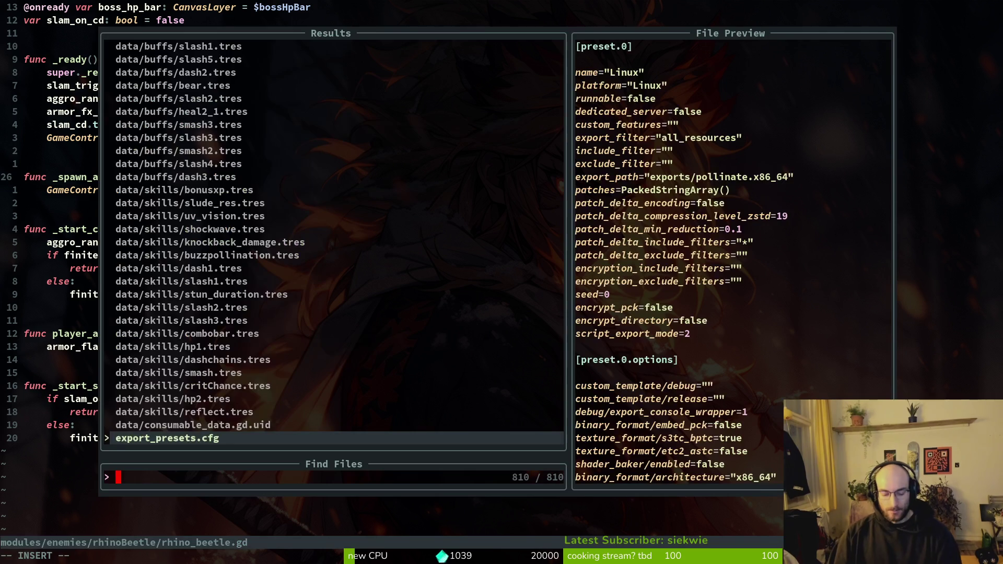
text(armo)
key(BackSpace)
key(BackSpace)
key(BackSpace)
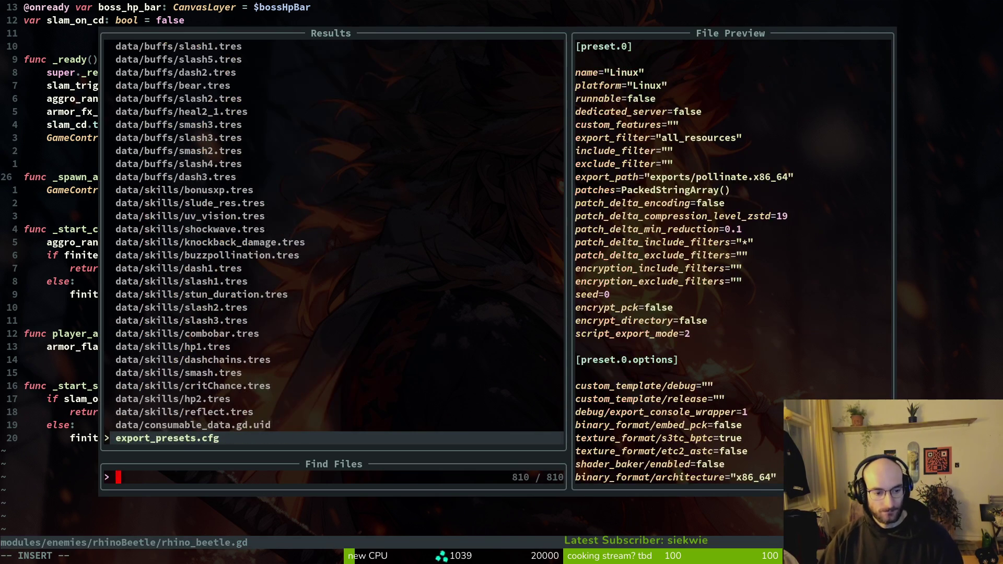
text(efen)
key(Return)
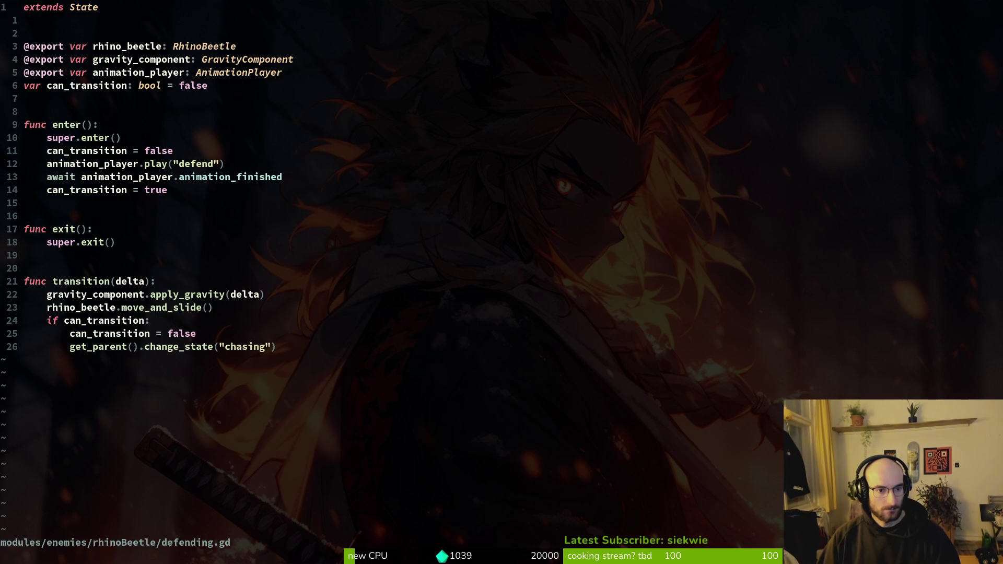
key(ctrl+o)
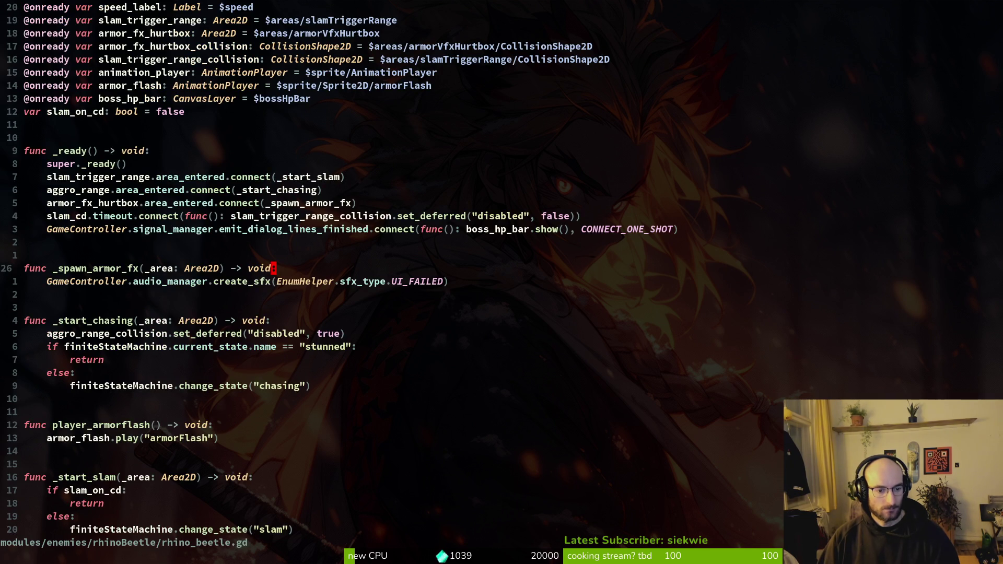
key(shift+g)
key(ctrl+o)
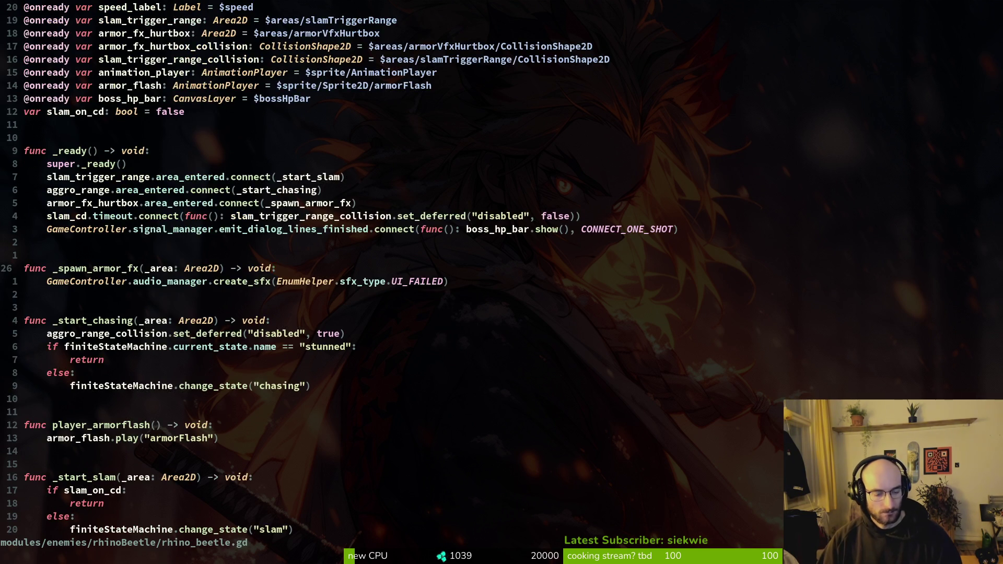
Copy the ENEMY_SMASHED sound line from modules/player/attacks/slash.gd.
key(space)
key(f)
key(f)
text(slasgd)
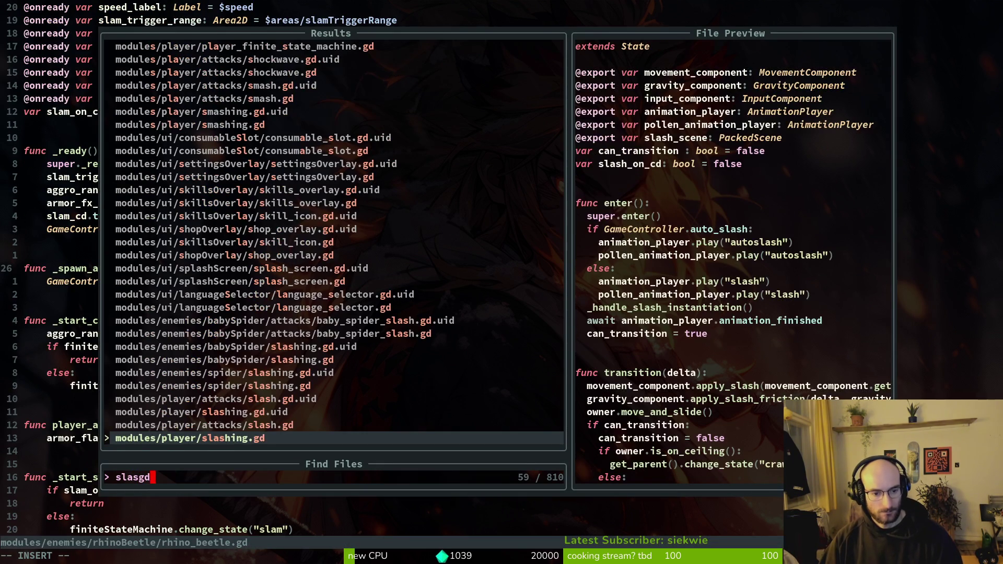
key(Up)
key(Return)
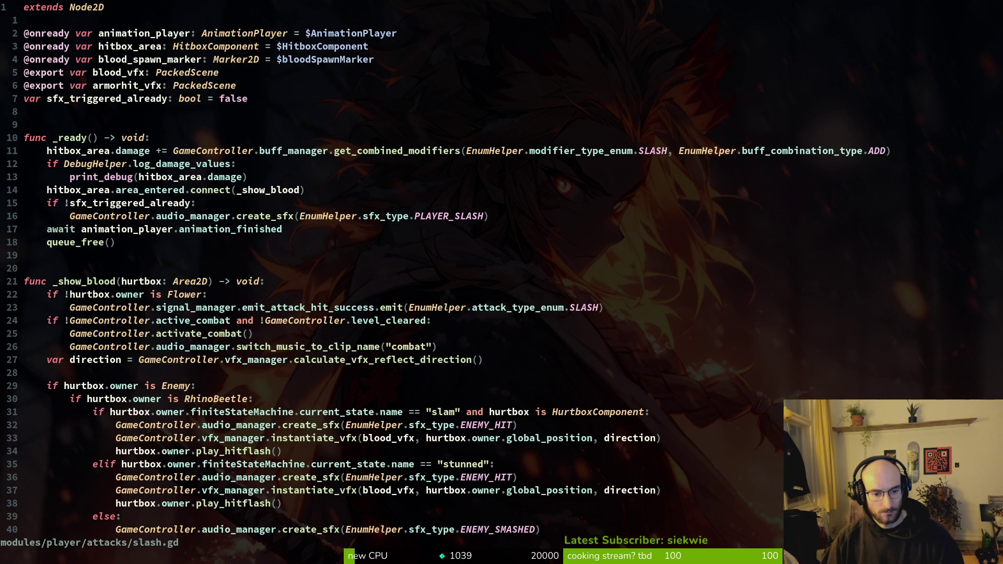
key(2)
key(5)
key(j)
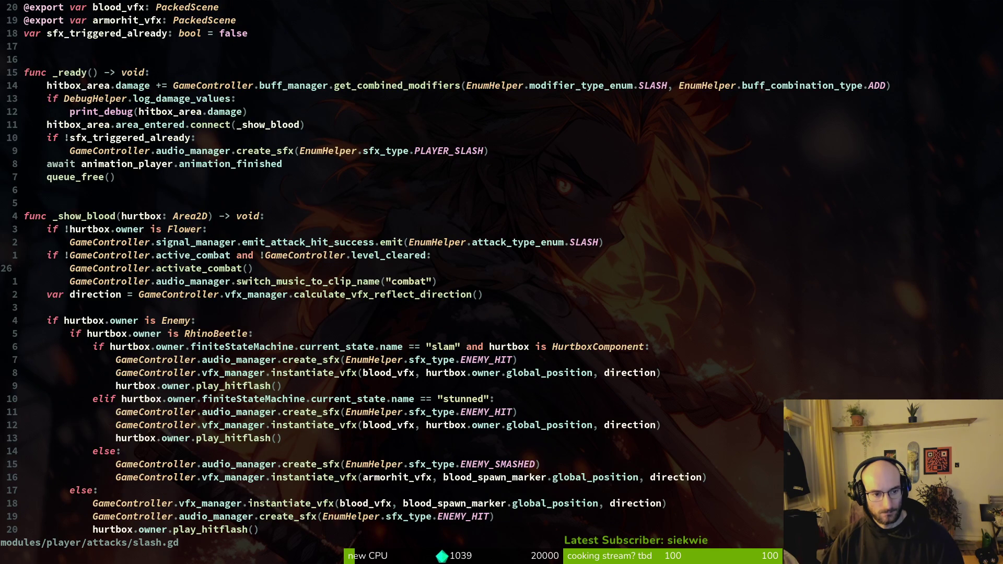
key(j)
key(j)
key(j)
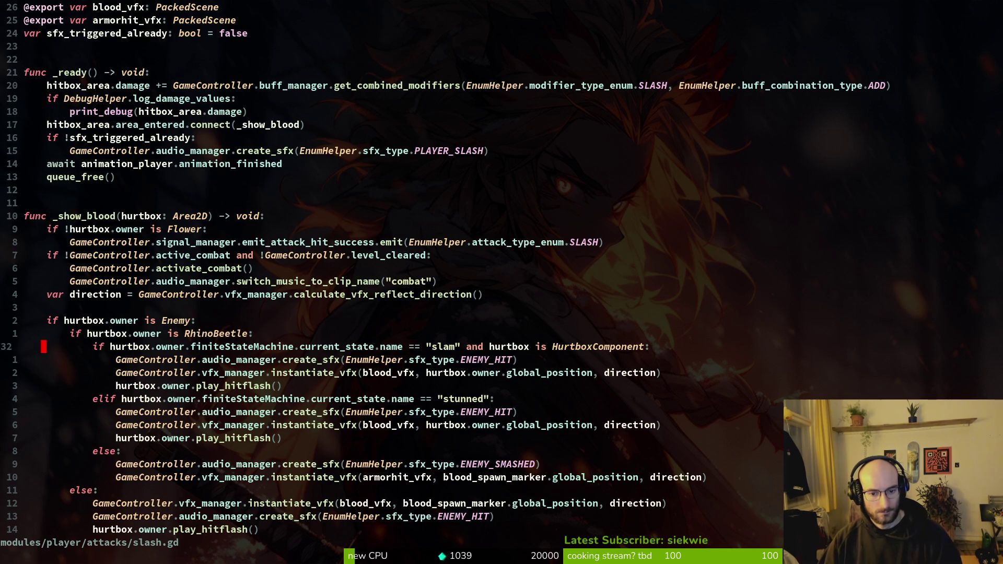
key(j)
key(j)
key(j)
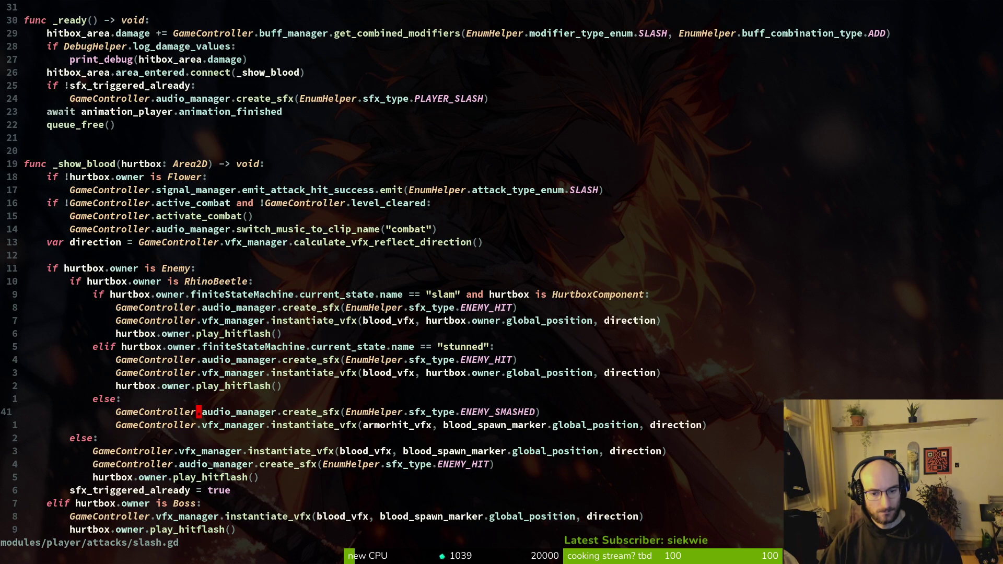
key(y)
key(y)
Insert print_debug("yo") above create_sfx in _spawn_armor_fx, save, and stop the running game.
key(ctrl+o)
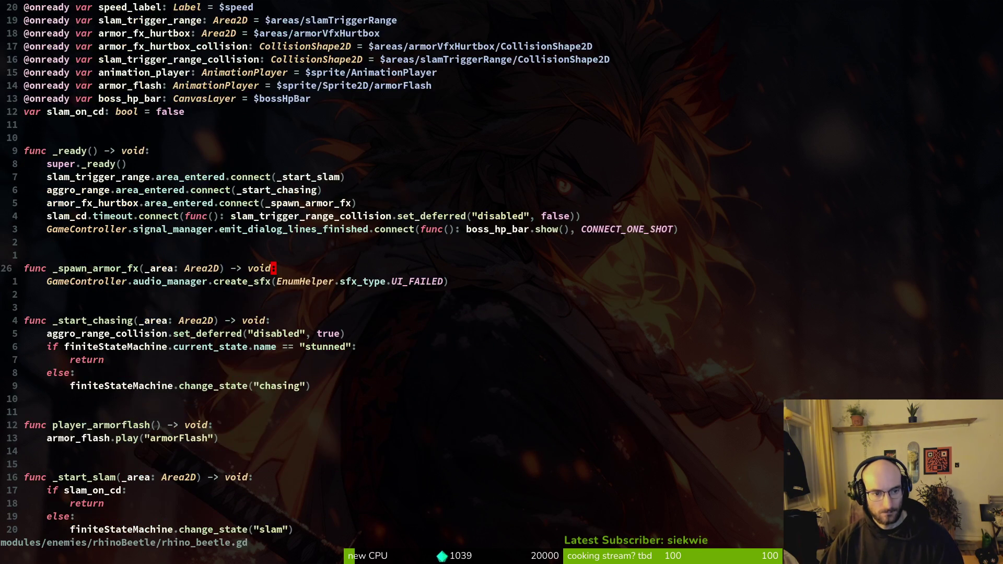
key(j)
key(shift+v)
key(Escape)
key(shift+o)
text(print_debug(")
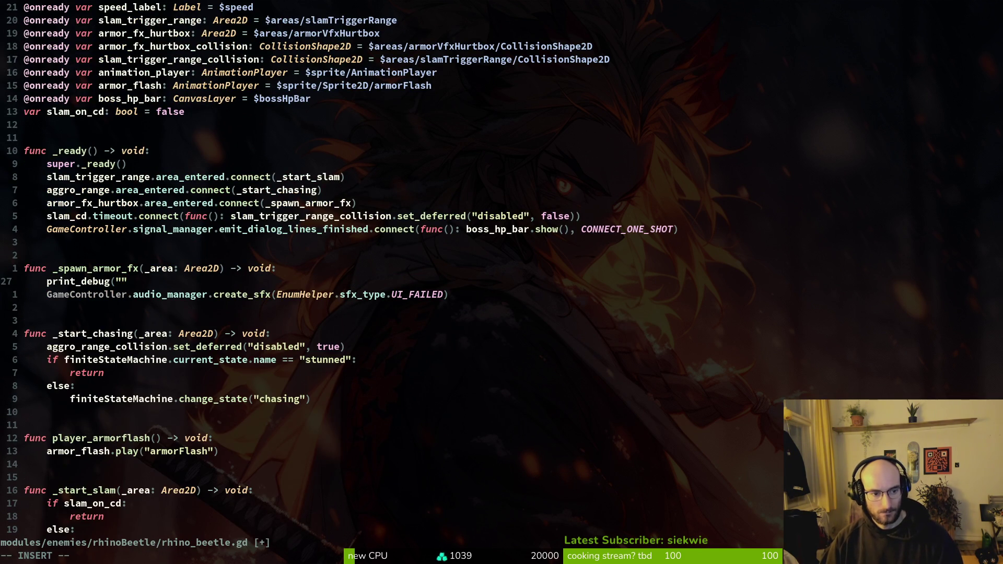
text())
key(Escape)
text(:w)
key(Return)
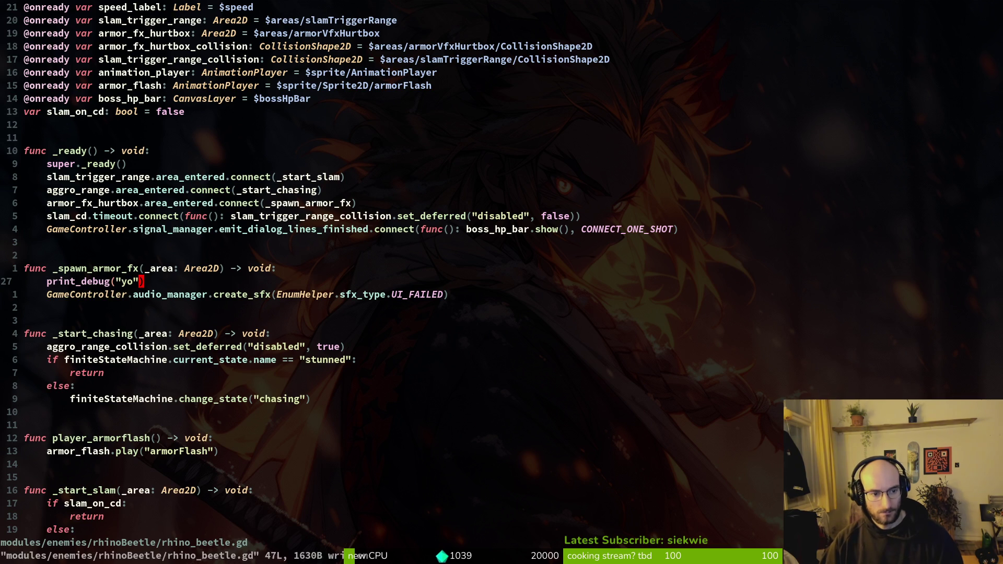
key(alt+Tab)
key(F8)
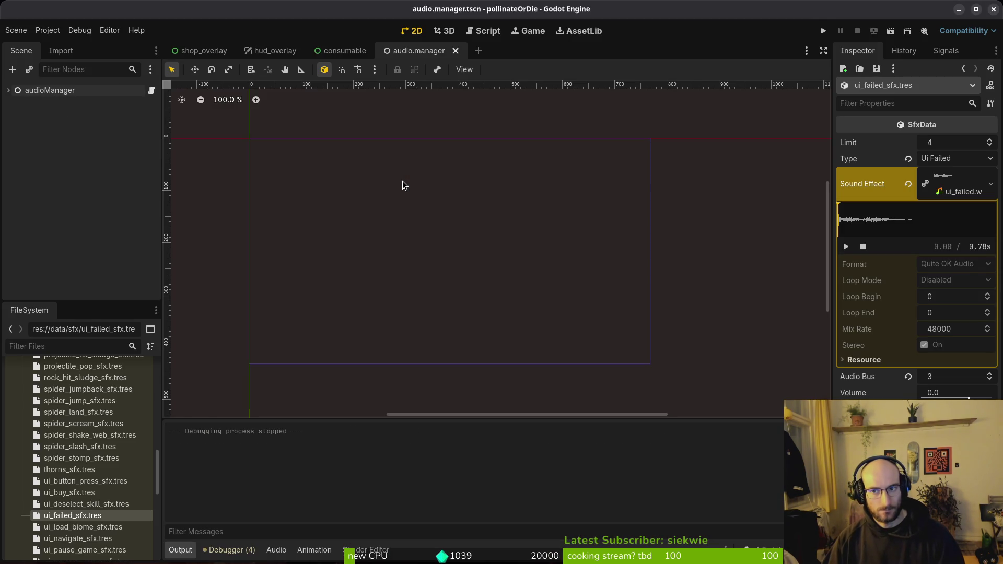
Run the game, load level 5, attack the rhino beetle, and pause the fight.
key(F5)
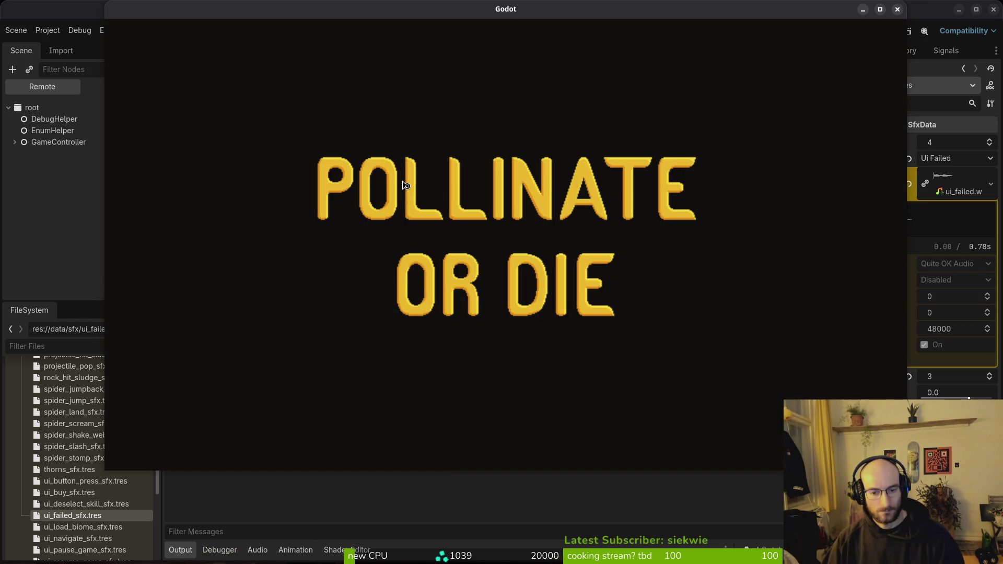
key(Return)
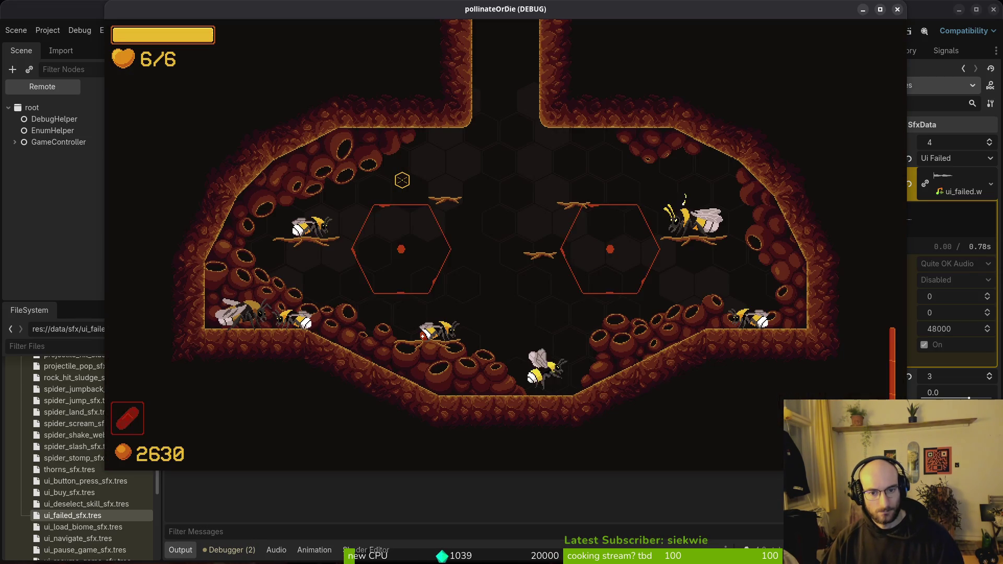
key(Escape)
key(Left)
key(Left)
key(Left)
key(Down)
key(Return)
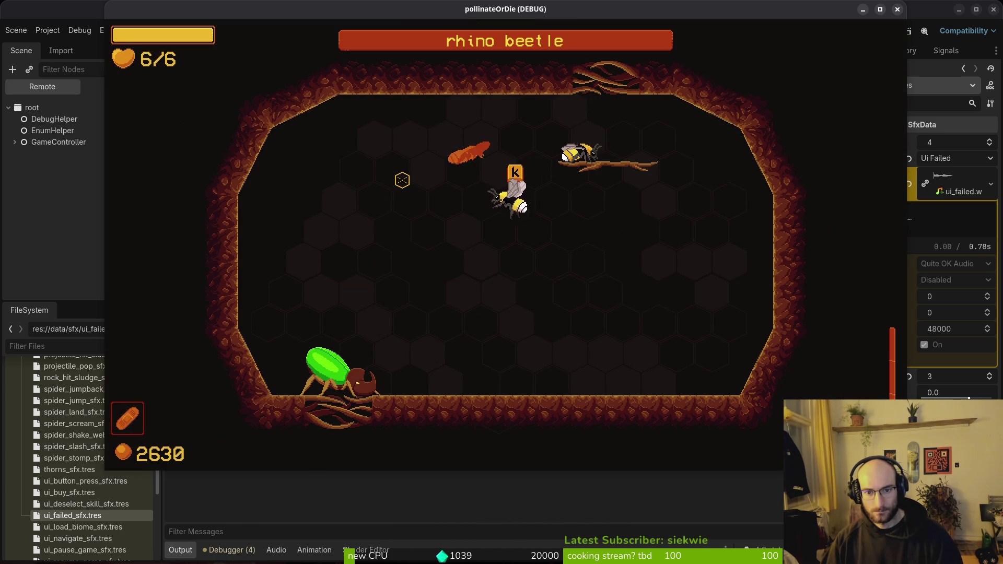
key(k)
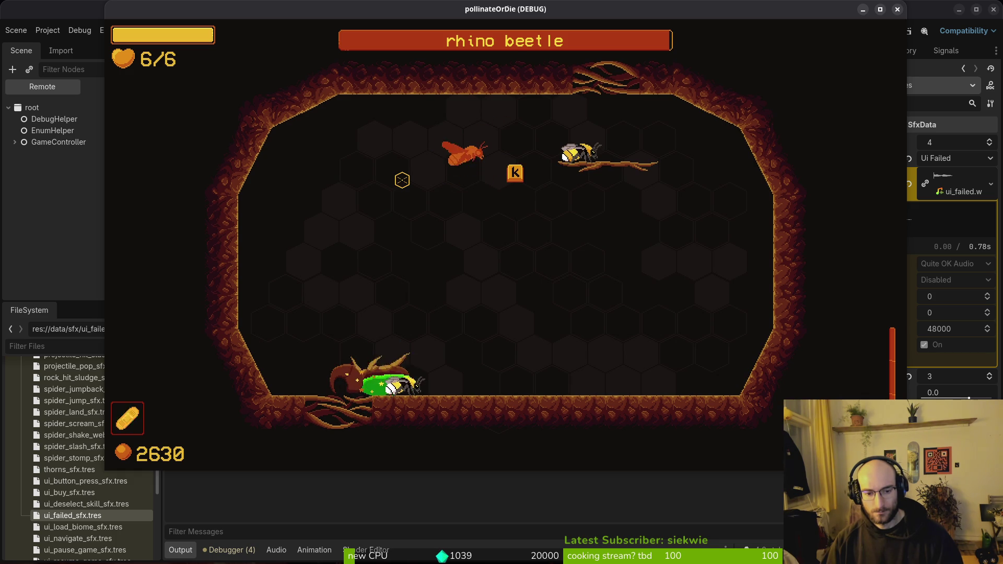
key(Escape)
key(alt+Tab)
key(alt+Tab)
key(alt+Tab)
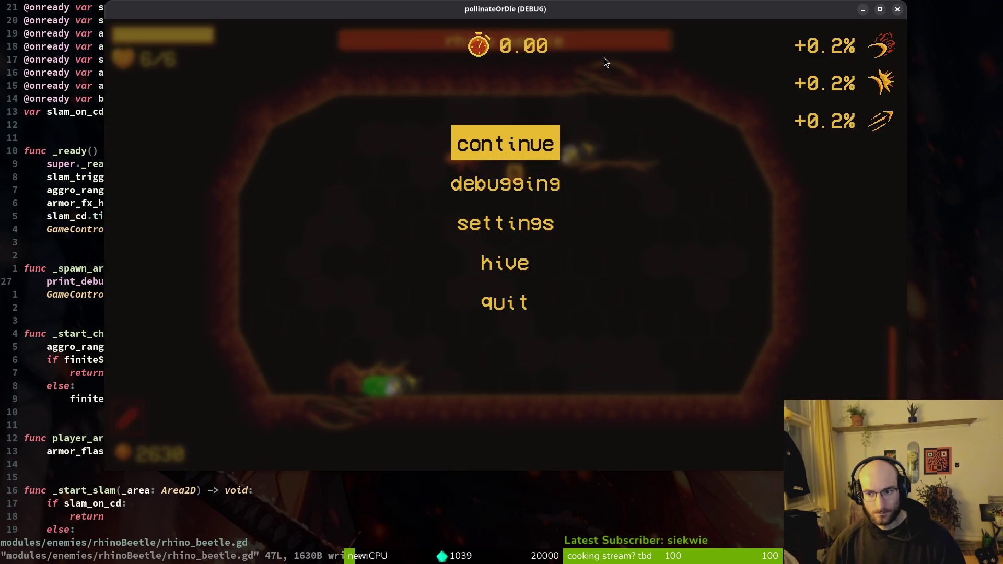
Collapse and re-expand the sound clip details, then preview the ui_failed sound.
click(938, 192)
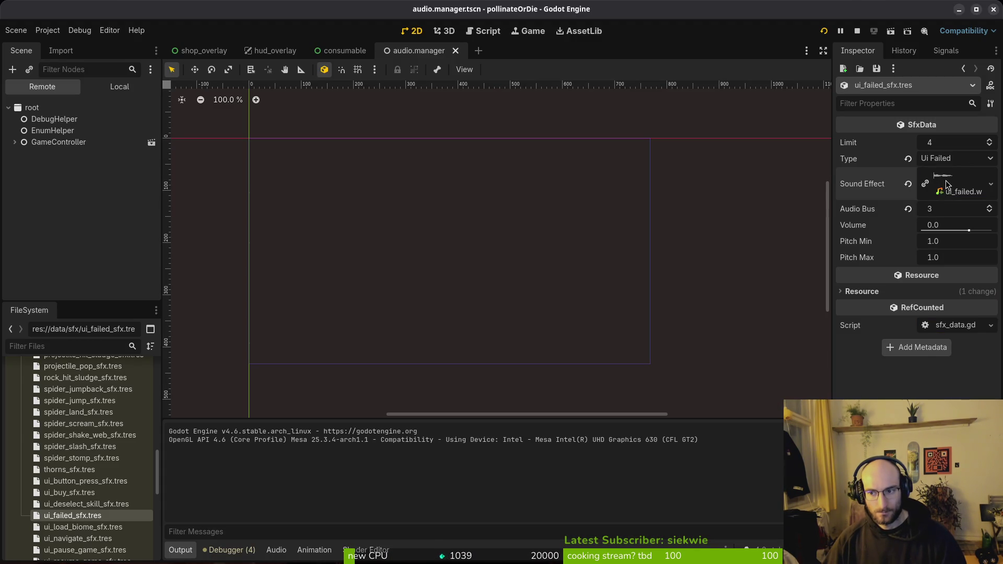
click(947, 184)
click(847, 248)
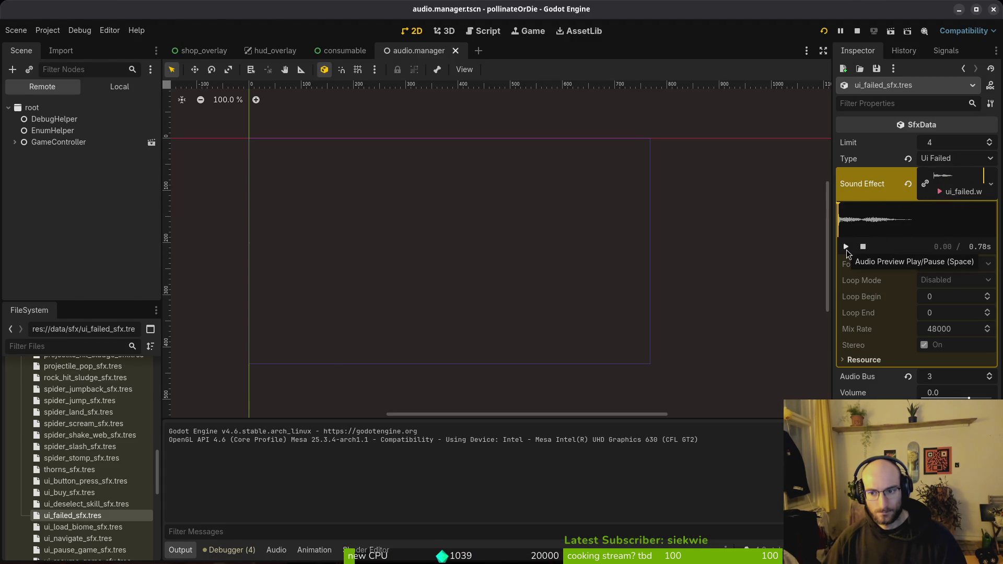
key(alt+Tab)
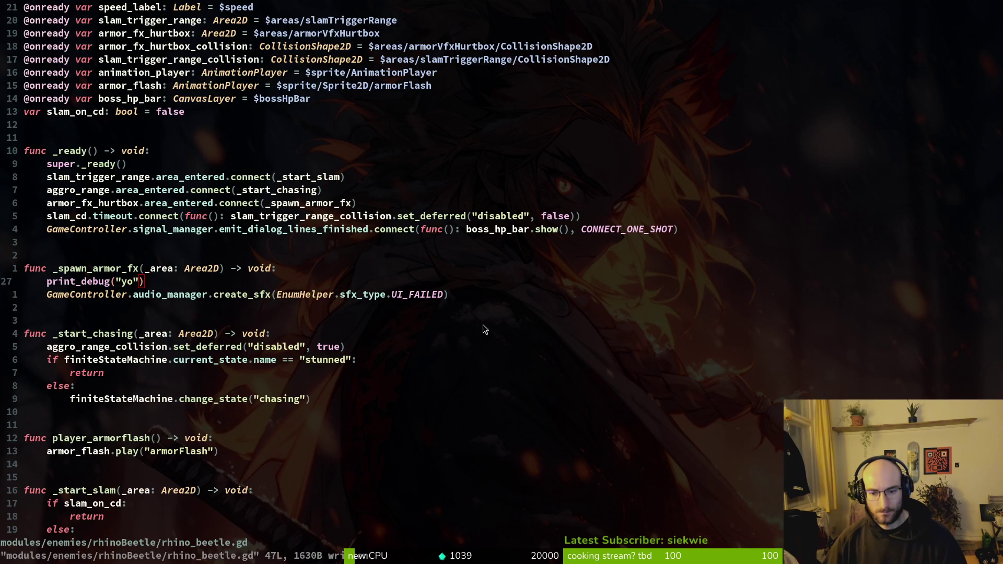
key(alt+Tab)
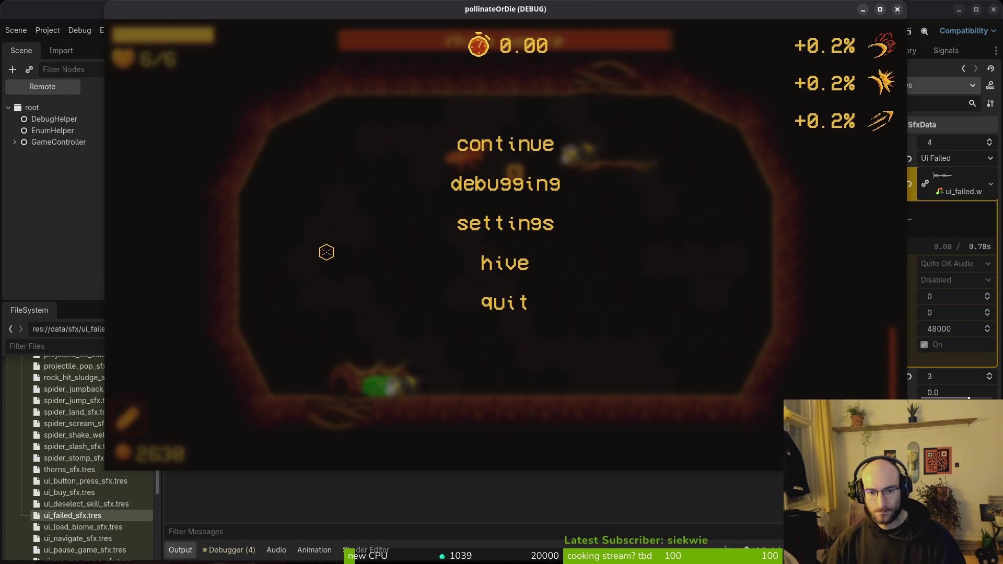
Resume the rhino beetle fight, fly the bee around to attack it, then close the game.
key(alt+Tab)
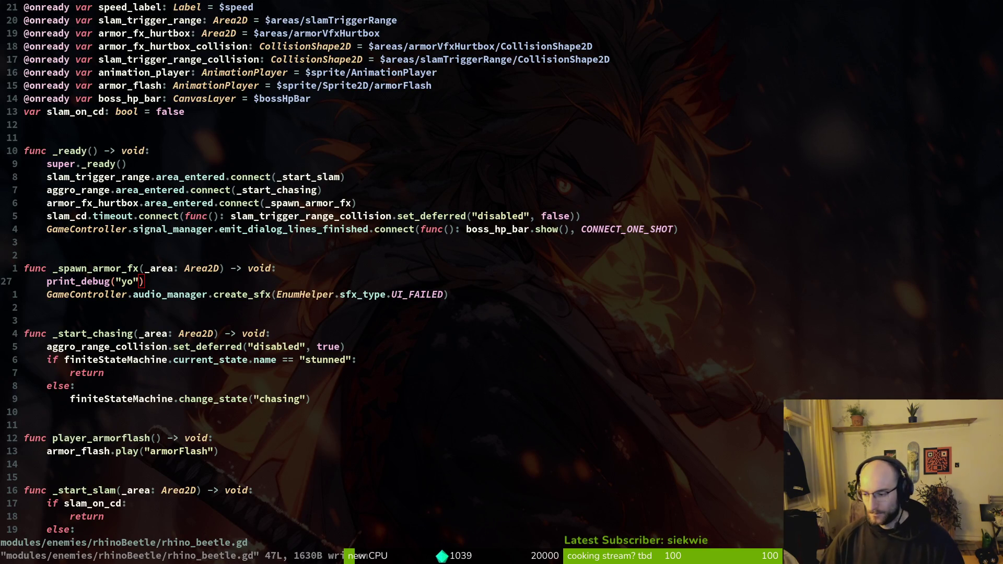
key(alt+Tab)
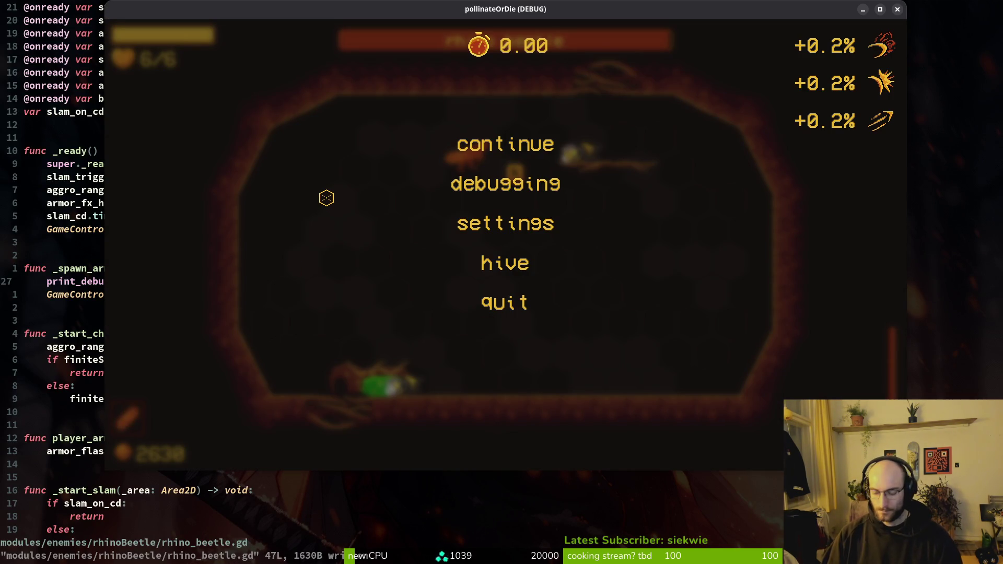
key(Escape)
key(a)
key(a)
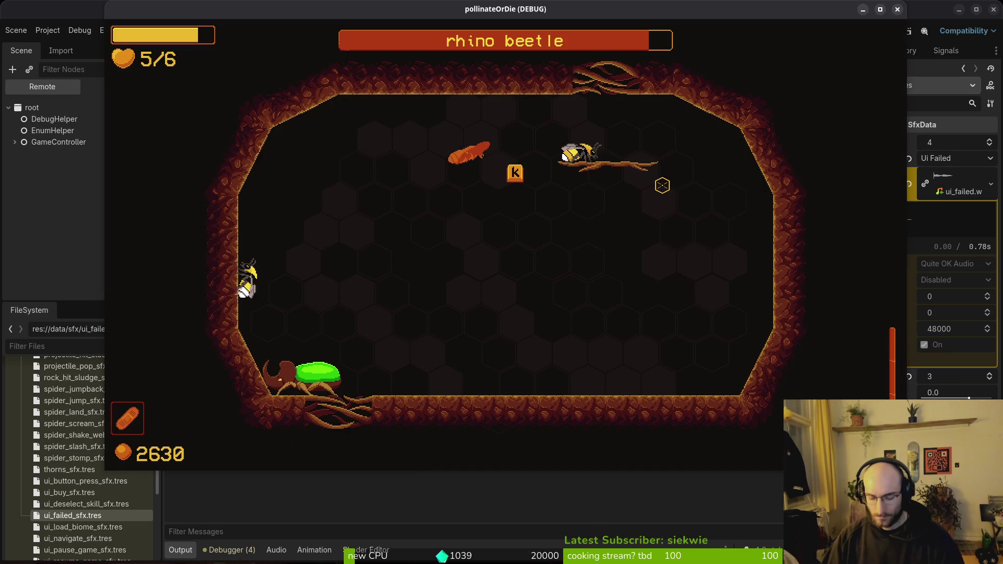
key(w)
key(d)
key(s)
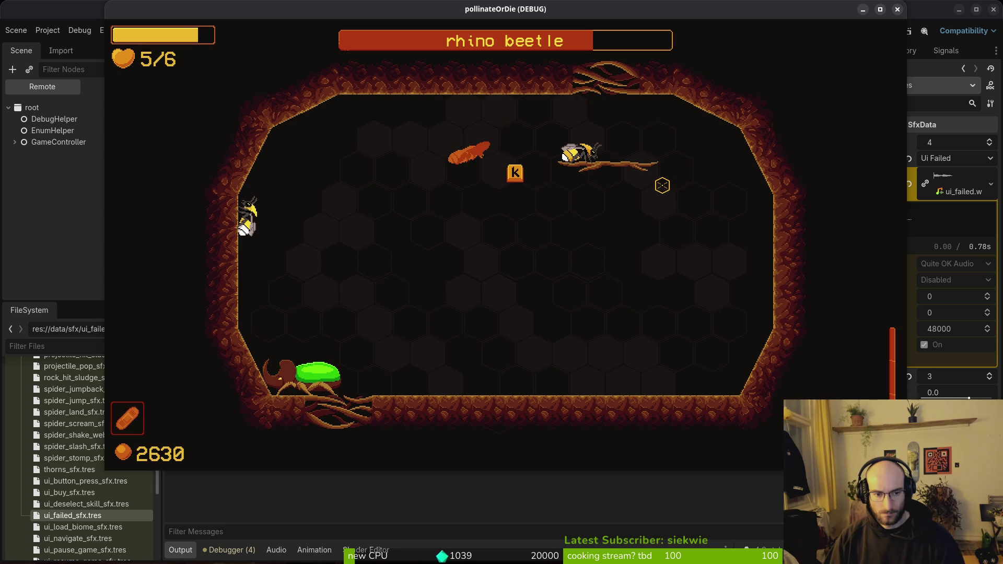
click(896, 10)
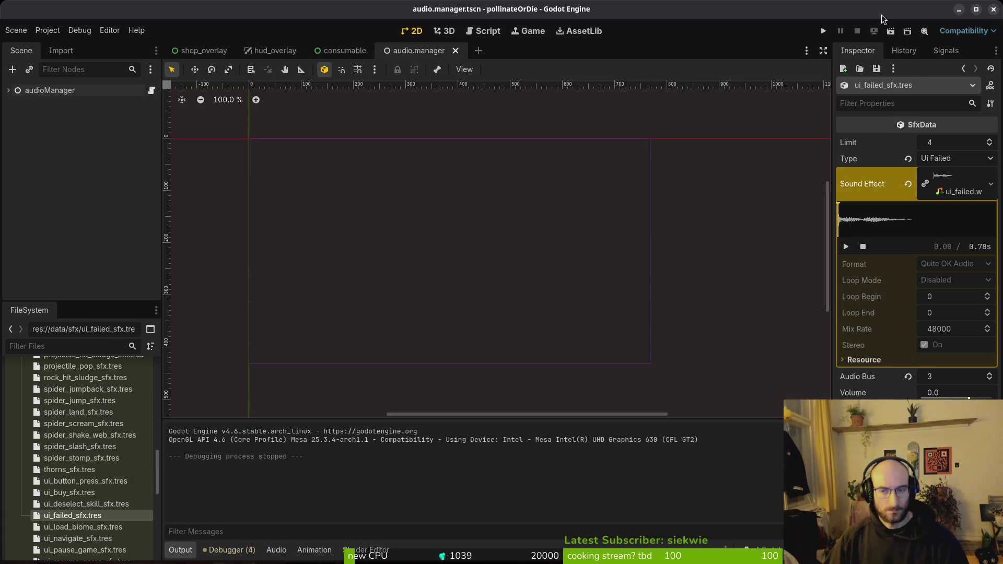
Quick-open rhino_beetle.tscn via 'rhibes', select armorVfxHurtbox, and toggle its visibility off and on.
key(alt+Tab)
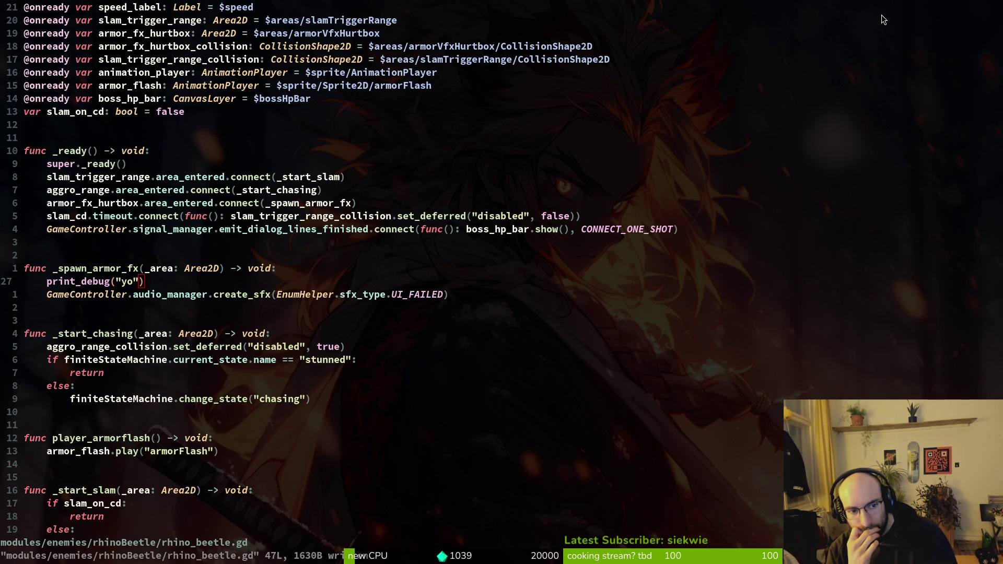
key(alt+Tab)
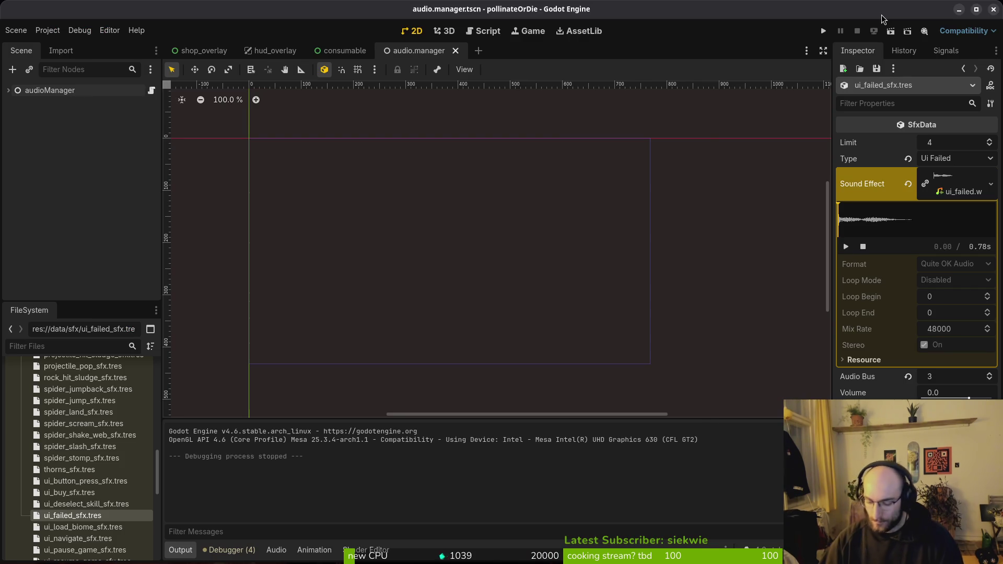
key(shift+alt+o)
text(rhibes)
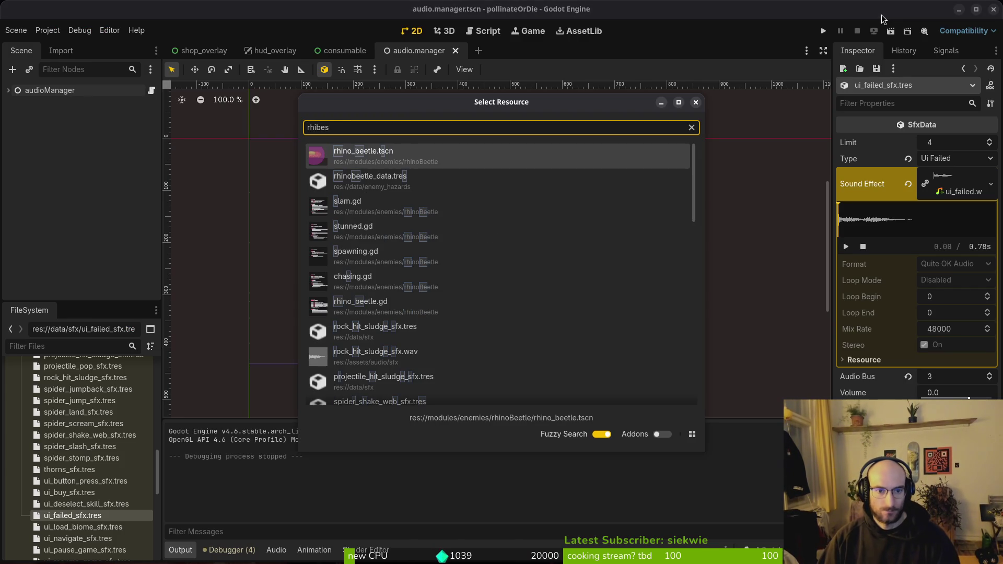
key(Return)
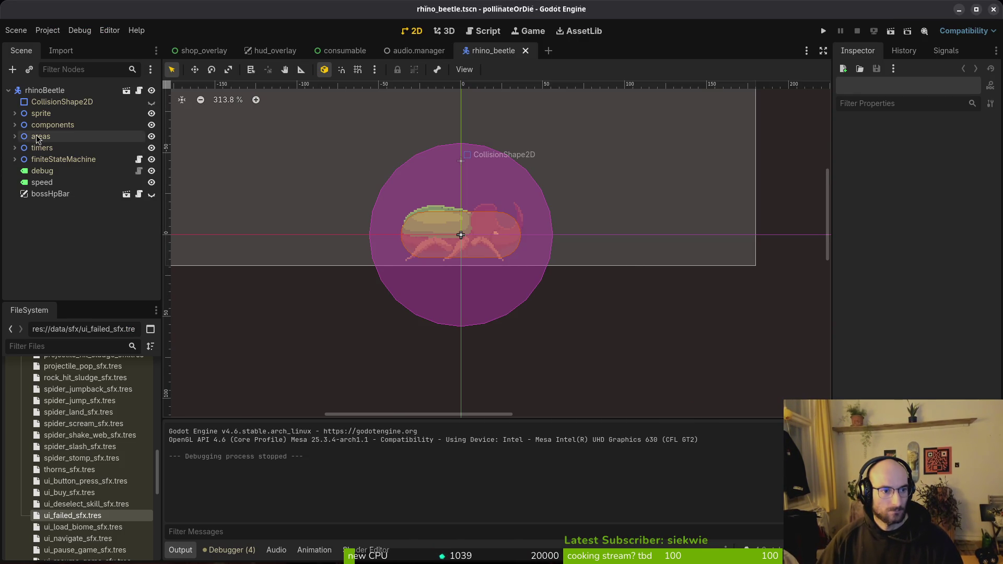
click(68, 171)
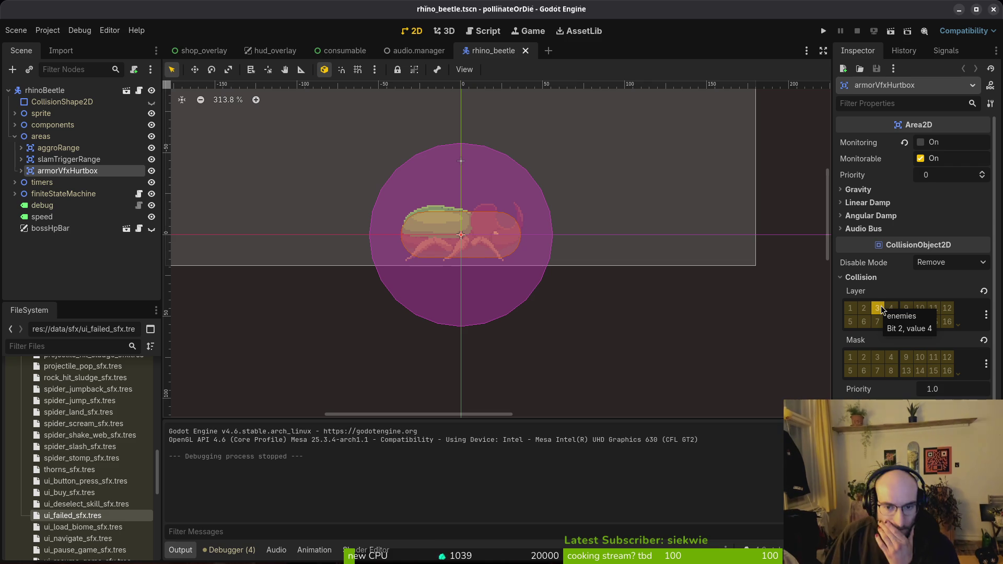
click(151, 172)
click(152, 171)
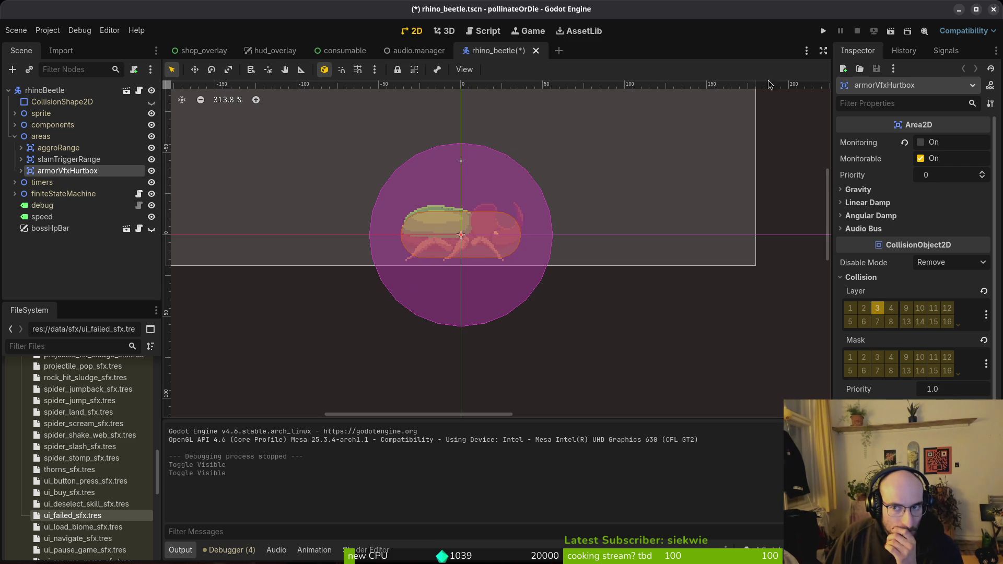
Review the armor_fx_hurtbox connect line and print_debug line in rhino_beetle.gd.
key(alt+Tab)
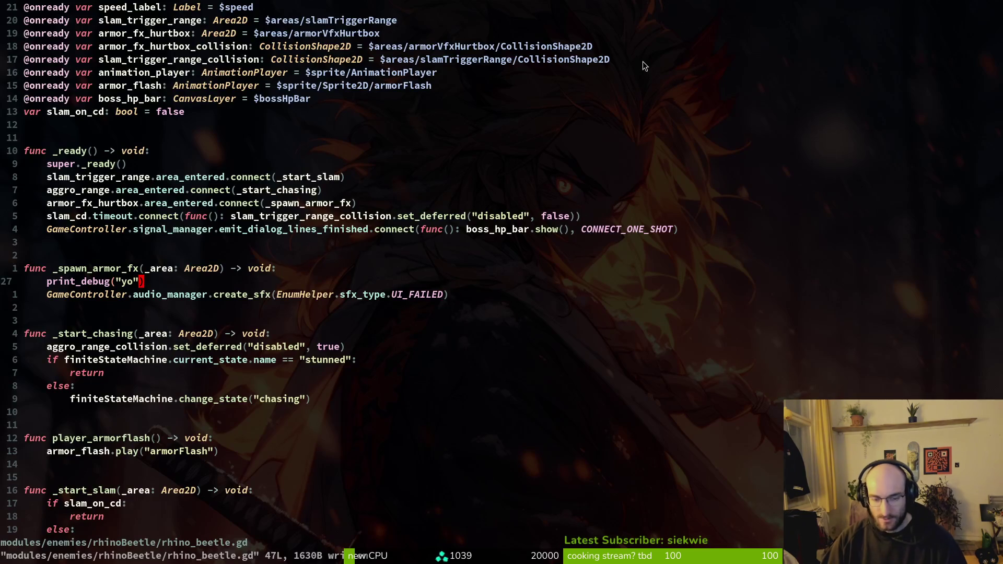
key(k)
key(k)
key(k)
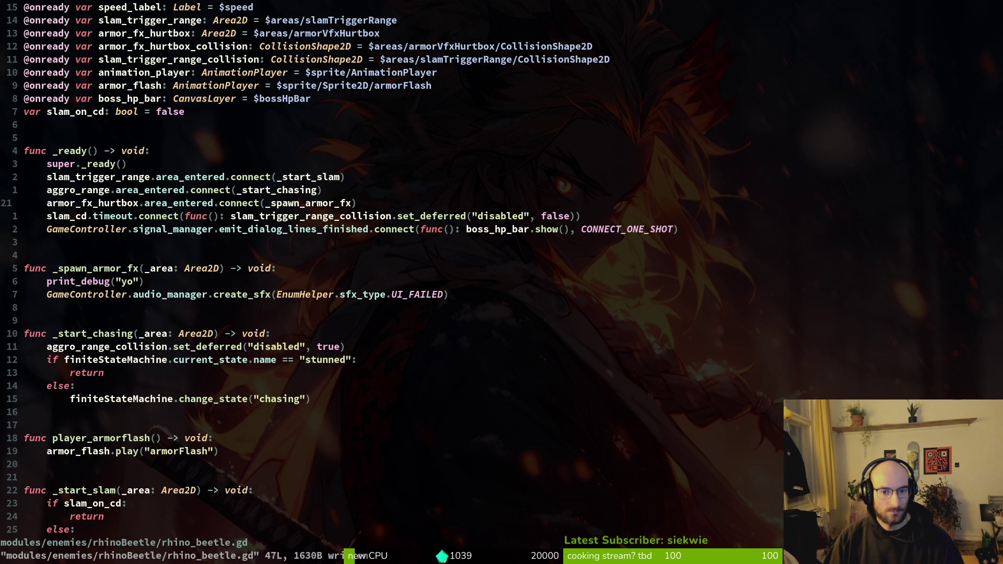
key(j)
key(j)
key(j)
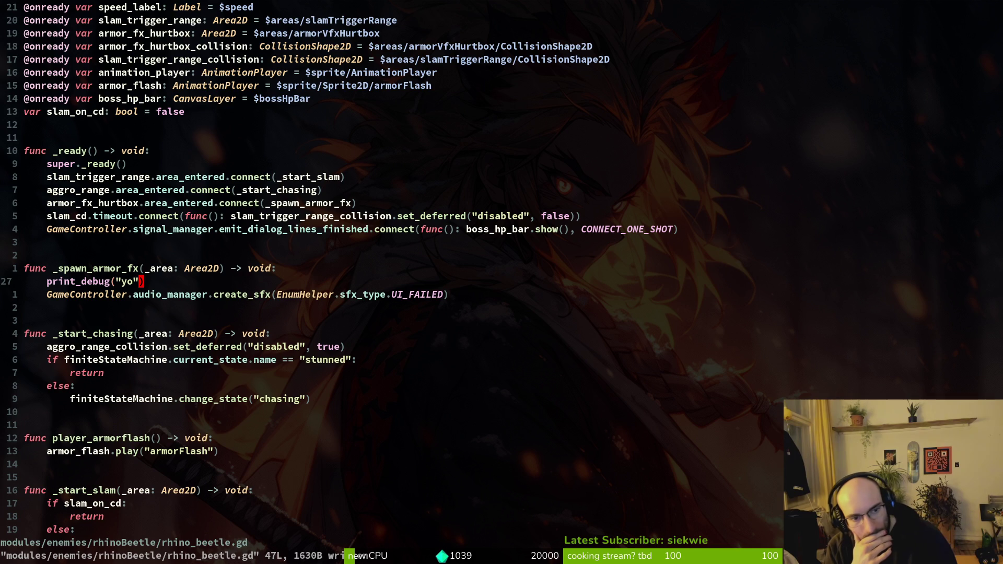
key(alt+Tab)
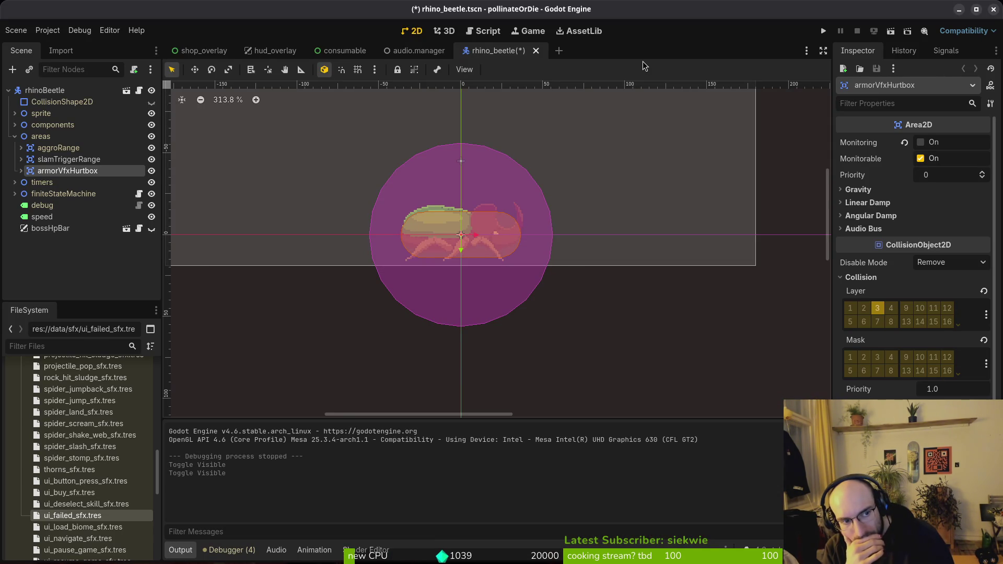
key(alt+Tab)
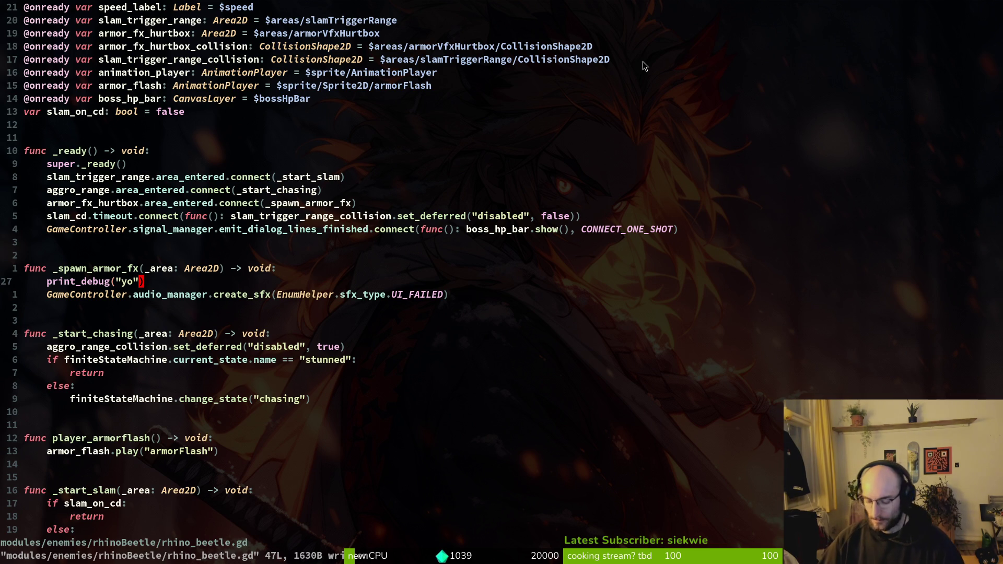
Search the project for armor_fx_hurtbox, check the slam.gd match, and return to rhino_beetle.gd.
key(k)
key(k)
key(k)
key(asciicircum)
key(space)
key(f)
key(w)
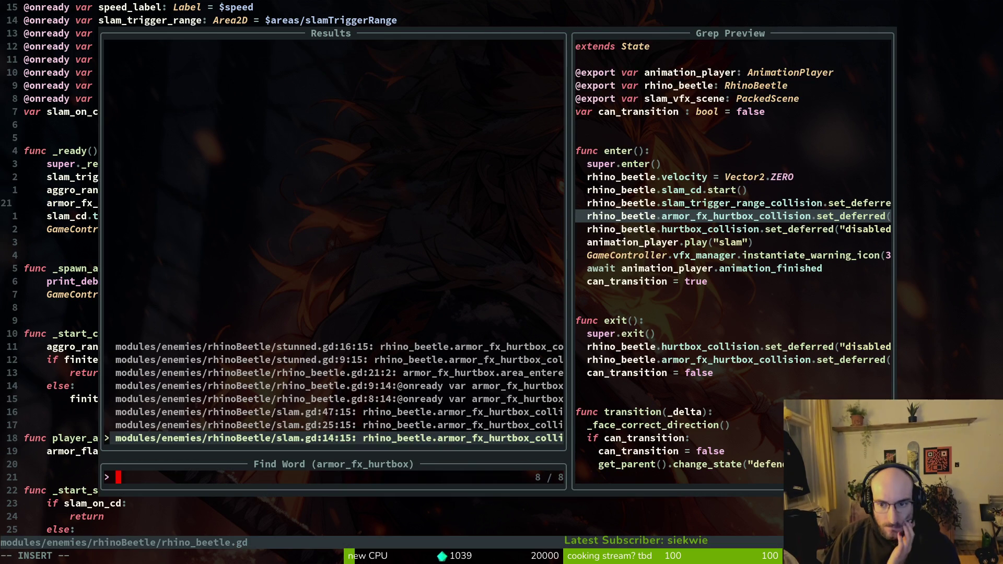
key(Return)
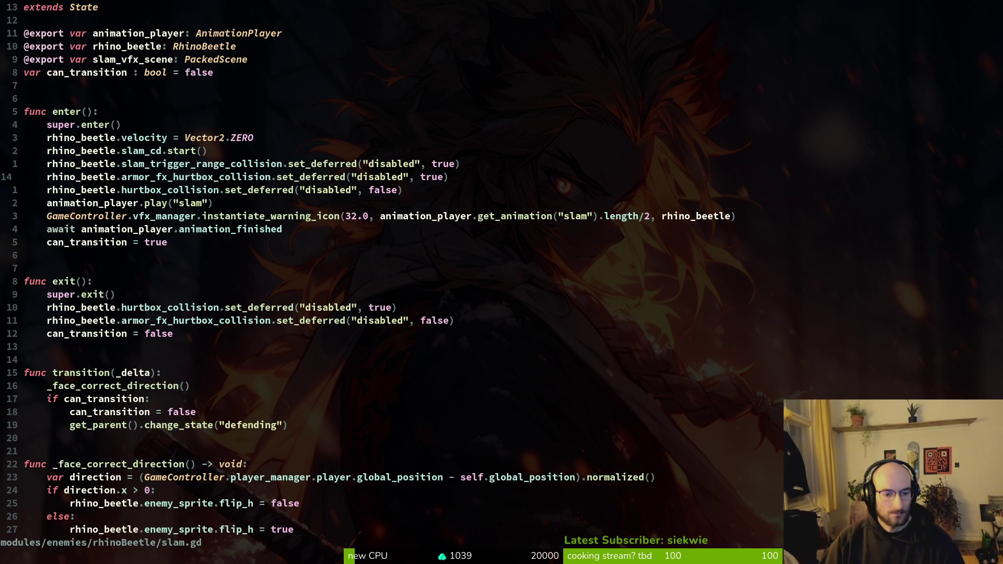
key(ctrl+d)
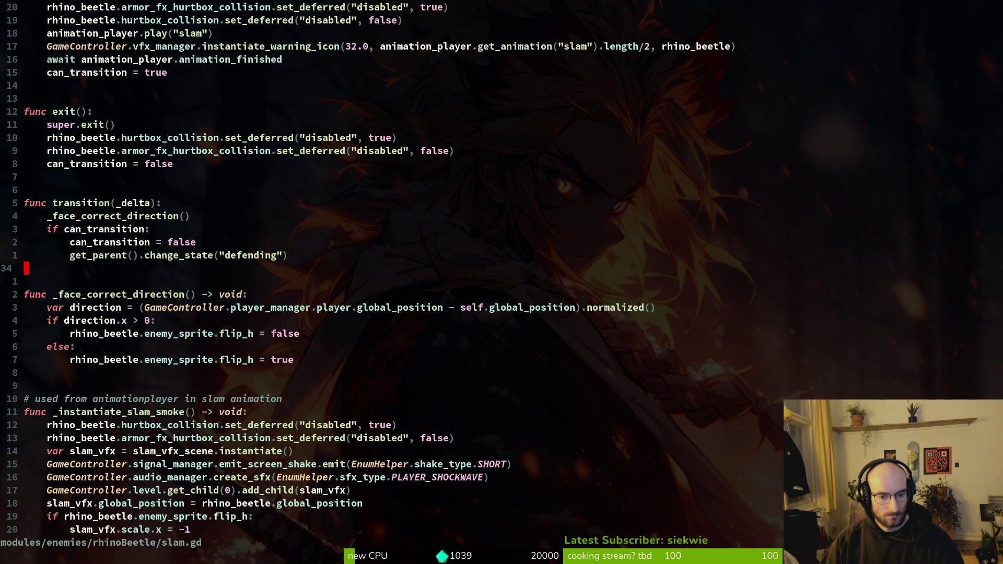
key(ctrl+d)
key(ctrl+o)
Copy the armor_fx_hurtbox connect line and browse the project search results for it.
key(y)
key(y)
key(y)
key(y)
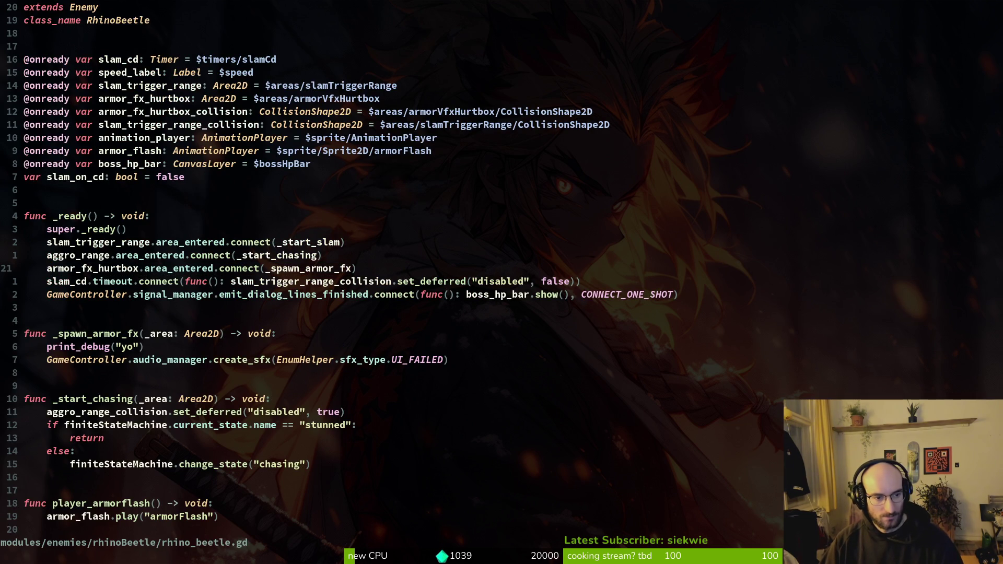
key(y)
key(y)
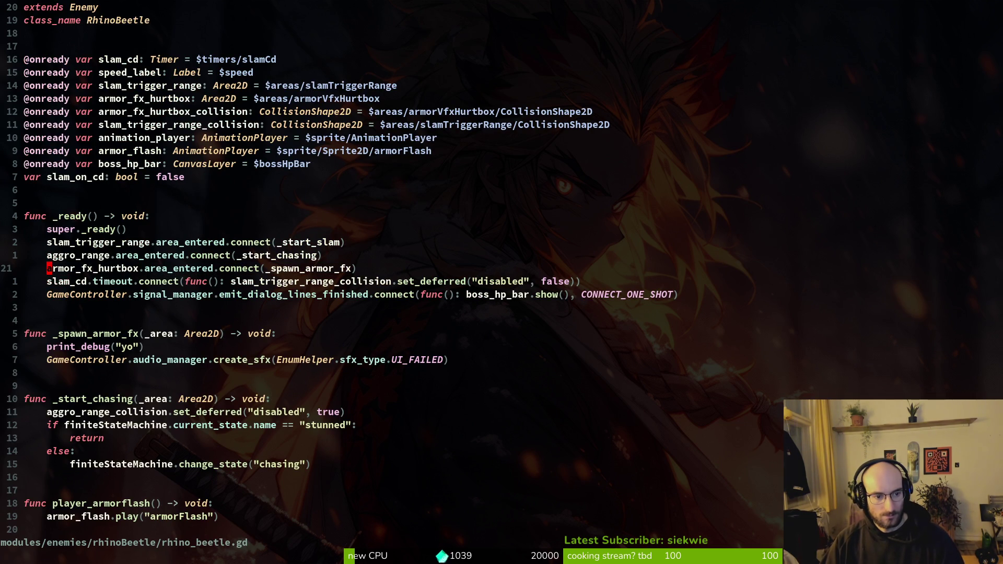
key(space)
key(s)
key(w)
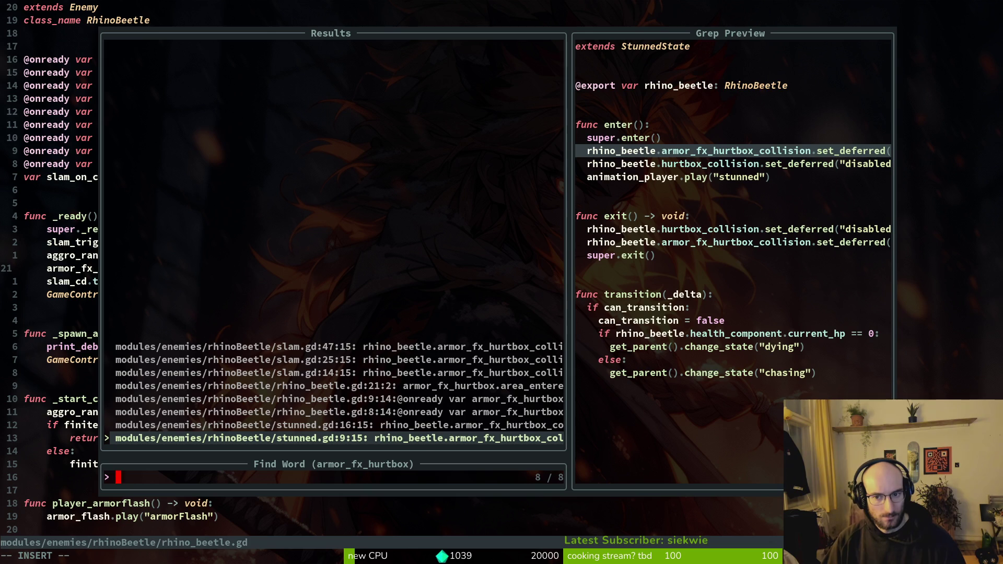
key(ctrl+n)
key(ctrl+n)
key(ctrl+n)
key(ctrl+n)
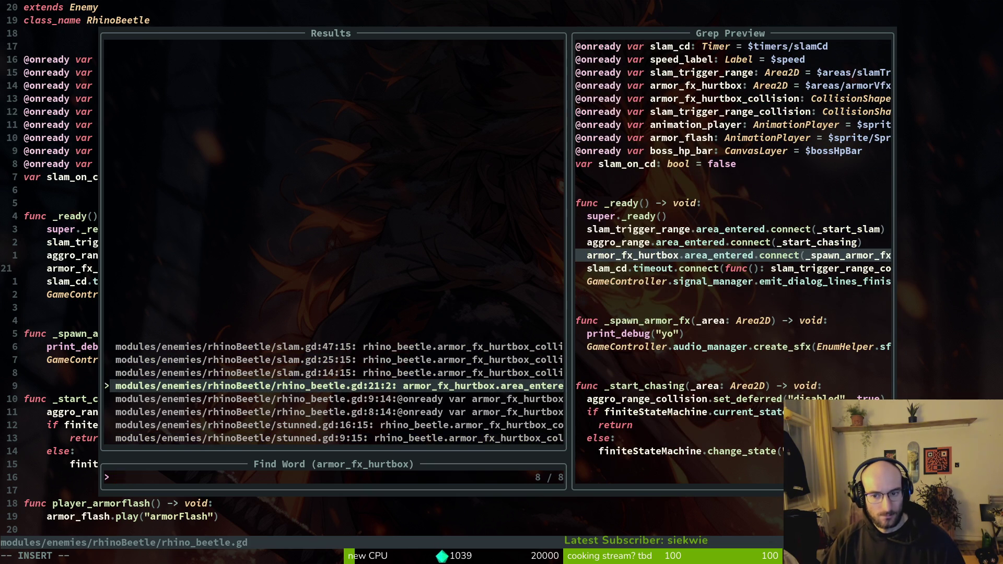
key(ctrl+n)
key(ctrl+n)
key(ctrl+n)
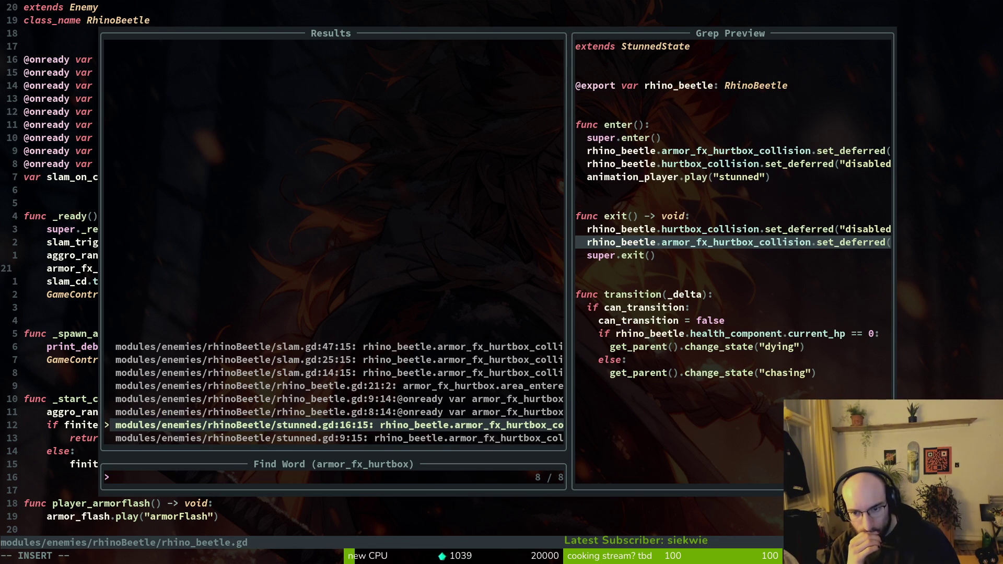
key(Escape)
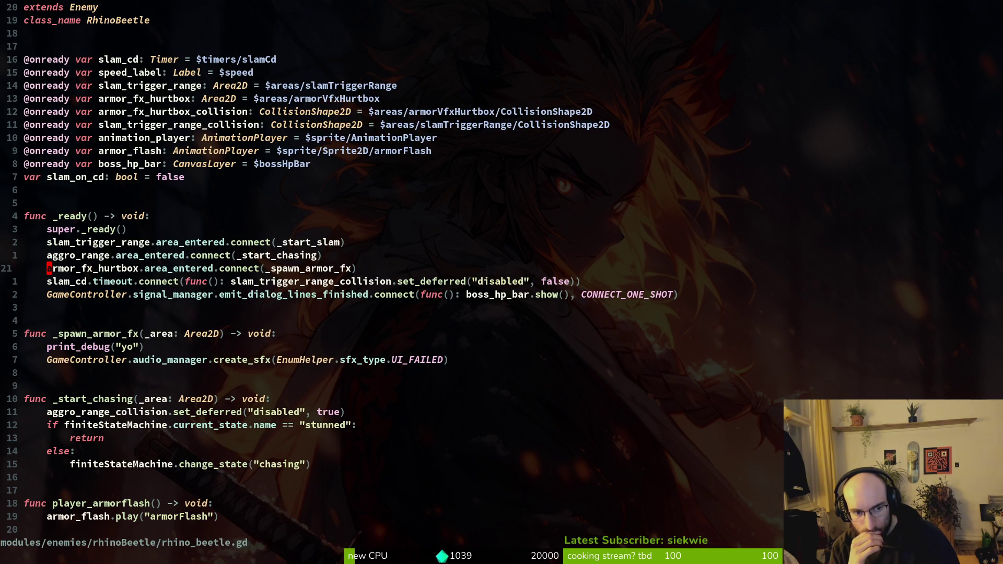
Delete the armor_fx_hurtbox connect line and the _spawn_armor_fx function, then rerun the game.
key(j)
key(j)
key(j)
key(j)
key(j)
key(k)
key(k)
key(k)
key(k)
key(k)
key(d)
key(d)
key(j)
key(j)
key(j)
key(j)
key(V)
key(j)
key(j)
key(j)
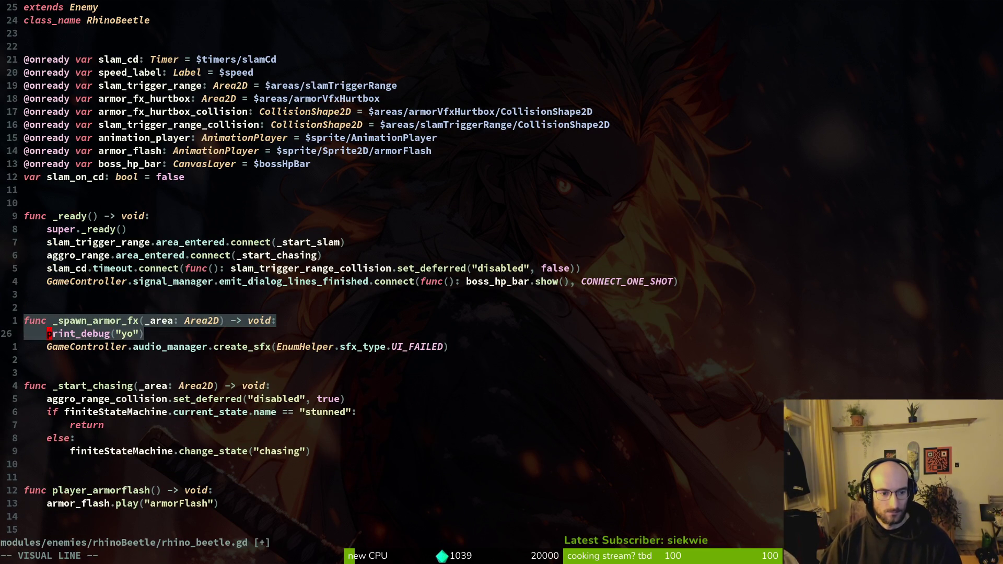
key(d)
key(alt+Tab)
key(F5)
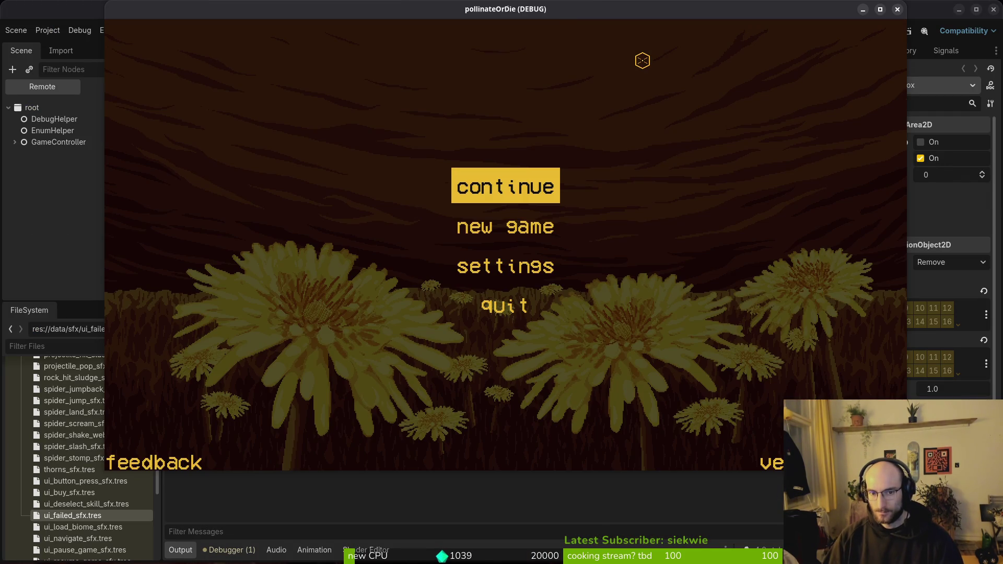
Continue the saved game, load level 5, and start the rhino beetle fight.
key(Return)
key(Escape)
key(Left)
key(Left)
key(Down)
key(Return)
key(space)
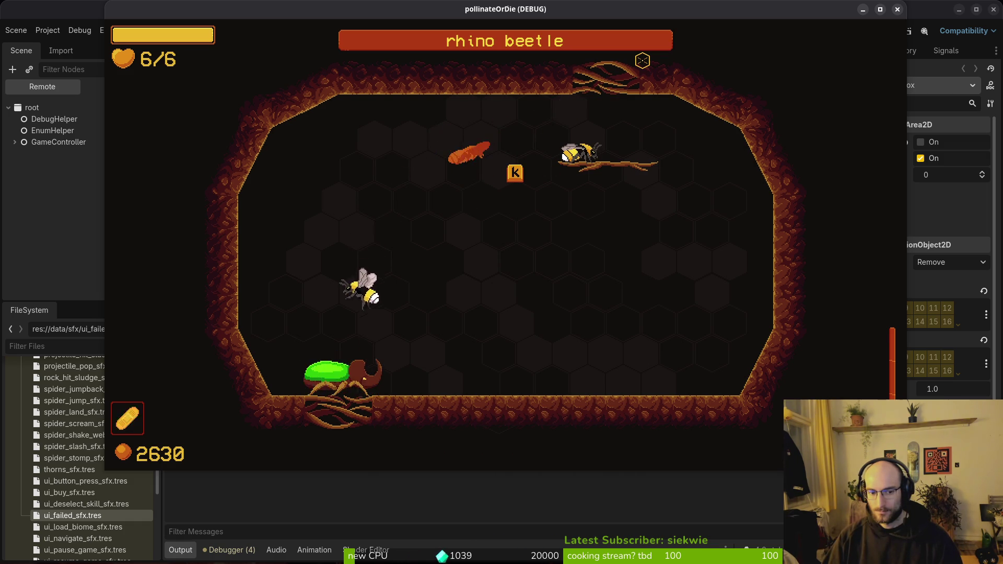
Attack the rhino beetle, grab the heal, exit right, then return to rhino_beetle.gd after _ready.
key(Left)
key(space)
key(space)
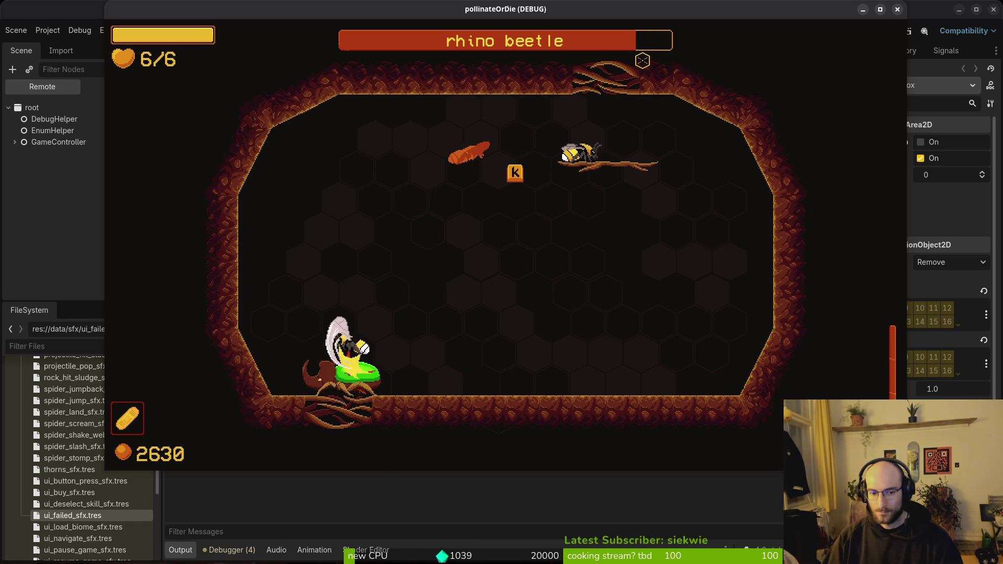
key(Up)
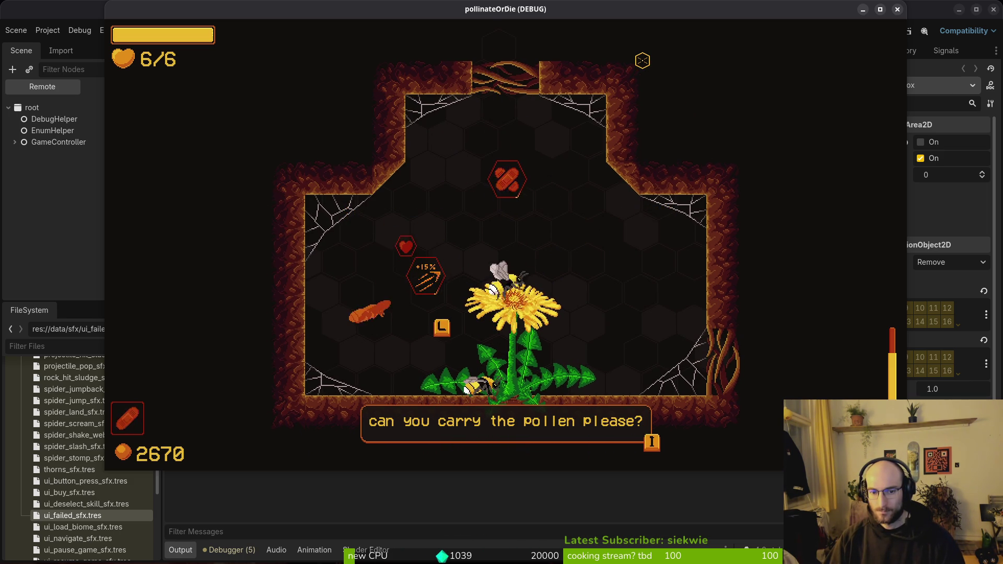
key(w)
key(d)
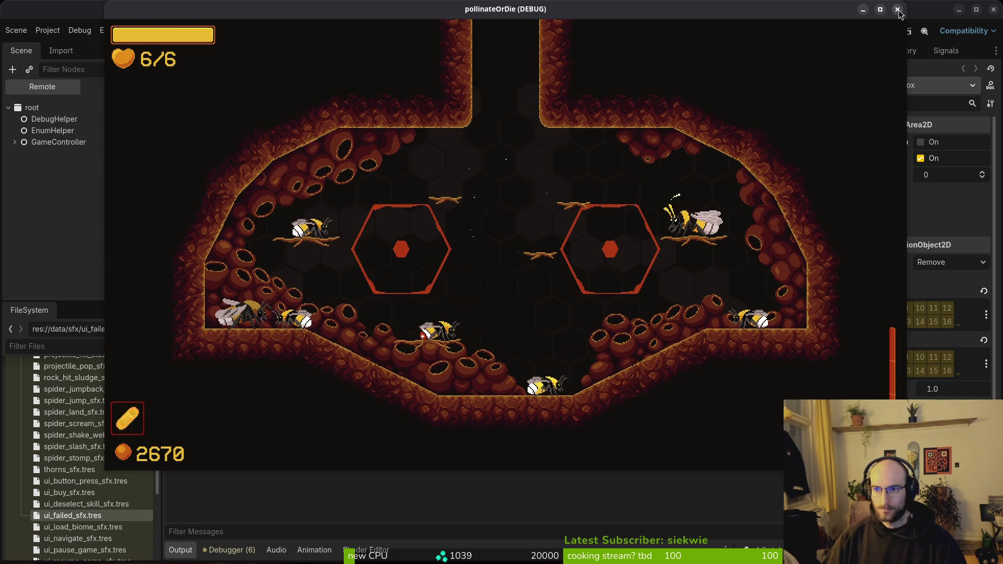
key(alt+Tab)
click(168, 292)
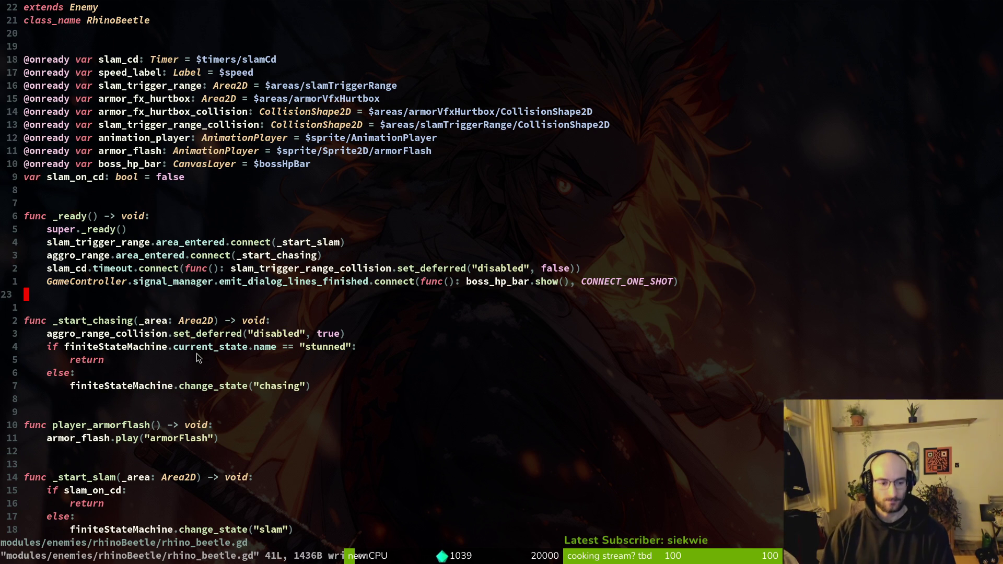
Save rhino_beetle.gd with :wq and dismiss the unsaved-buffer warning.
key(j)
key(j)
text(je)
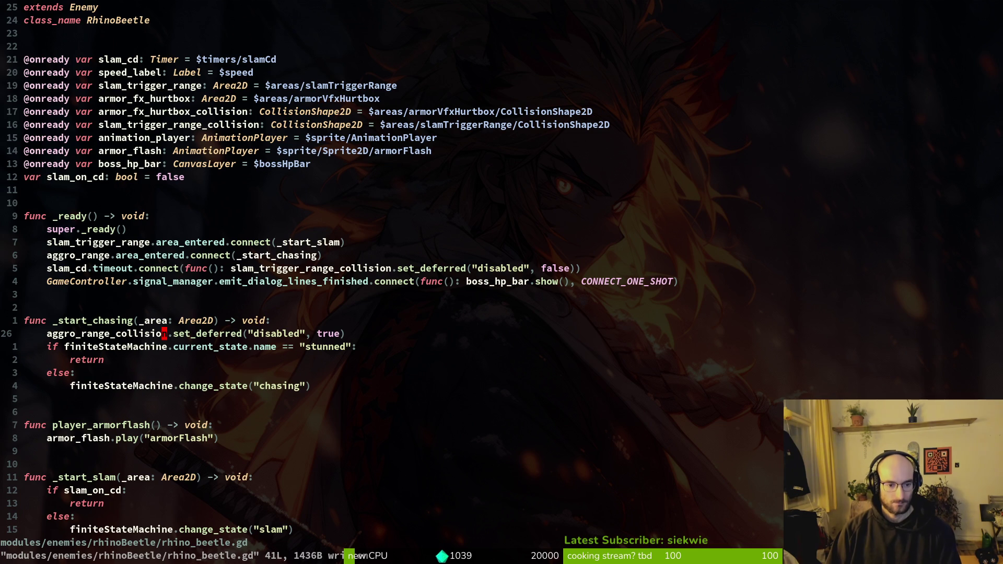
text(:wq)
key(Return)
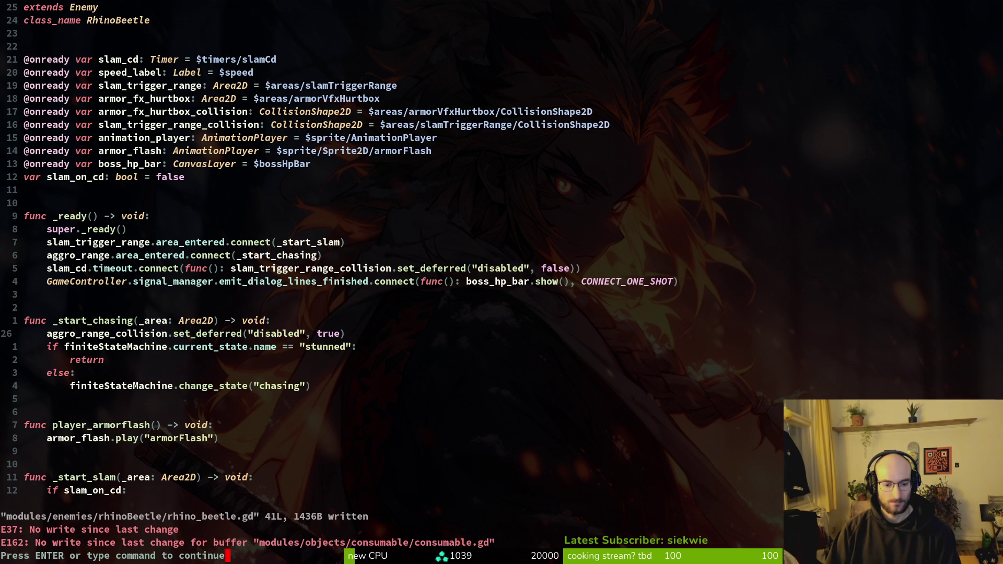
key(Return)
Set the SHIELD branch's sound type to ENEMY_SMASHED and save consumable.gd.
key(a)
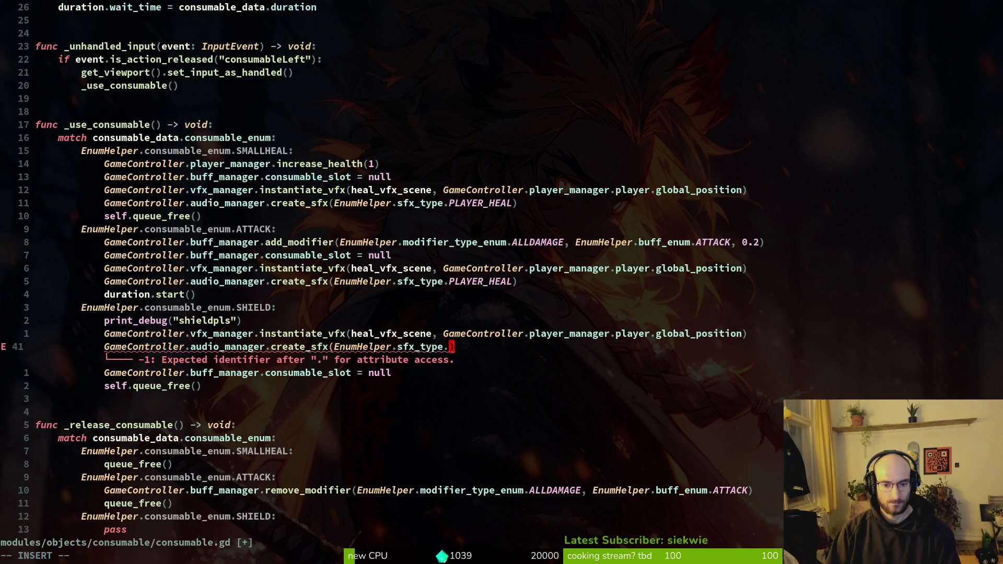
text(E)
key(Tab)
key(Tab)
key(Tab)
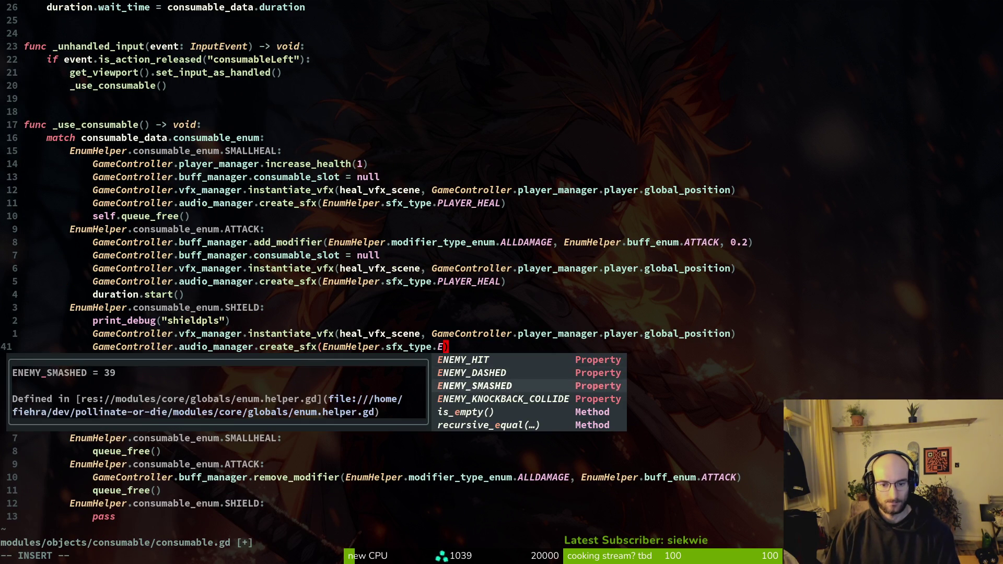
key(Escape)
text(:w)
key(Return)
key(k)
key(k)
key(k)
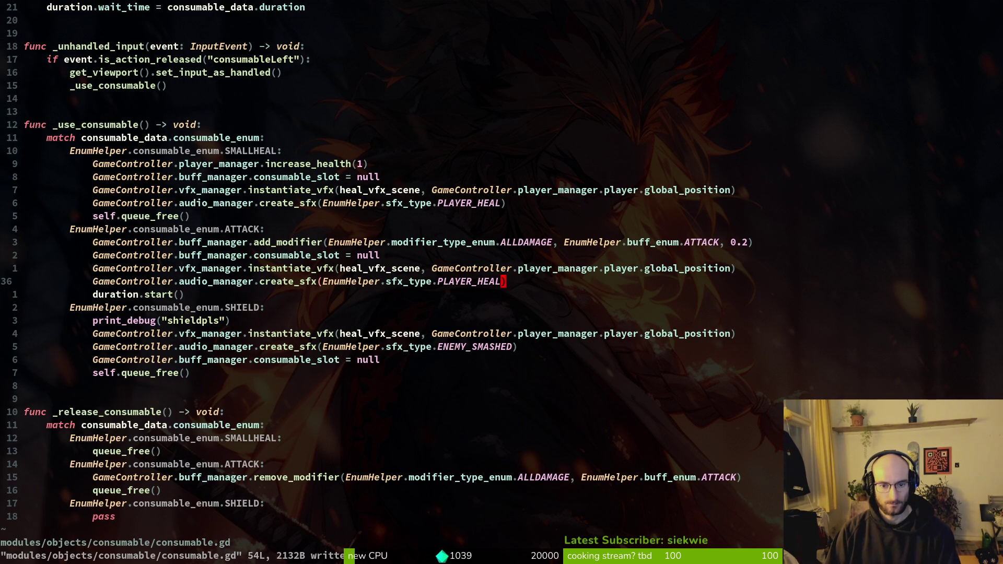
Remove PLAYER_HEAL from the ATTACK branch's sound call.
key(c)
key(i)
key(w)
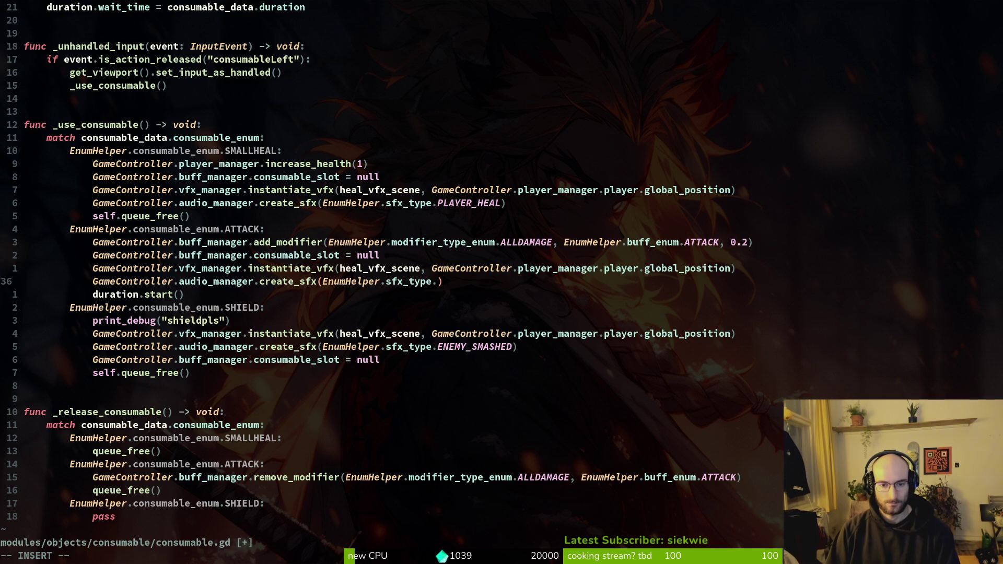
key(Escape)
key(alt+Tab)
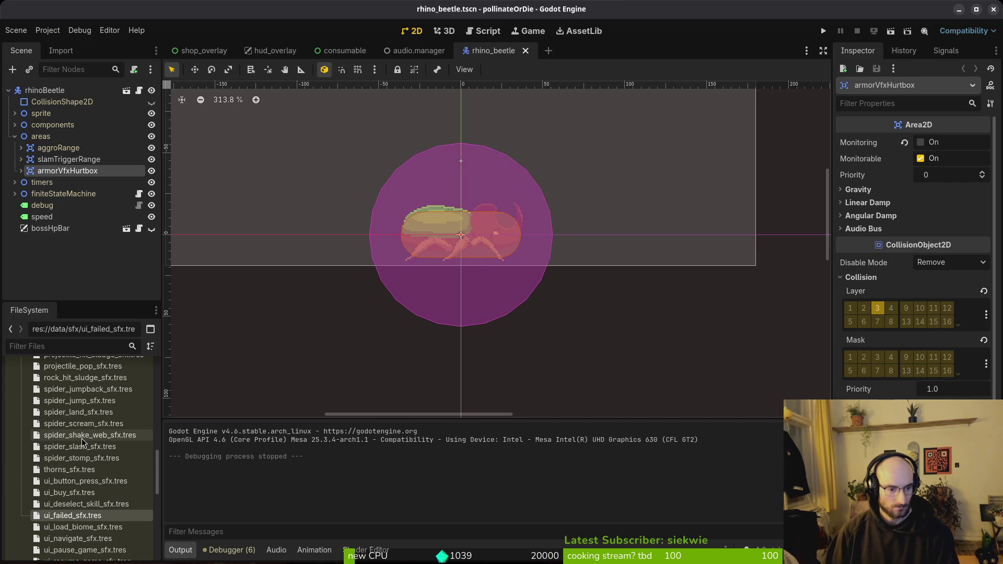
key(alt+Tab)
key(alt+Tab)
key(alt+Tab)
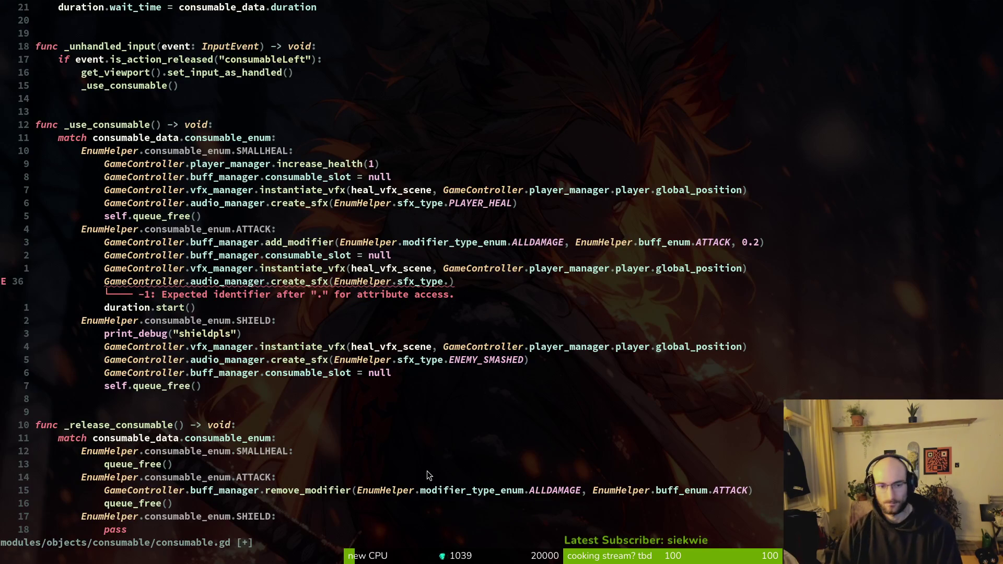
Browse sound type completions for 'das' and 'pl' to find a replacement attack sound.
key(a)
text(pl)
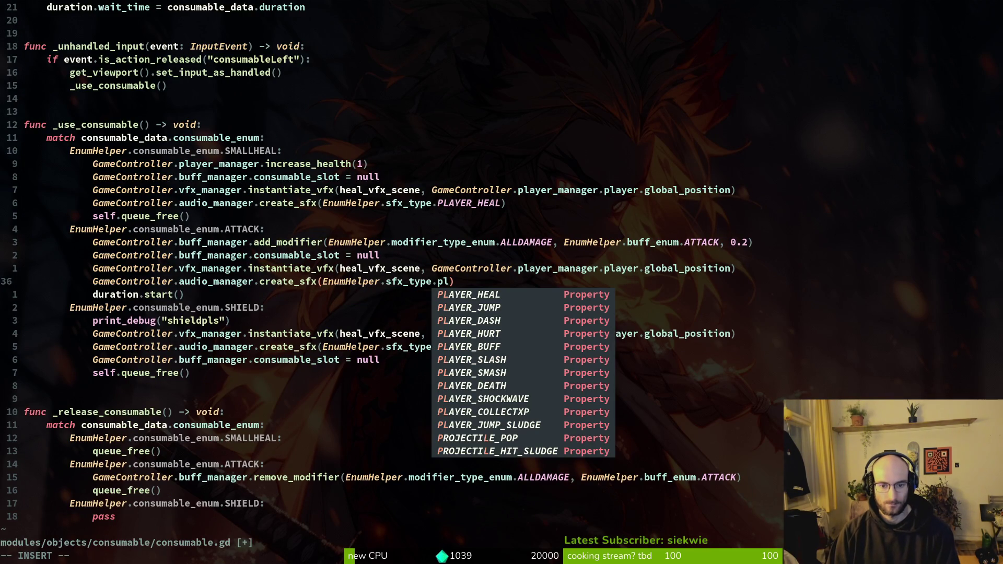
key(BackSpace)
key(BackSpace)
text(das)
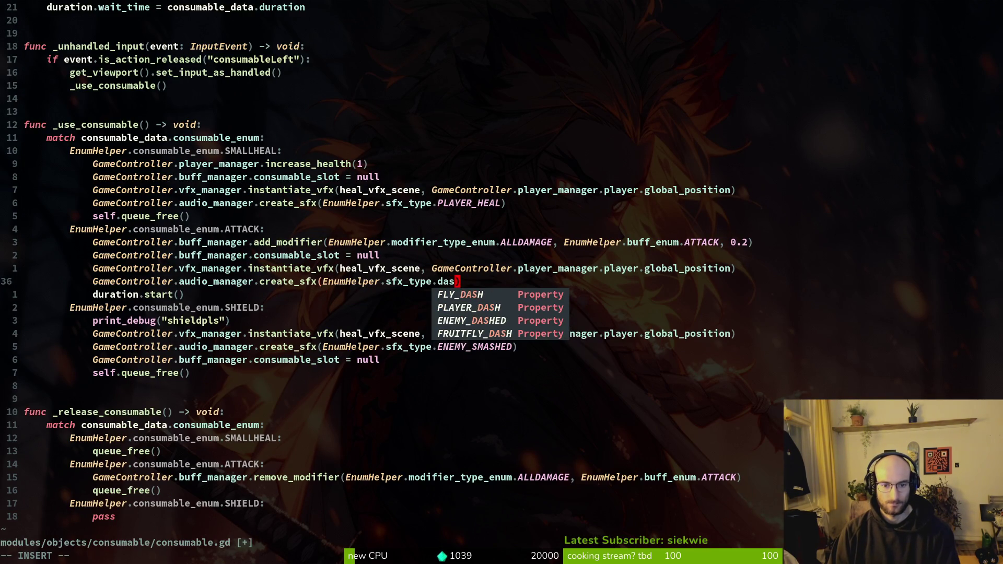
key(BackSpace)
key(BackSpace)
key(BackSpace)
text(pl)
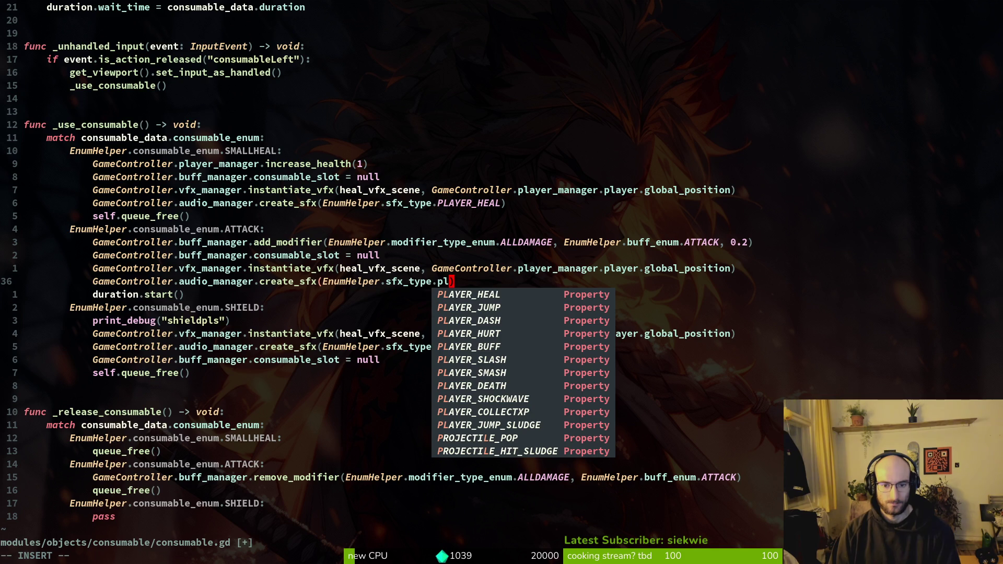
key(Down)
key(Down)
key(Down)
key(Down)
key(Down)
key(Down)
key(Escape)
key(space)
Find the rhino file and scroll Godot's FileSystem to the data/sfx player sounds.
key(f)
key(f)
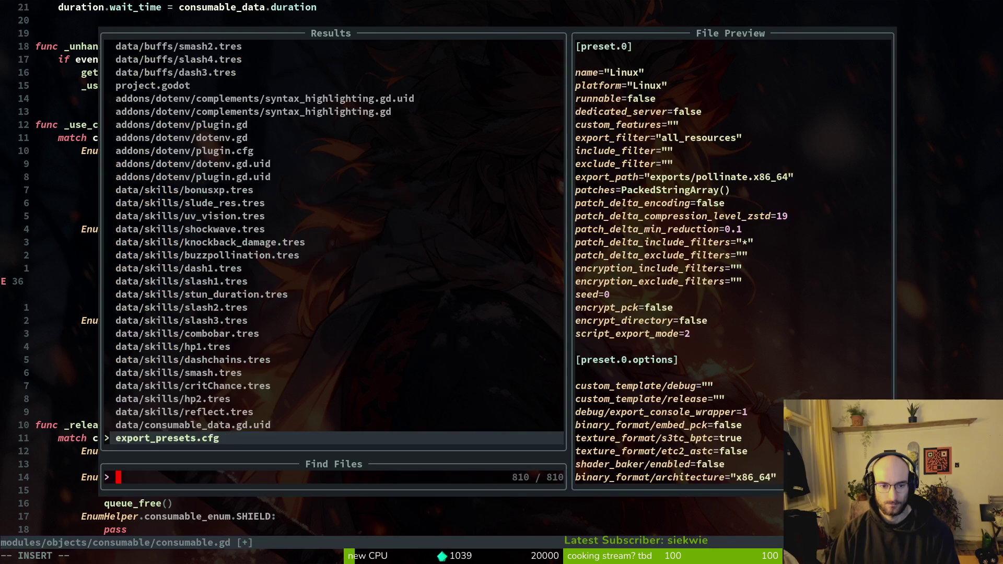
text(rhino)
key(Return)
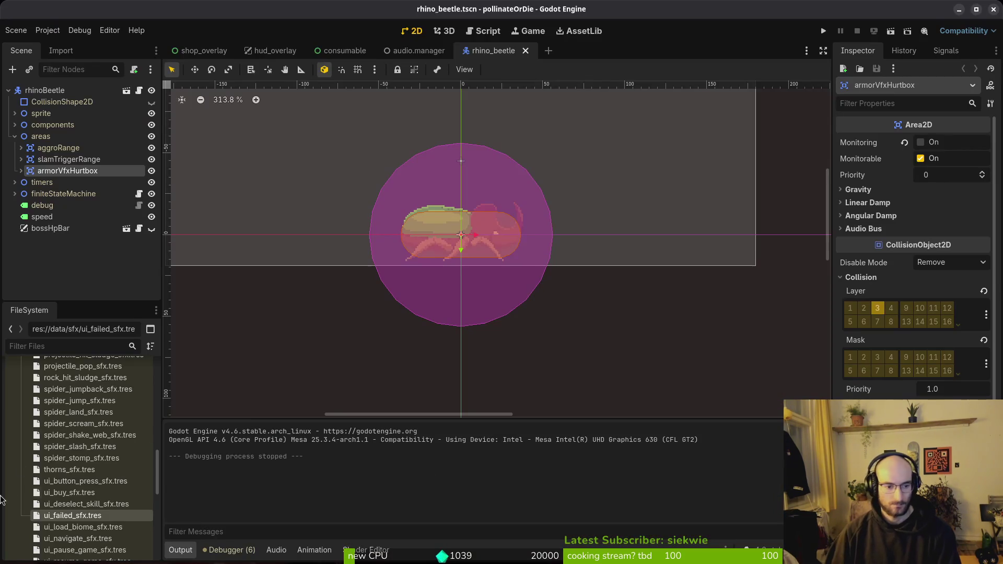
scroll(84, 428, up, 3)
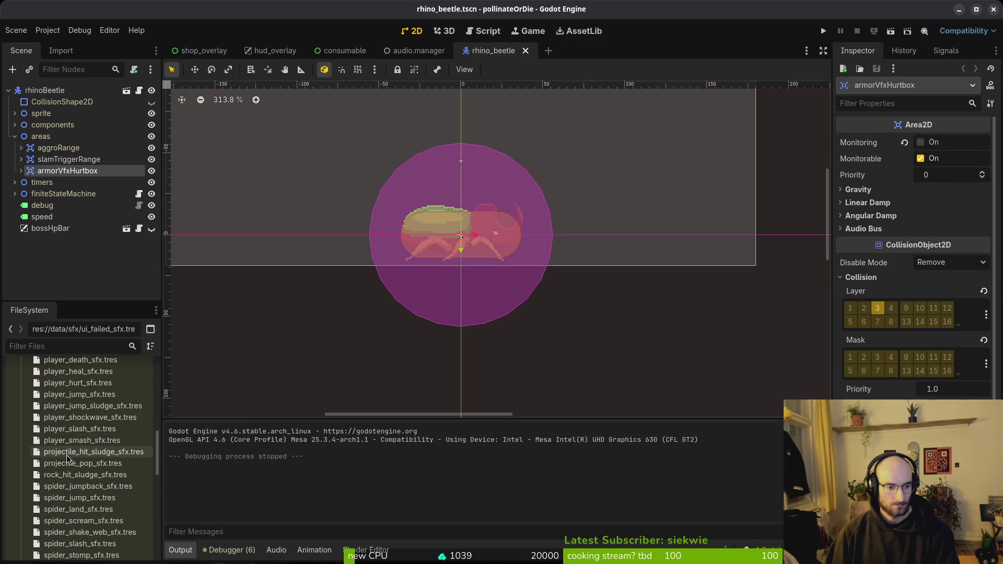
scroll(87, 413, up, 3)
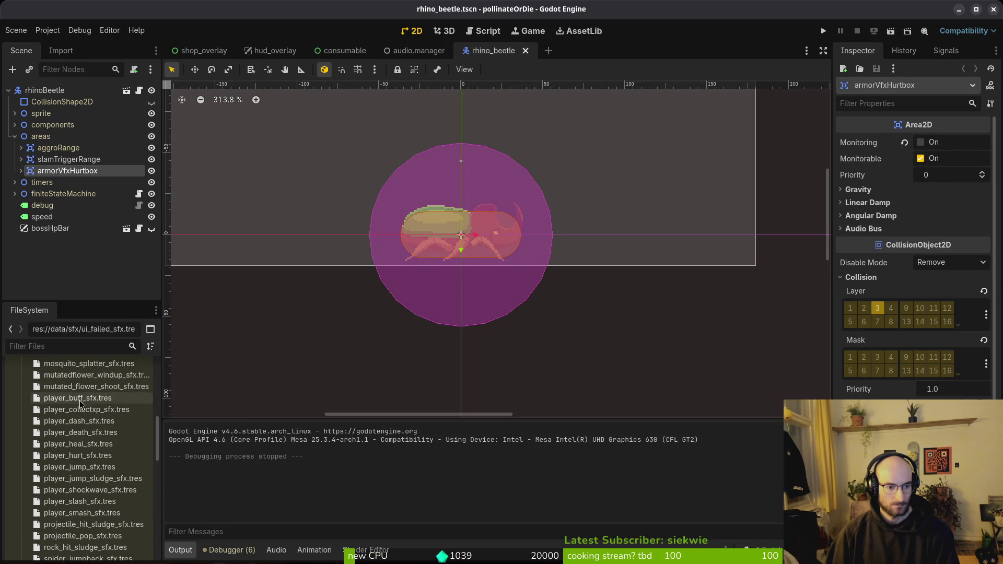
Inspect player_dash_sfx.tres in the Inspector.
click(81, 421)
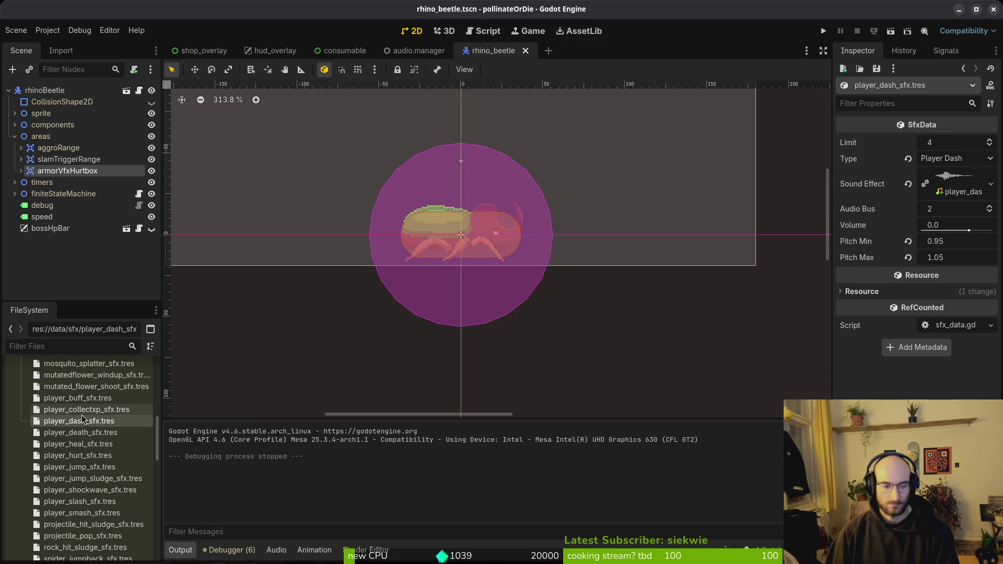
scroll(79, 418, up, 2)
scroll(77, 416, up, 2)
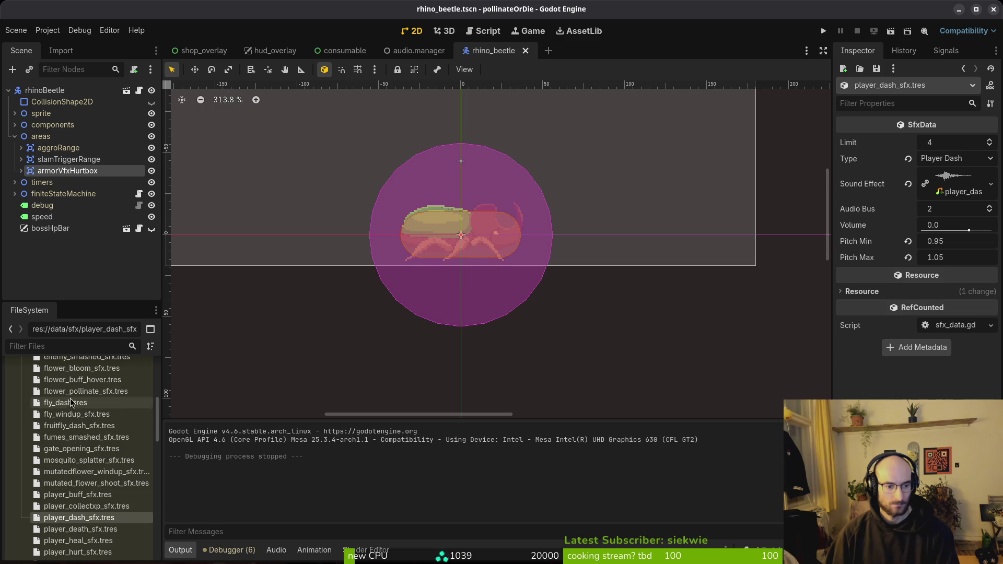
scroll(78, 429, up, 2)
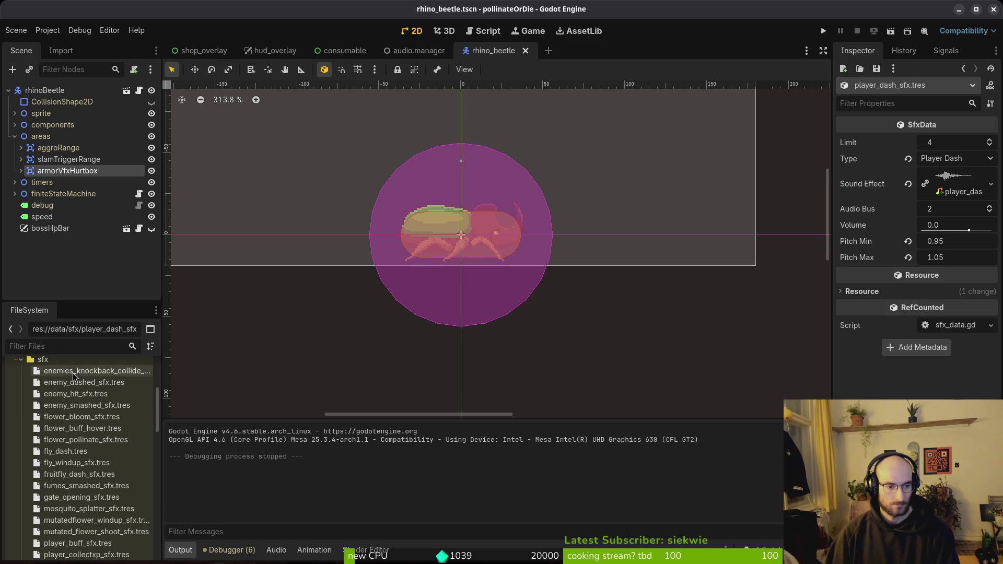
scroll(79, 399, down, 10)
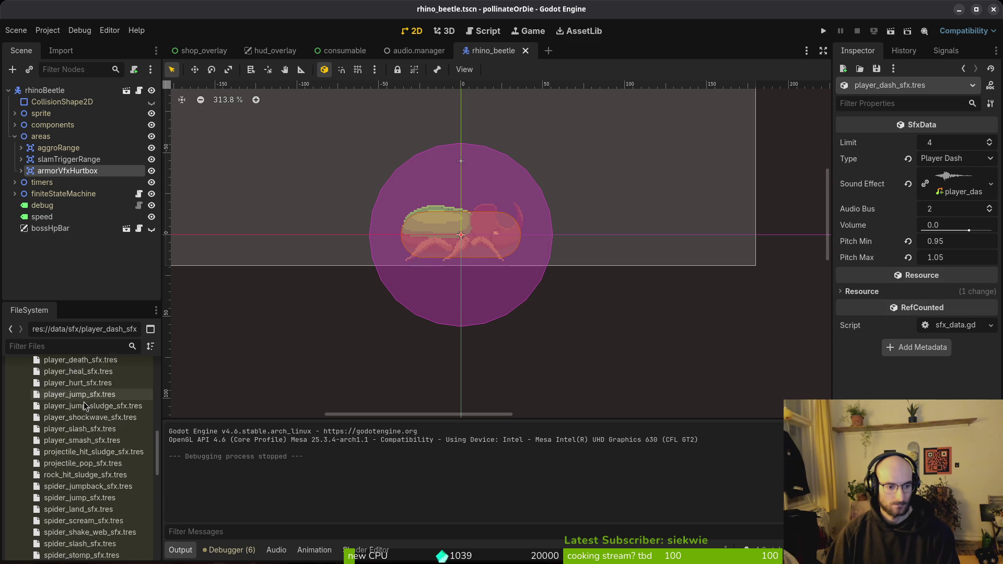
scroll(79, 483, down, 4)
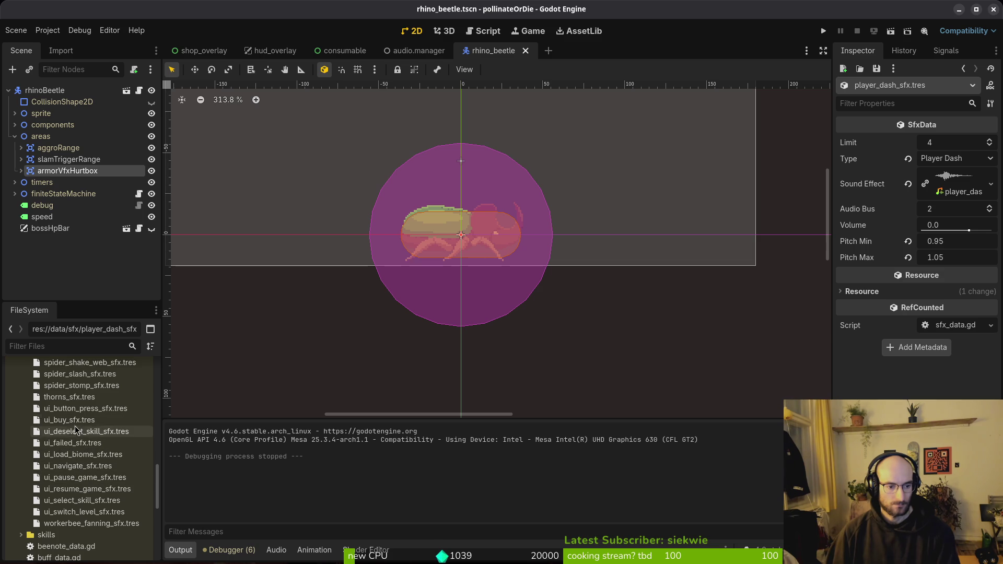
scroll(79, 431, up, 2)
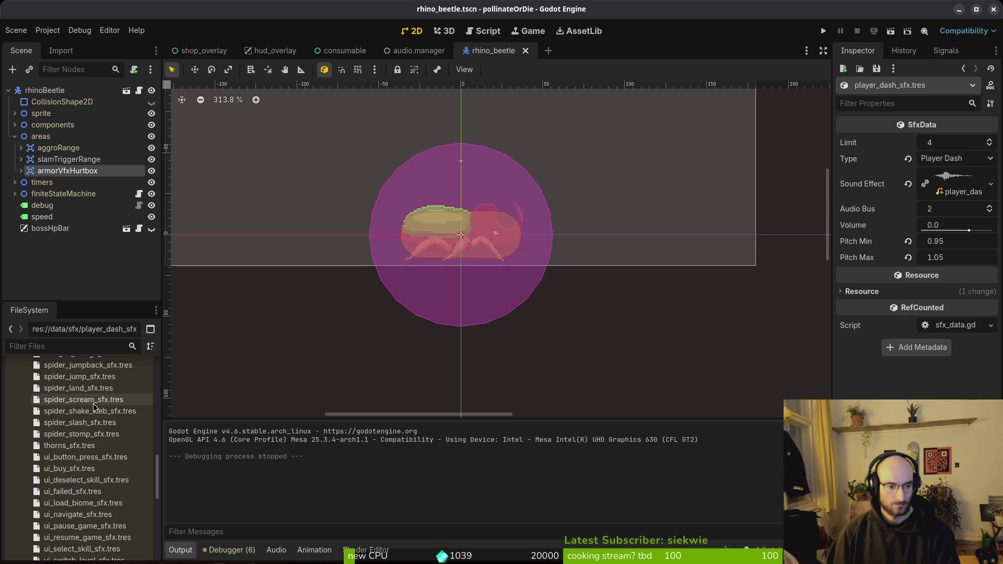
scroll(88, 412, up, 2)
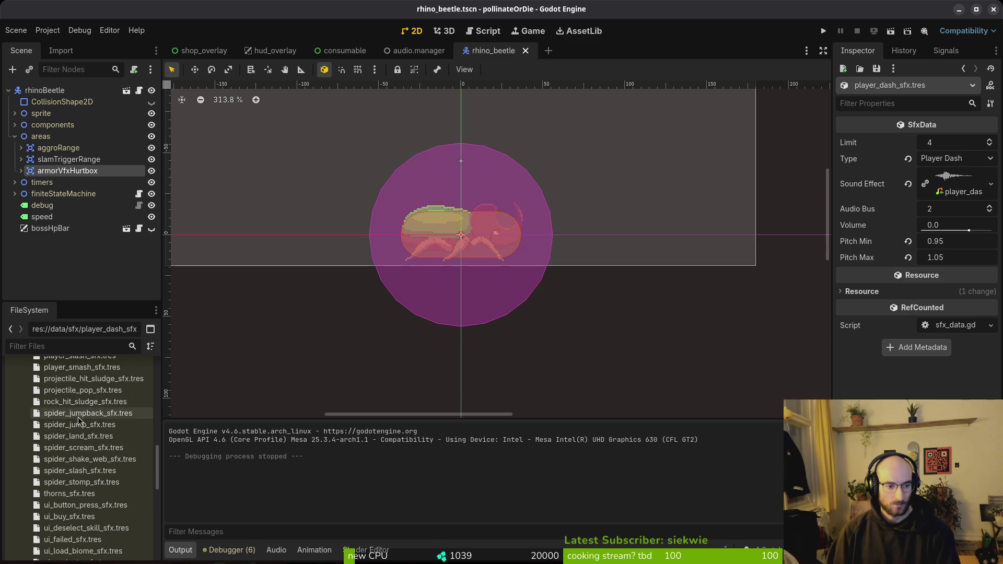
scroll(78, 418, up, 2)
Preview the player_smash_sfx.tres and player_buff_sfx.tres sound effects.
click(79, 418)
click(862, 184)
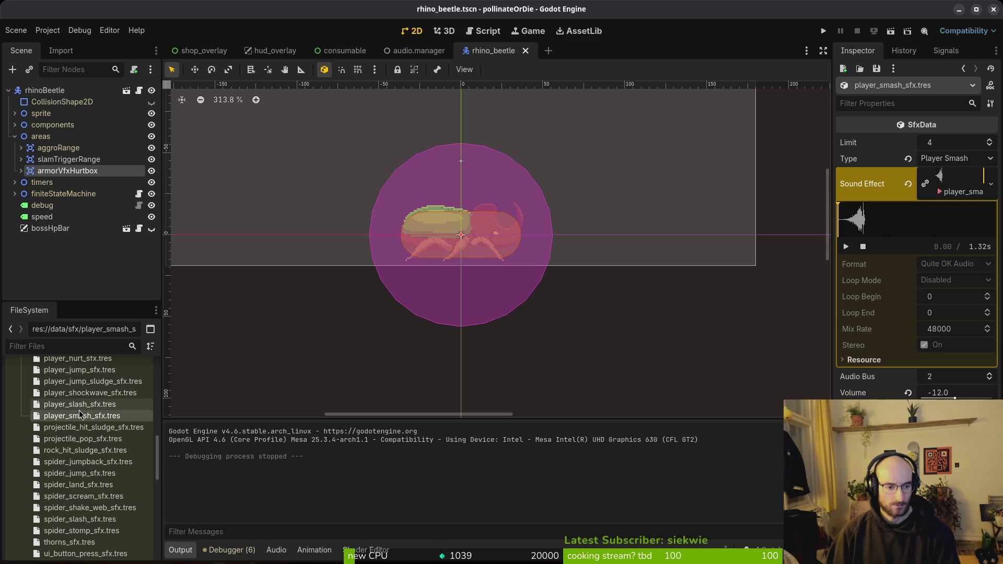
scroll(81, 398, up, 1)
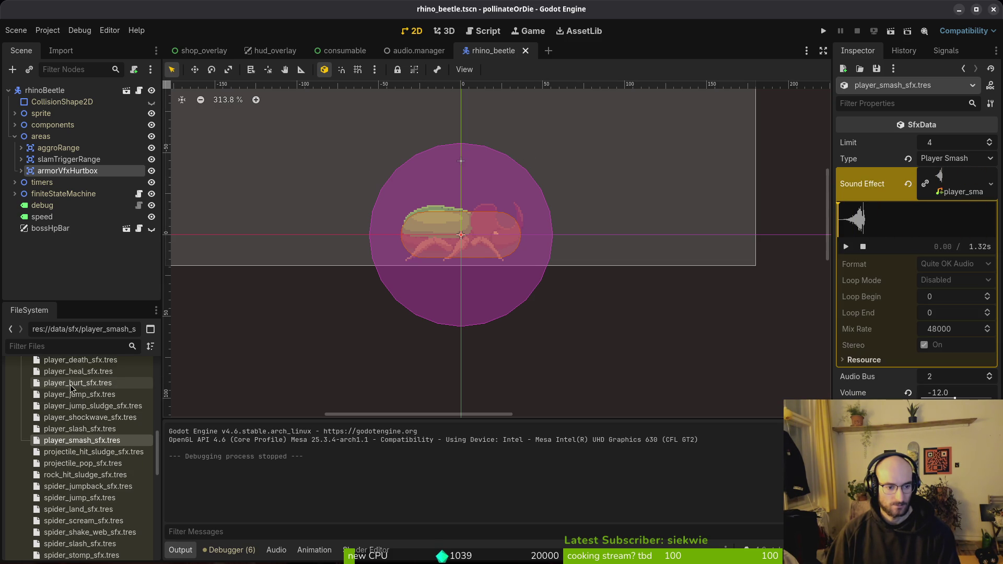
scroll(74, 385, up, 1)
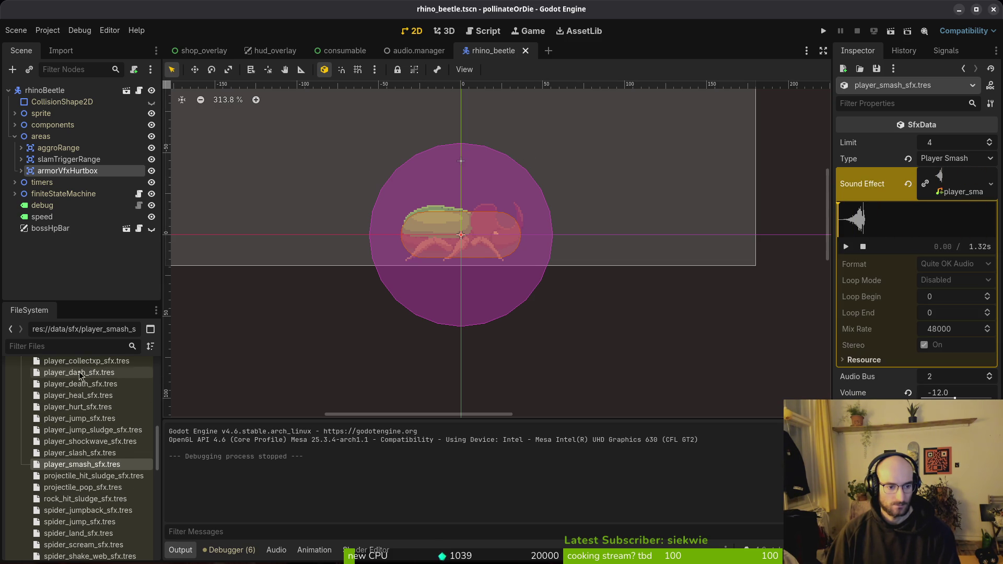
scroll(78, 380, up, 1)
click(78, 373)
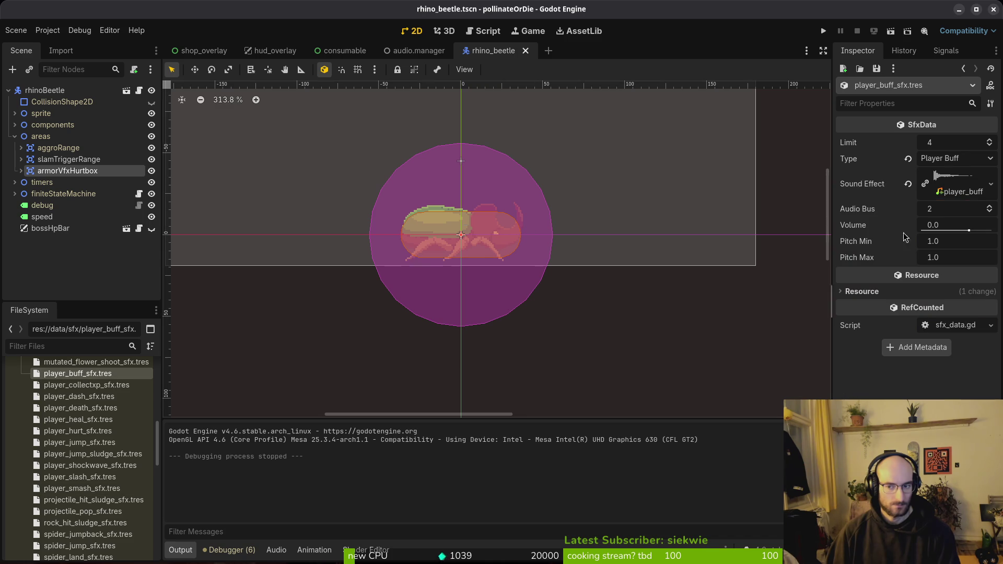
click(954, 180)
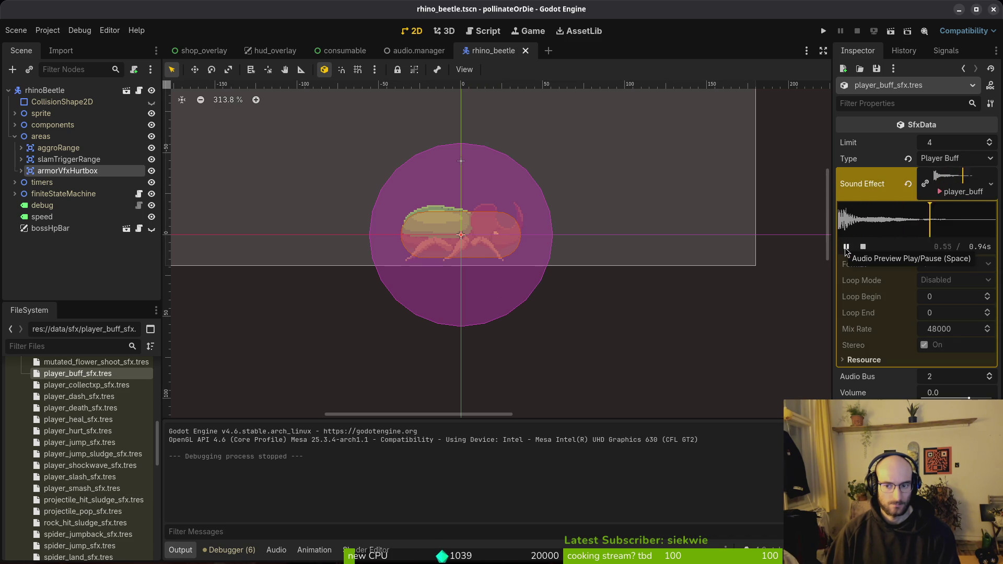
scroll(94, 402, up, 2)
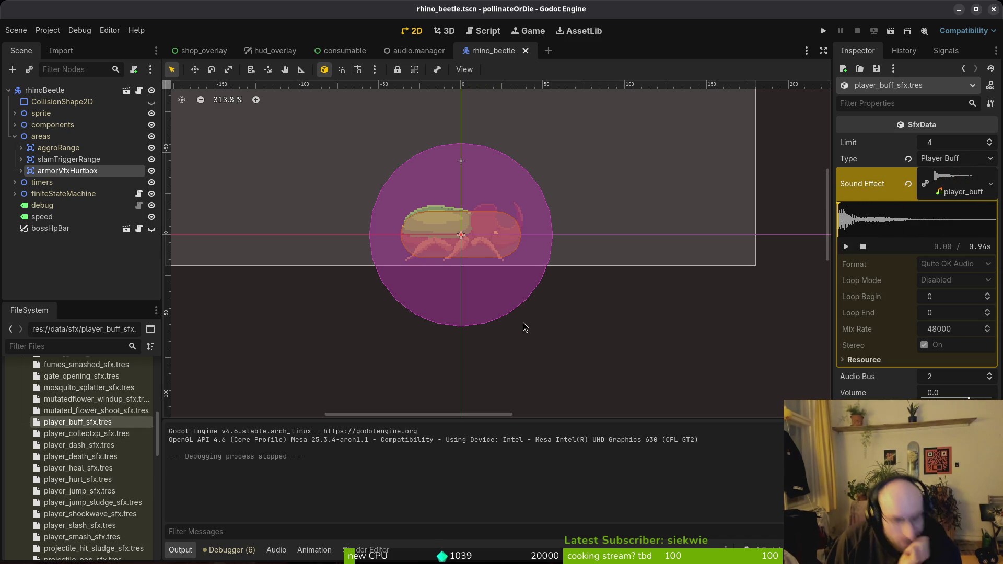
key(alt+Tab)
Revert the ATTACK sound back to PLAYER_HEAL and save consumable.gd.
key(BackSpace)
key(BackSpace)
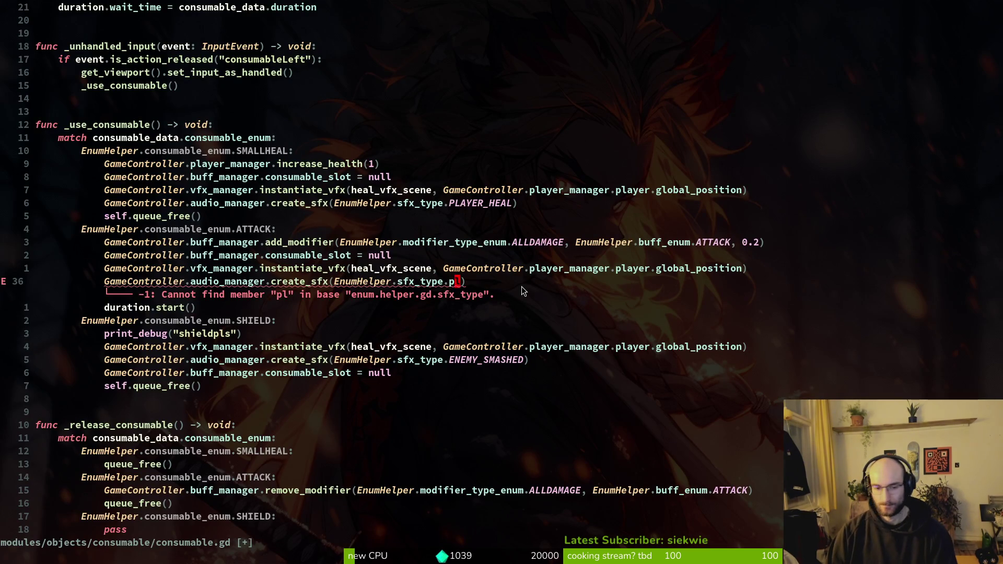
key(Escape)
text(u:w)
key(Return)
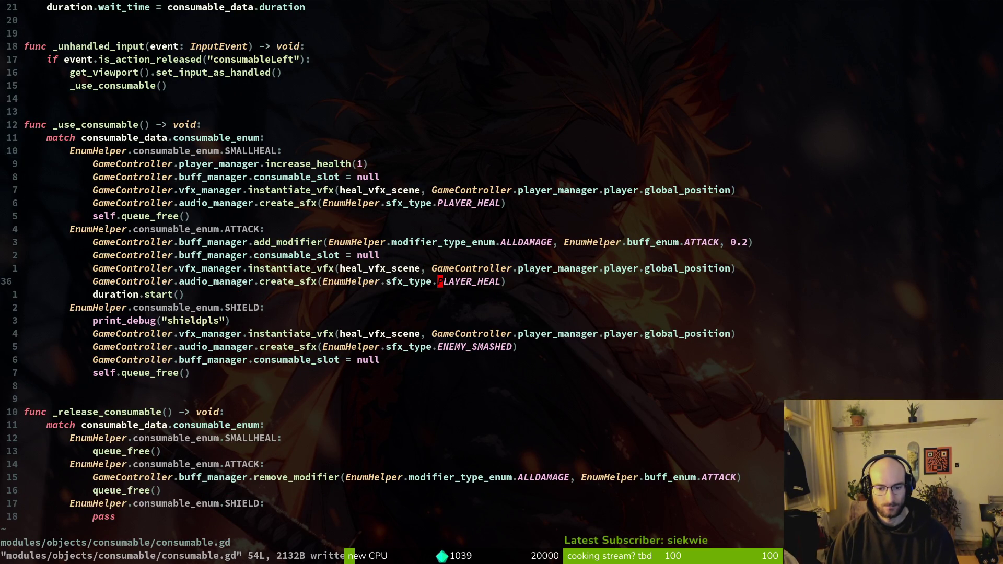
Open dashing.gd and copy the UI_BUY sound line in _start_dash.
key(space)
key(f)
key(f)
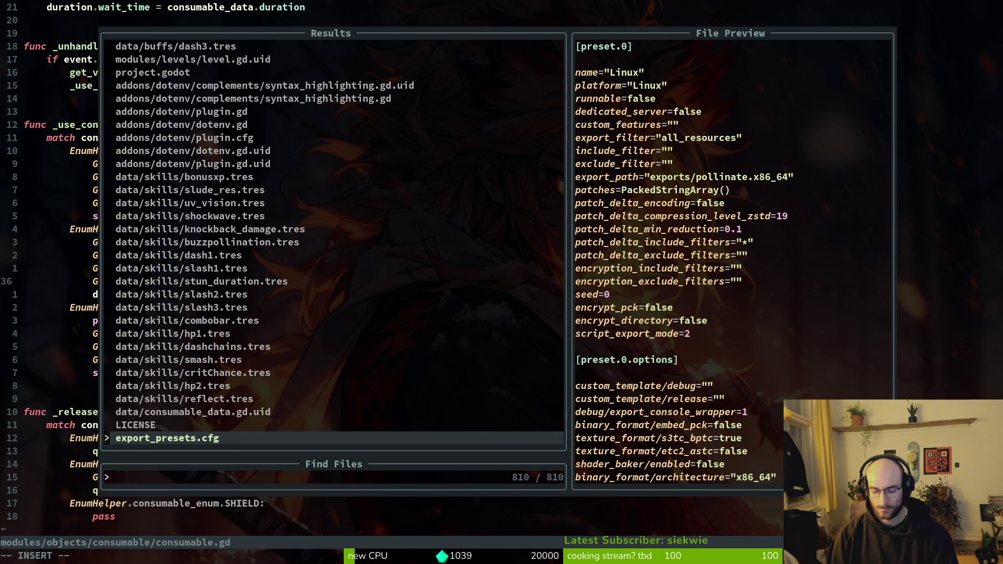
text(dash)
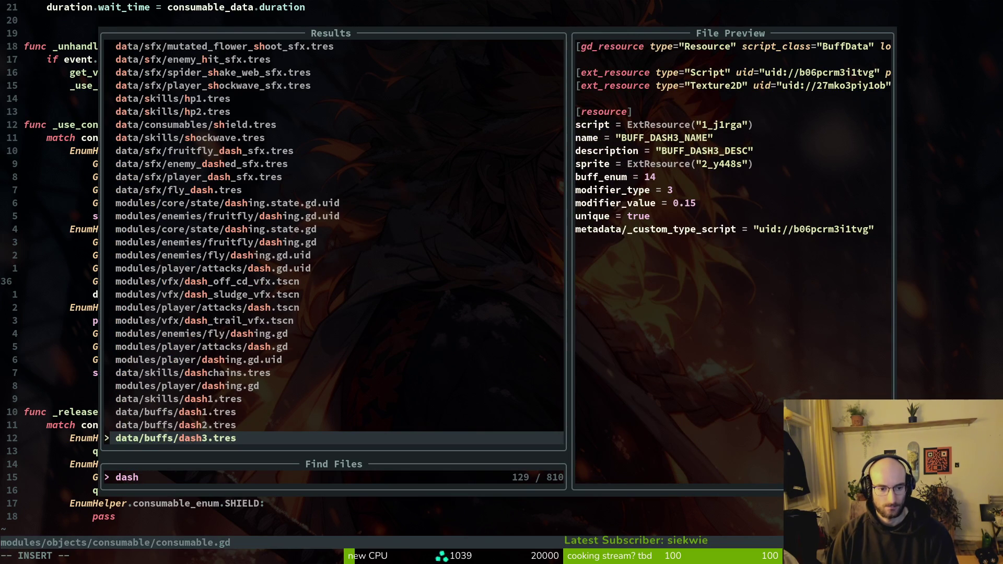
key(Up)
key(Up)
key(Up)
key(Return)
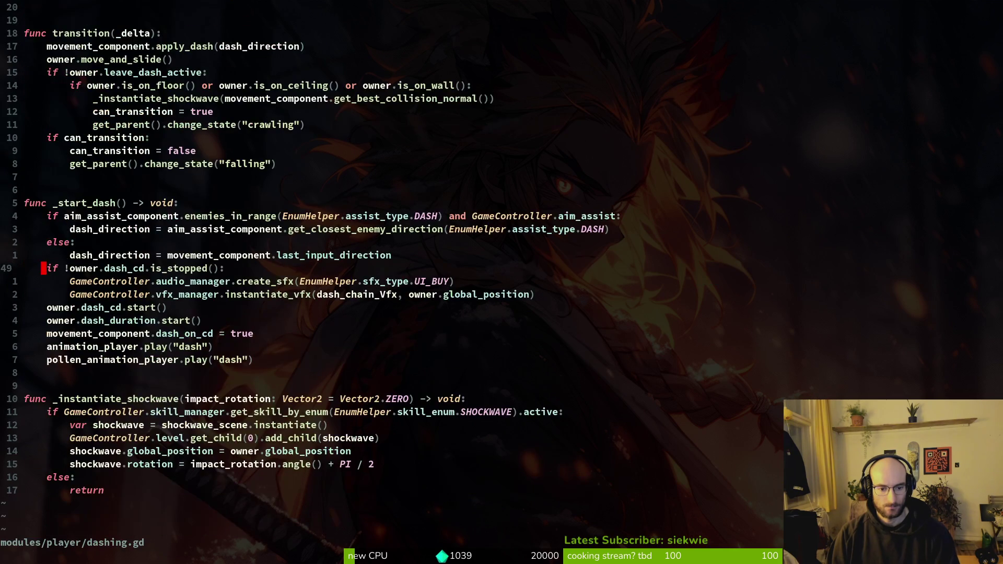
key(ctrl+d)
key(ctrl+u)
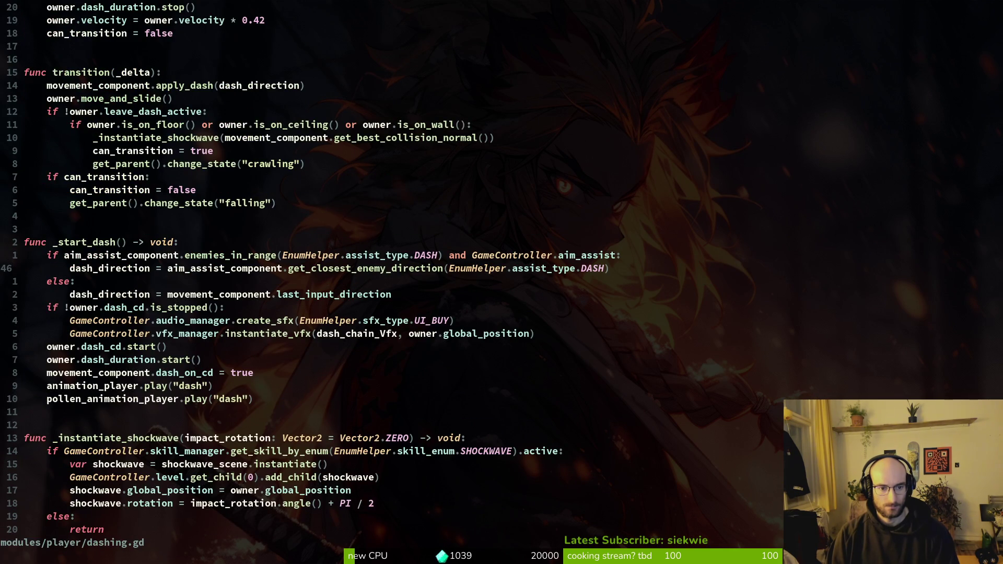
key(j)
key(j)
key(j)
key(shift+v)
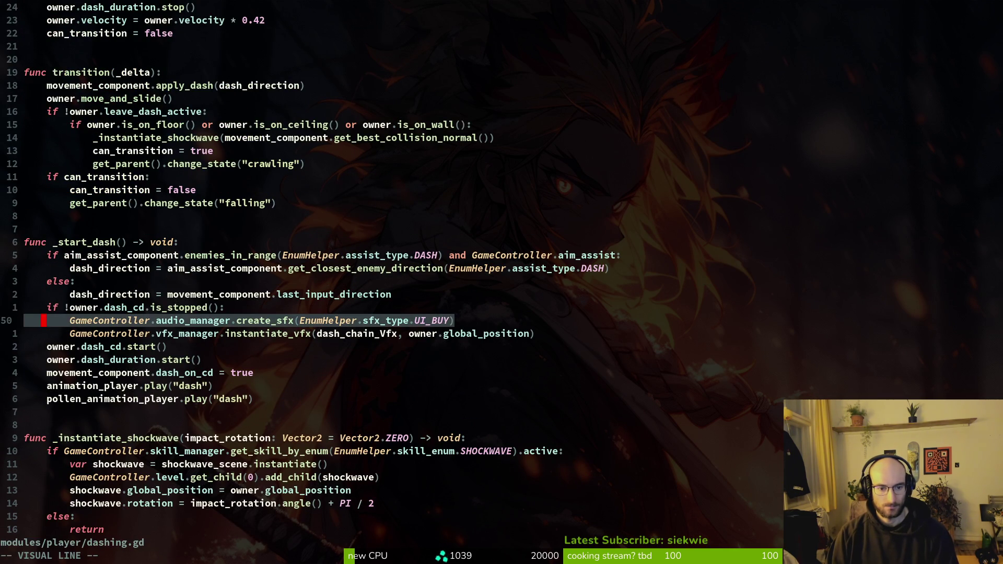
key(y)
Return to consumable.gd and bring the Godot editor forward.
key(ctrl+6)
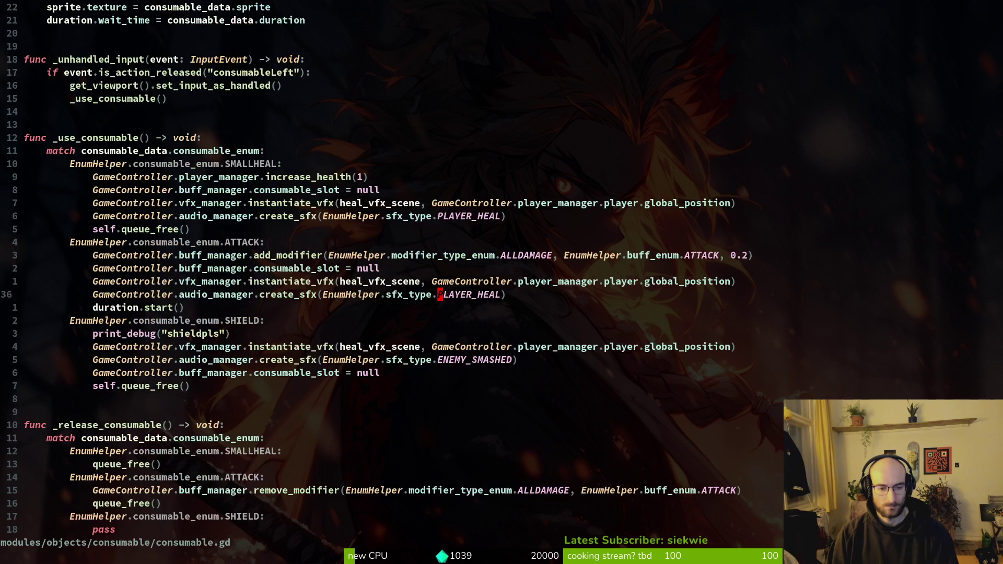
key(alt+Tab)
scroll(67, 388, down, 10)
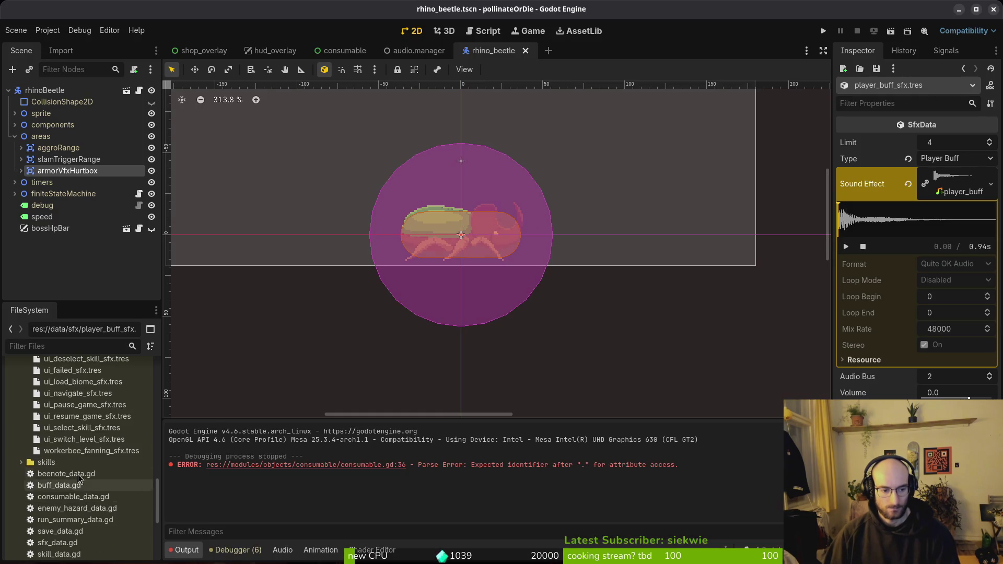
Preview the 0.23 s ui_buy.wav sound in ui_buy_sfx.tres, then return to consumable.gd in Neovim.
click(68, 372)
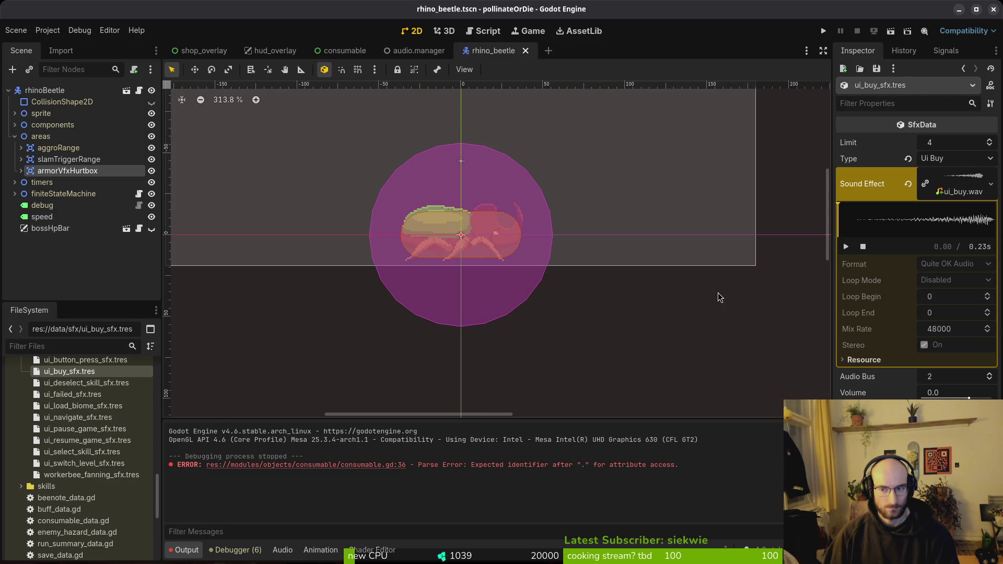
click(962, 183)
click(943, 181)
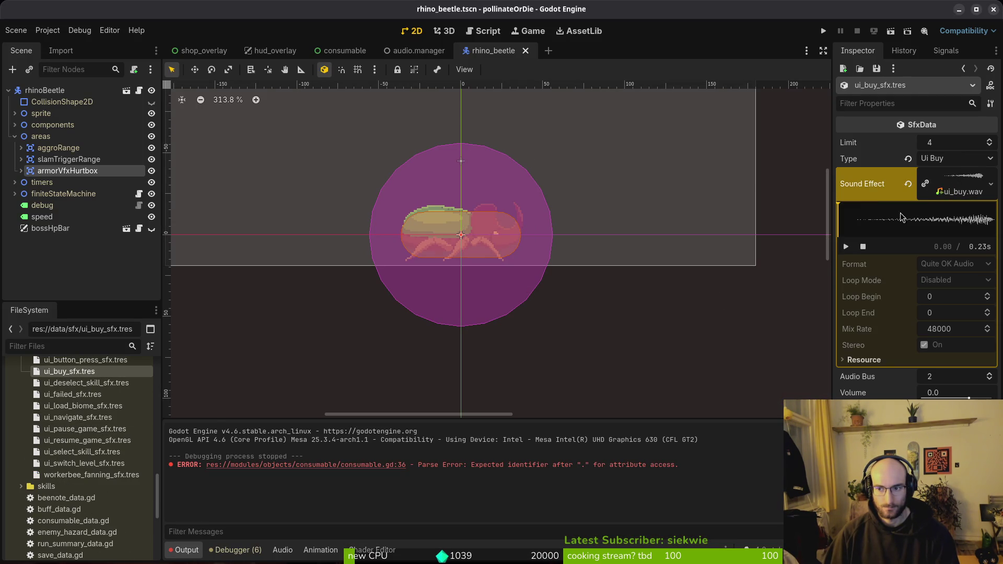
click(846, 247)
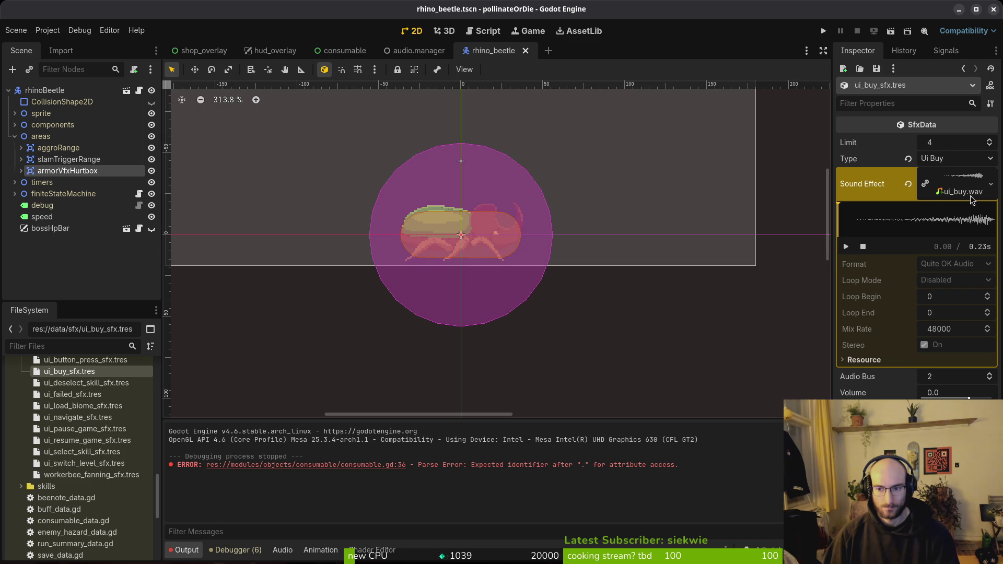
key(alt+Tab)
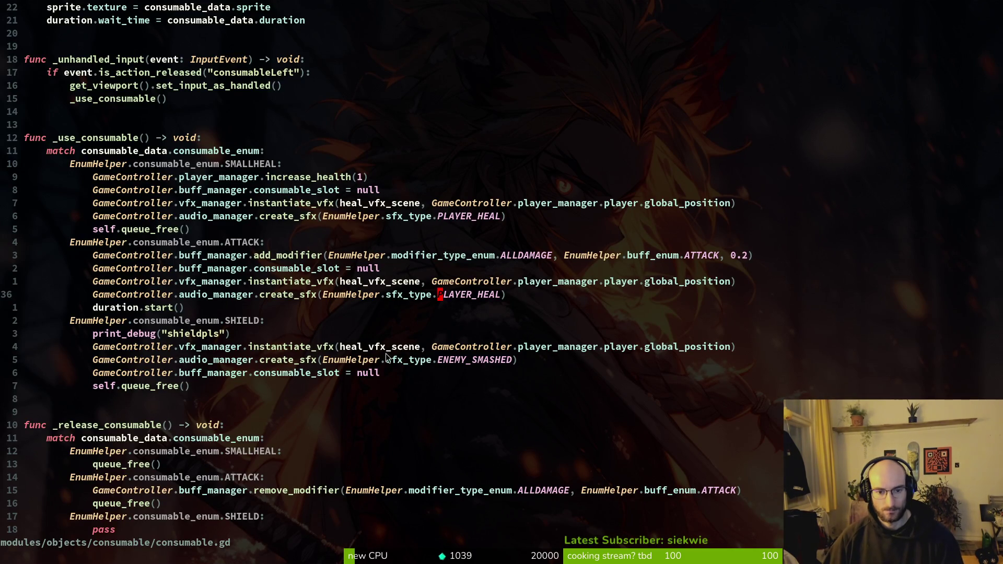
Cut the UI_BUY sound line from dashing.gd's dash code and save the file.
key(ctrl+o)
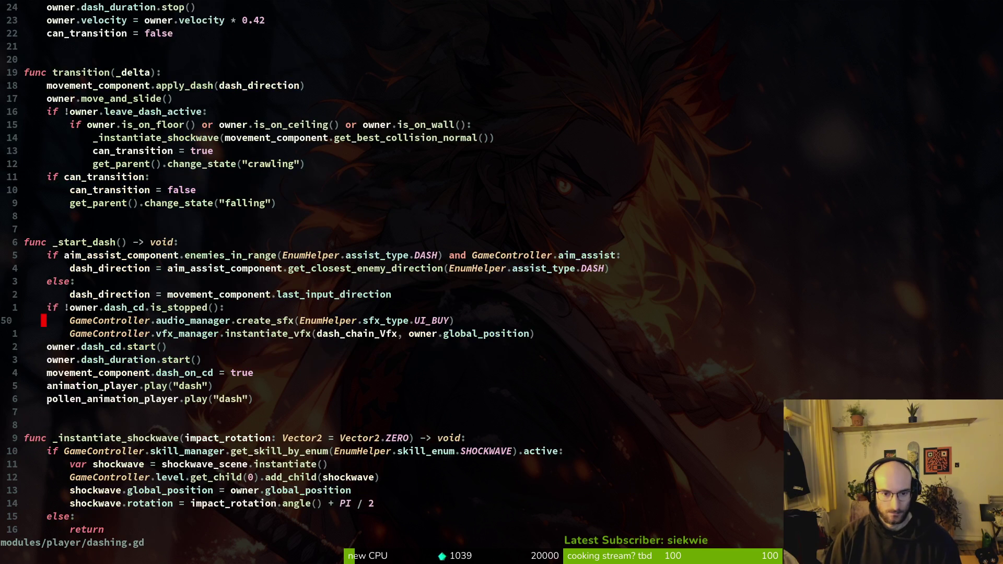
key(shift+v)
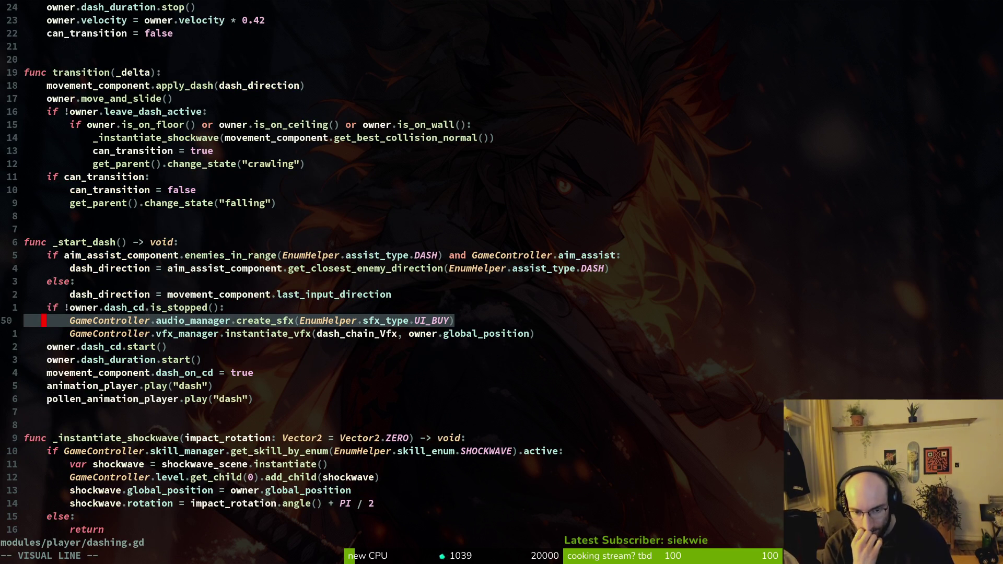
text(dash_chain_Vfx, own)
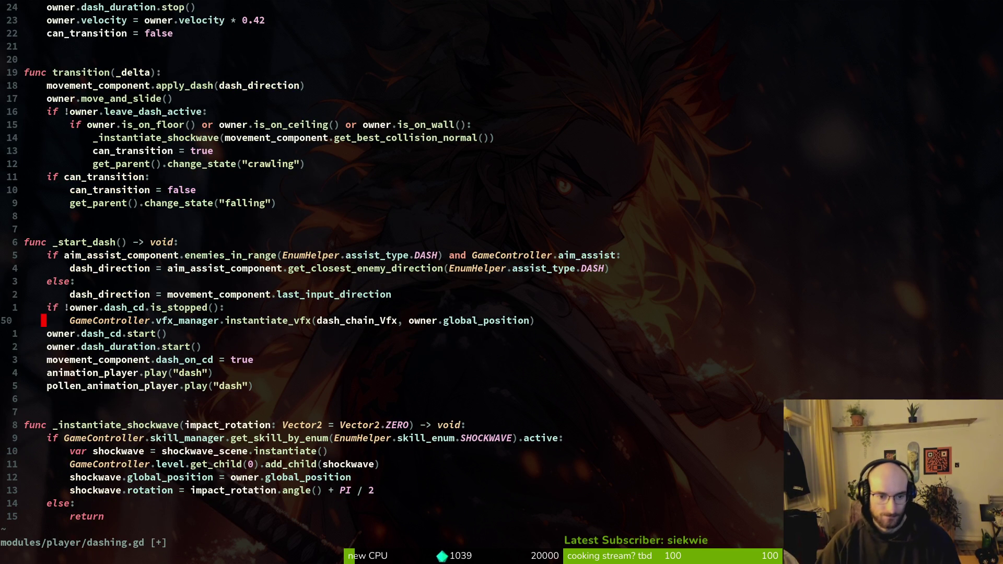
text(:w)
key(Return)
Open consumable.gd with the project file finder.
key(ctrl+p)
key(Escape)
key(ctrl+p)
text(consuma)
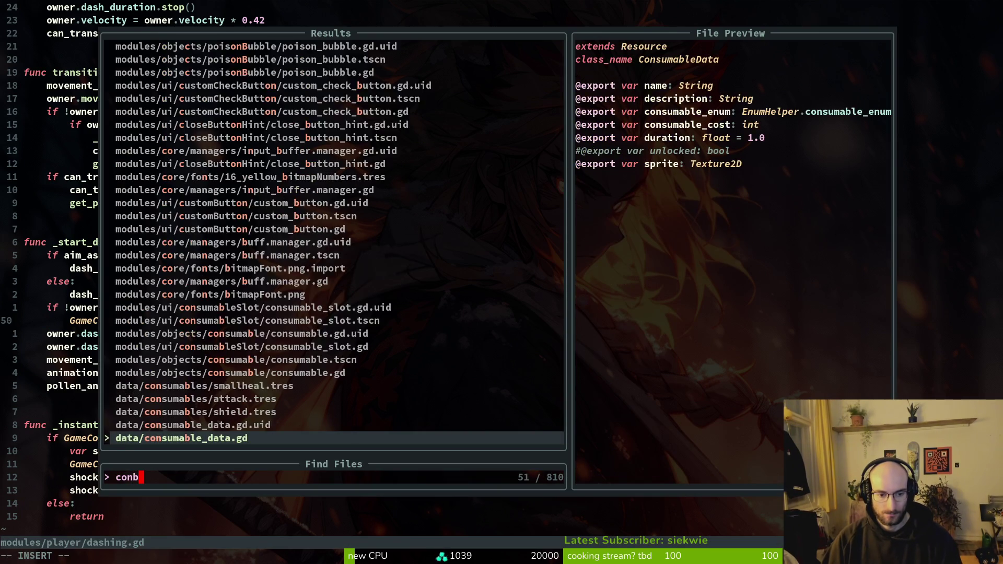
key(Up)
key(Up)
key(Return)
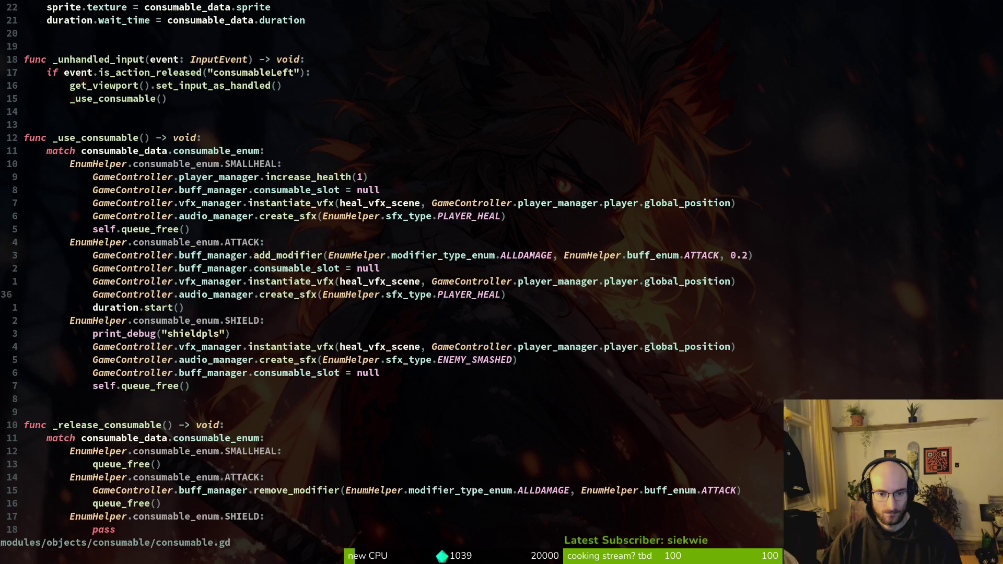
Replace the ATTACK branch's PLAYER_HEAL sound line with the pasted UI_BUY line and save.
key(p)
key(k)
key(d)
key(d)
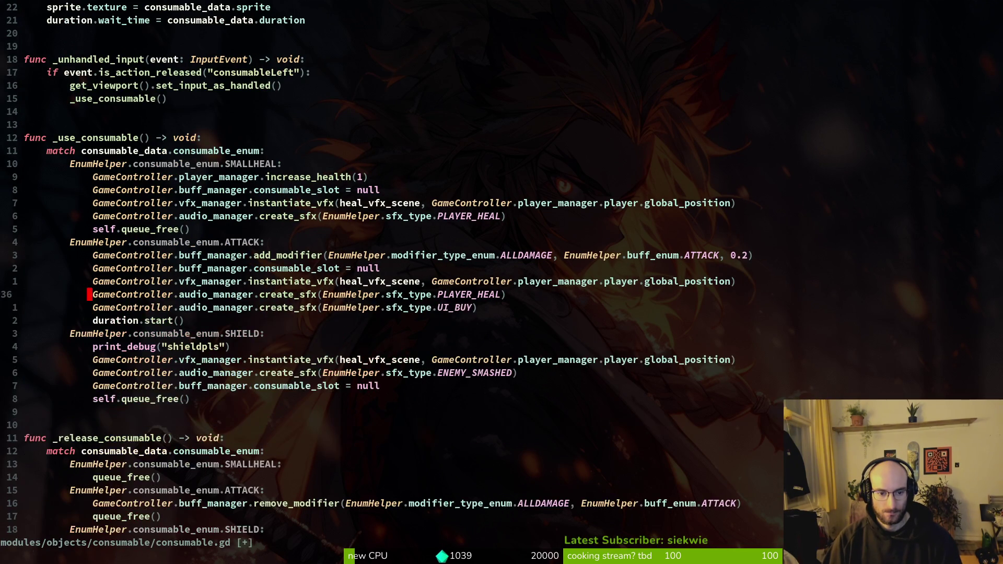
key(I)
key(Tab)
key(Escape)
text(:w)
key(Return)
Change the pasted sound call's sfx type to ATTACK and save consumable.gd.
text(ciw)
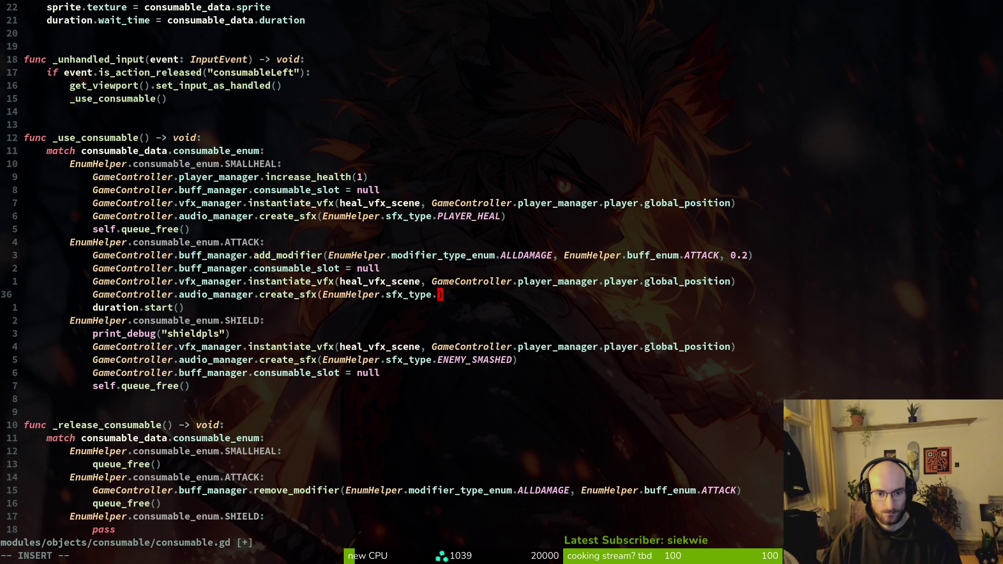
text(ATTA)
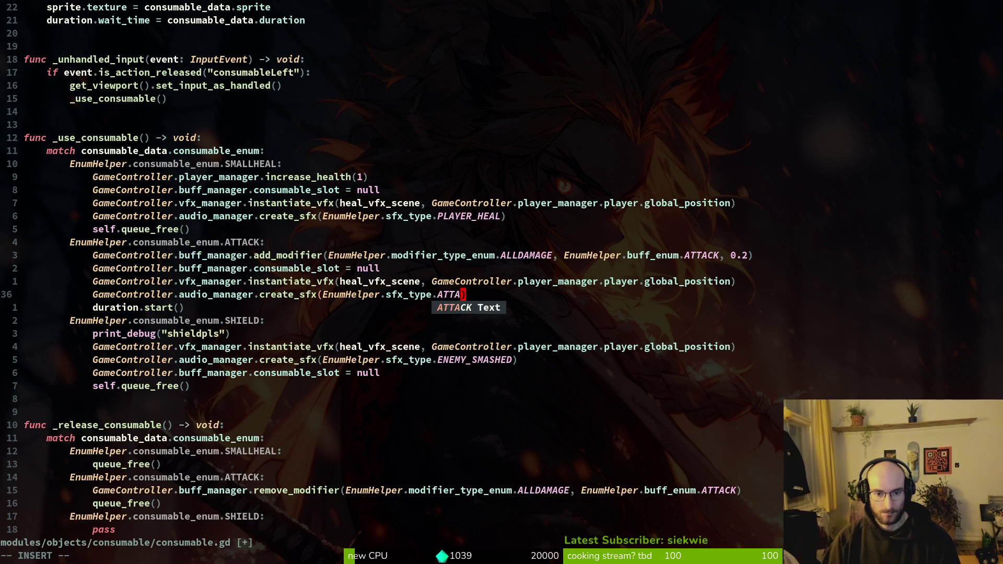
key(Escape)
text(:w)
key(Return)
Rename the UI_BUY entry in enum.helper.gd's sfx_type enum to ATTACK and save.
key(space)
key(f)
key(f)
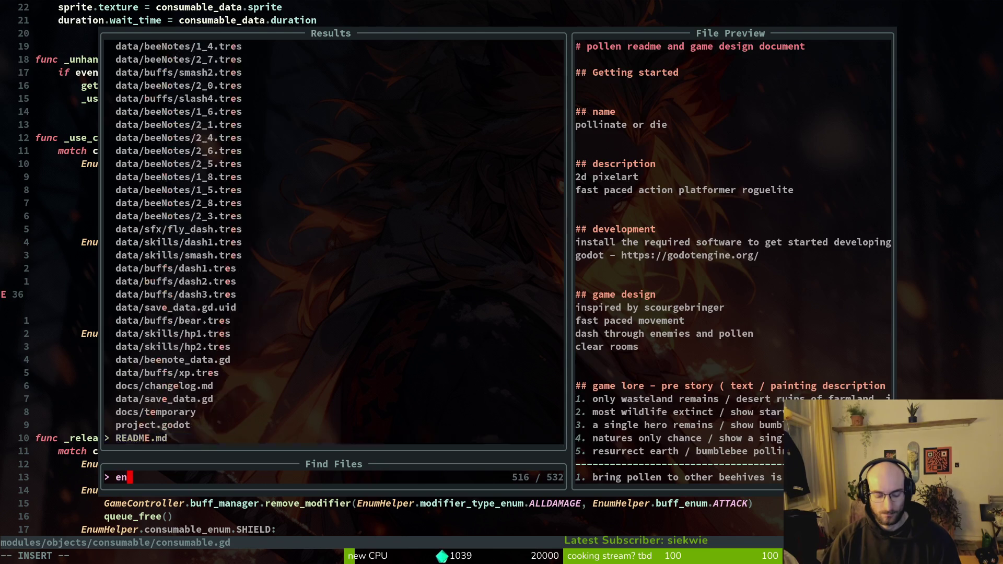
text(nhe)
key(Return)
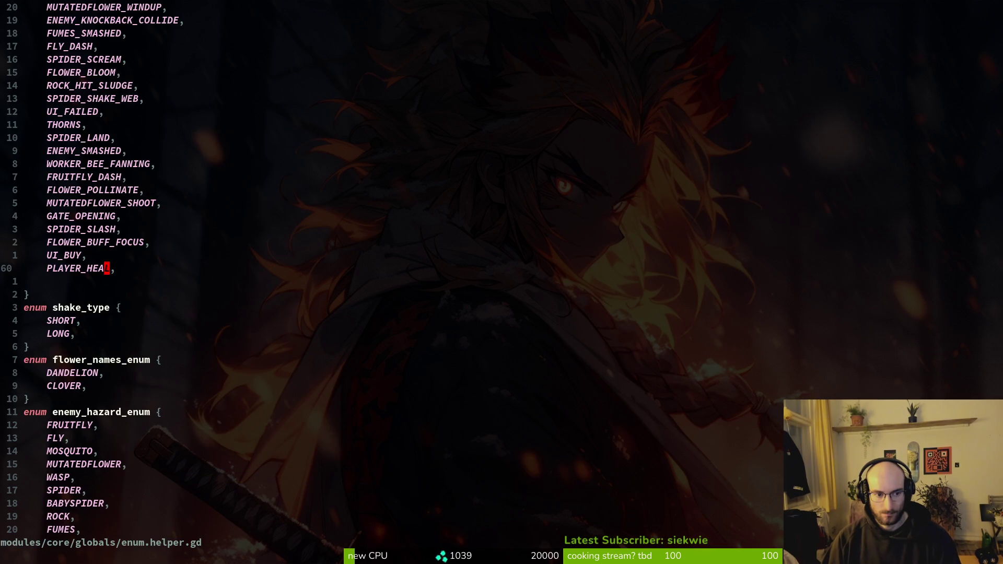
text(kciw)
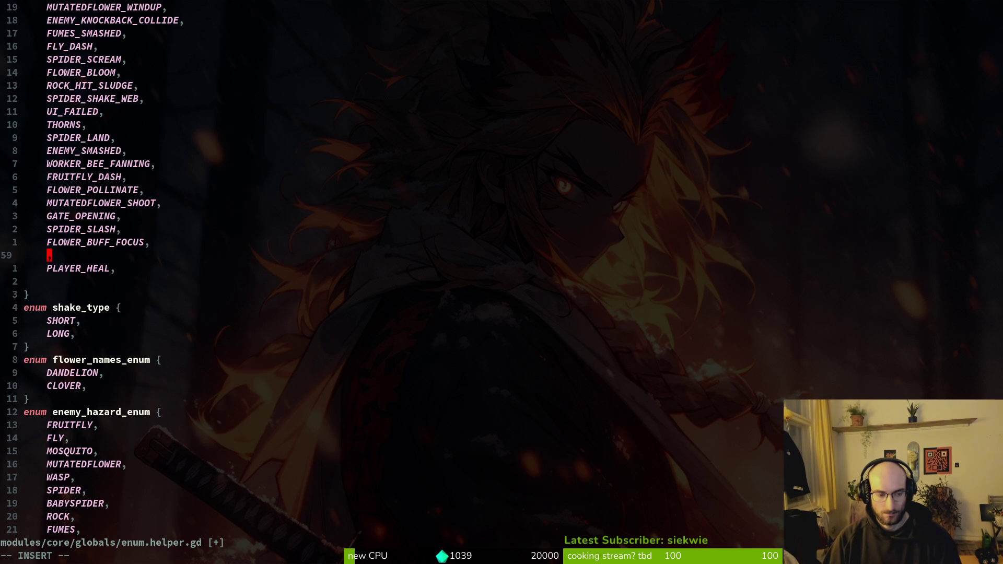
text(ATTACK)
key(Escape)
text(:w)
key(Return)
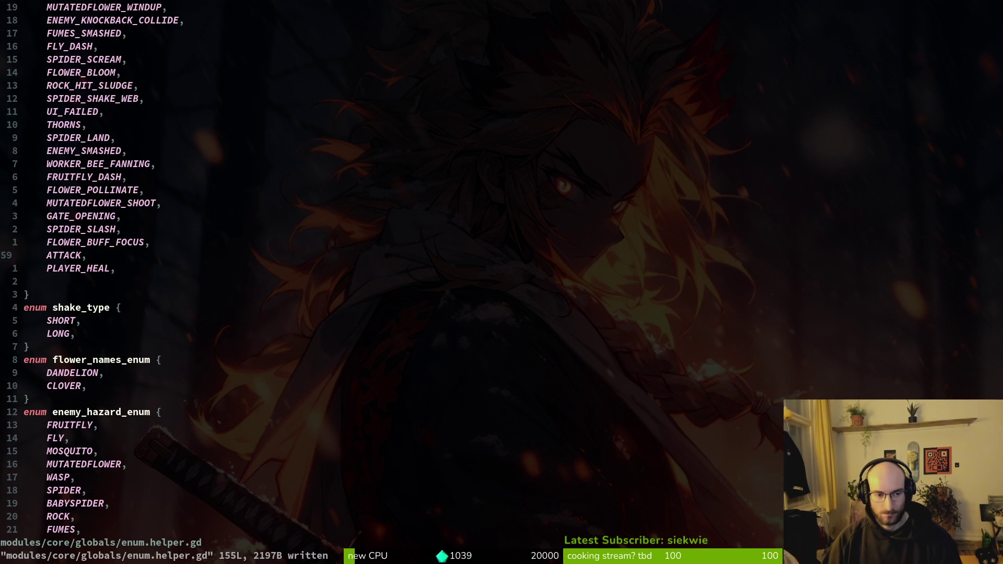
key(alt+Tab)
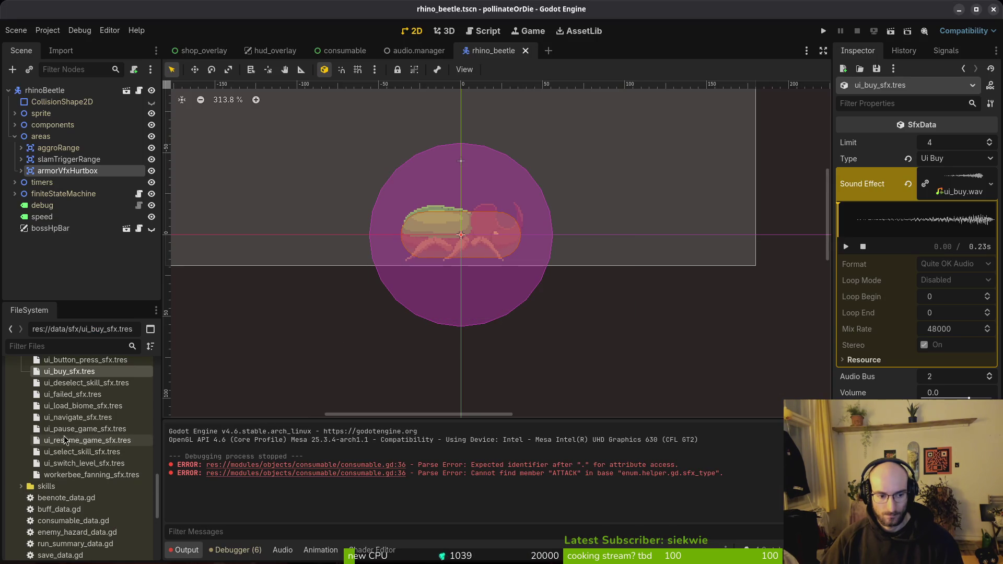
Rename ui_buy_sfx.tres to player_attack_consumable.tres in the FileSystem dock.
key(F2)
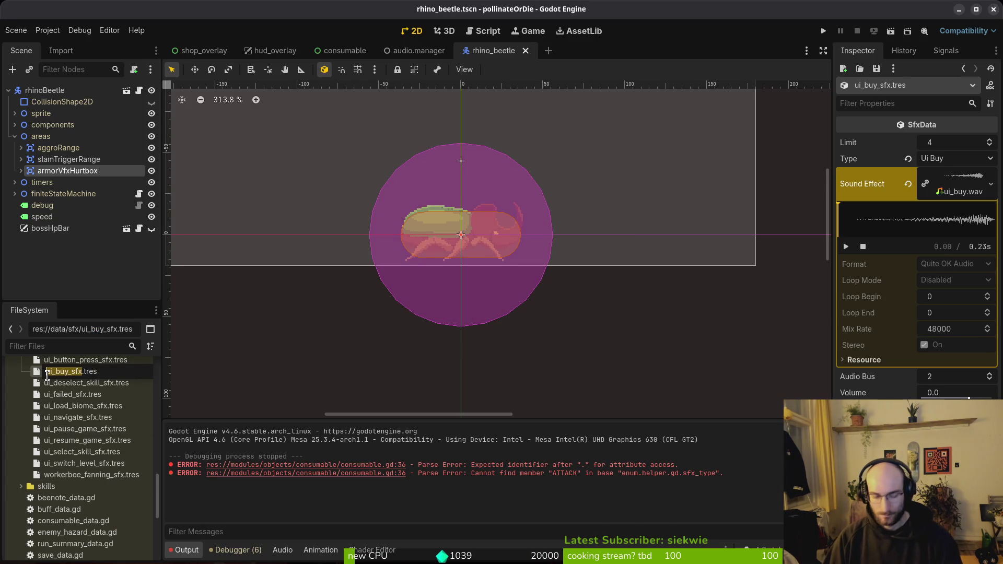
text(player_attack_consumable.tre)
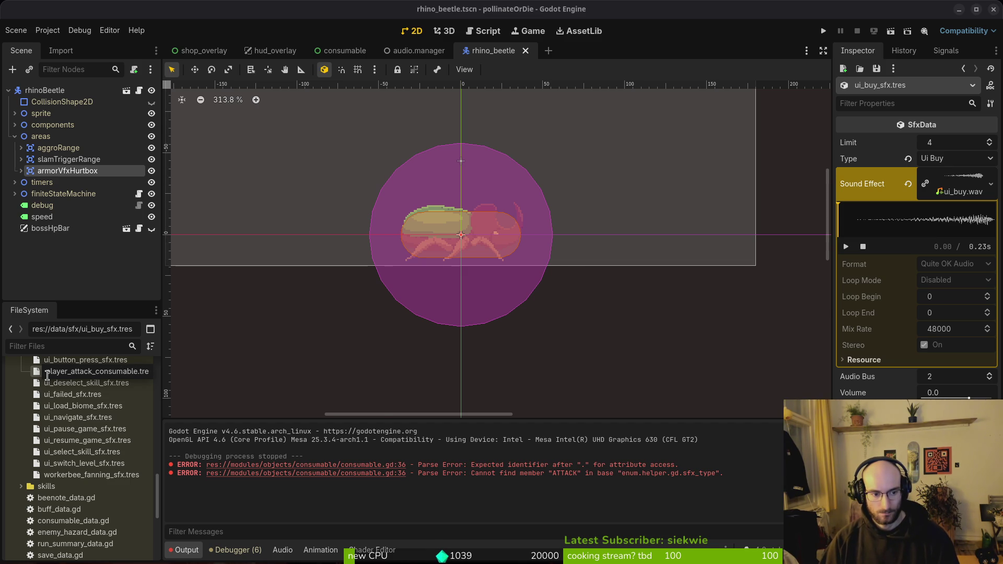
drag(47, 375, 104, 501)
scroll(105, 501, up, 3)
scroll(97, 434, up, 3)
scroll(96, 429, up, 3)
drag(95, 430, 66, 428)
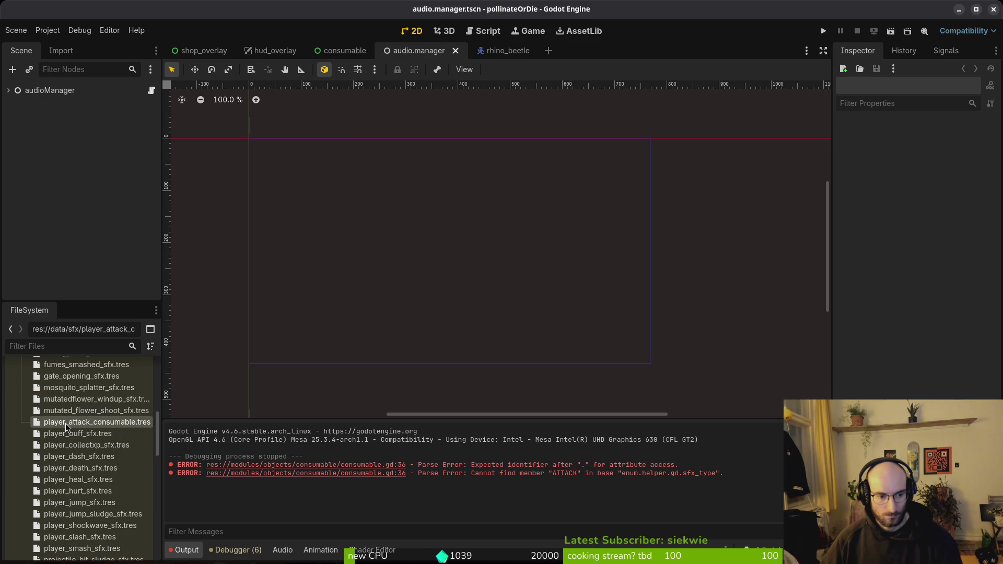
Select player_attack_consumable.tres and collapse its Sound Effect section in the Inspector.
click(72, 426)
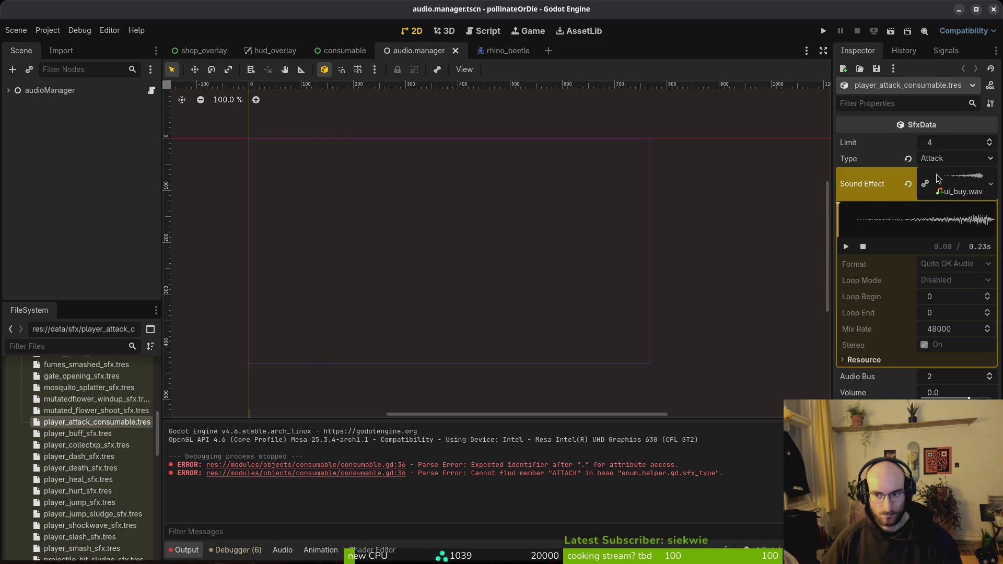
click(976, 193)
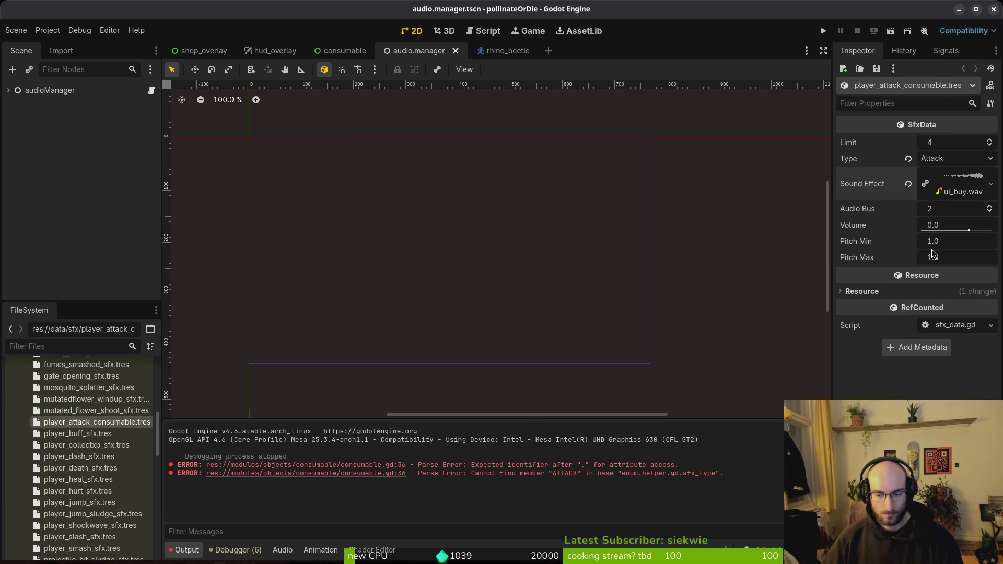
key(super+e)
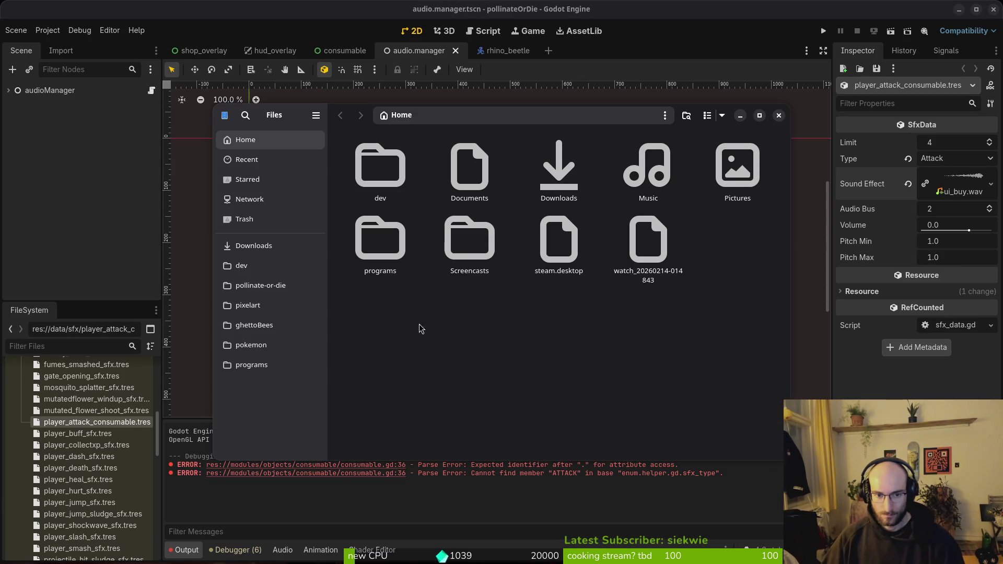
Browse in Files to pollinate-or-die/assets/audio/sfx.
click(260, 285)
double_click(468, 168)
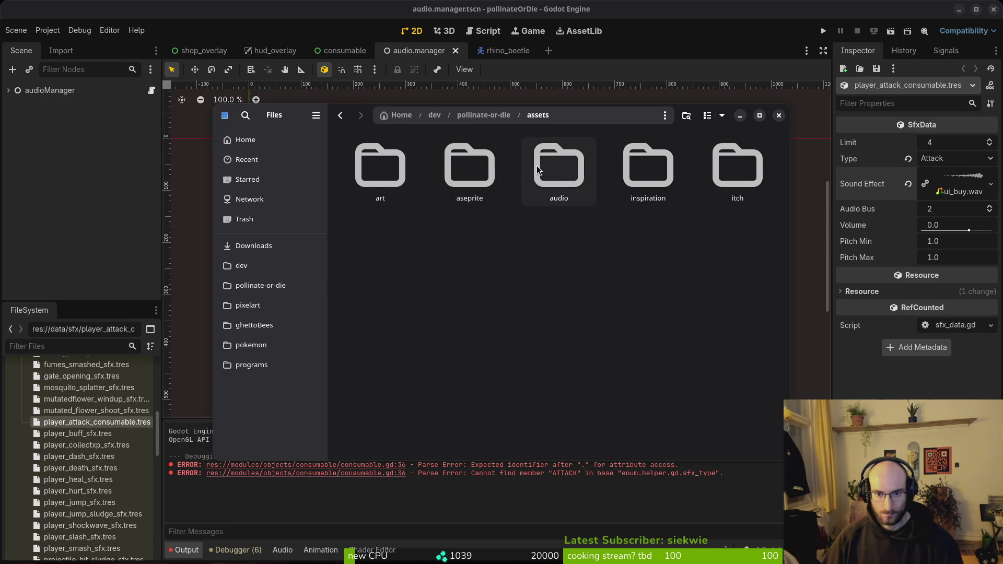
double_click(534, 167)
double_click(467, 167)
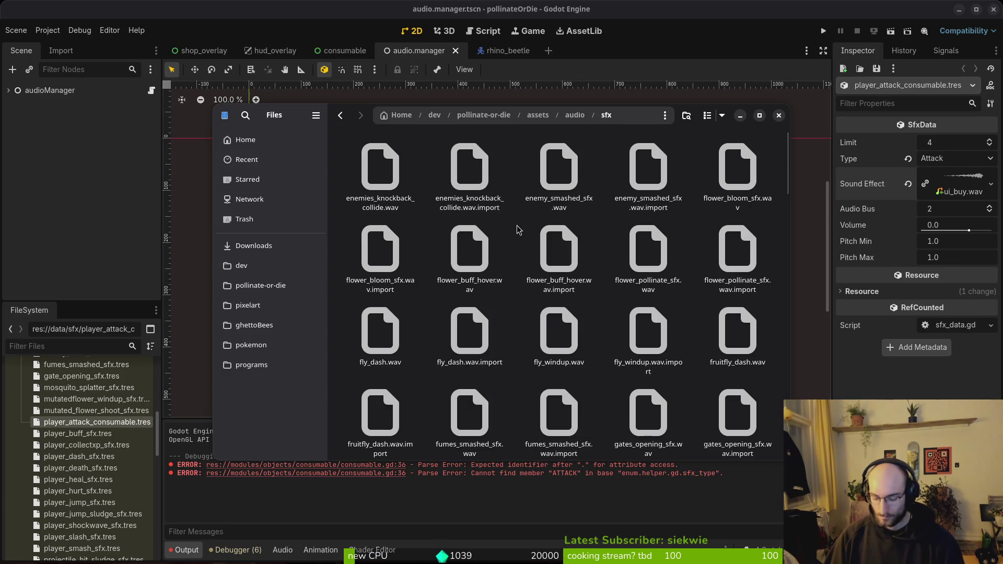
scroll(519, 230, down, 15)
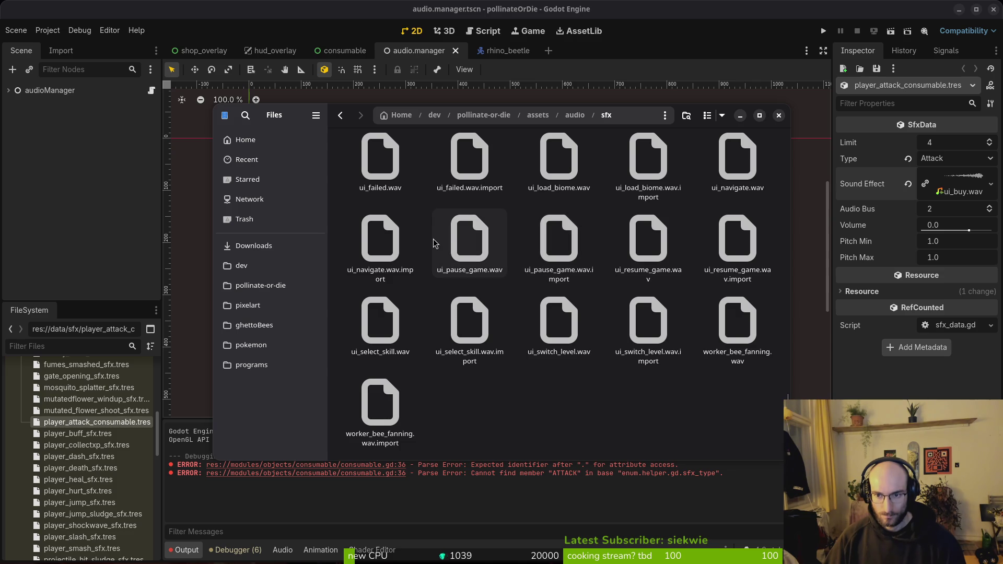
click(649, 162)
scroll(453, 224, up, 3)
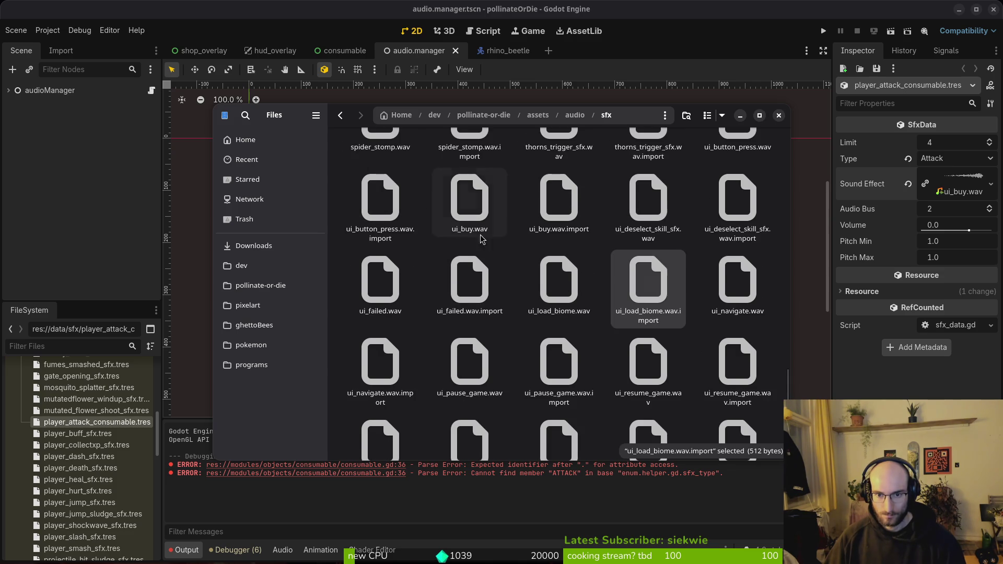
Rename ui_buy.wav to player_attack_consumable.wav.
click(561, 219)
click(472, 216)
key(F2)
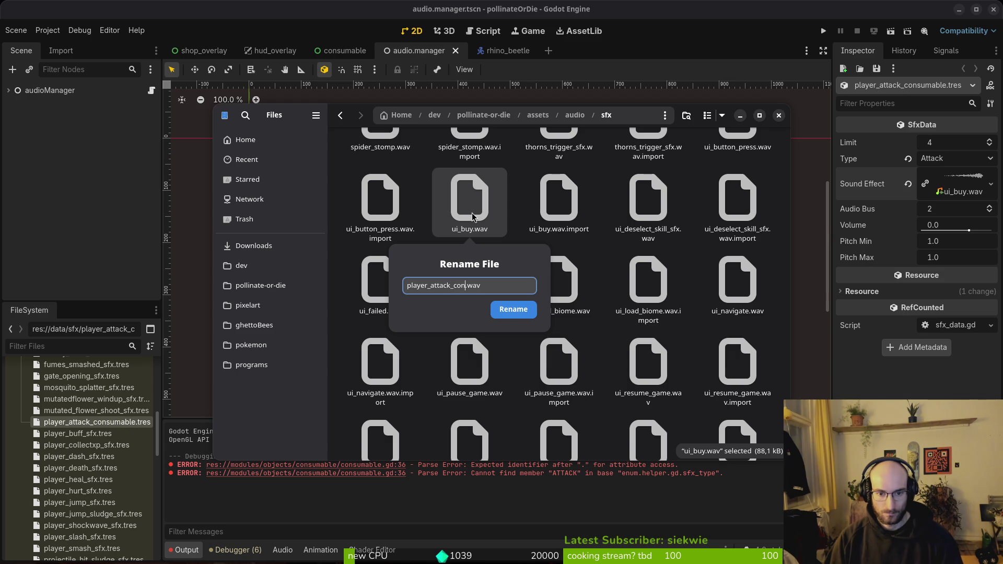
text(e)
key(Return)
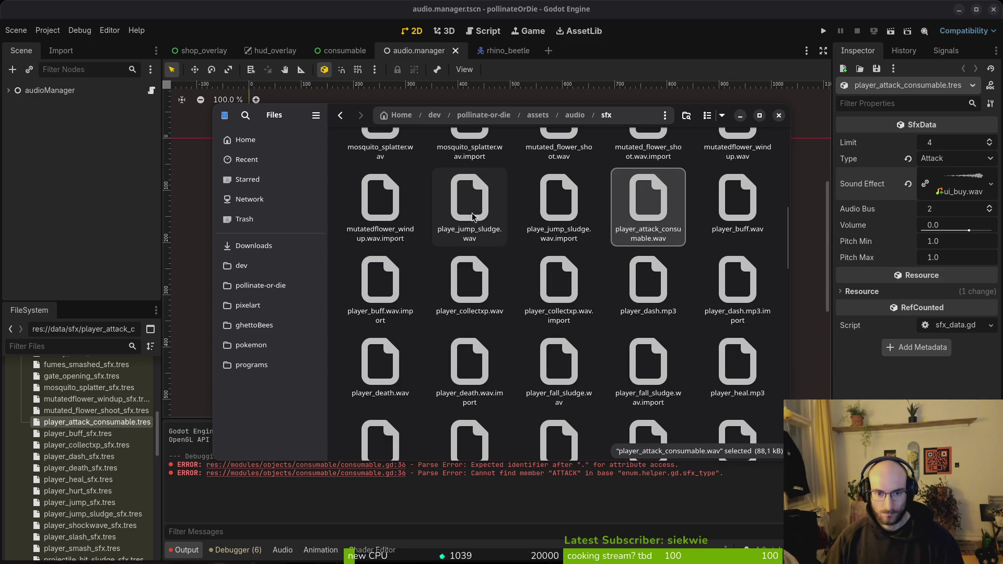
Close Files and clear player_attack_consumable.tres's Sound Effect in Godot's Inspector.
click(779, 115)
click(908, 183)
click(991, 176)
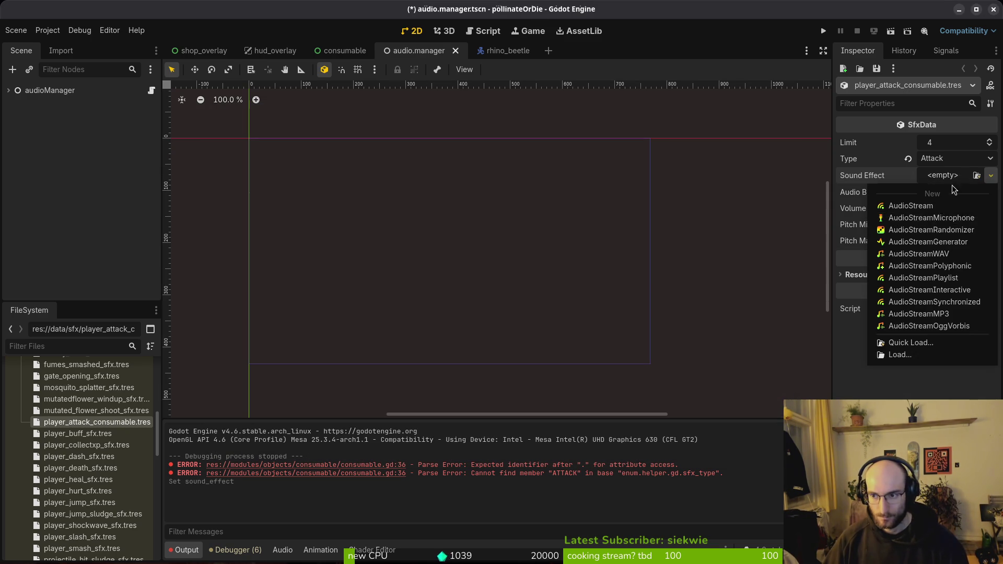
Quick-load the player attack wav into the Sound Effect slot and save.
click(910, 342)
text(attack)
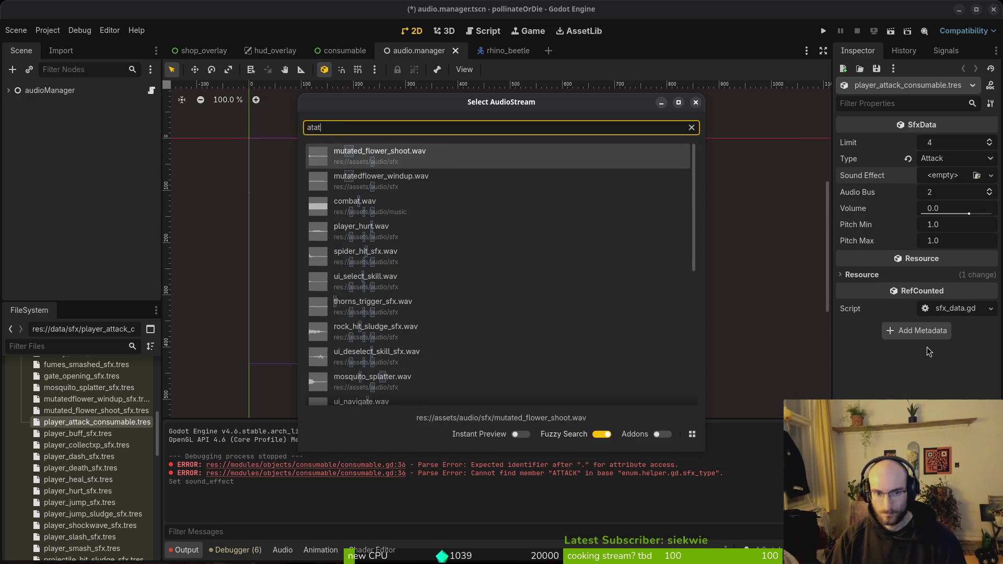
key(Return)
key(ctrl+s)
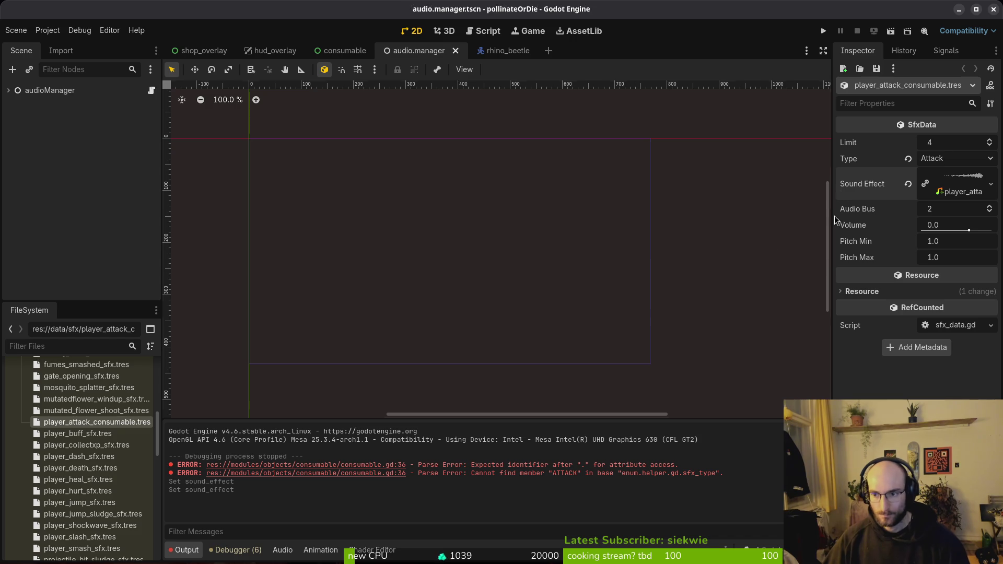
key(ctrl+s)
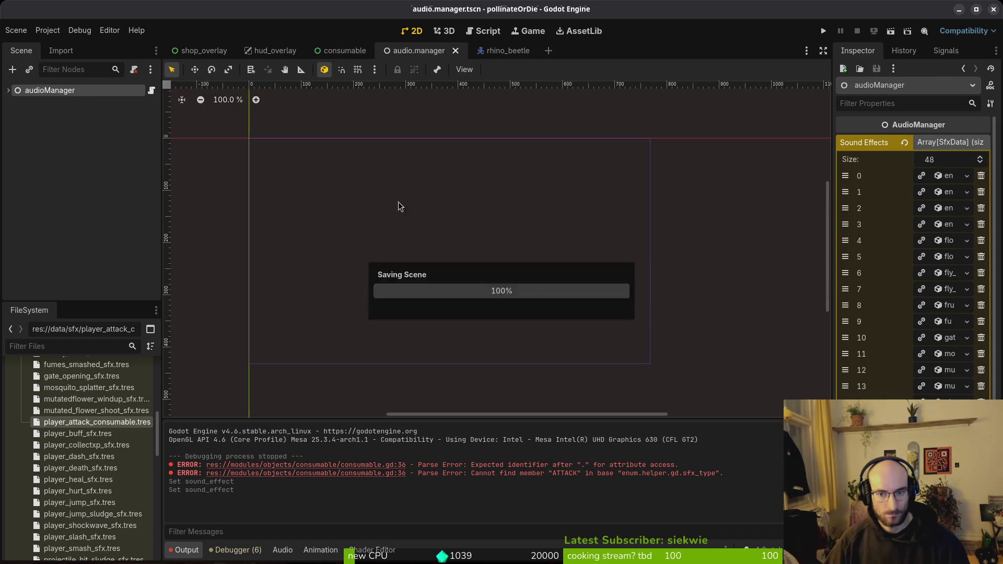
Page to the last Sound Effects entries and launch the project.
scroll(914, 282, down, 5)
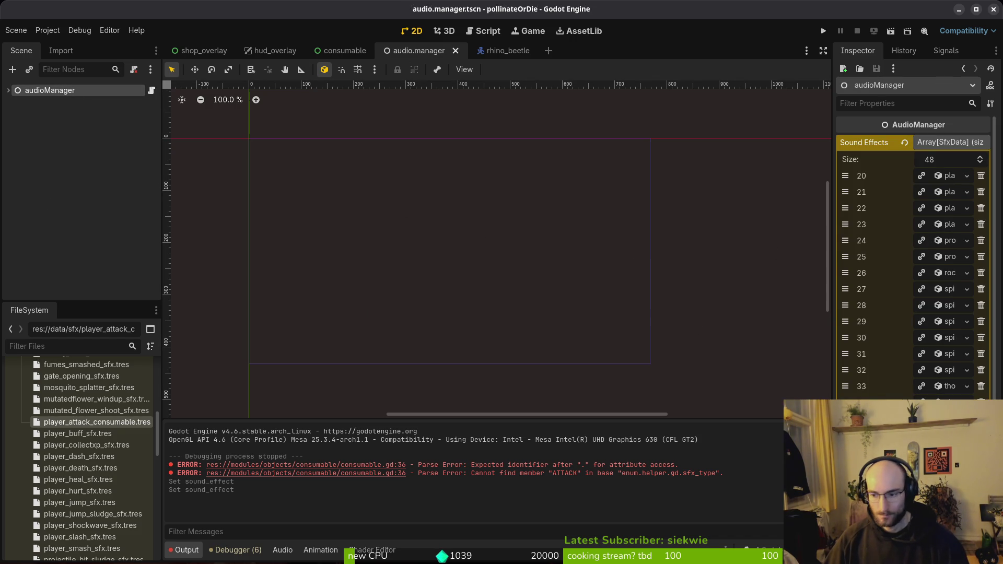
click(943, 517)
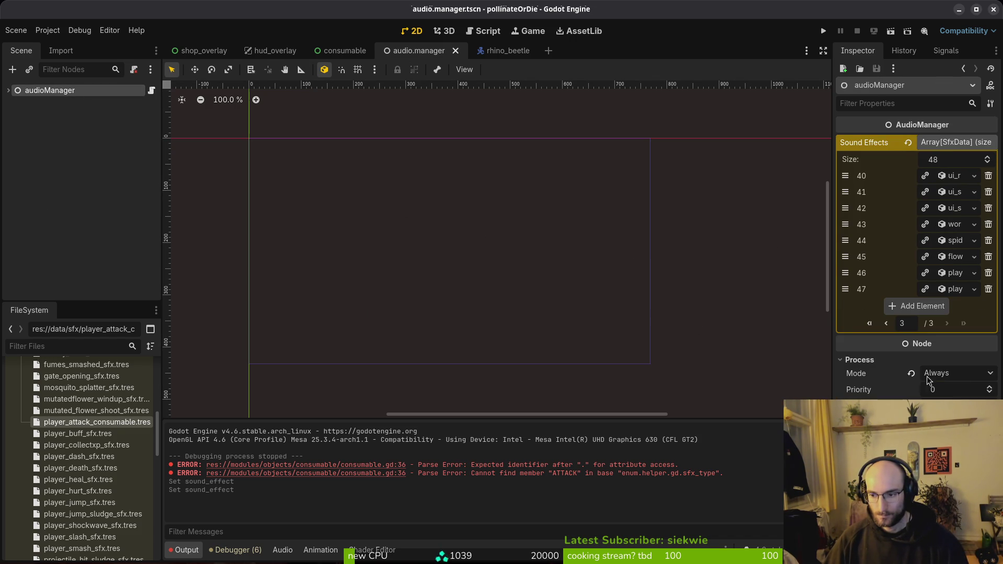
click(823, 30)
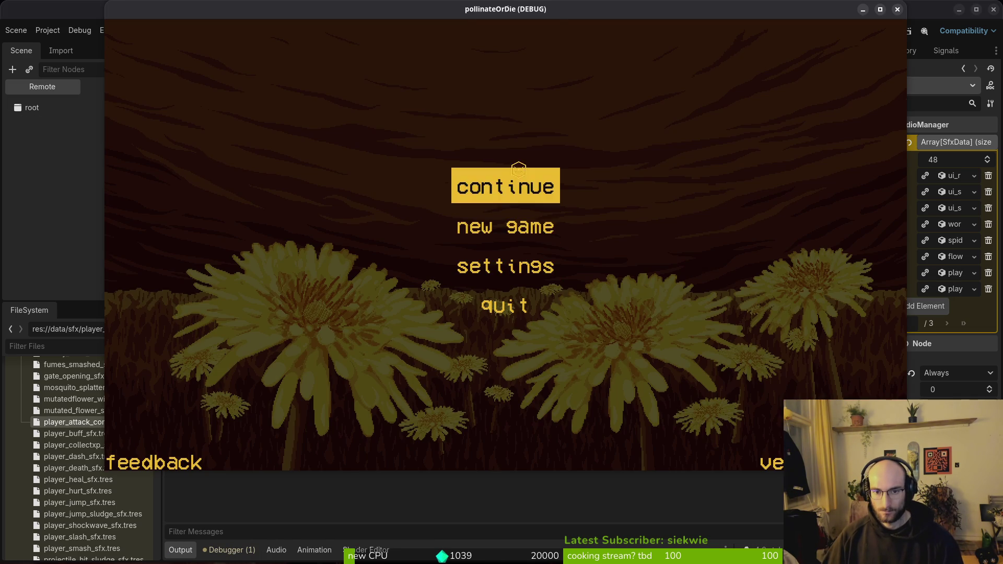
Continue into the game, return to the hive hub, heal with the bandage, and reach the shop.
click(522, 183)
key(w)
key(a)
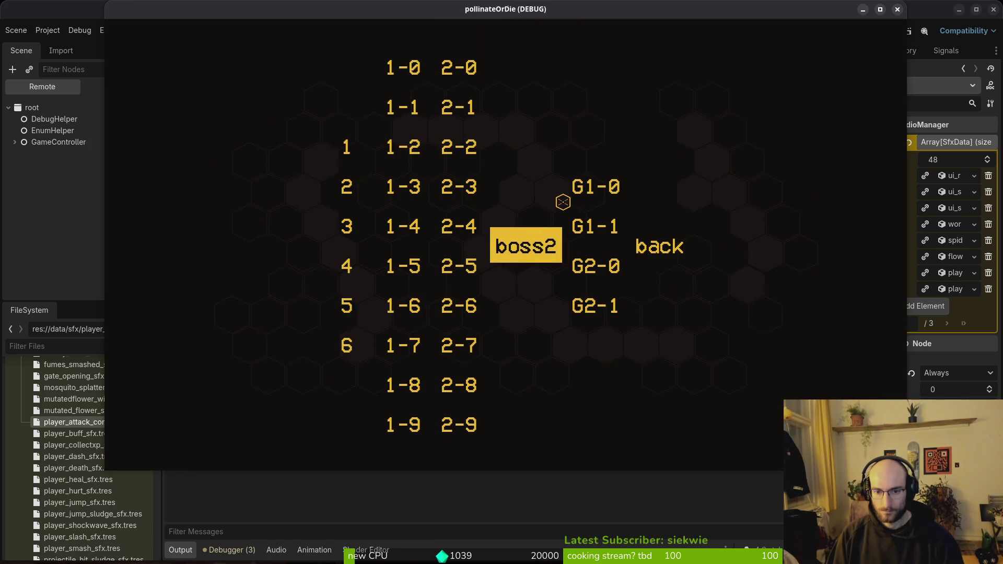
key(d)
key(d)
key(space)
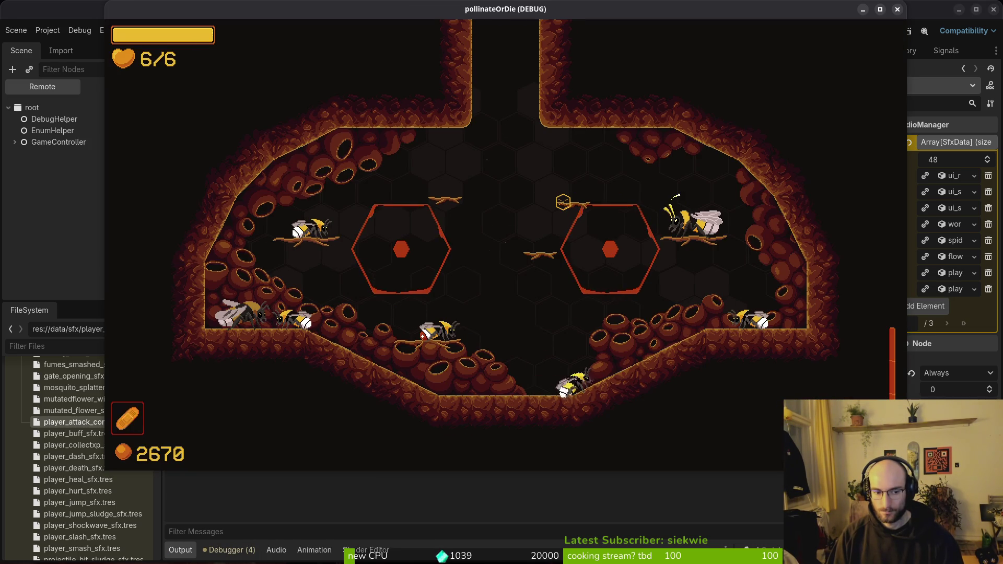
key(e)
key(space)
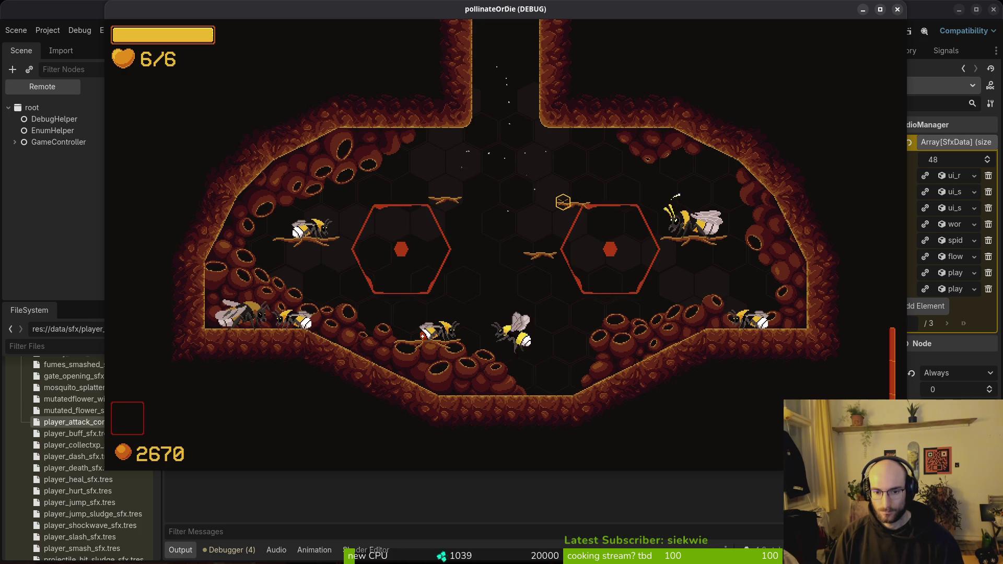
key(space)
key(a)
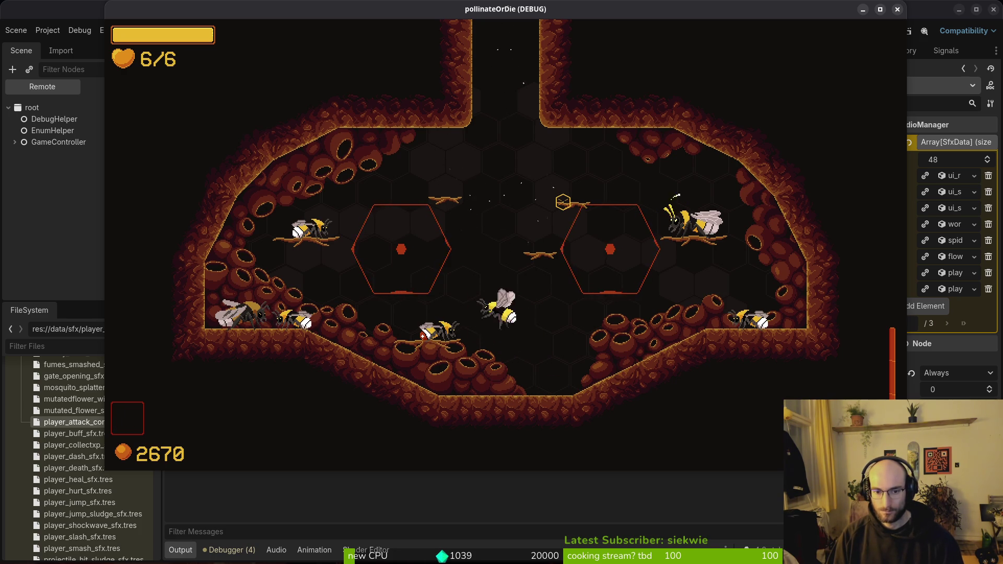
Buy the protein attack consumable for 2000 coins (2670 to 670) and use it.
key(i)
key(d)
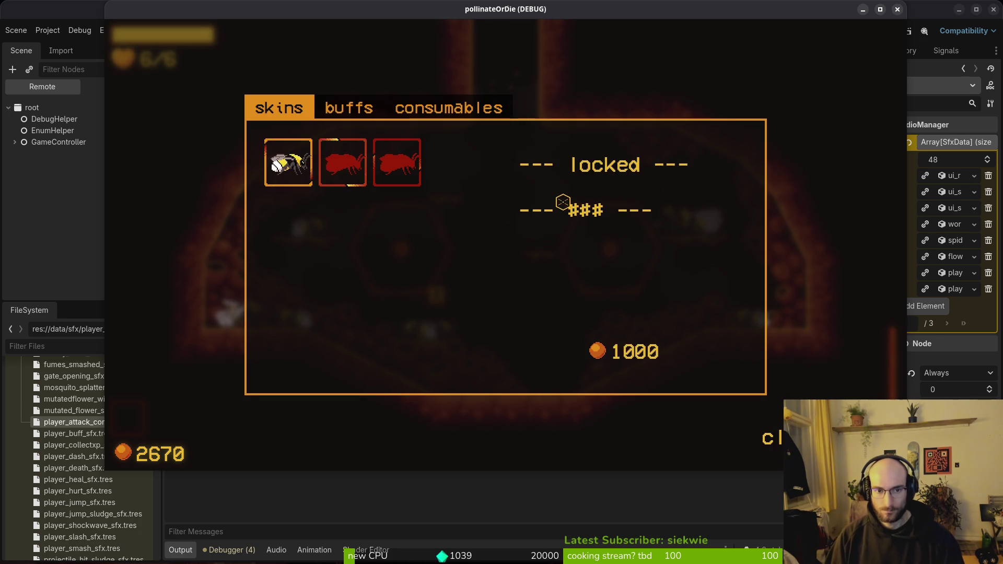
key(e)
key(e)
key(d)
key(d)
key(space)
key(Escape)
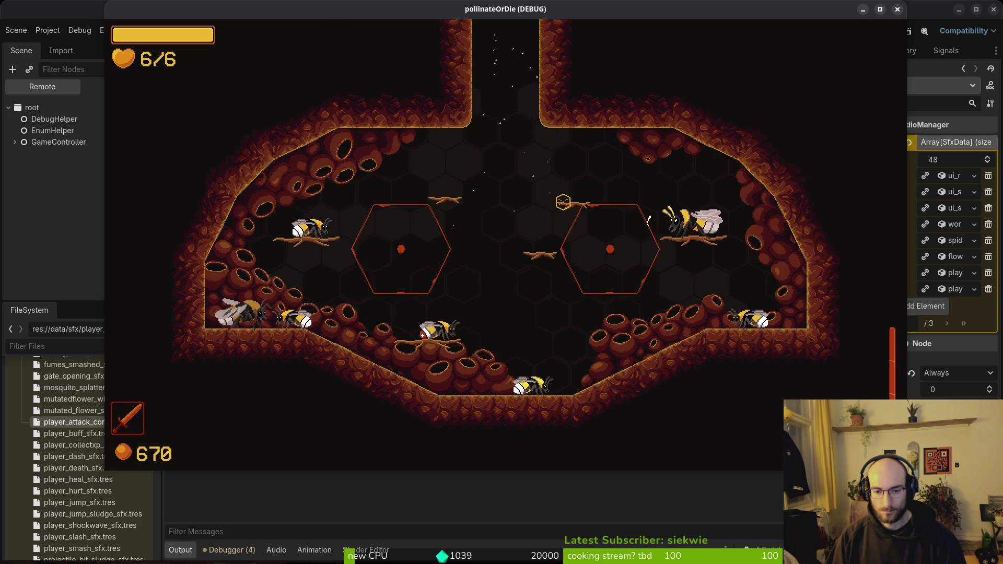
key(q)
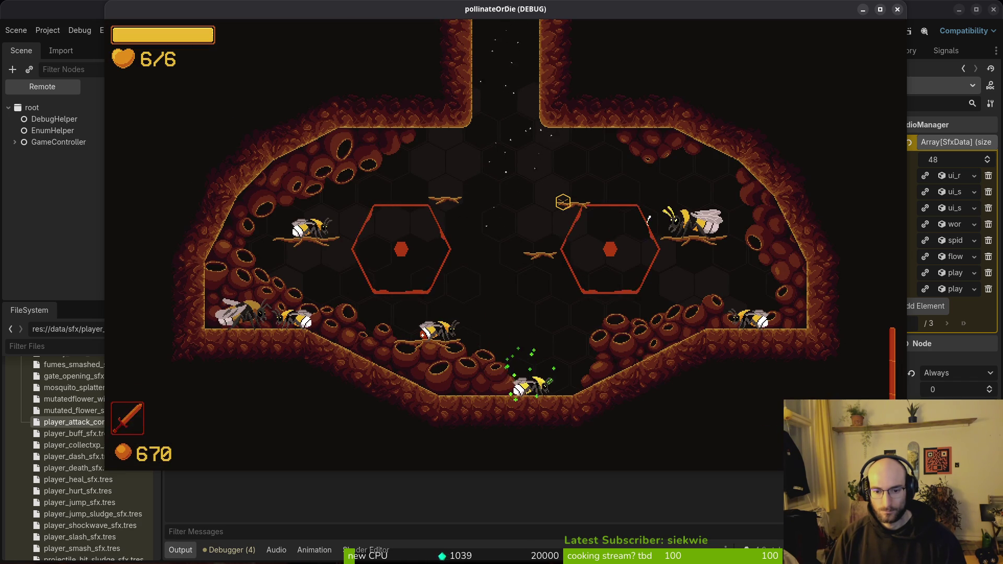
key(alt+Tab)
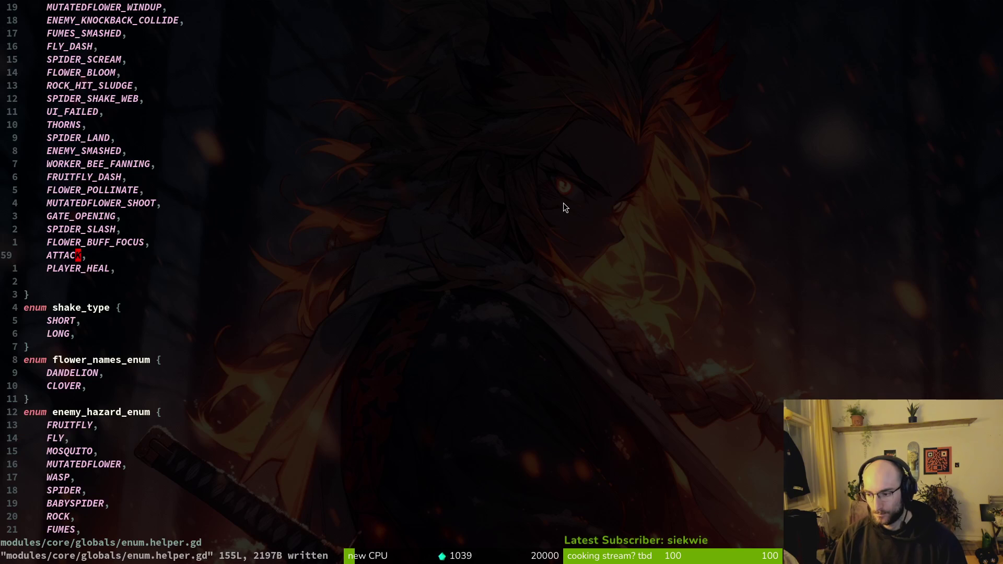
Open consumable.gd through the Telescope file finder.
key(space)
key(f)
key(f)
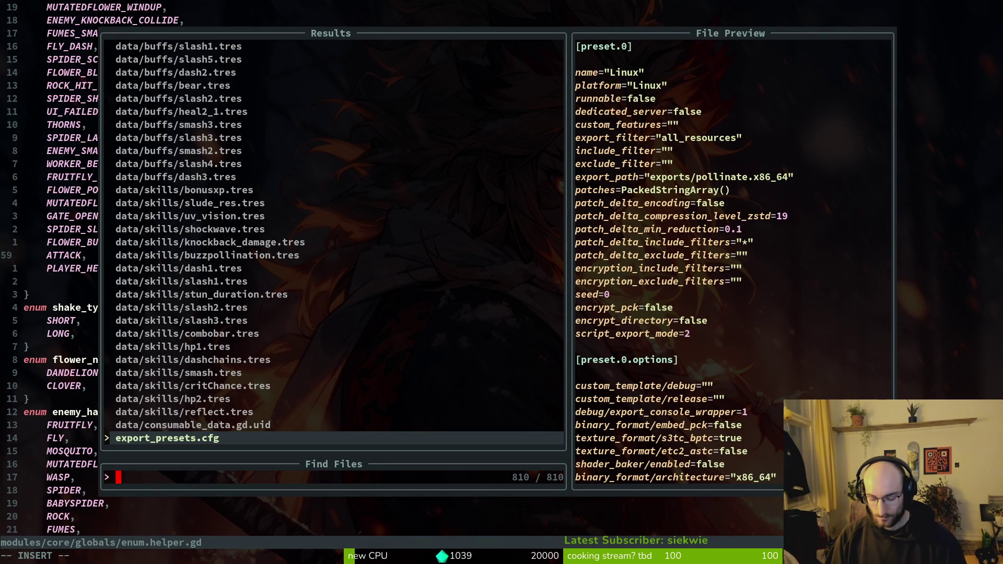
text(con)
key(Up)
key(Up)
key(Up)
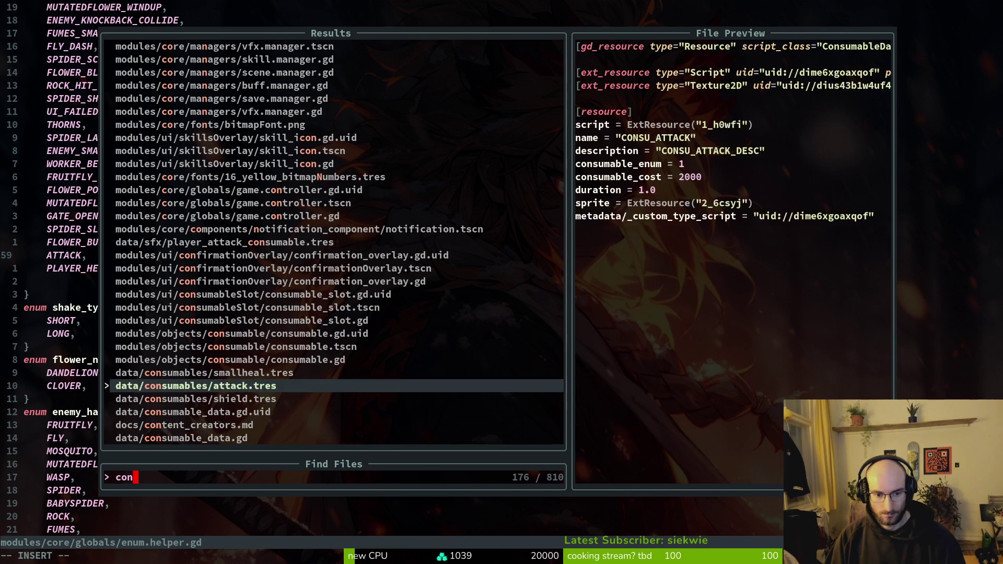
key(Return)
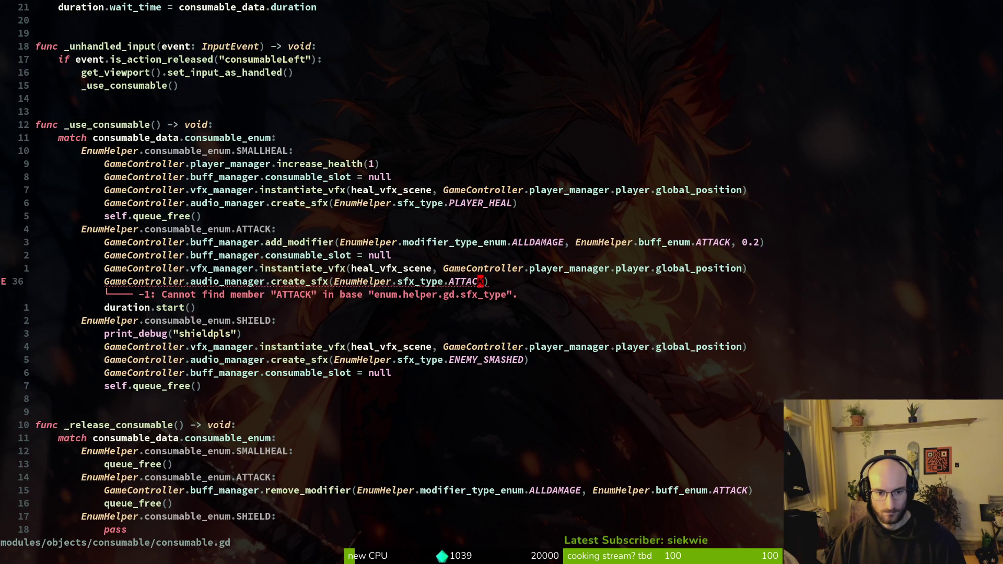
Comment out the heal instantiate_vfx line under the ATTACK case and save.
key(ctrl+s)
key(k)
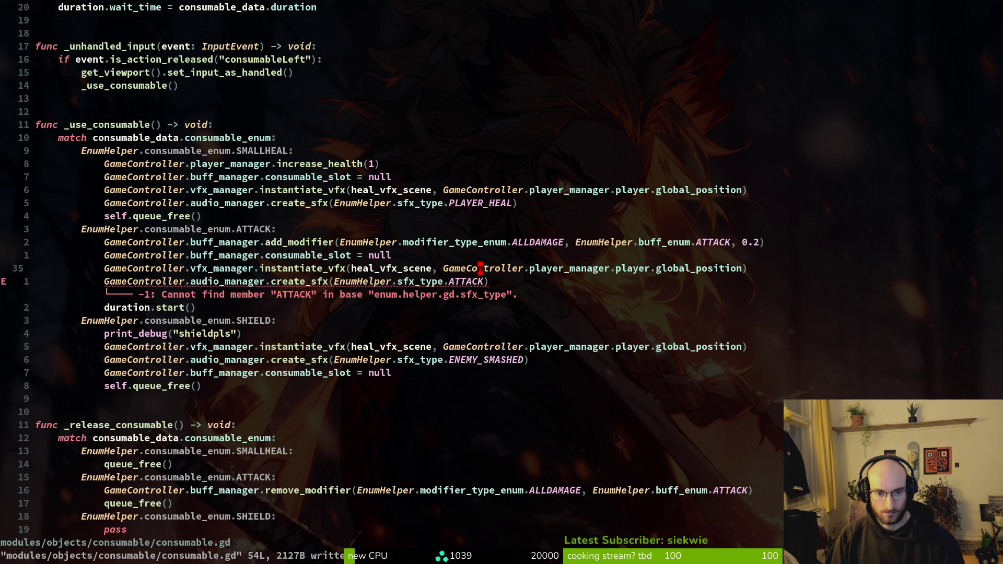
key(V)
key(Escape)
key(asciicircum)
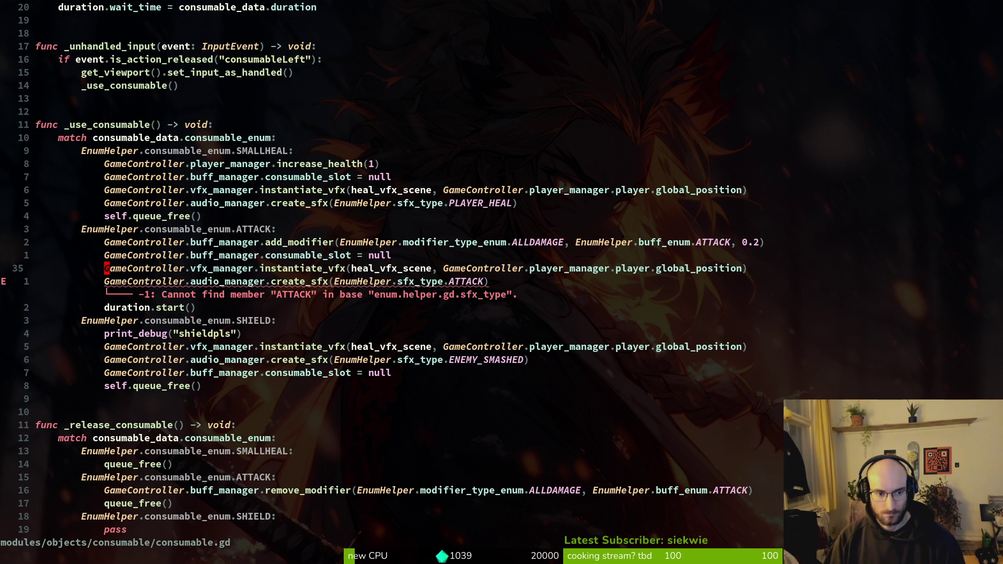
key(g)
key(c)
key(c)
key(ctrl+s)
key(j)
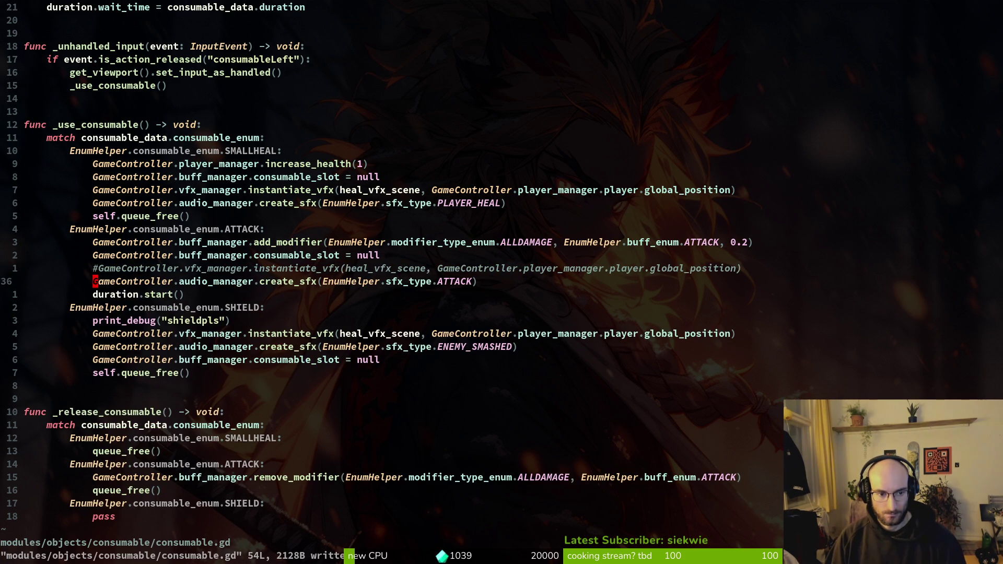
Run the game to test the change, close it, and jump up toward the file's top.
key(F5)
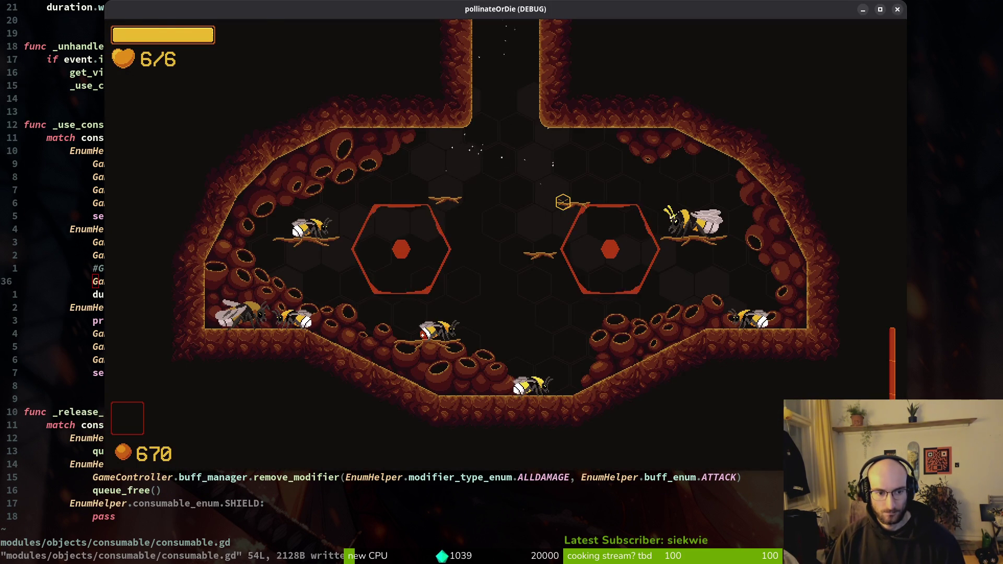
key(alt+F4)
key(j)
key(j)
key(j)
key(k)
key(k)
key(k)
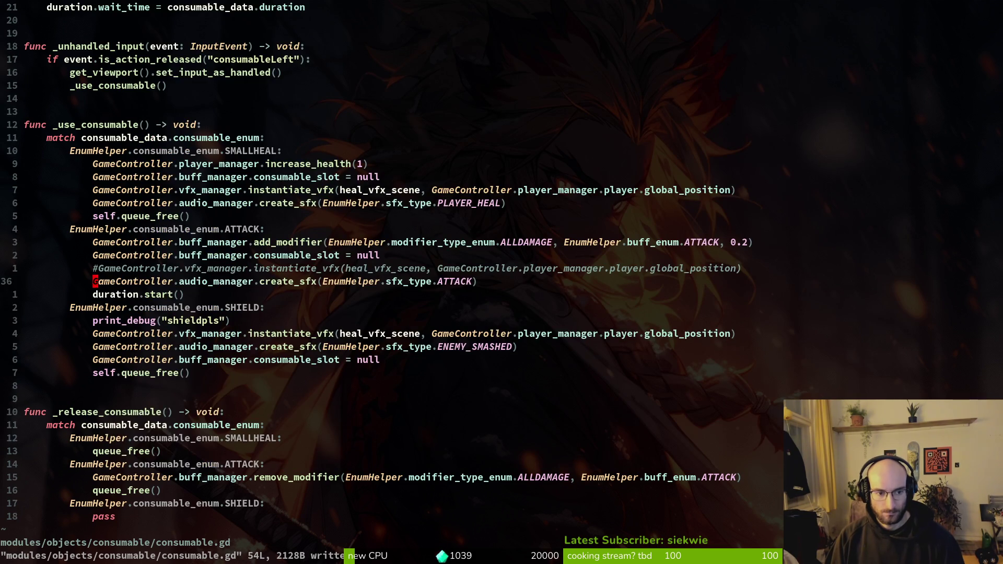
key(j)
key(braceleft)
key(braceleft)
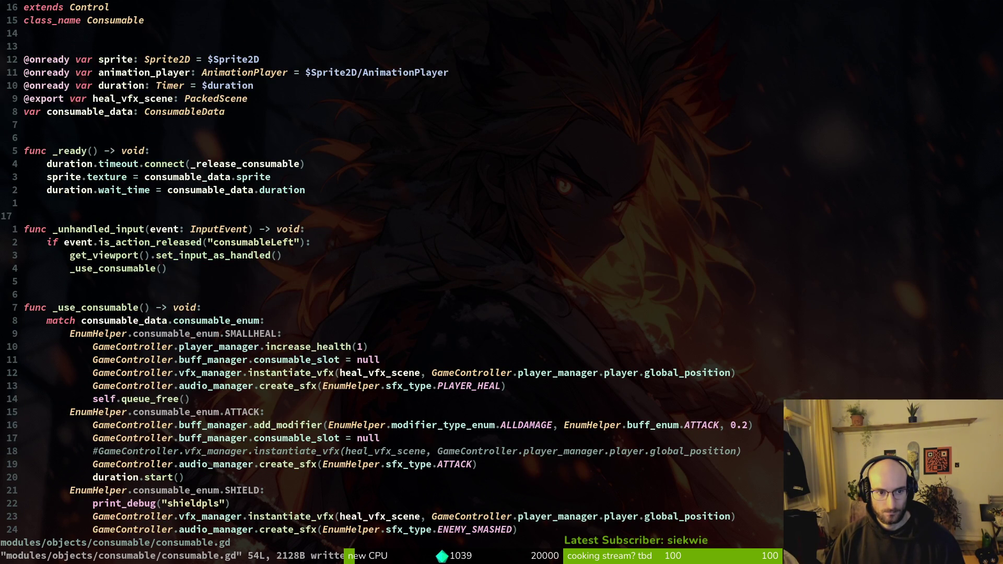
Move to _release_consumable's queue_free() calls, copy one below SHIELD, and save.
key(ctrl+d)
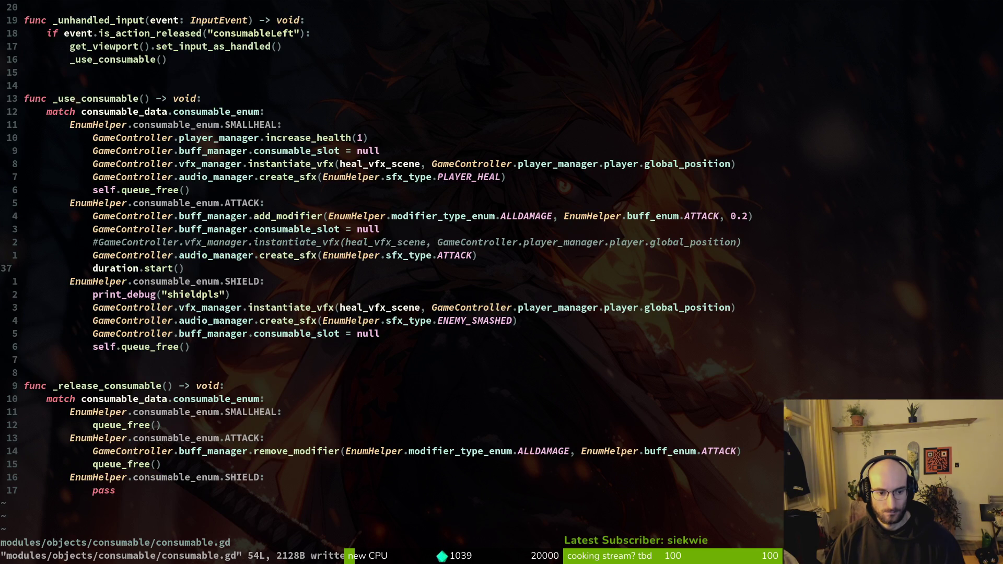
key(j)
key(j)
key(j)
key(j)
key(j)
key(k)
key(k)
key(j)
key(j)
key(j)
key(y)
key(y)
text(jp:w)
key(Return)
key(k)
key(k)
key(k)
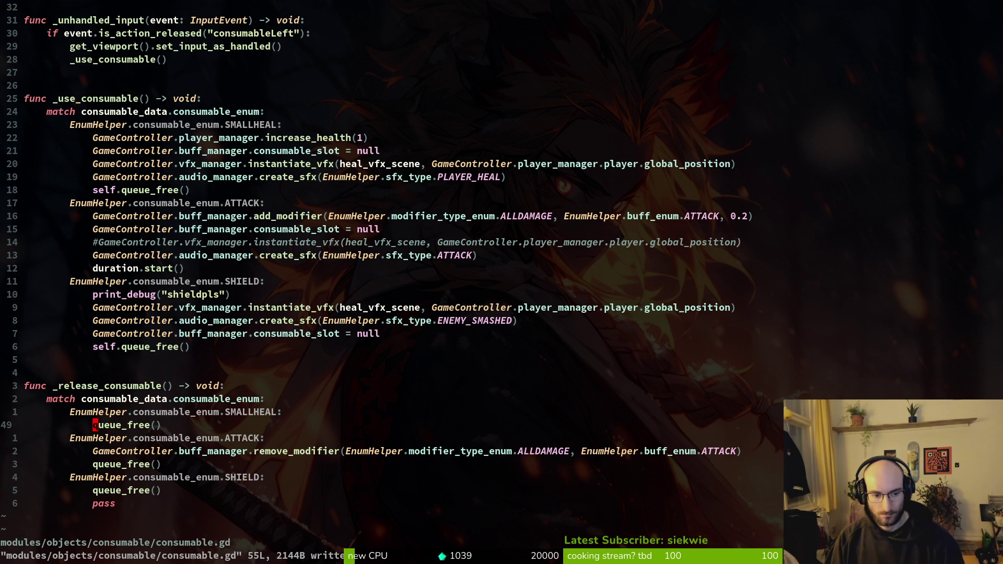
Wrap SMALLHEAL's queue_free() in an 'if is_inside_tree():' guard.
key(d)
key(d)
key(j)
text(juOif )
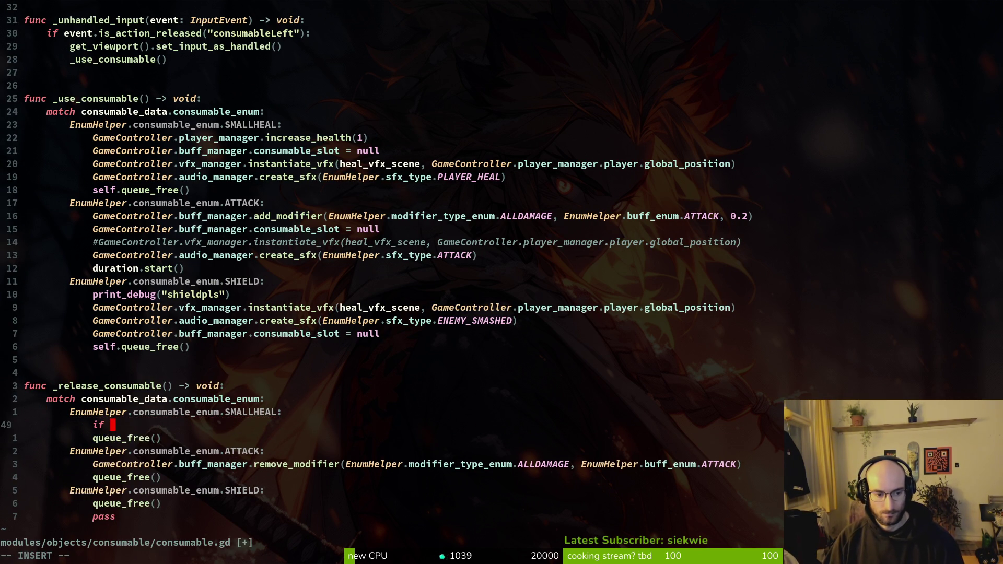
text(is_ins)
key(Return)
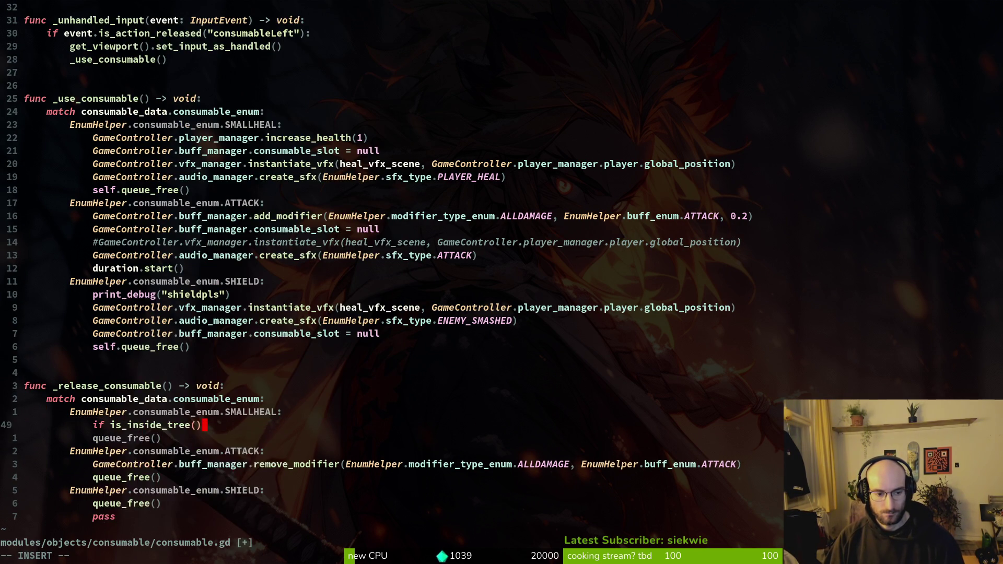
text(:)
key(Escape)
key(j)
key(greater)
key(greater)
Copy the guarded SMALLHEAL block and paste it under the ATTACK case.
key(k)
key(V)
key(j)
key(y)
key(j)
key(j)
key(j)
key(p)
Paste the guarded block under SHIELD, delete leftover queue_free() and pass lines, and save.
key(j)
key(j)
key(j)
key(p)
key(j)
key(j)
key(V)
key(j)
key(d)
key(k)
key(k)
key(k)
key(d)
key(d)
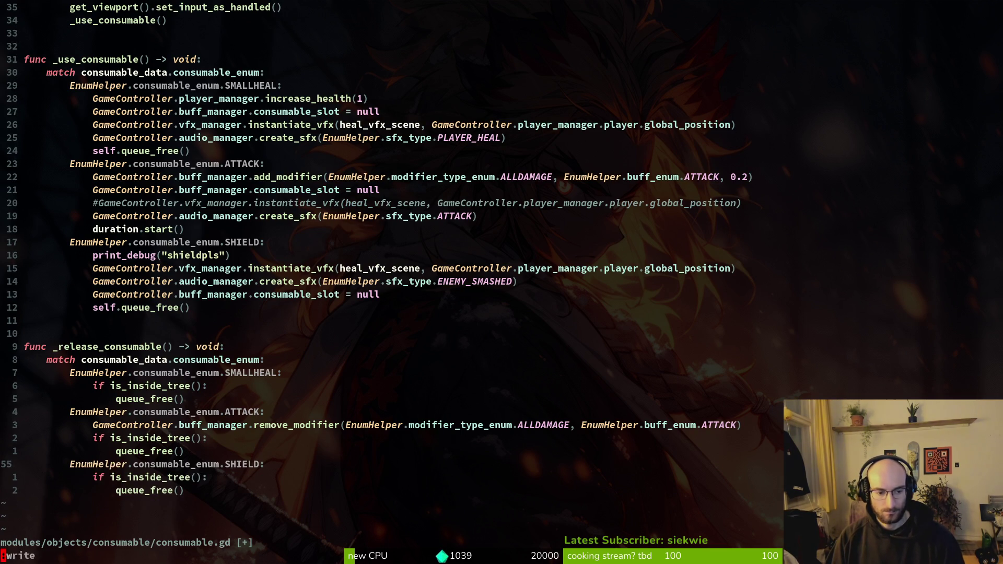
text(:w)
key(Return)
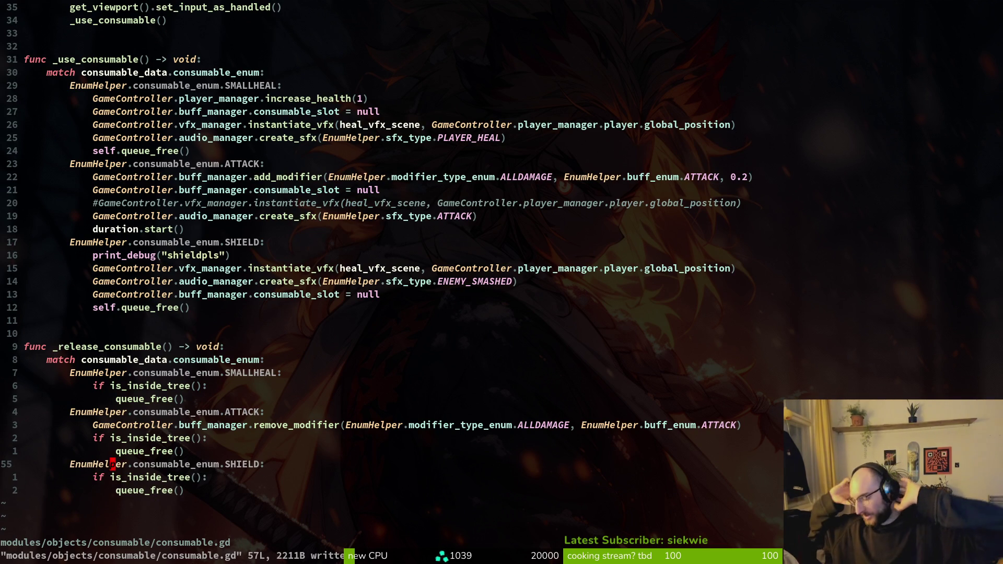
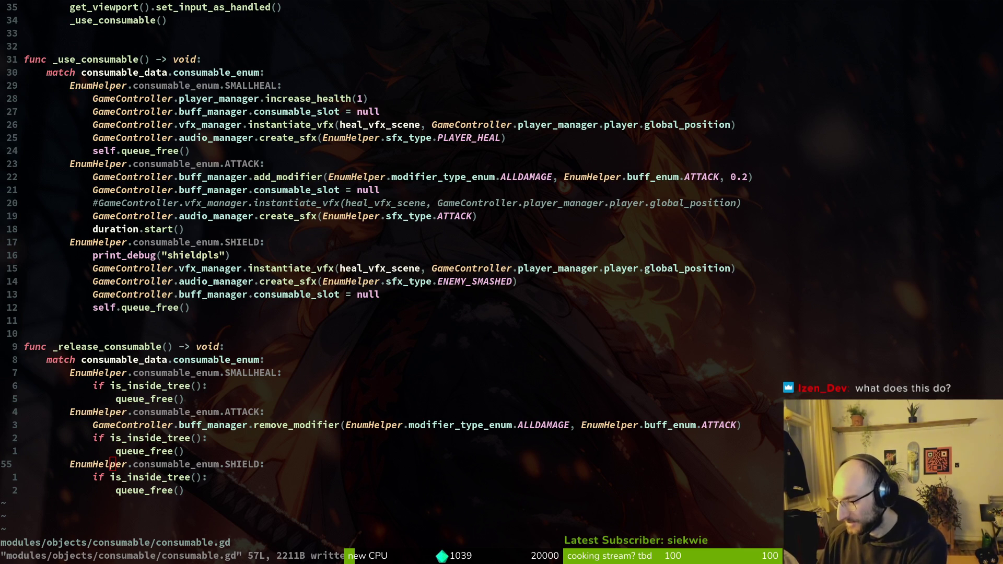
Lower the volume, review the ATTACK case in consumable.gd, and return to the Godot editor.
key(XF86AudioLowerVolume)
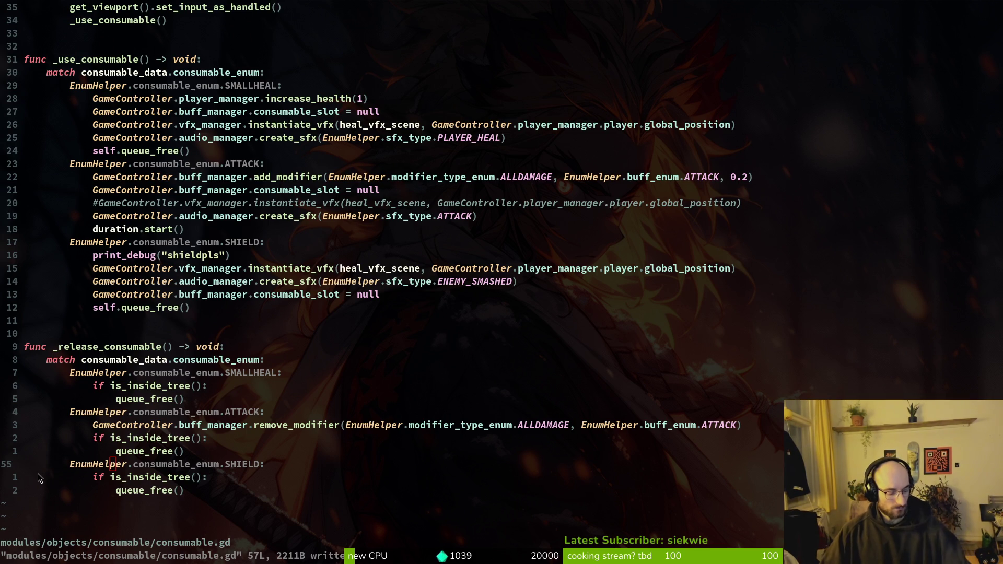
scroll(387, 314, up, 5)
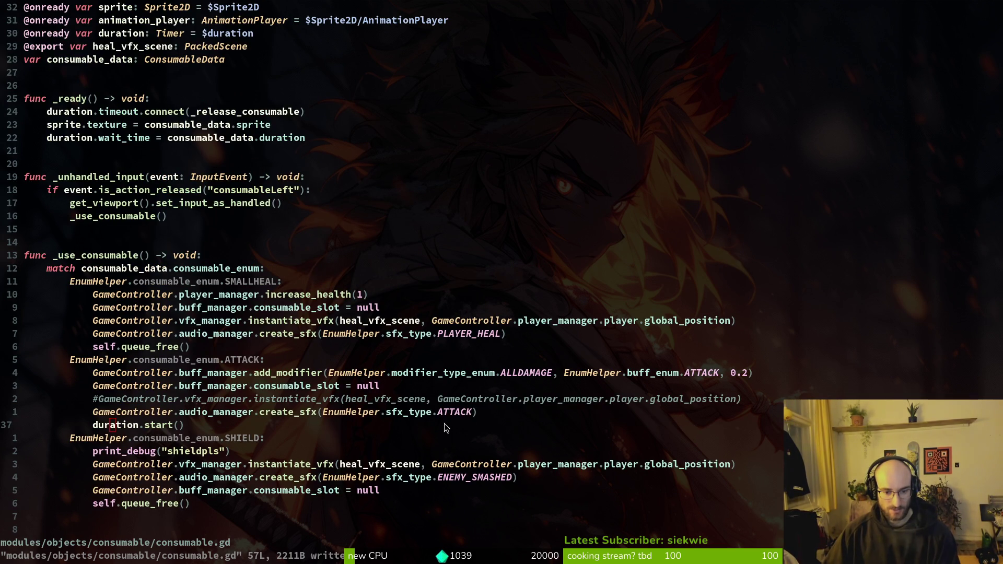
scroll(448, 422, down, 2)
click(445, 333)
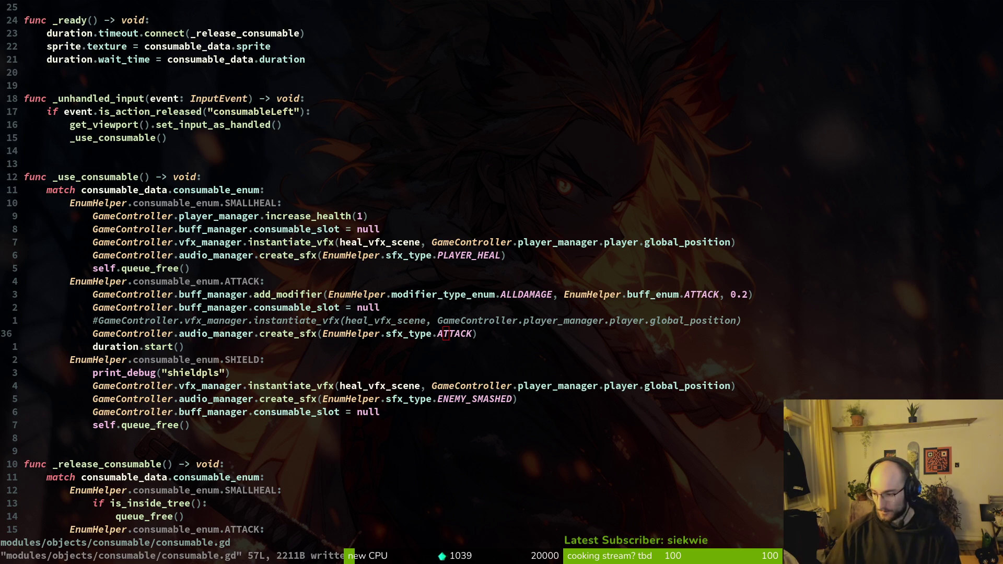
key(alt+Tab)
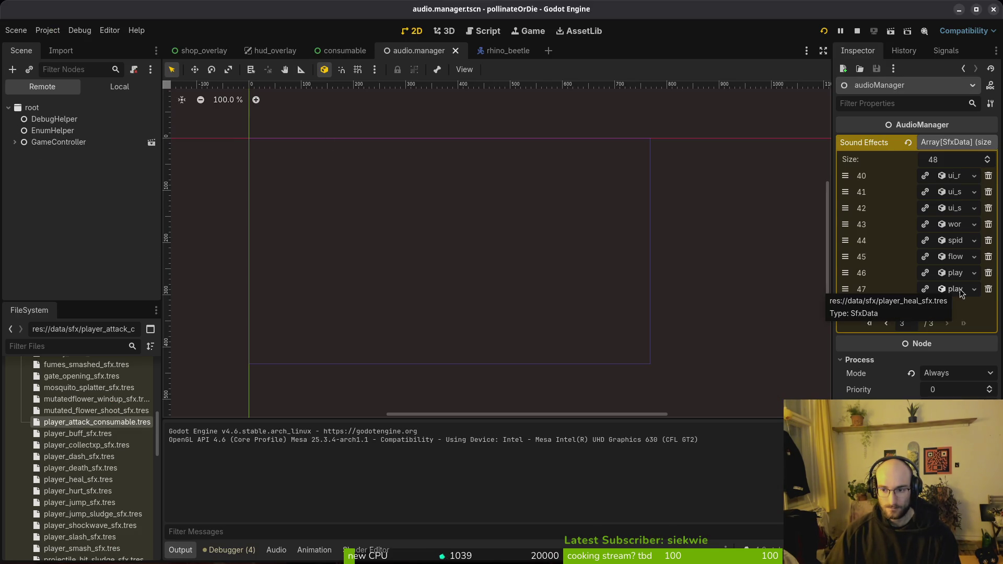
Restart the game, move and jump the bee, use the attack consumable, then stop the game.
key(F8)
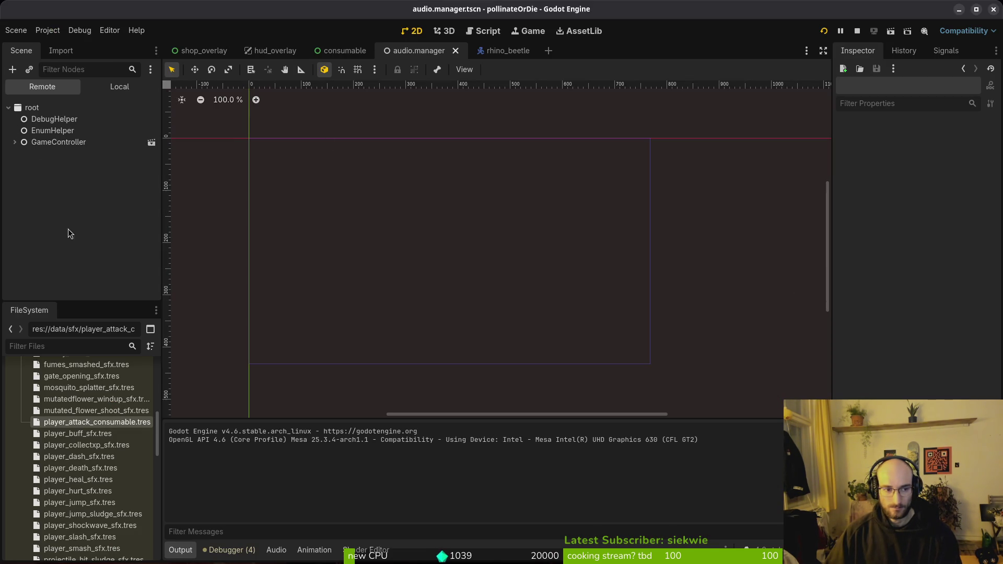
click(824, 32)
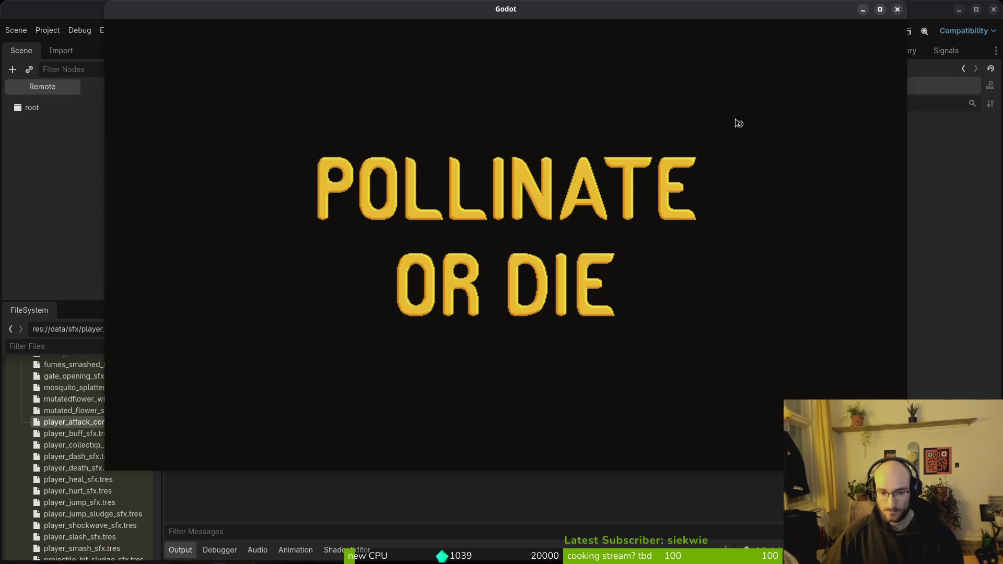
key(Return)
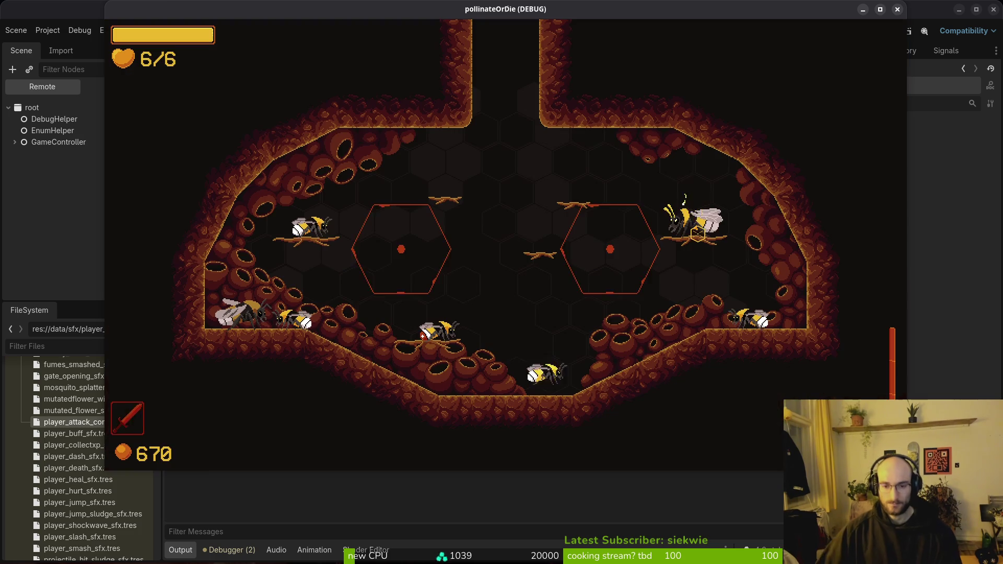
key(a)
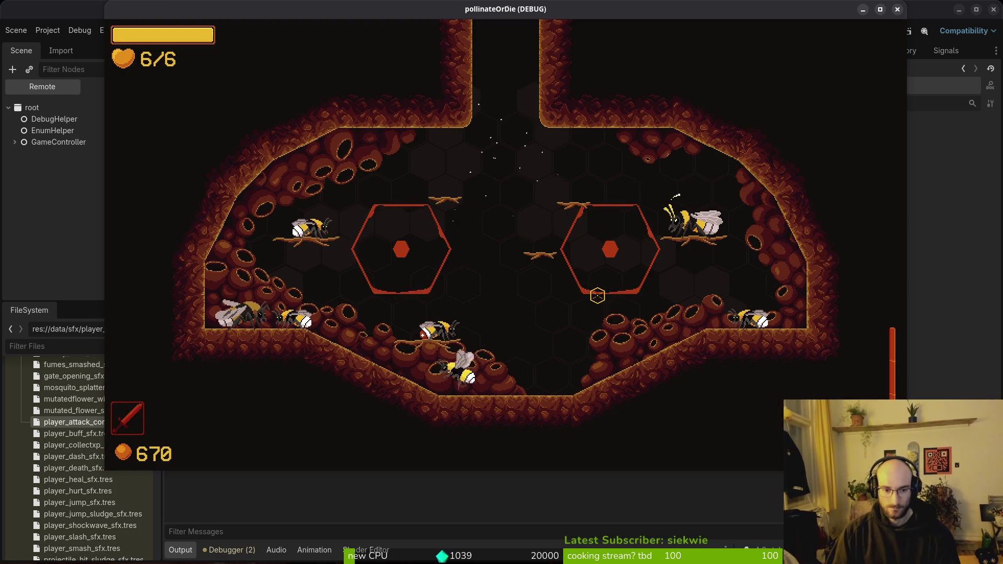
key(d)
key(space)
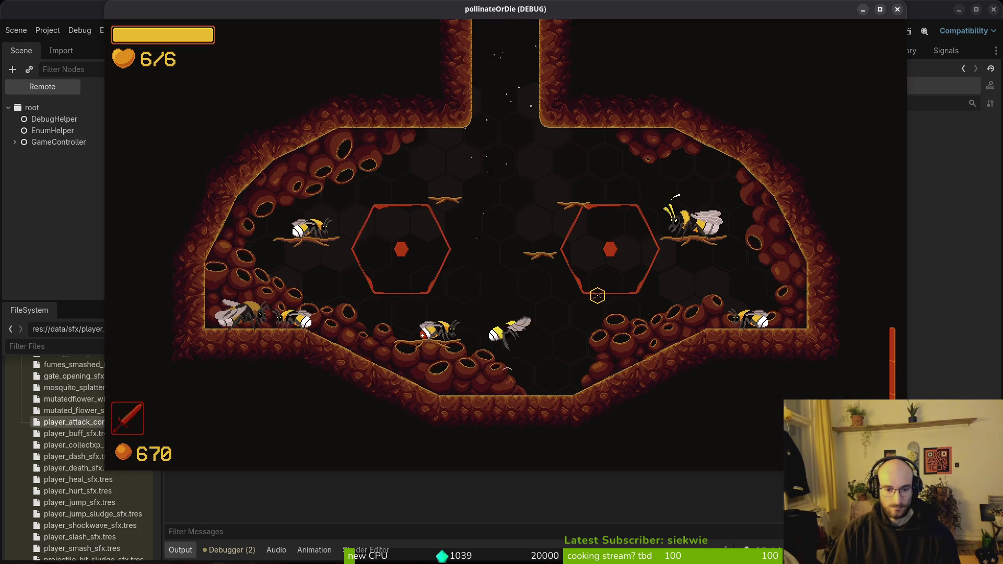
click(553, 389)
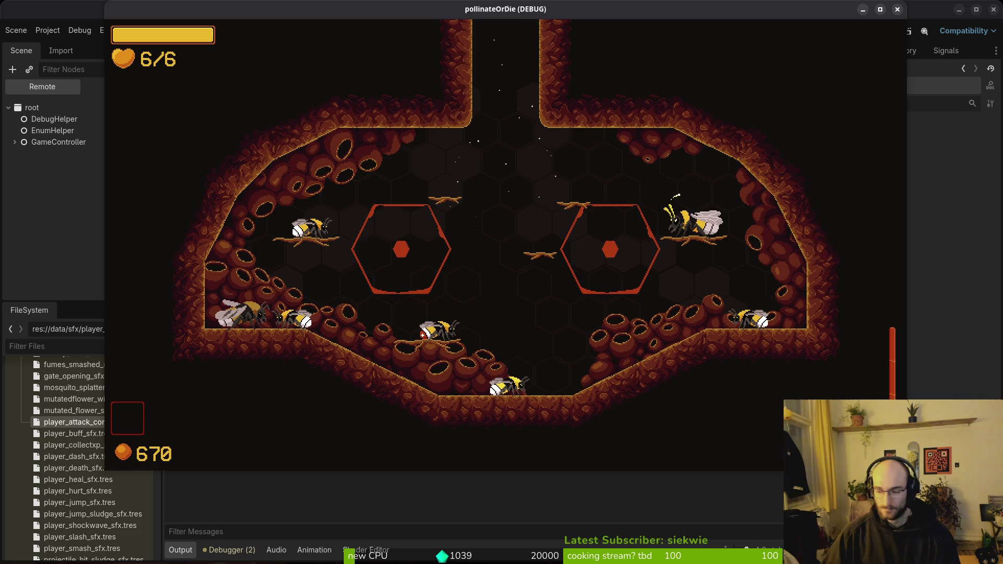
key(F8)
click(21, 30)
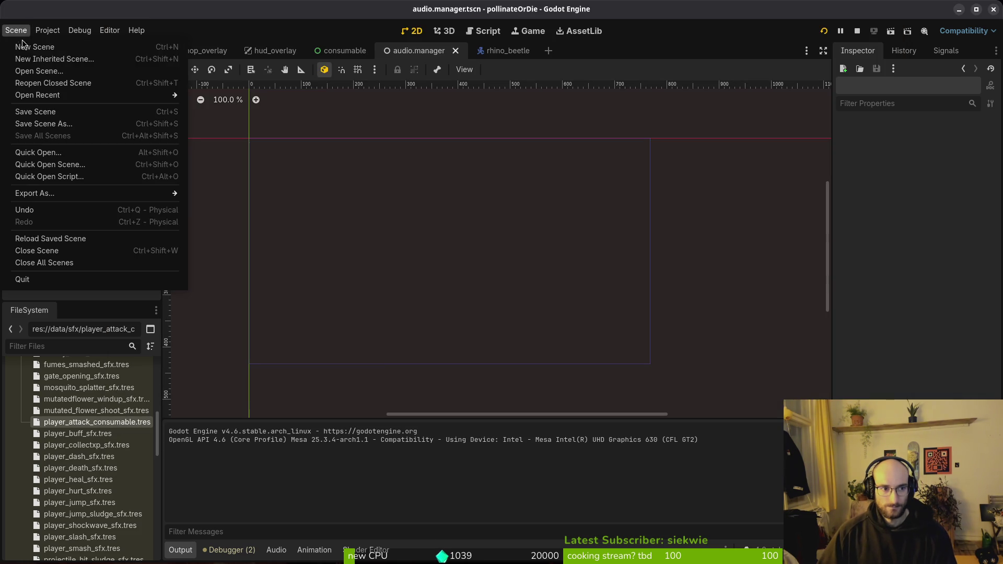
Create a new scene with a Node2D root.
click(32, 47)
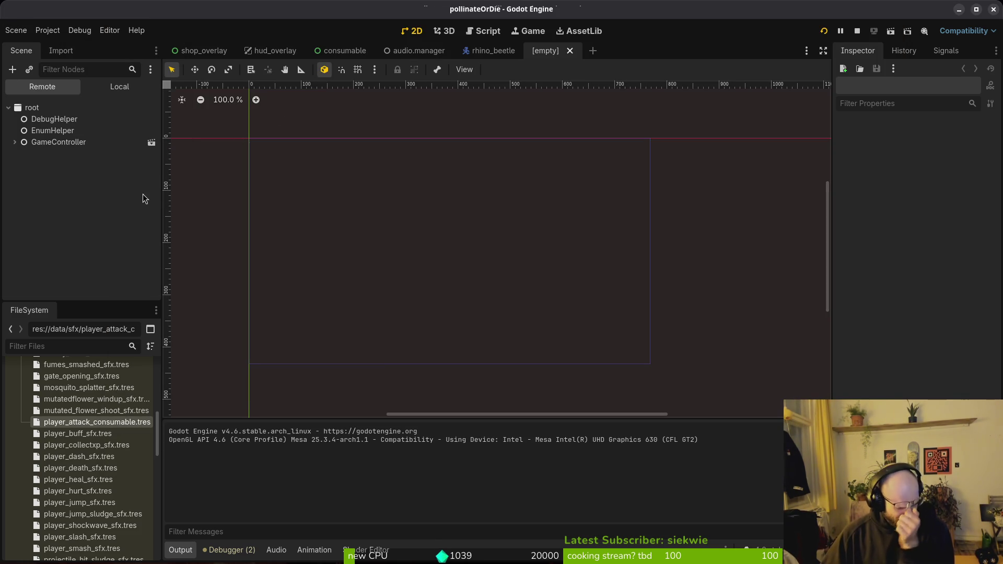
click(85, 87)
click(90, 123)
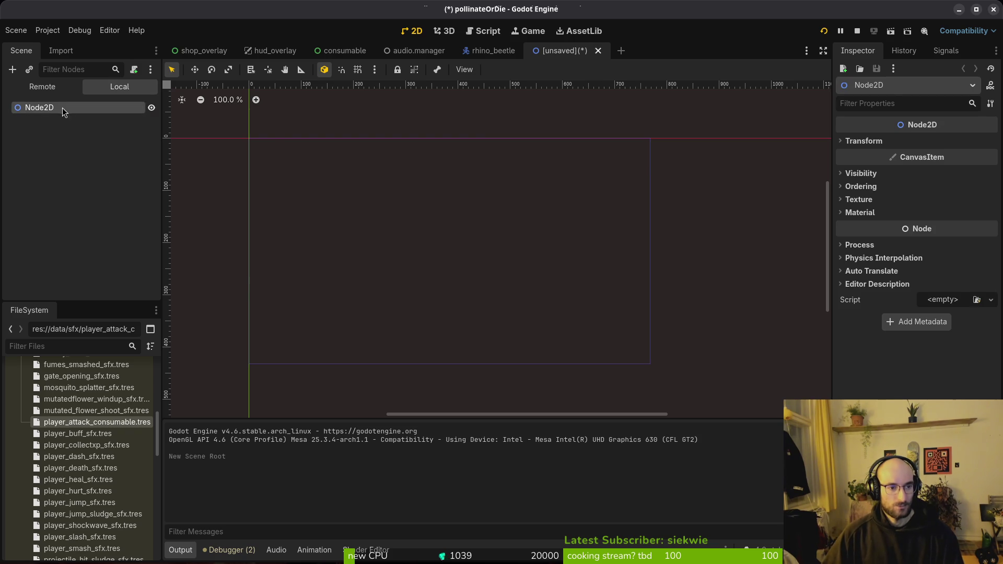
right_click(45, 115)
click(40, 112)
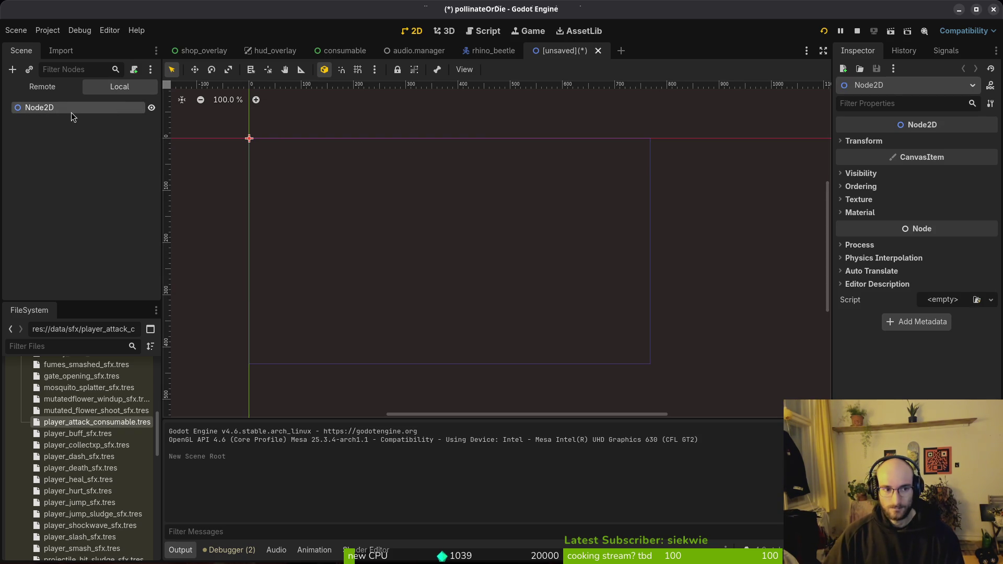
Quick-open healing_vfx.tscn by searching 'healin'.
key(alt+shift+o)
text(healin)
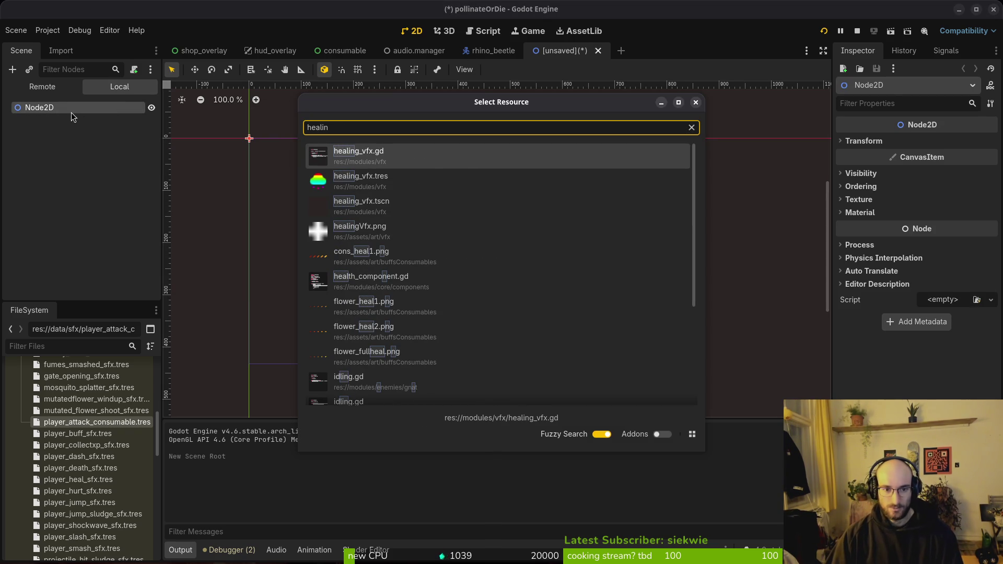
key(Down)
key(Return)
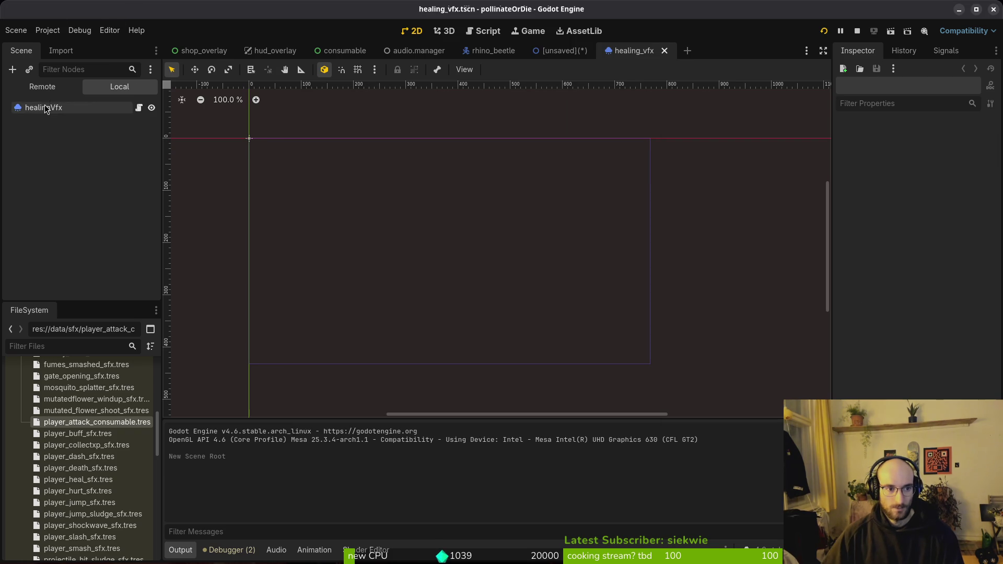
Select and frame the healingVfx node and preview its particle burst.
click(46, 108)
key(f)
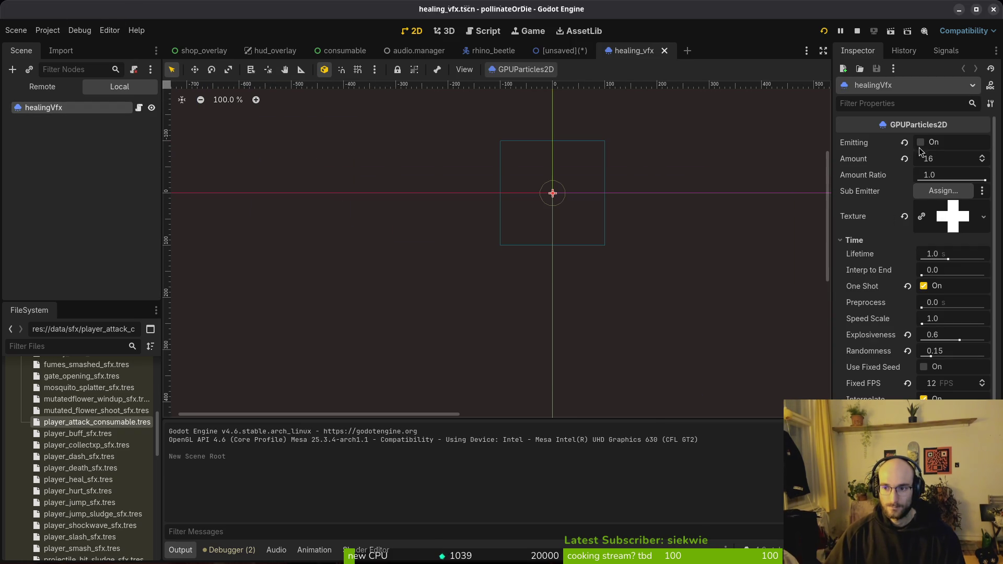
click(921, 143)
scroll(567, 228, up, 4)
scroll(550, 274, up, 1)
click(921, 143)
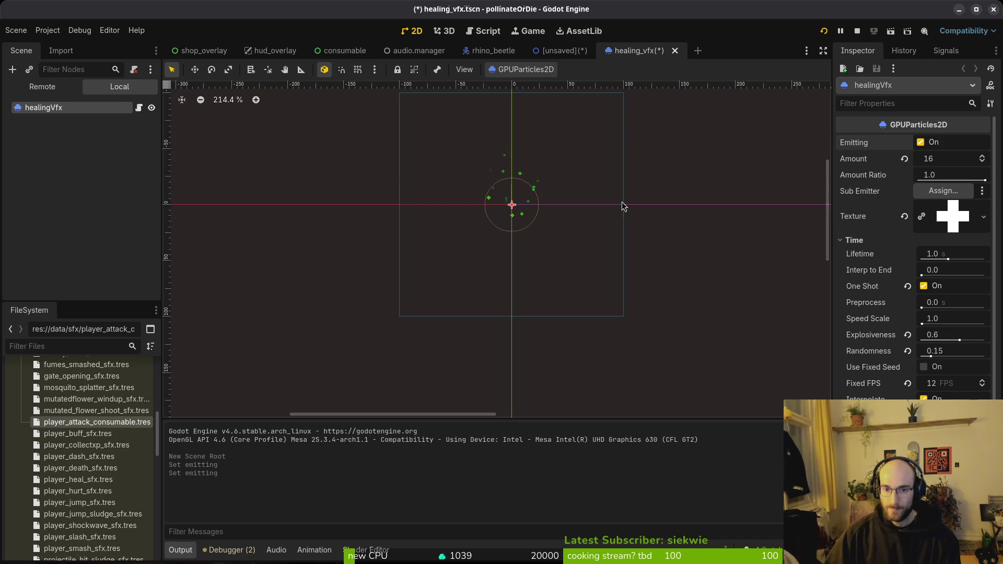
click(921, 143)
Preview healingVfx with a 10 s lifetime, undo back to 1.0 s, and return to the unsaved scene.
click(953, 256)
text(10)
key(Return)
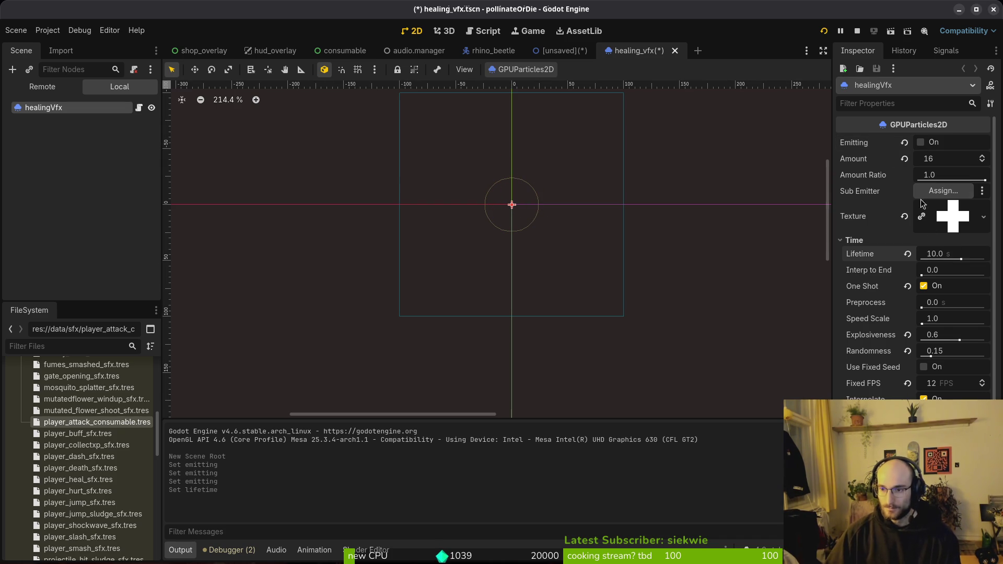
click(921, 143)
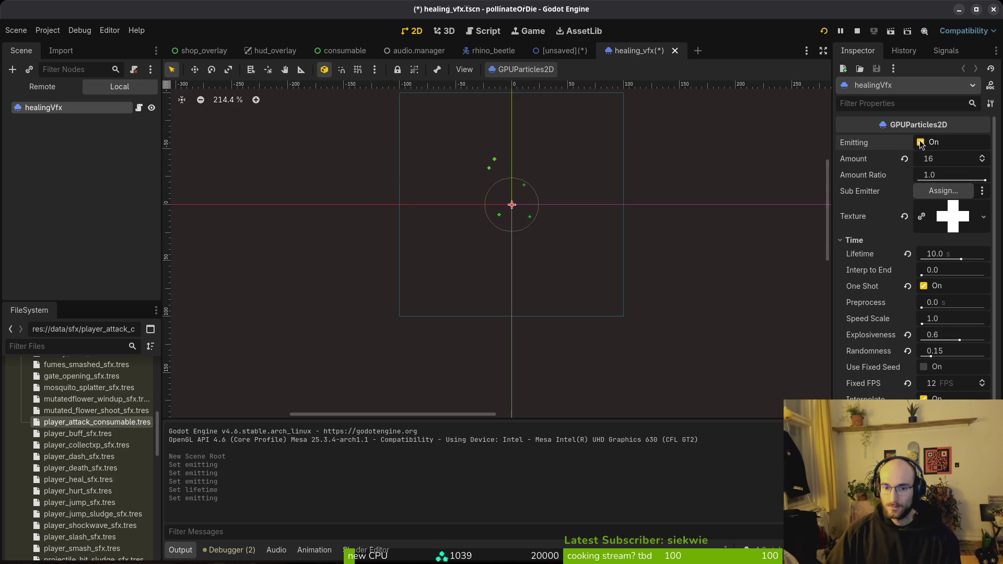
scroll(597, 237, down, 5)
scroll(598, 222, up, 3)
key(ctrl+z)
key(ctrl+z)
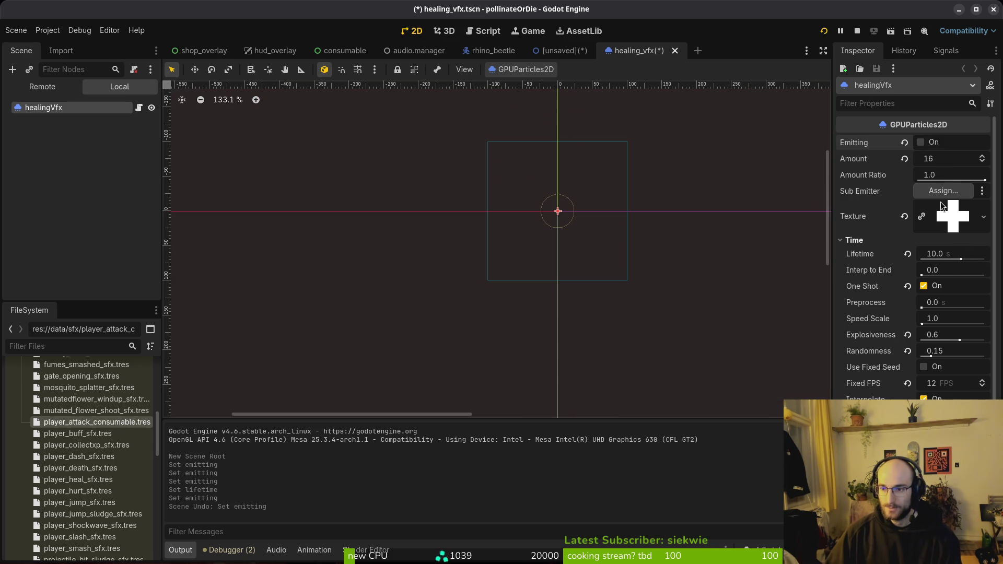
click(921, 142)
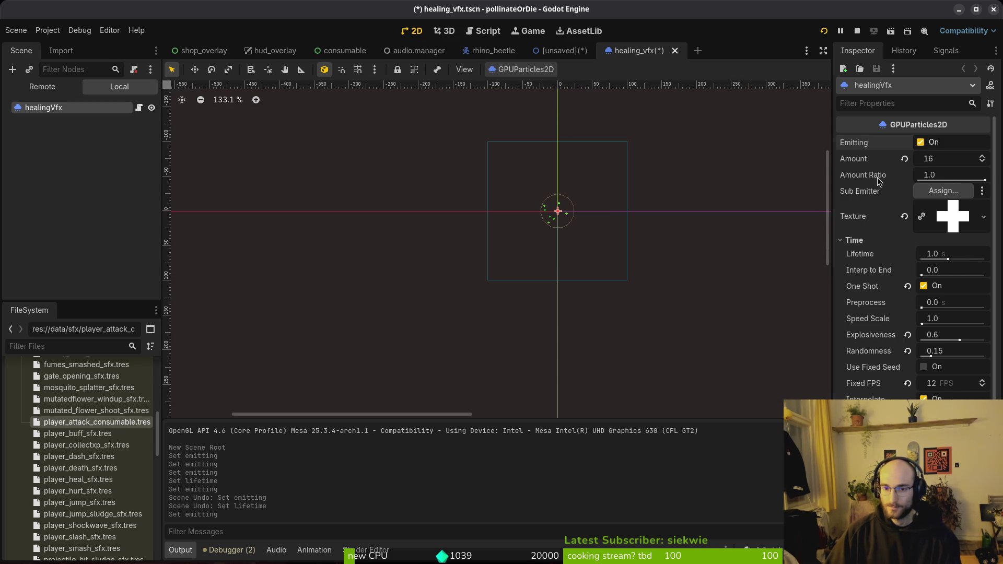
scroll(553, 235, right, 2)
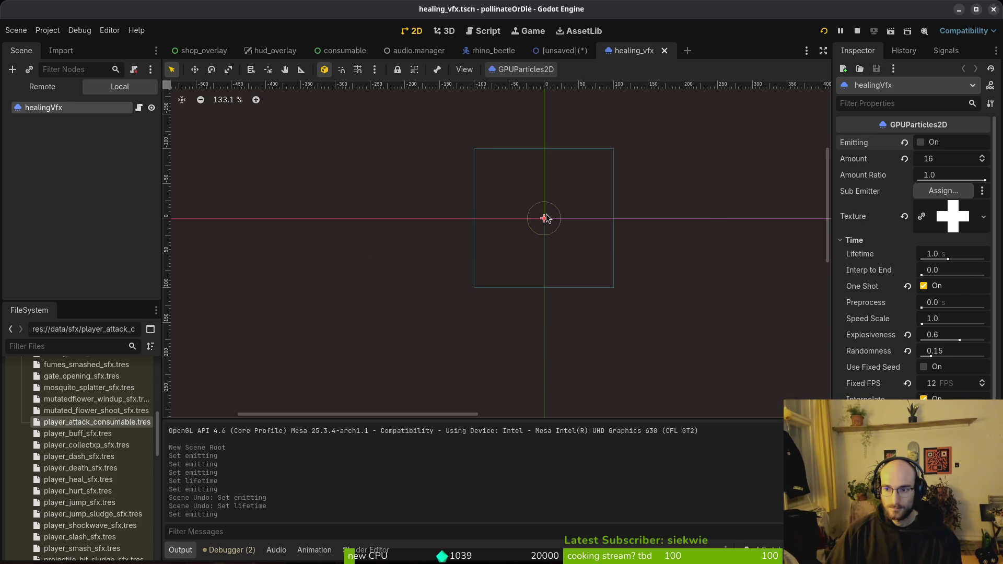
click(564, 55)
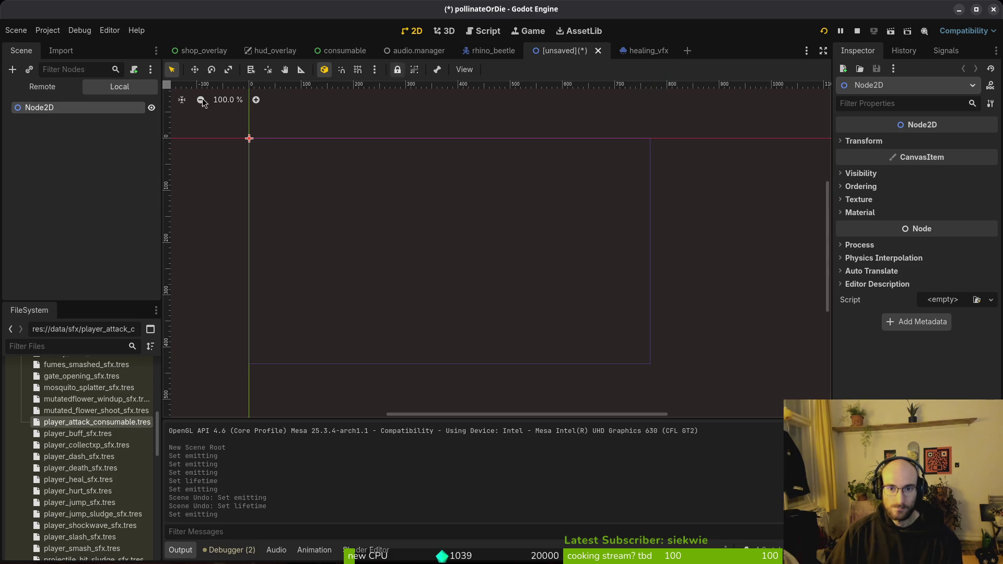
Change the root to a GPUParticles2D named attackConsumableVfx.
right_click(73, 107)
click(124, 214)
text(gpu)
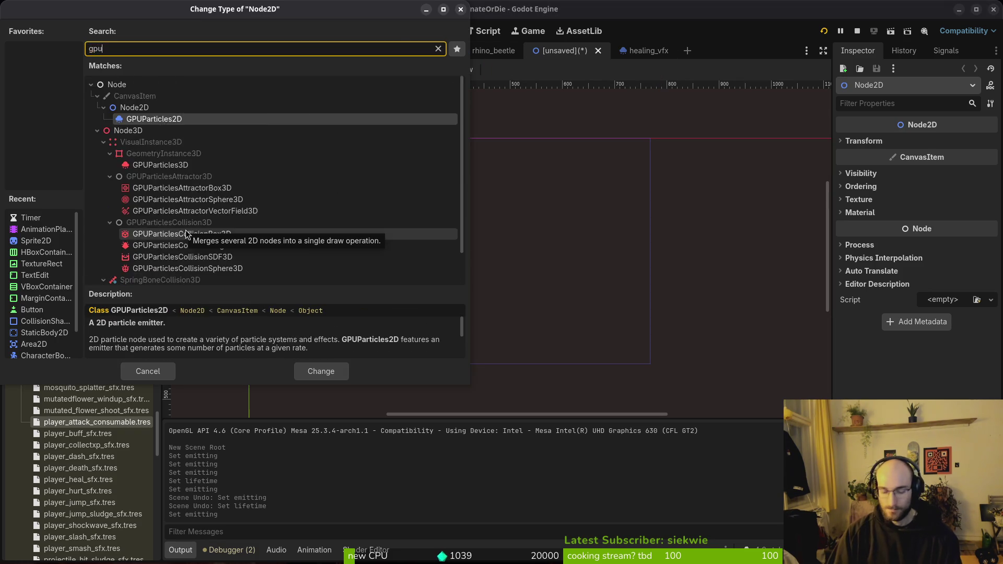
key(Return)
double_click(82, 107)
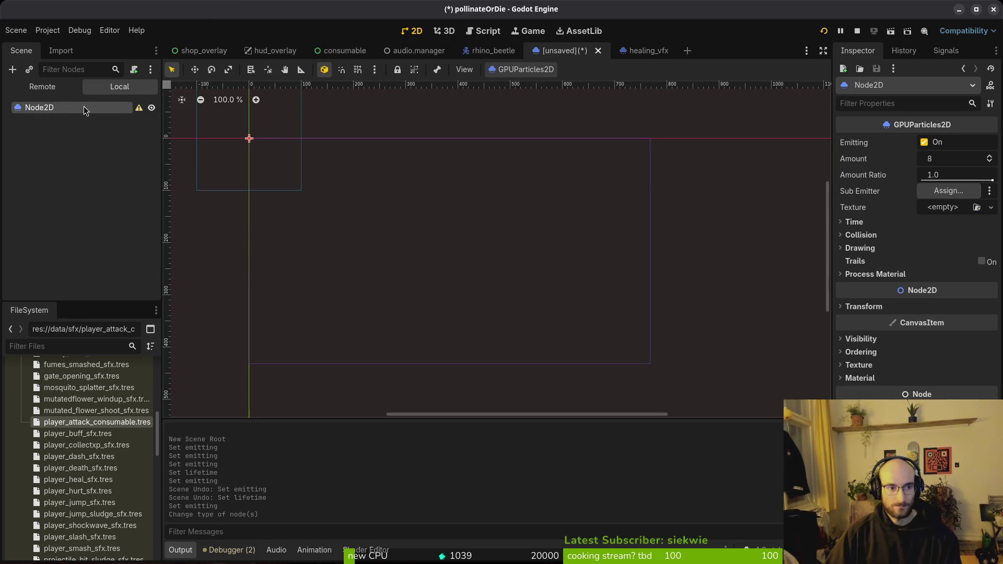
text(attackConsumableVfx)
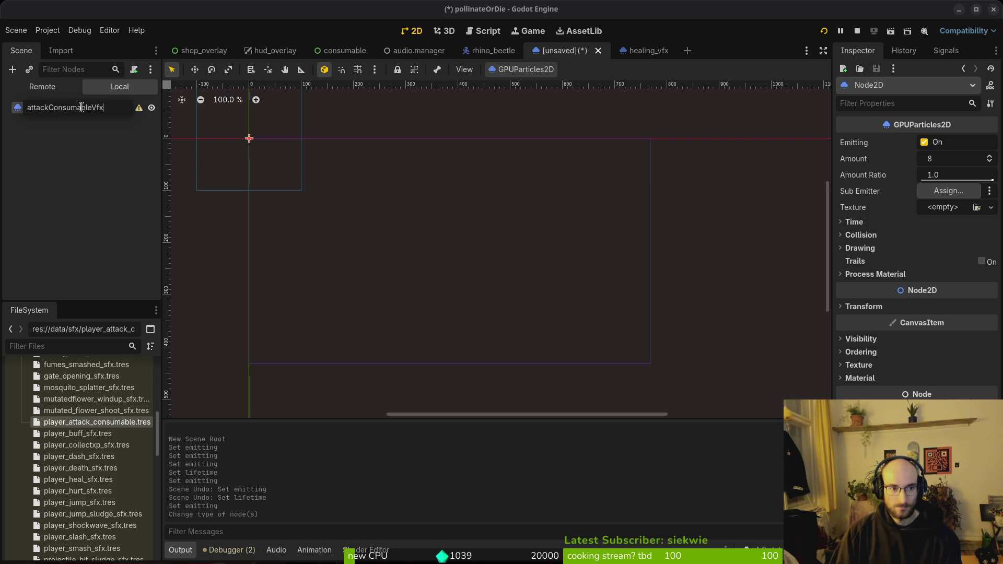
key(Return)
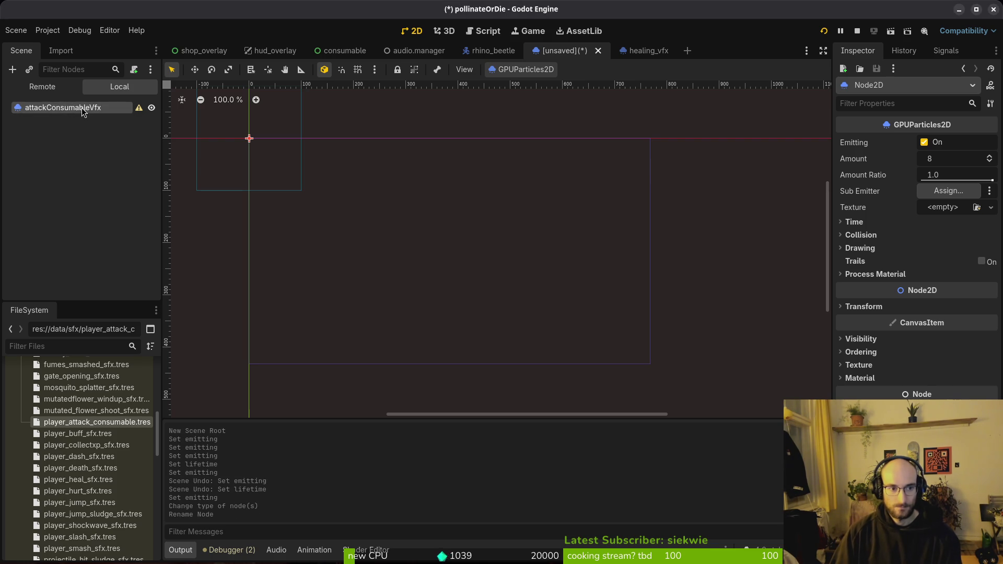
Frame the particle node and turn on Emitting to preview it.
key(ctrl+s)
key(Escape)
key(f)
scroll(490, 231, up, 4)
click(924, 143)
scroll(556, 249, up, 6)
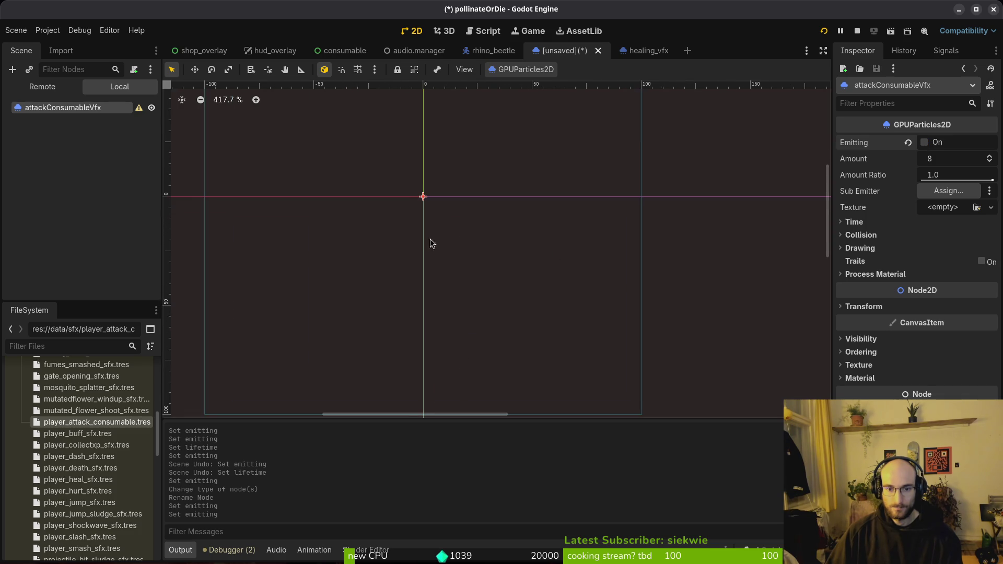
scroll(501, 253, down, 3)
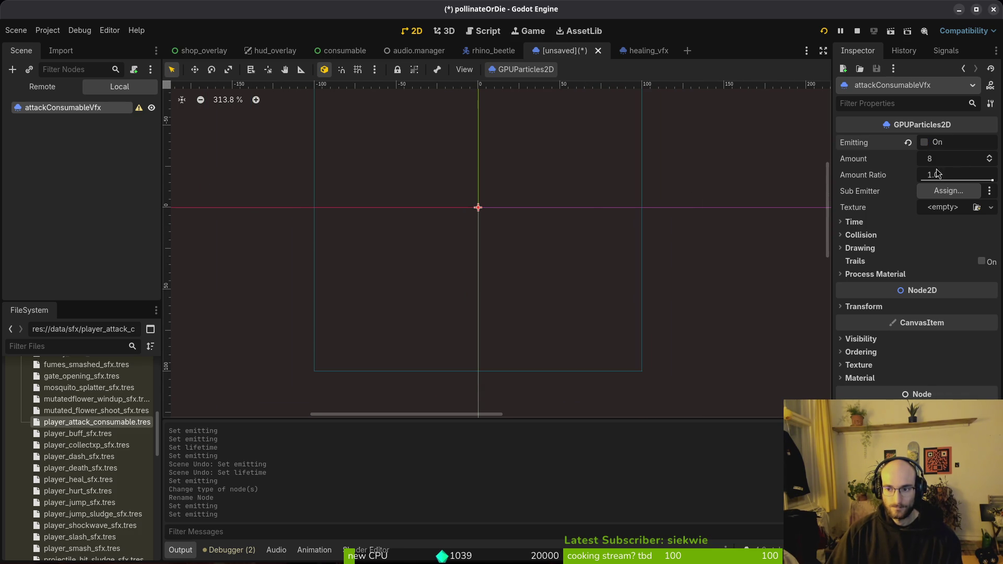
click(924, 142)
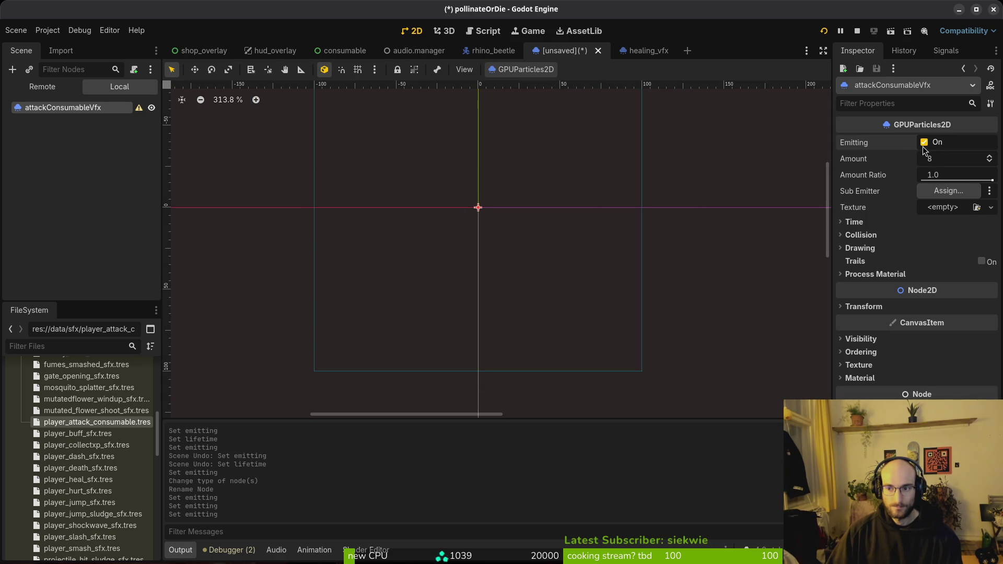
scroll(505, 223, up, 4)
scroll(503, 225, down, 6)
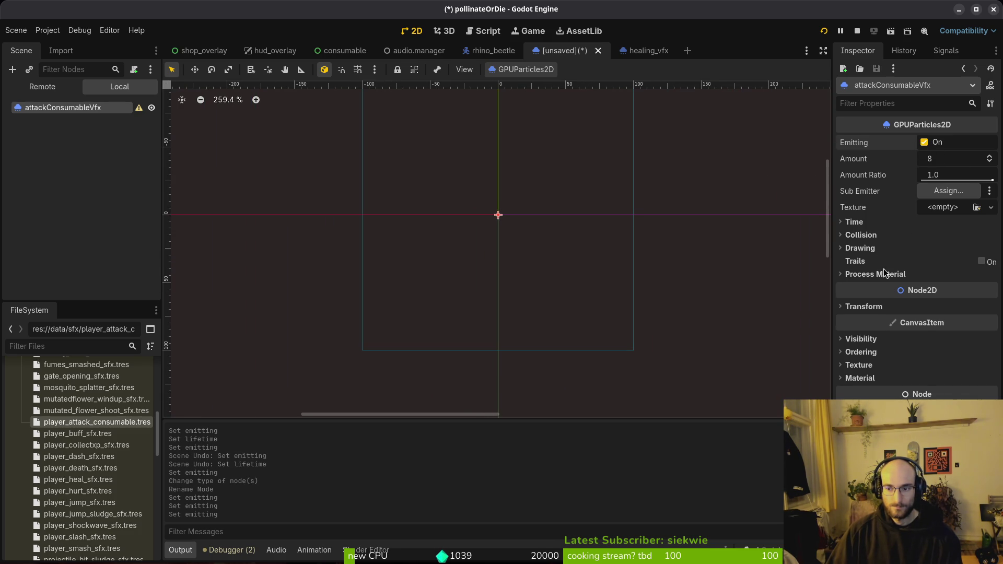
Give attackConsumableVfx a new ParticleProcessMaterial and restart emission.
click(875, 274)
click(990, 287)
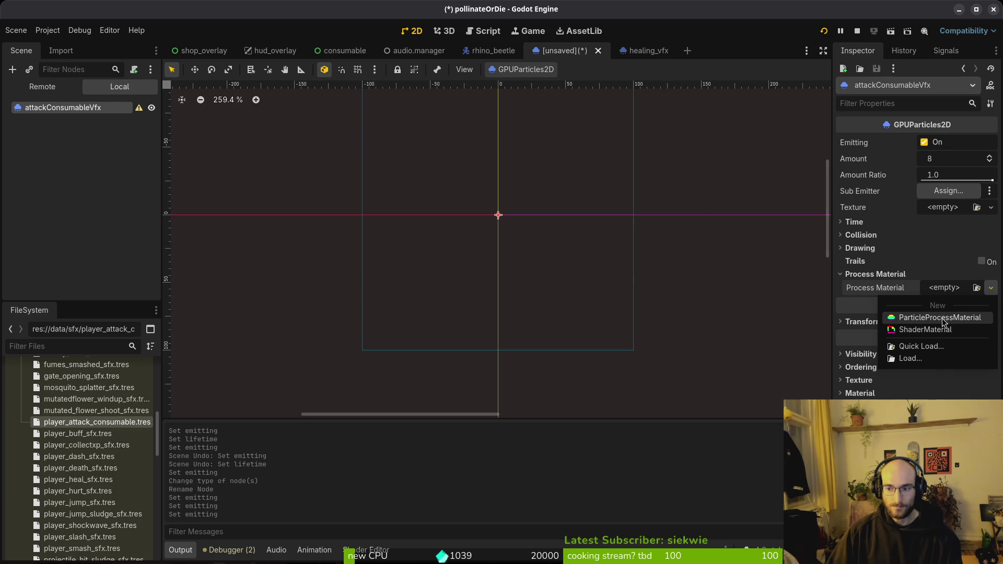
click(935, 317)
click(966, 286)
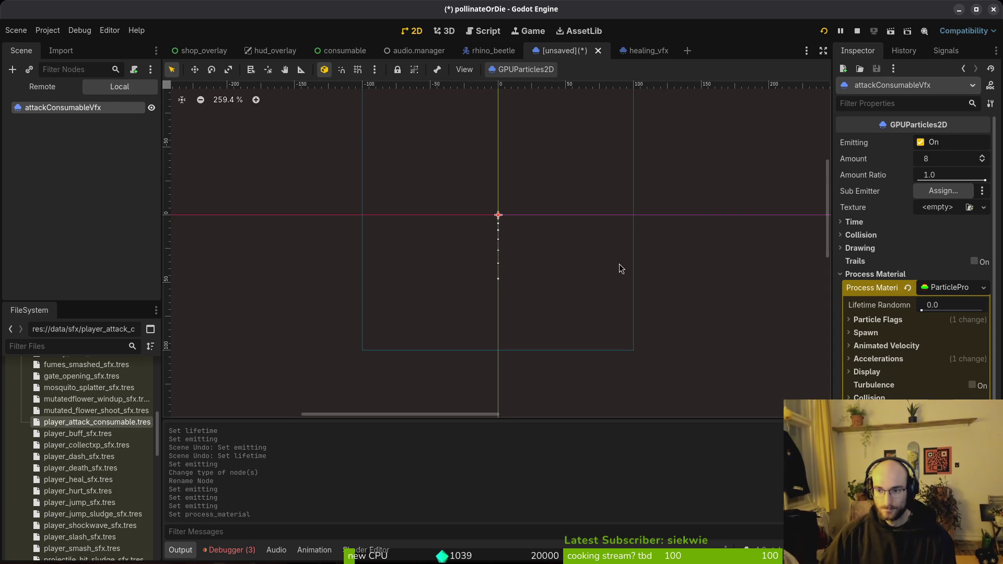
click(921, 143)
click(921, 143)
Check the debugger's Errors list, then stop the running game.
click(230, 550)
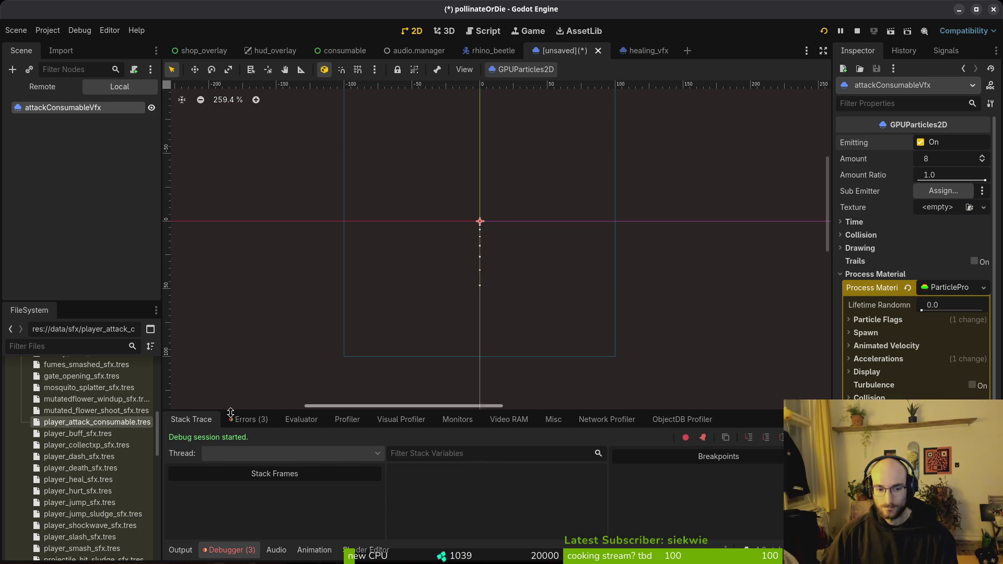
click(246, 420)
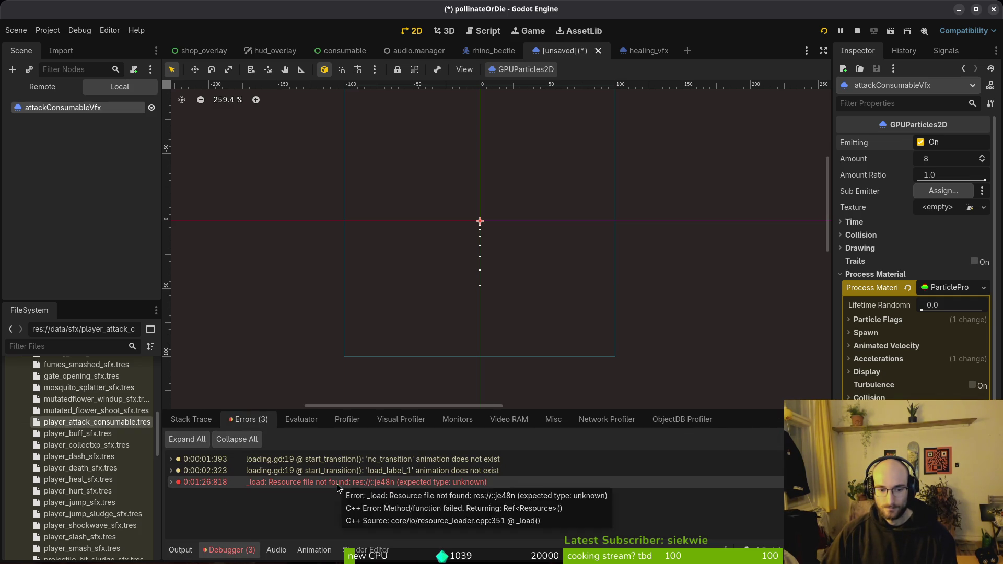
mouse_move(441, 487)
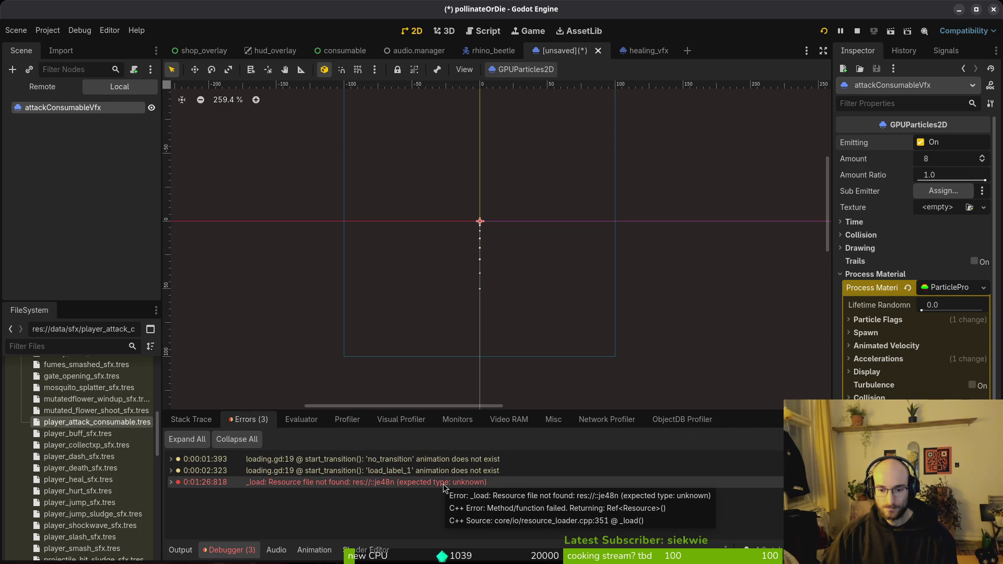
click(860, 31)
click(824, 31)
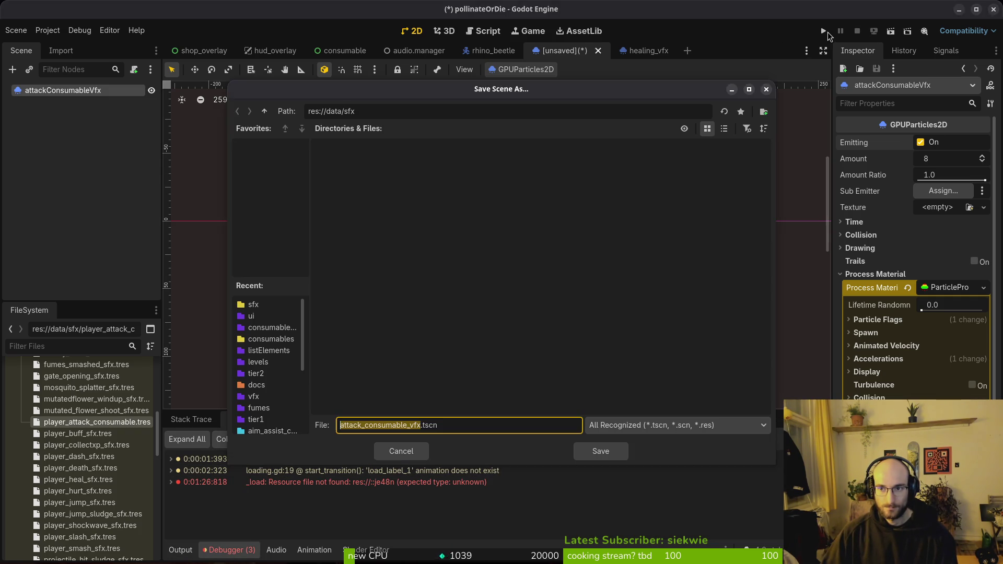
Save the particle scene as attack_consumable_vfx.tscn in res://modules/vfx.
click(264, 111)
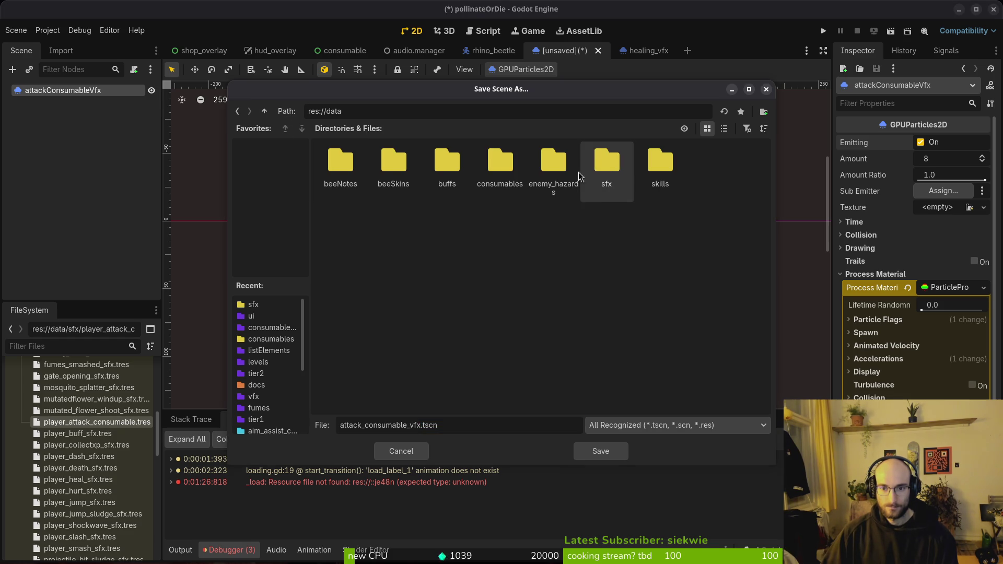
click(265, 111)
double_click(588, 157)
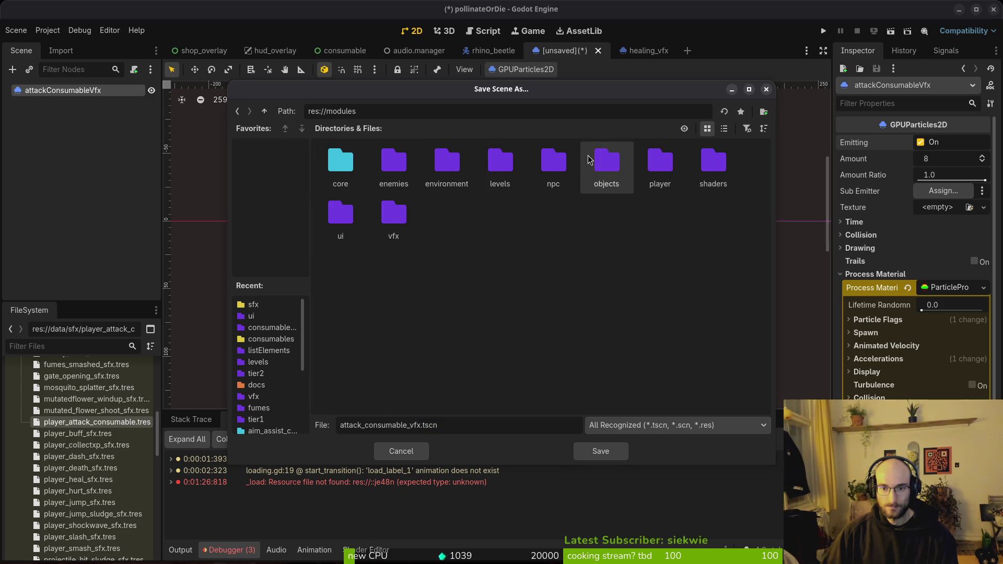
double_click(402, 235)
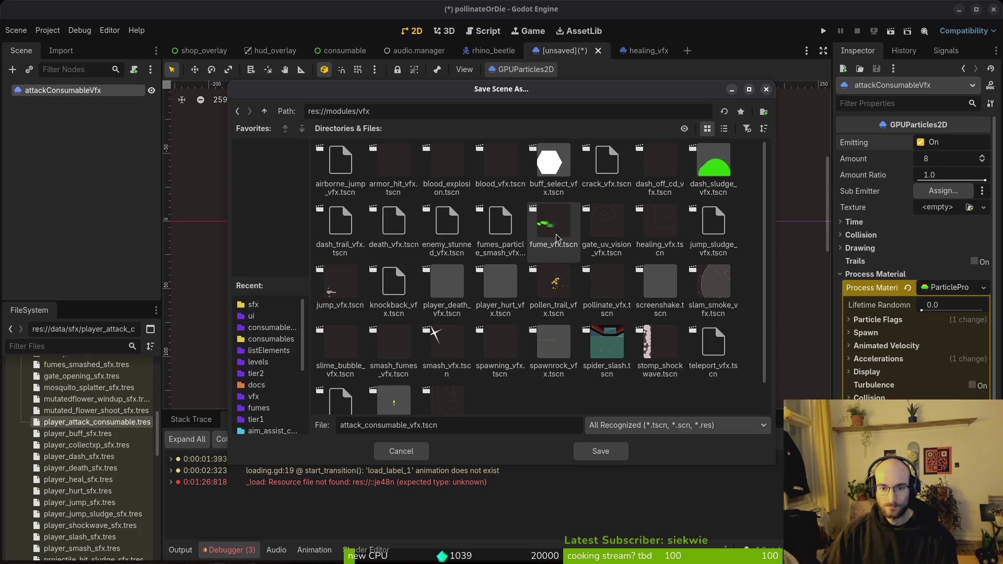
click(589, 452)
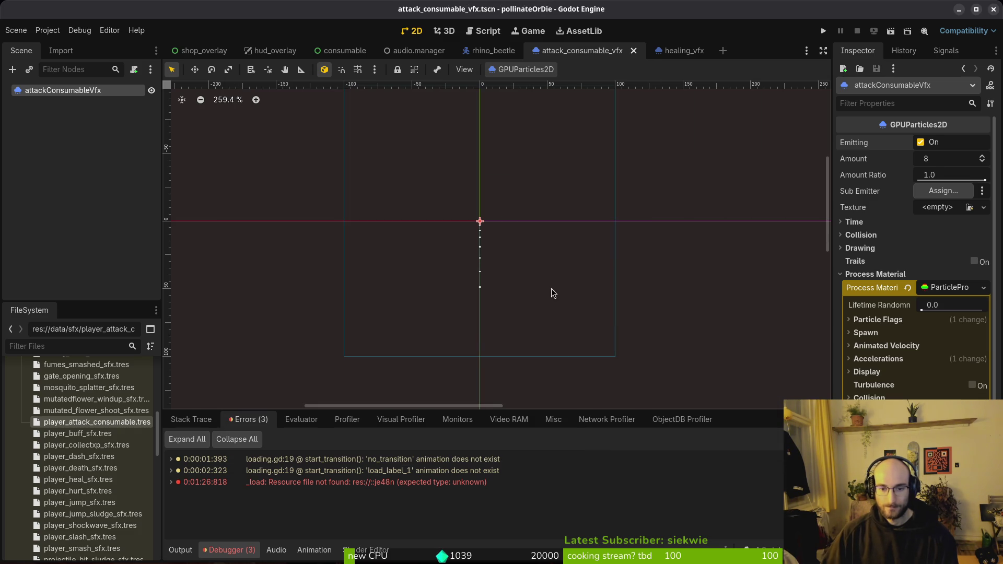
scroll(464, 246, down, 3)
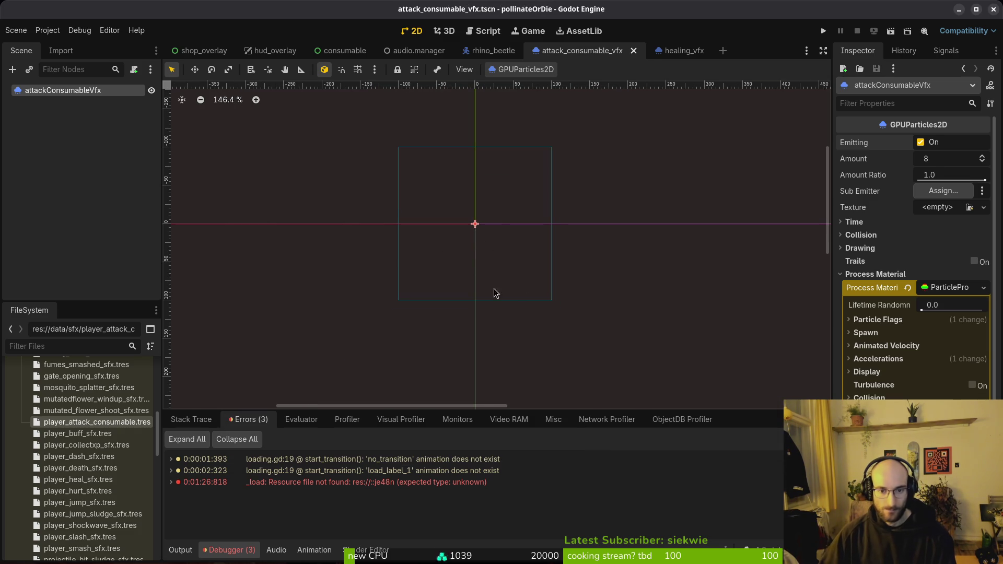
Zoom around the attack particles, then switch to the healing_vfx scene.
scroll(508, 223, up, 5)
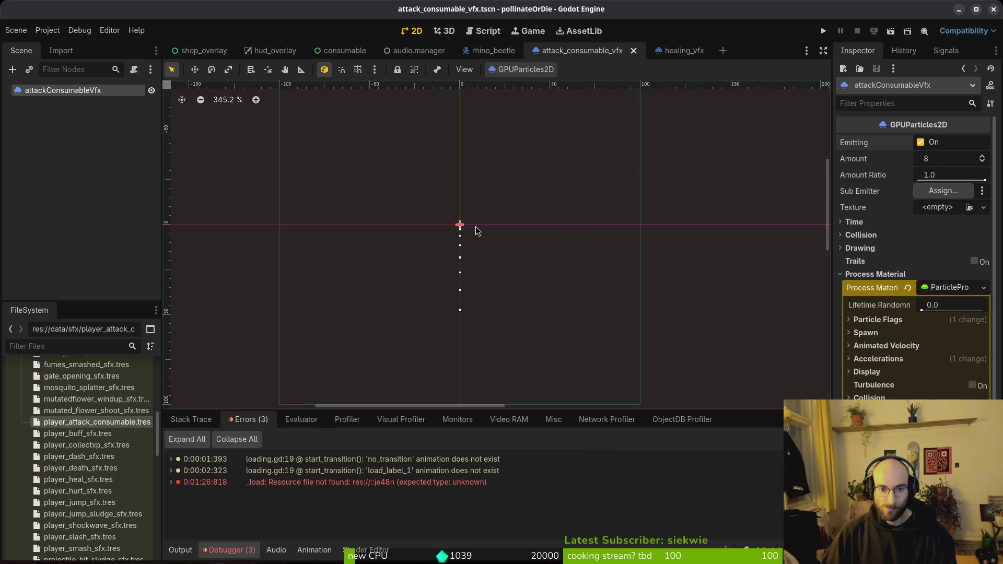
scroll(483, 259, right, 2)
scroll(425, 226, down, 2)
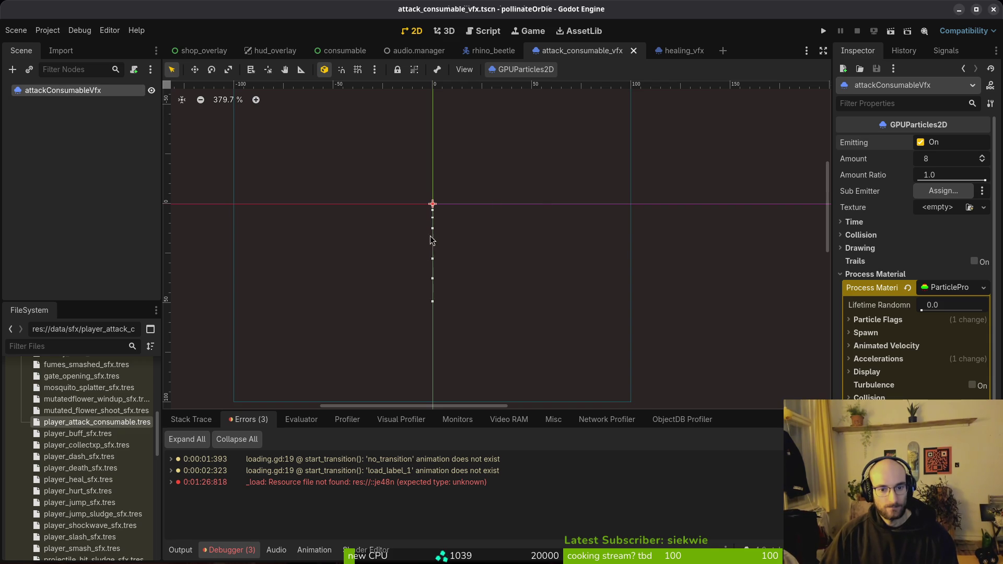
scroll(508, 250, down, 2)
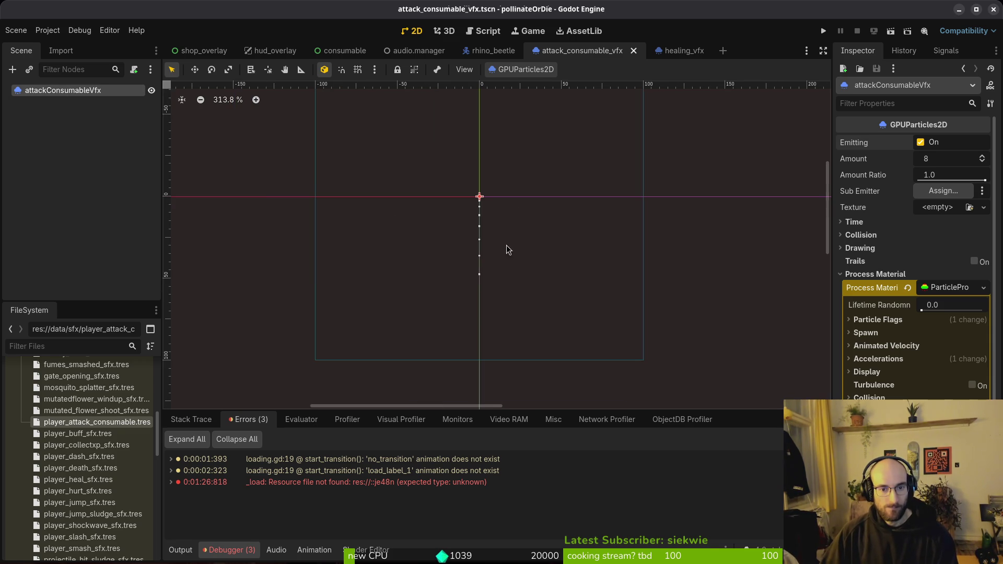
scroll(494, 204, down, 5)
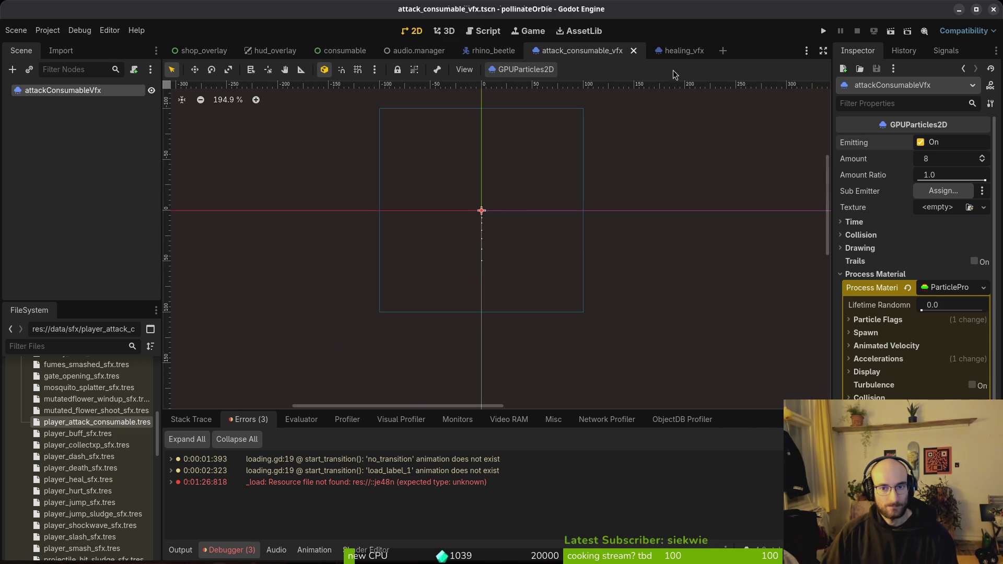
click(685, 50)
scroll(502, 229, down, 1)
In Neovim, open README.md through the Telescope file finder.
key(alt+Tab)
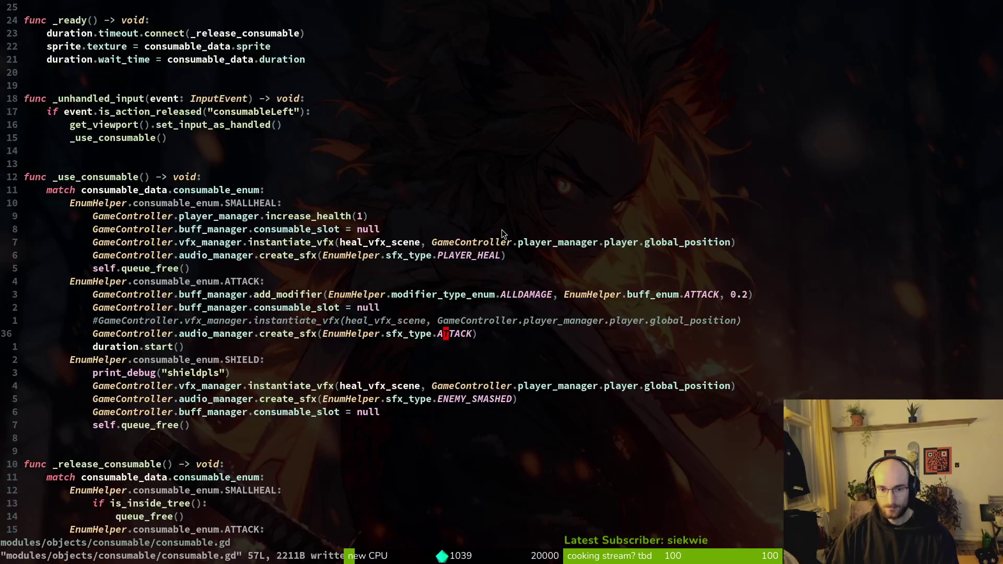
key(space)
key(f)
key(f)
text(ead)
key(Return)
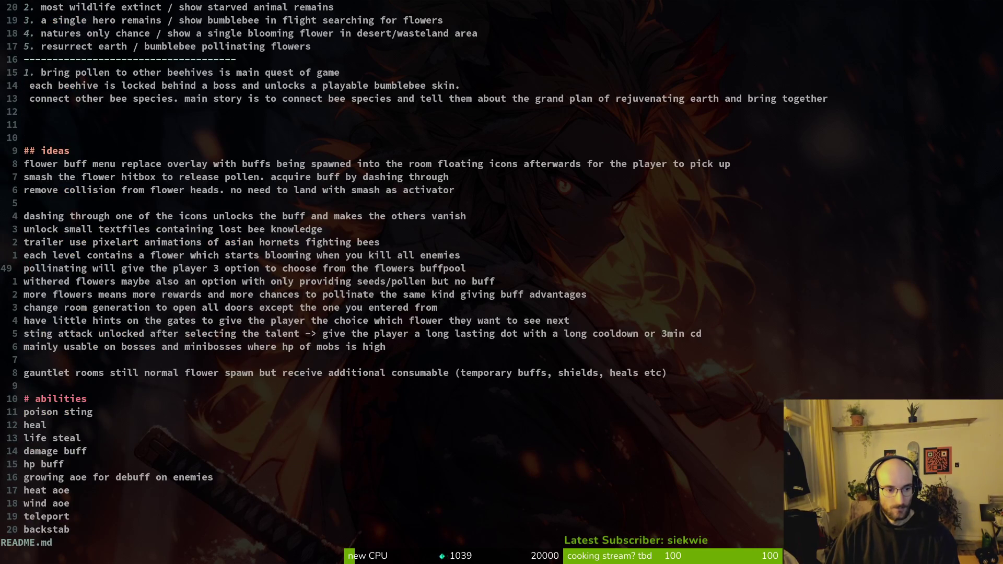
Browse README.md's enemy notes and settle on the crystal area line below the bosses list.
key(ctrl+d)
key(ctrl+d)
key(ctrl+d)
key(ctrl+d)
key(ctrl+d)
key(ctrl+d)
key(ctrl+d)
key(ctrl+d)
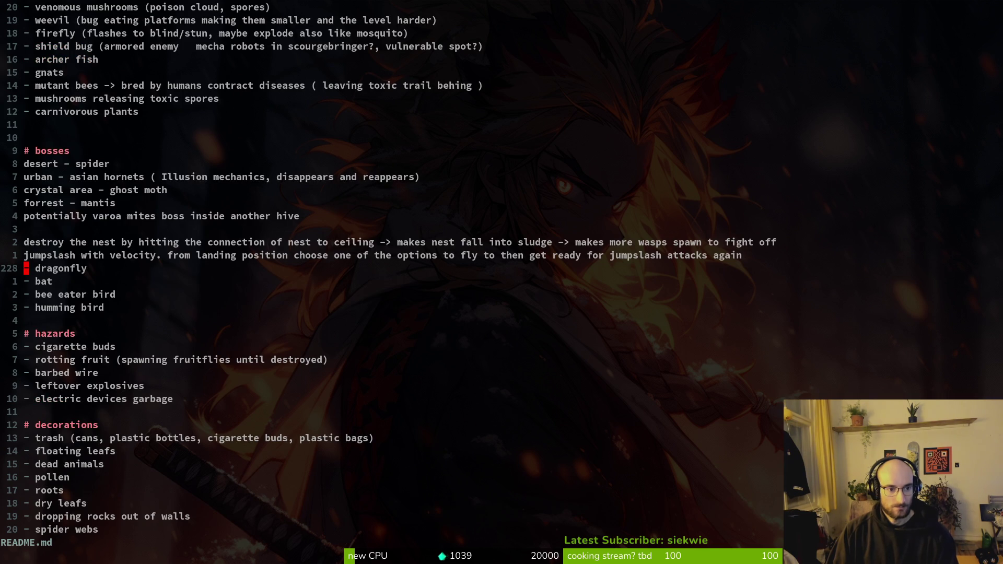
key(k)
key(k)
key(k)
key(j)
key(j)
key(j)
key(k)
key(k)
key(k)
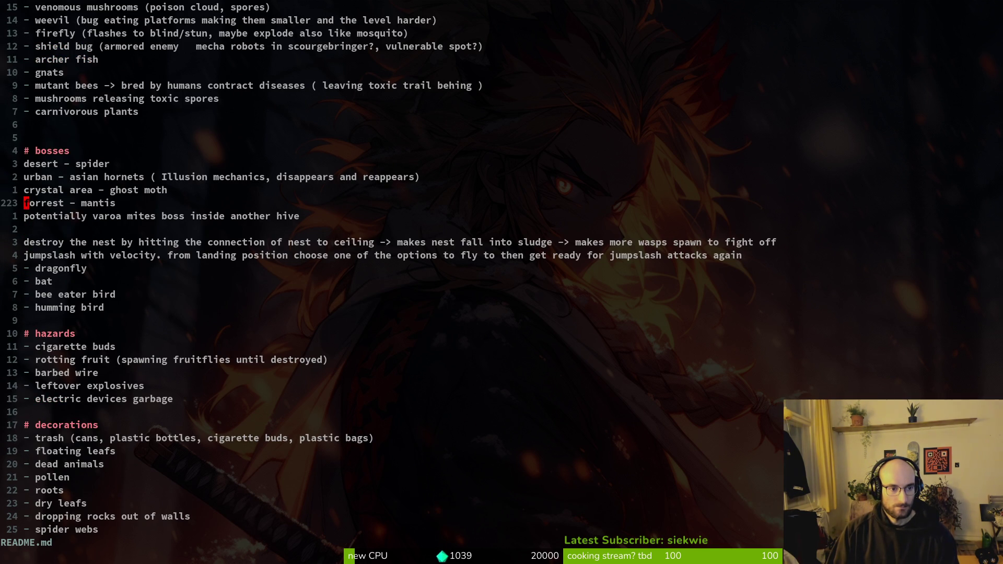
key(ctrl+d)
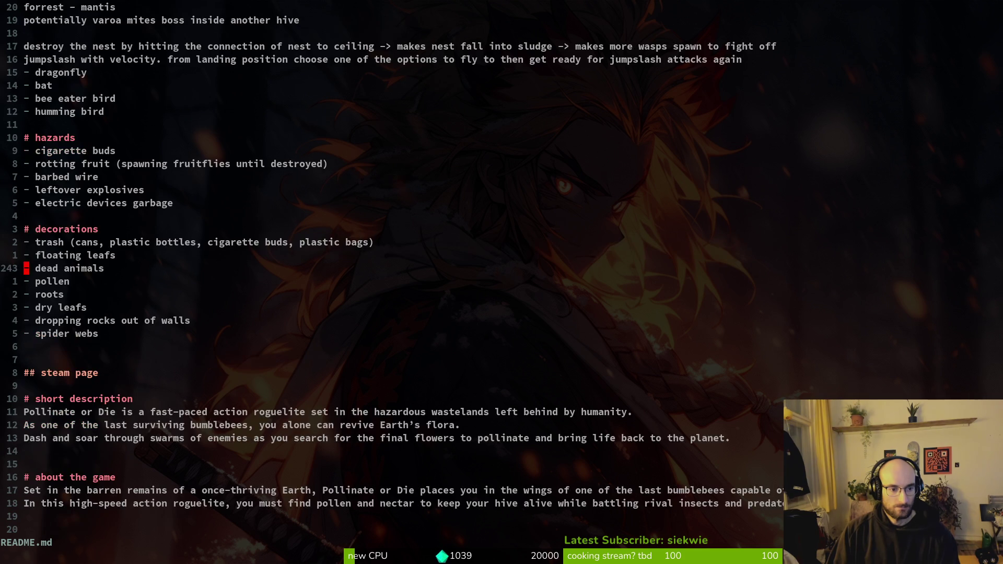
key(ctrl+u)
key(k)
key(k)
key(j)
key(j)
key(j)
key(j)
Add a '## mantis' heading below the bosses list in README.md.
key(o)
key(Return)
key(Return)
key(Return)
text(k)
key(BackSpace)
key(BackSpace)
key(BackSpace)
text(man)
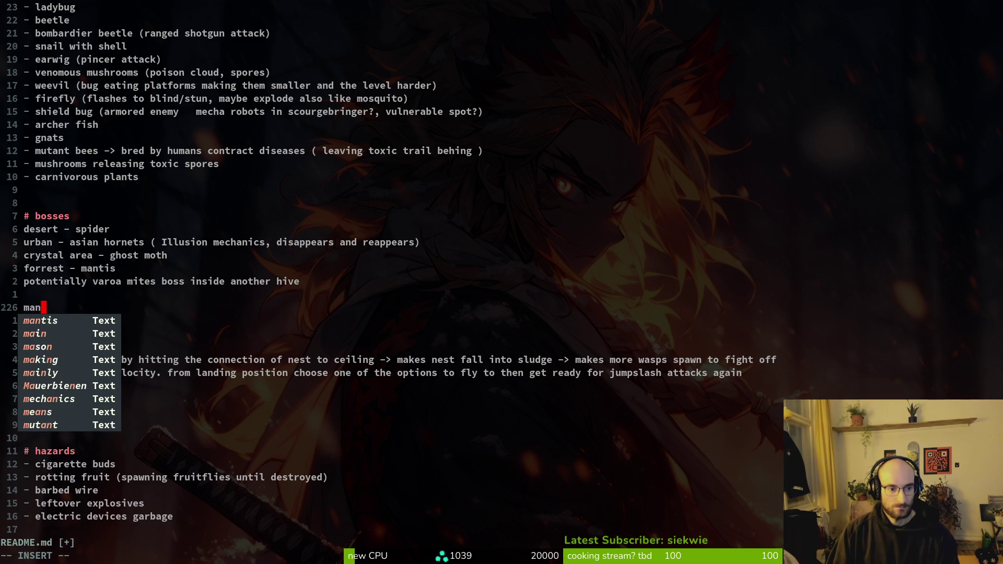
key(BackSpace)
key(BackSpace)
key(BackSpace)
text(## mant)
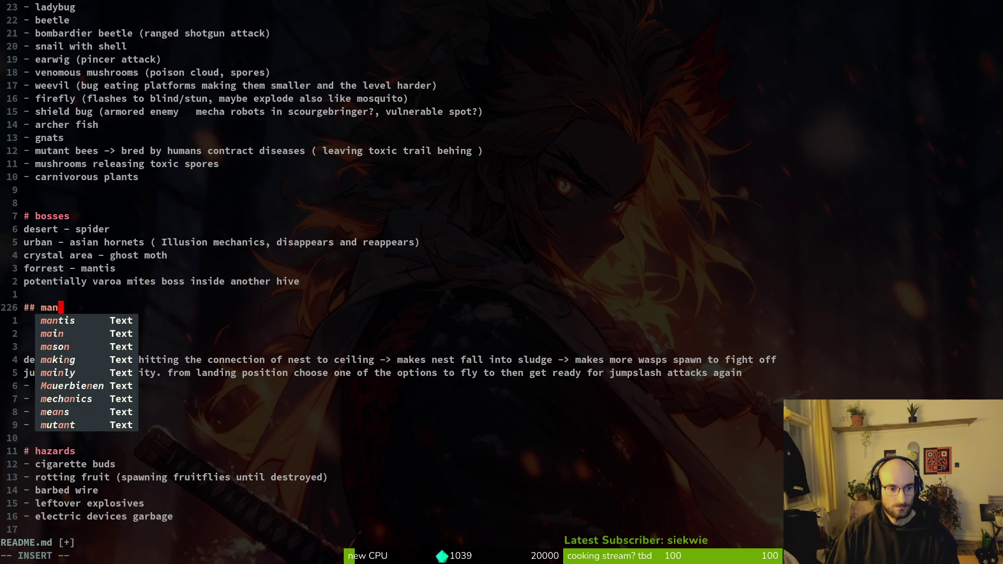
key(BackSpace)
key(BackSpace)
key(BackSpace)
text(nis)
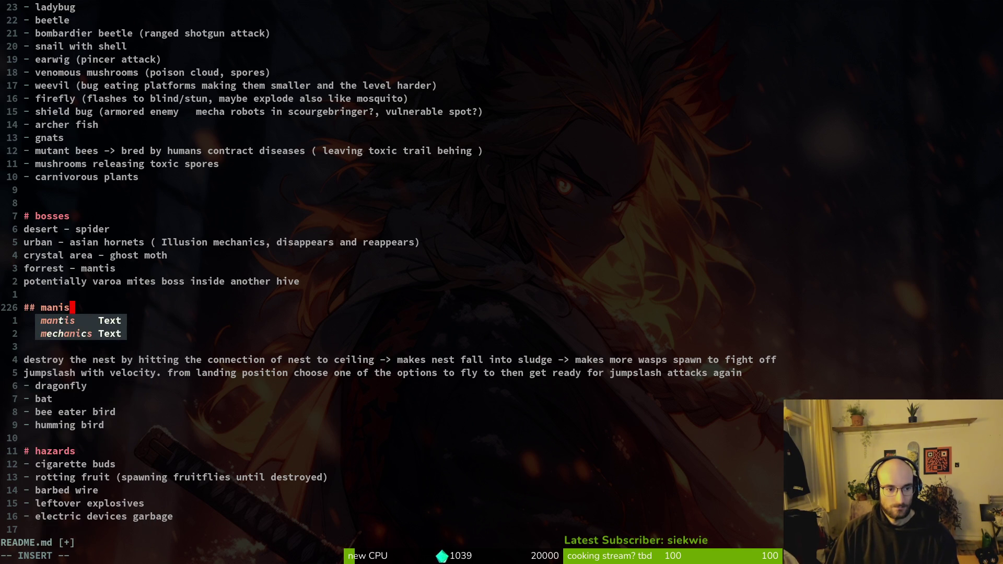
key(BackSpace)
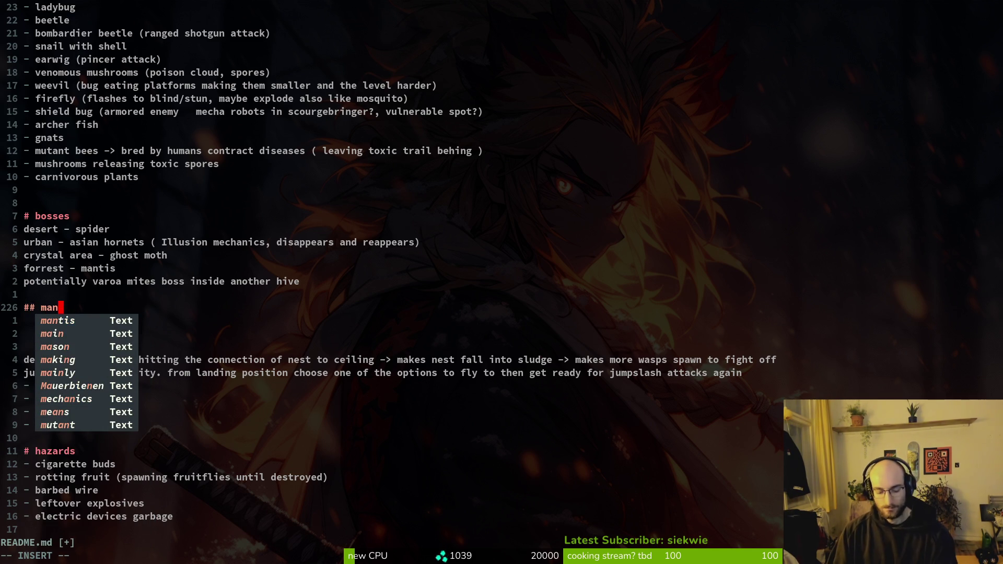
text(tis)
key(Return)
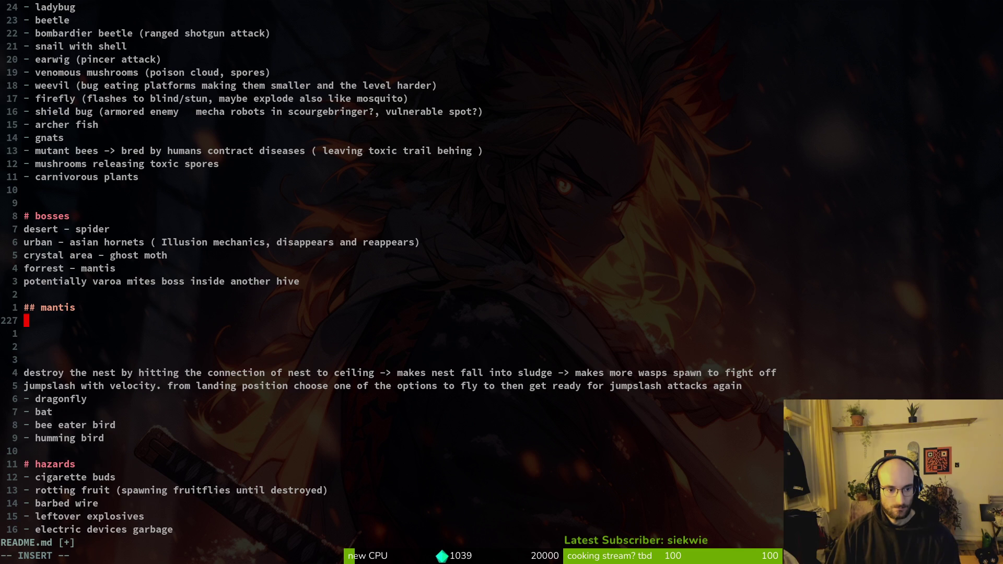
List 'lifesteal damage' and a blood pools arena with carnivorous flowers under the mantis heading.
text(lifesteal dama)
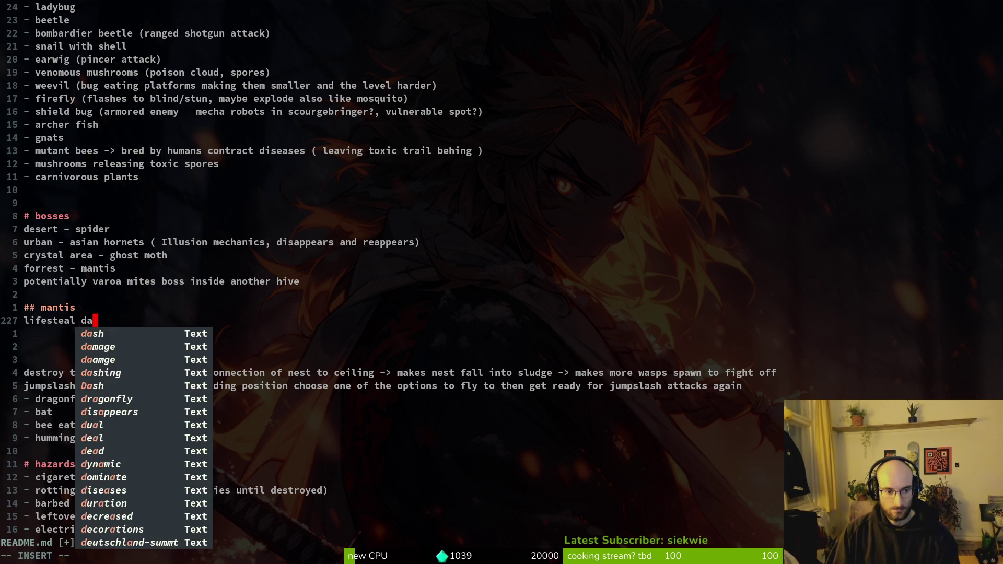
text(ge)
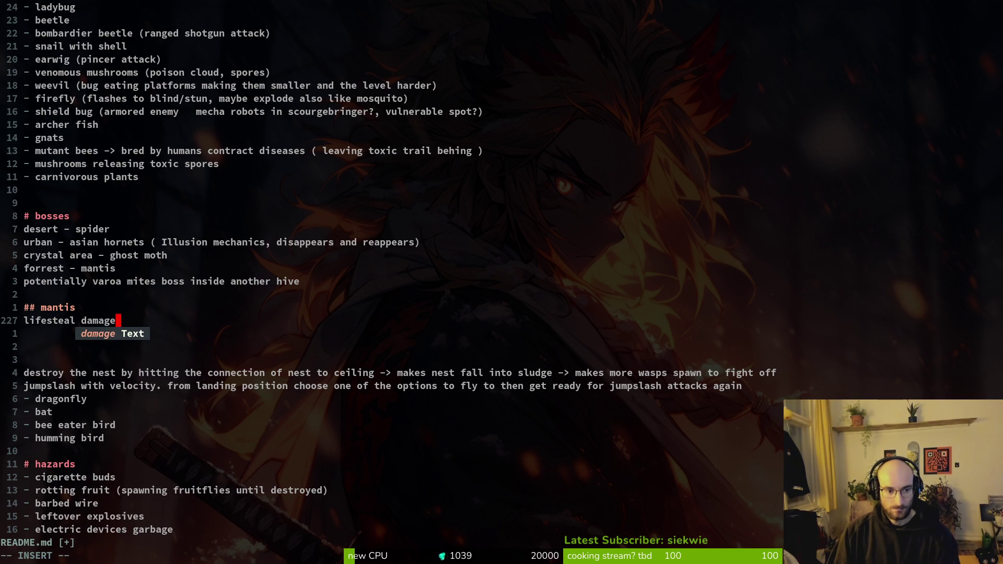
key(Escape)
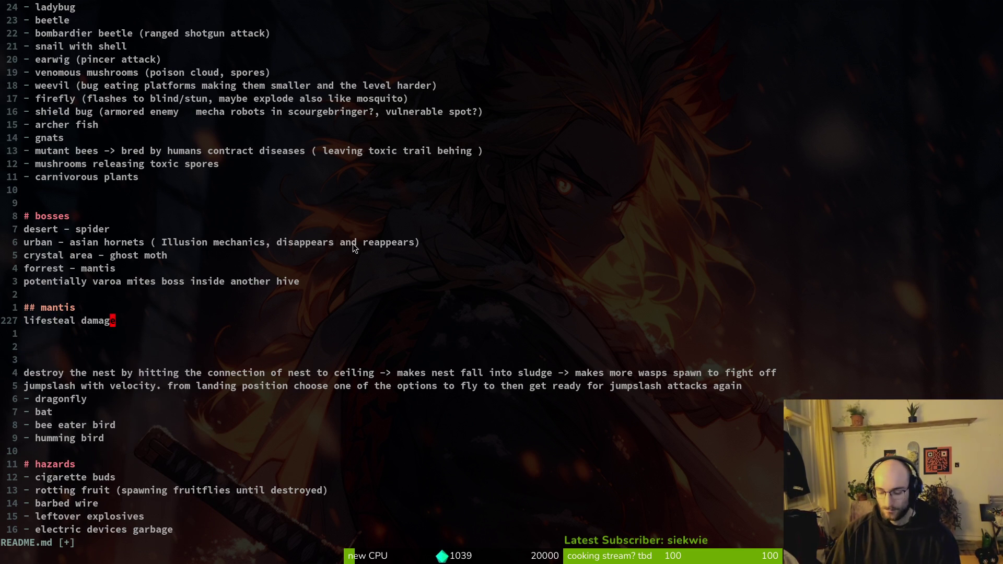
text(oblood p)
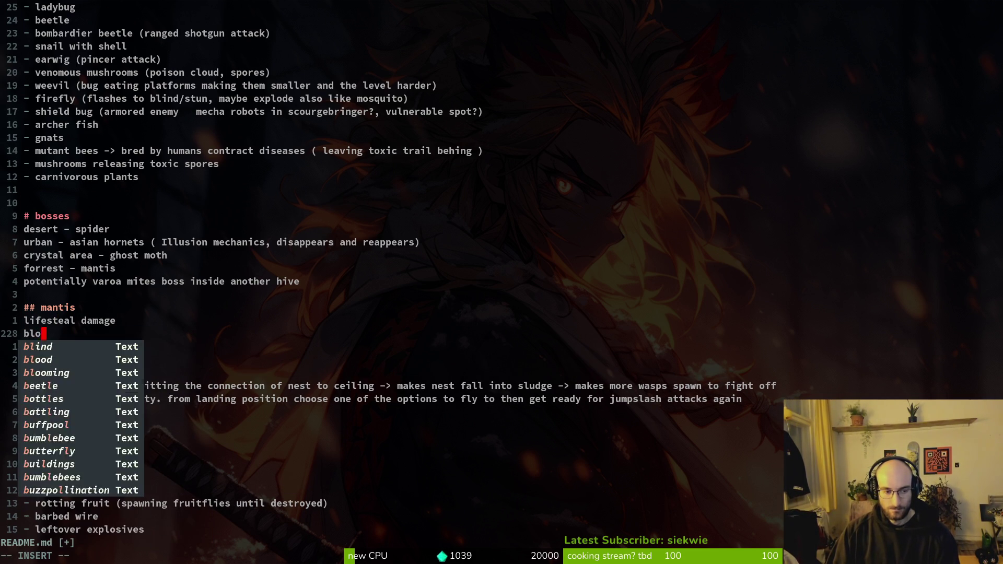
text(oo)
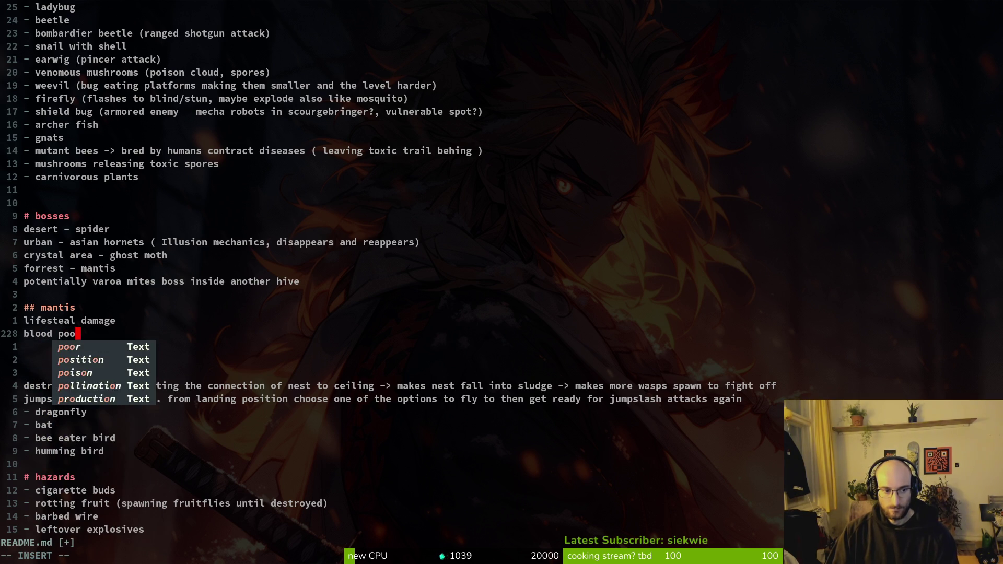
text(lsarena)
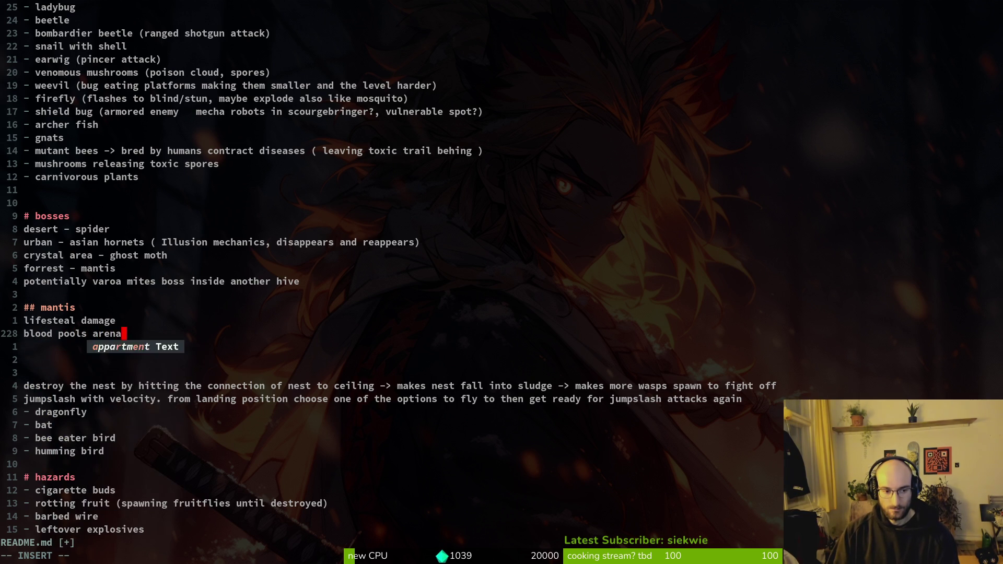
text( with some gre)
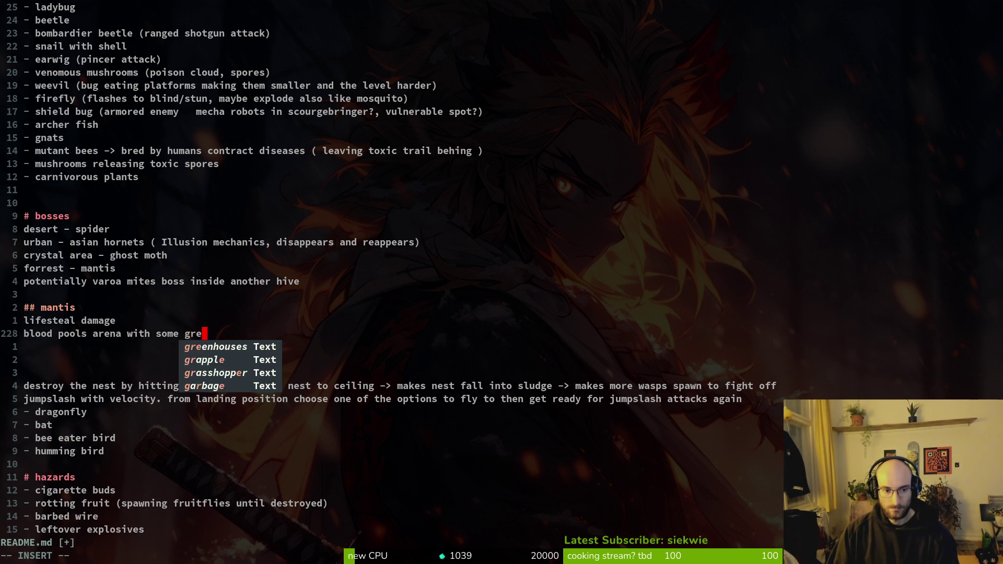
text(en maybe )
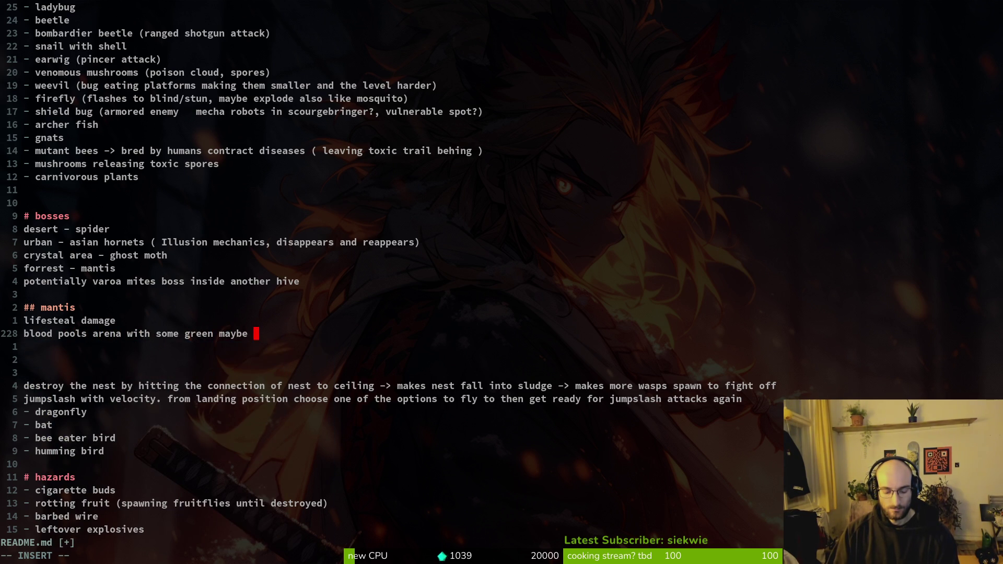
text(carnivorous )
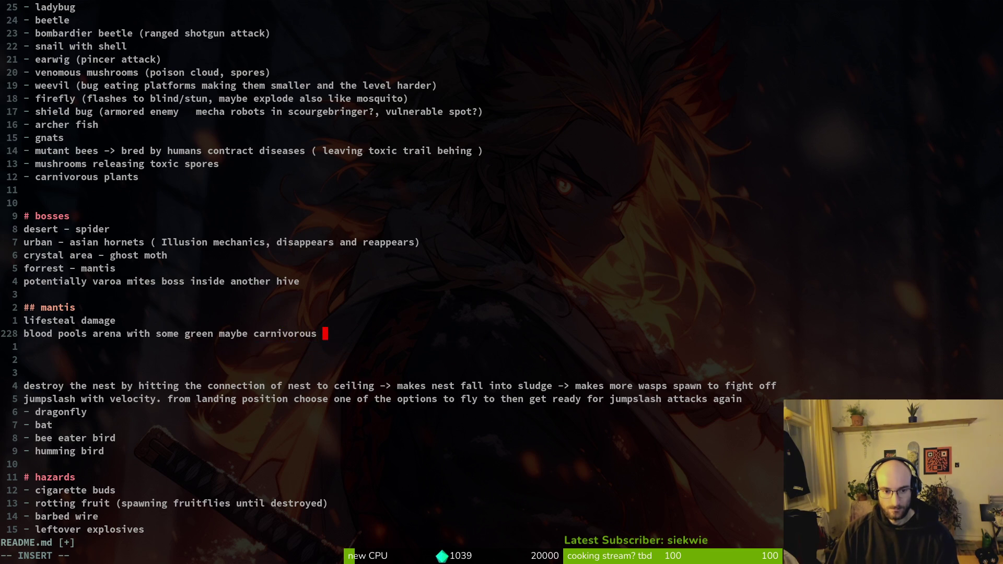
text(flowers)
key(Return)
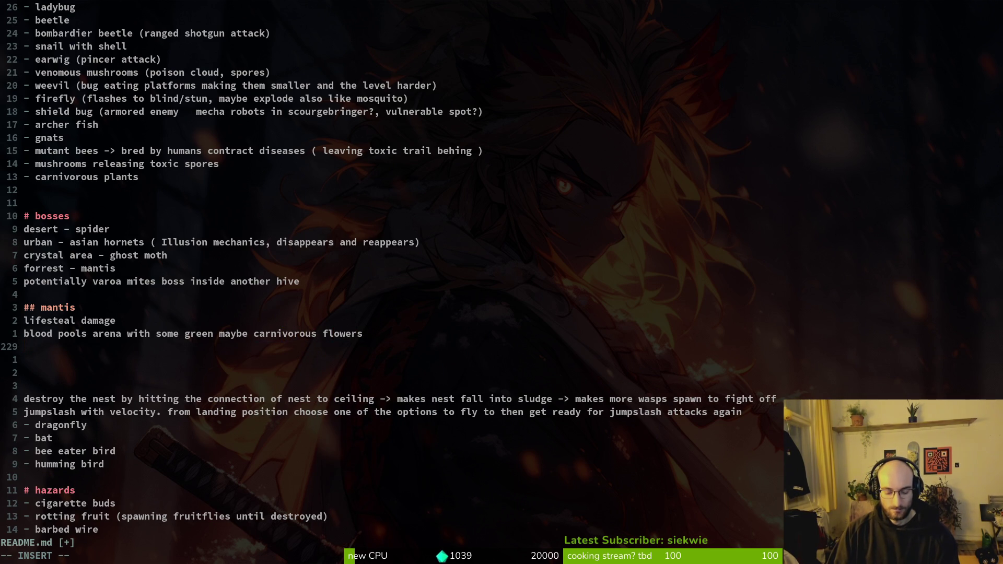
Add a 'blood fontaints summoned attacks' line, save README.md with :w, and return to Godot.
text(fl)
key(BackSpace)
key(BackSpace)
text(blood fontin)
text(ai)
key(BackSpace)
key(BackSpace)
key(BackSpace)
text(at)
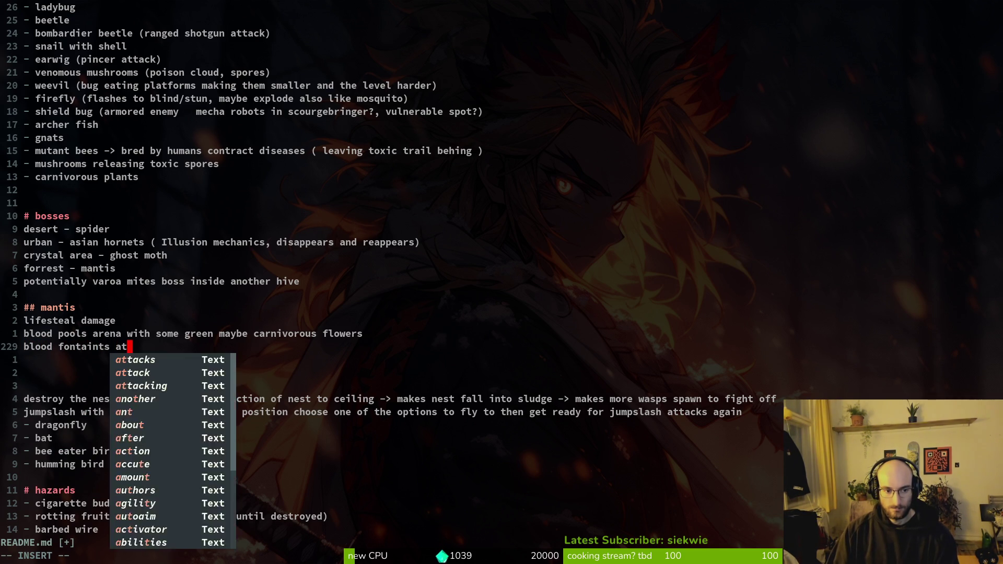
key(BackSpace)
key(BackSpace)
text(summ)
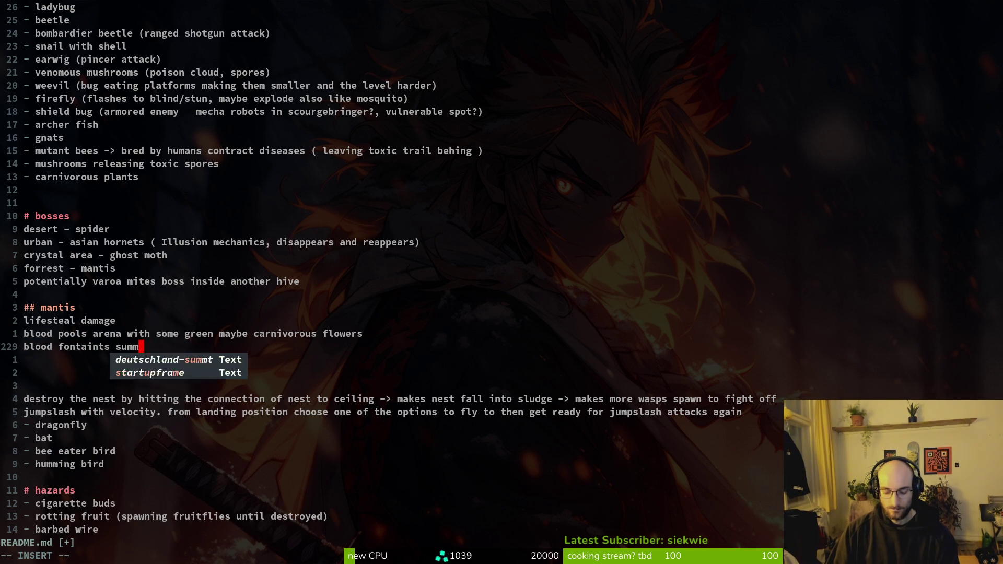
text(oned attacks)
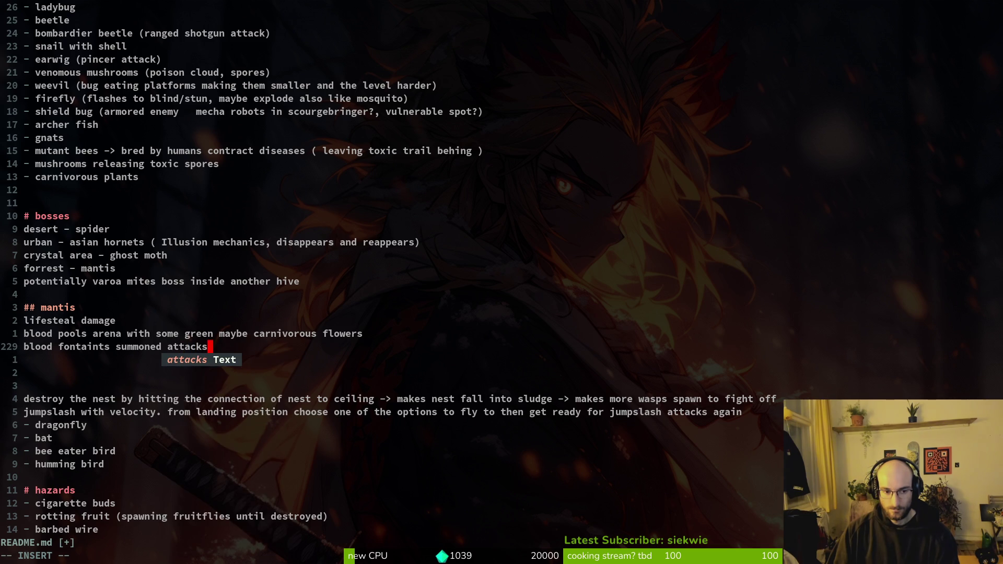
key(Escape)
text(:w)
key(Return)
key(alt+Tab)
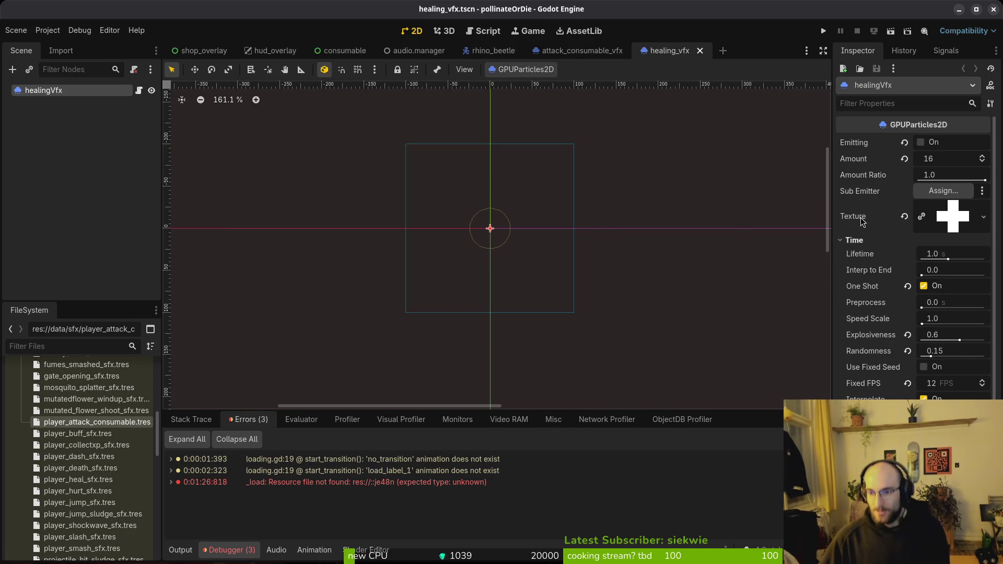
Review the healing_vfx process material settings in the Inspector.
click(600, 51)
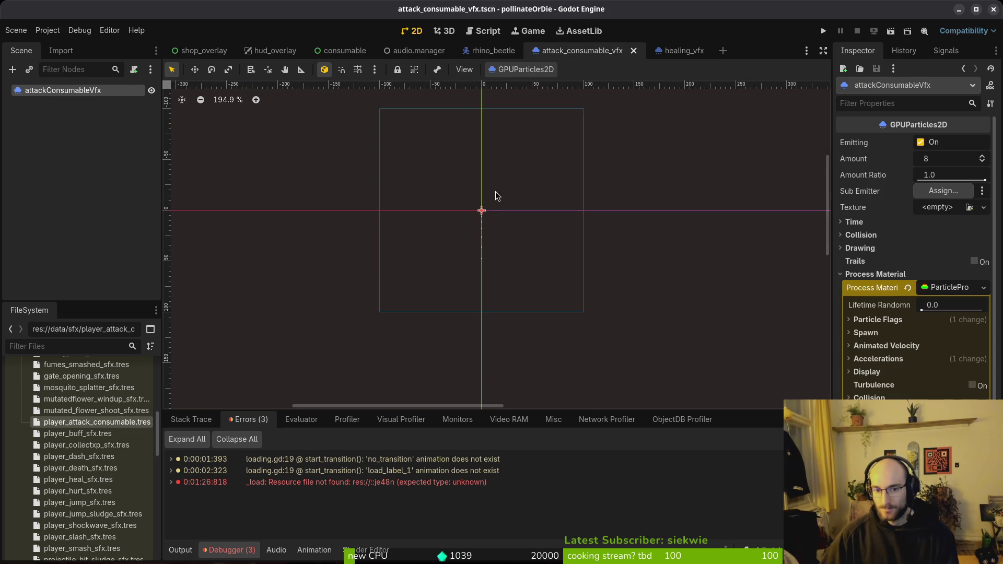
click(679, 51)
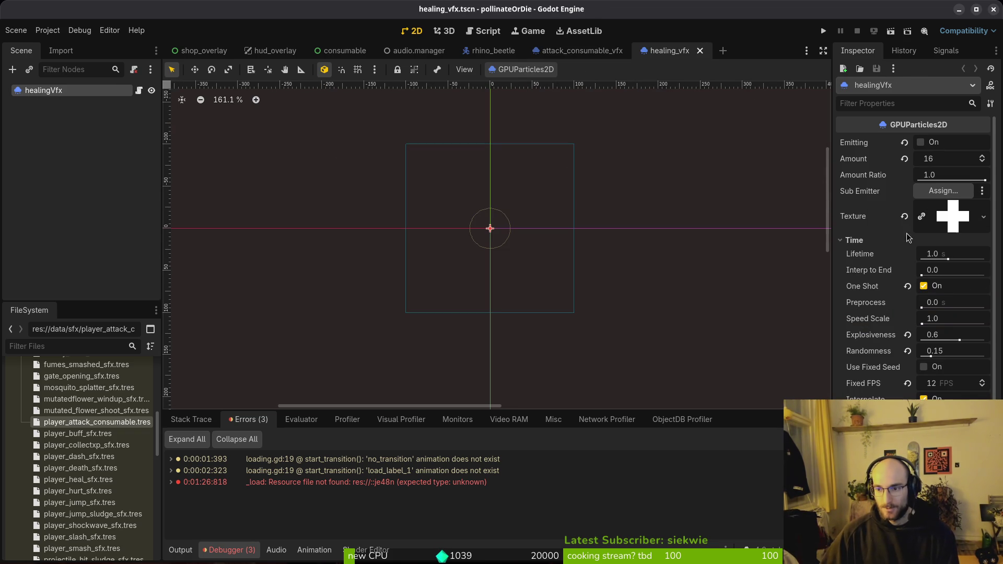
click(853, 240)
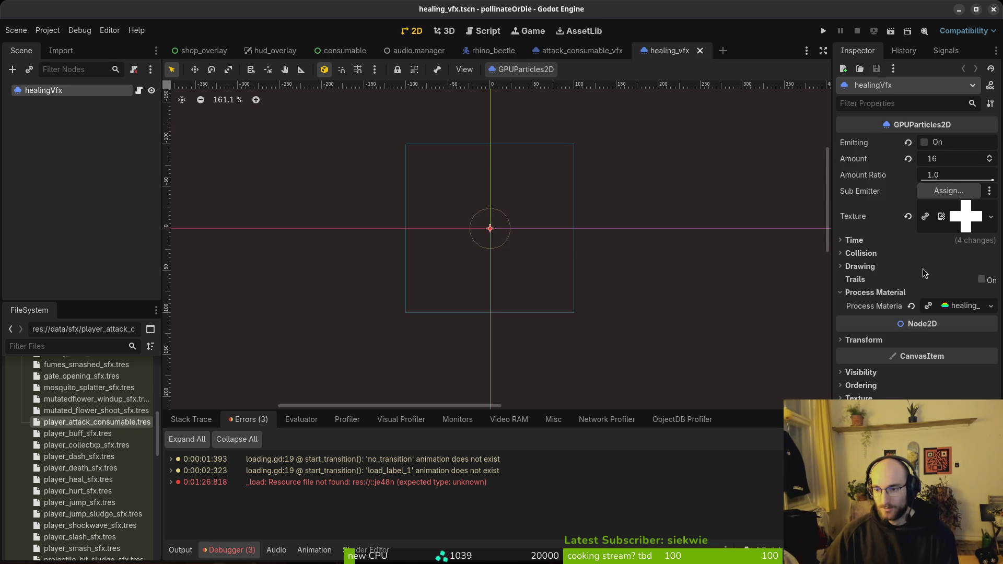
click(963, 307)
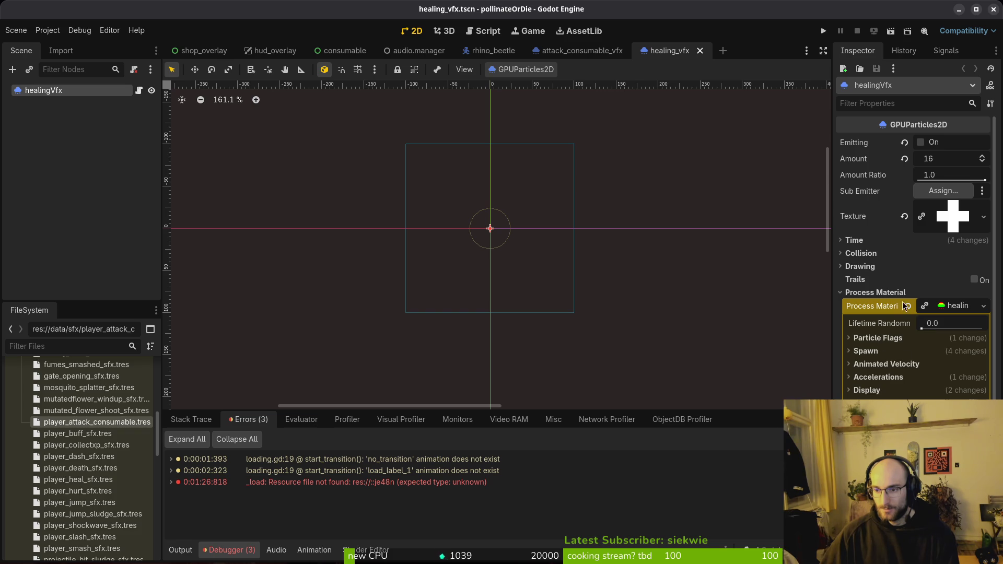
scroll(888, 365, down, 3)
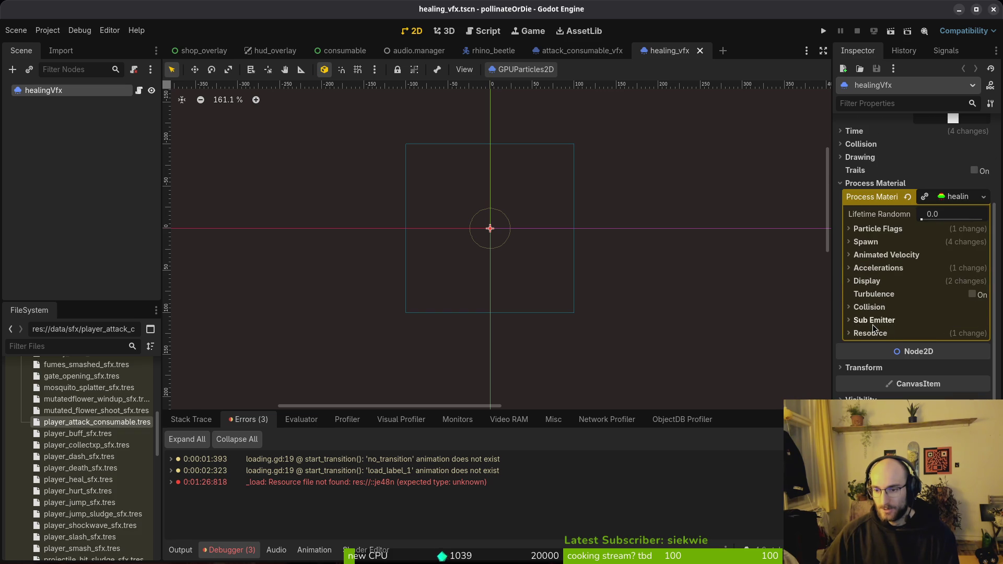
click(868, 281)
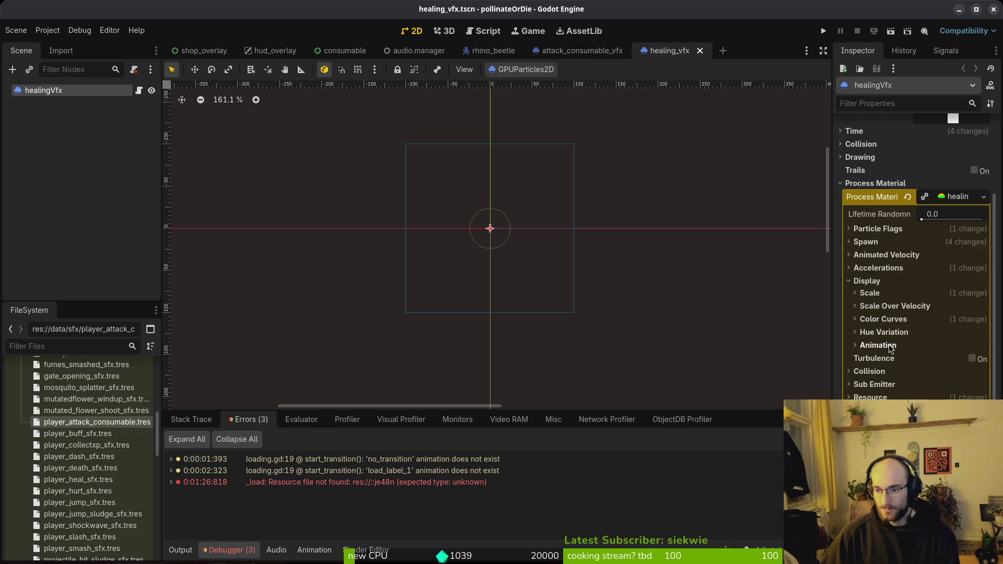
click(867, 281)
scroll(927, 283, up, 3)
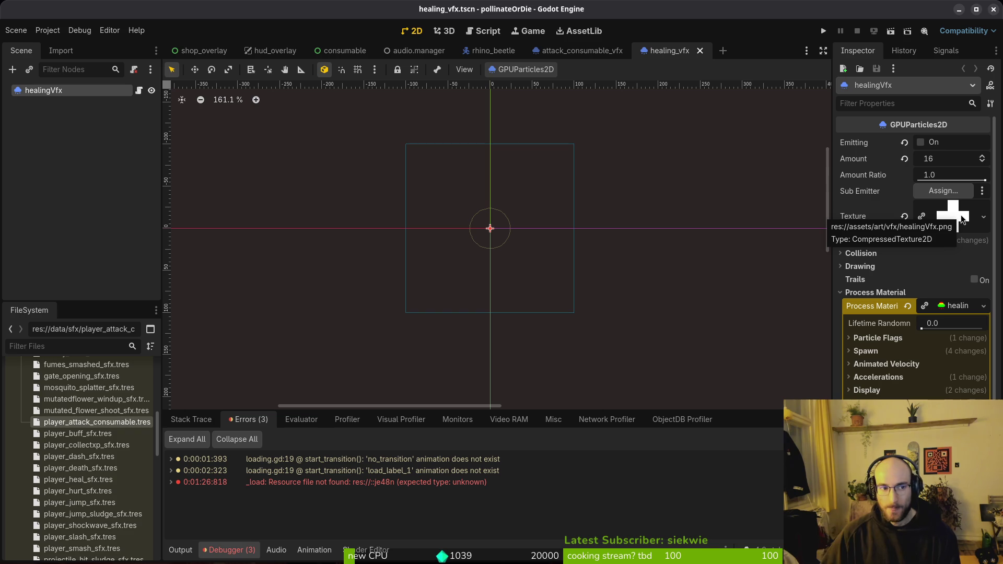
Switch to the attack_consumable_vfx scene and zoom in on its particles.
click(598, 55)
scroll(484, 209, up, 4)
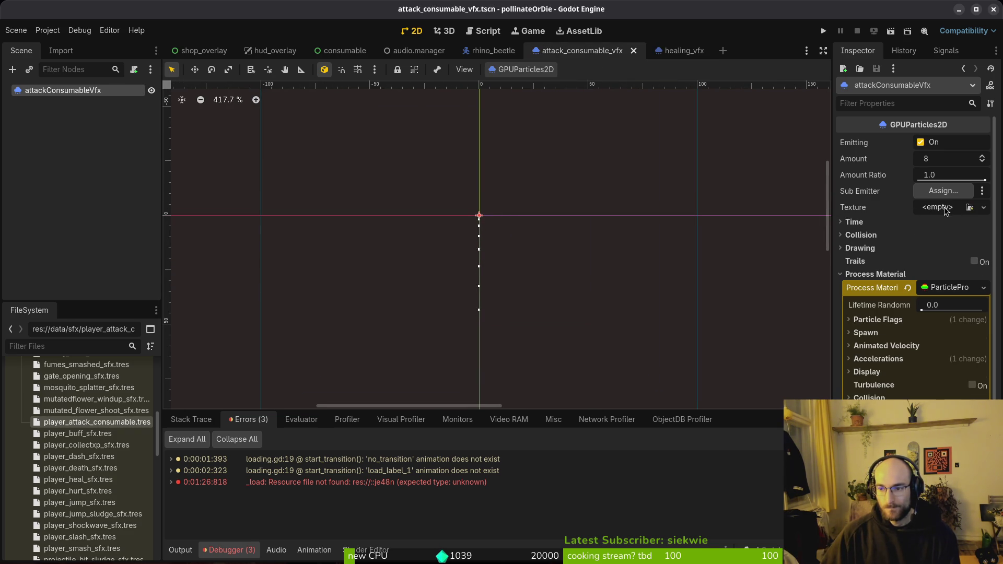
scroll(480, 232, up, 4)
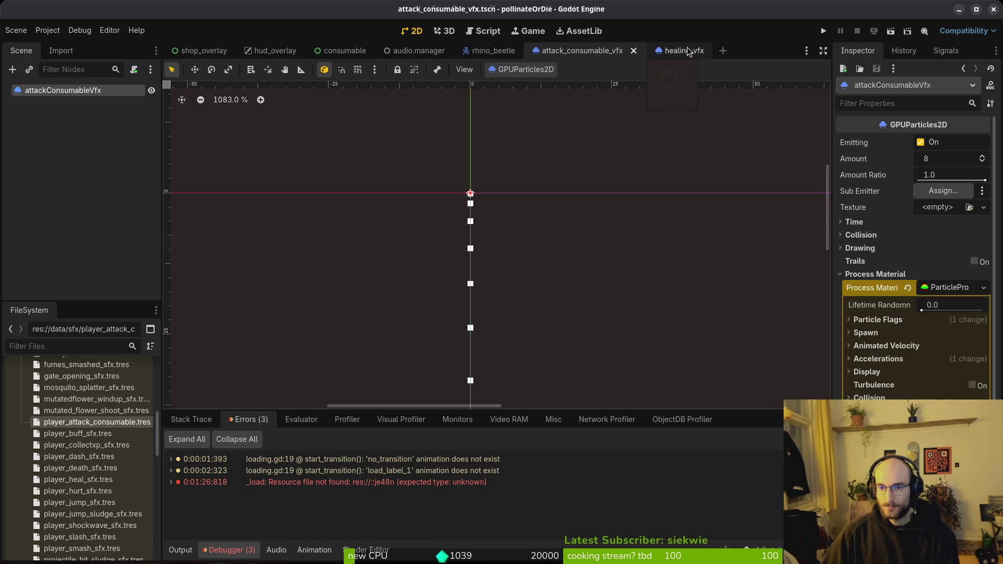
scroll(576, 162, down, 4)
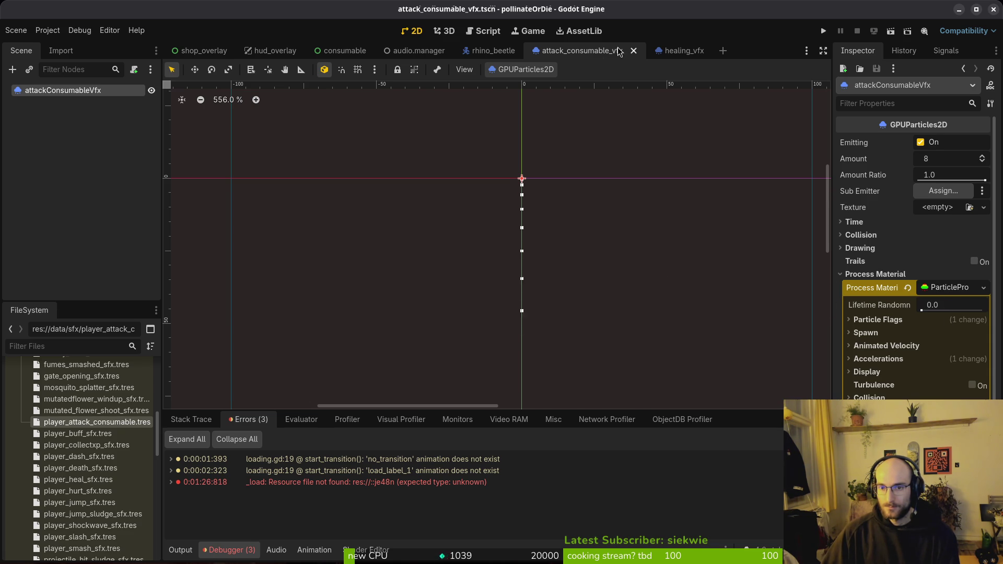
Check healing_vfx, then expand Spawn > Position in attack_consumable_vfx.
click(660, 50)
click(591, 51)
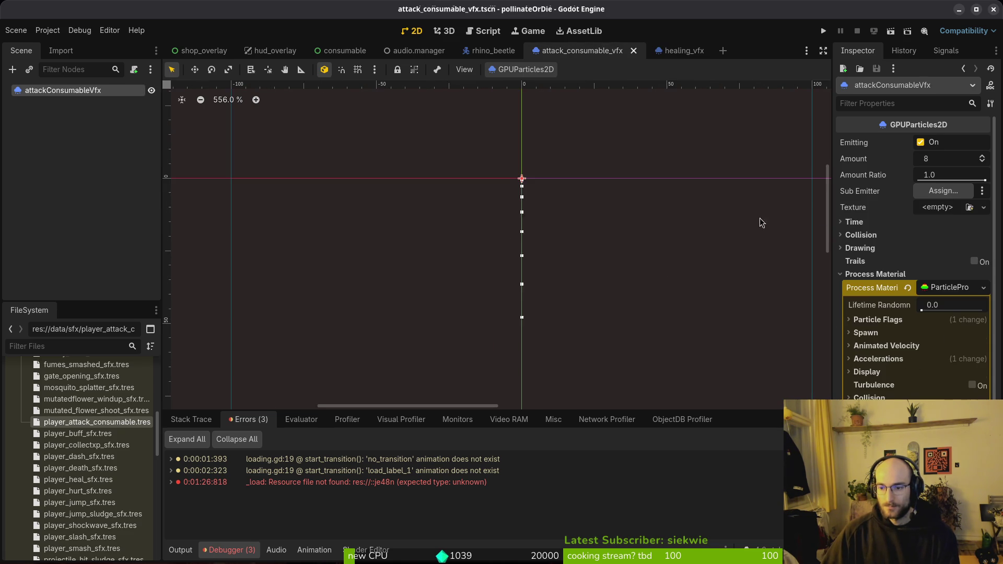
click(866, 332)
click(874, 344)
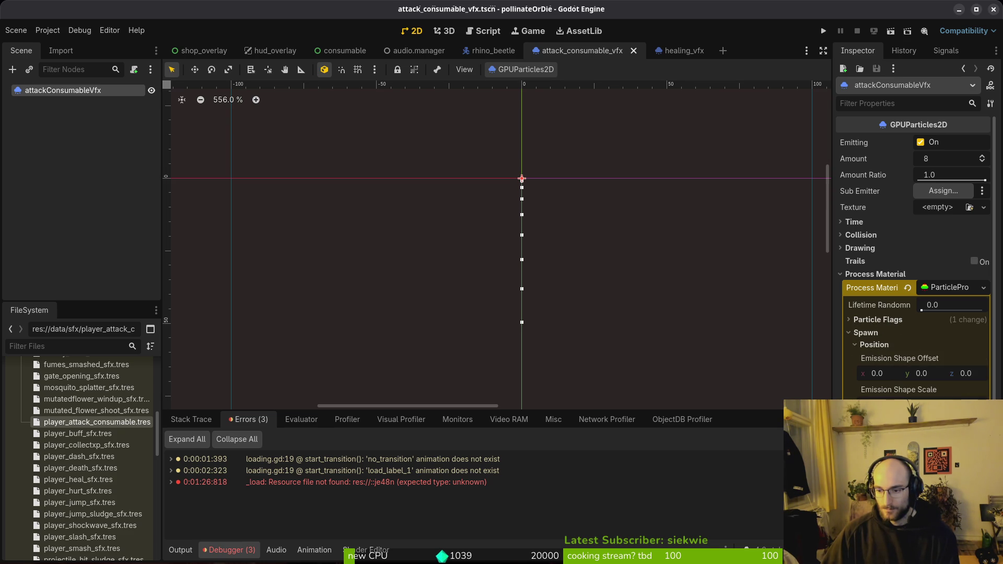
Compare healing_vfx's Particle Flags, recentre the emitter, and save attack_consumable_vfx.
click(658, 52)
click(877, 338)
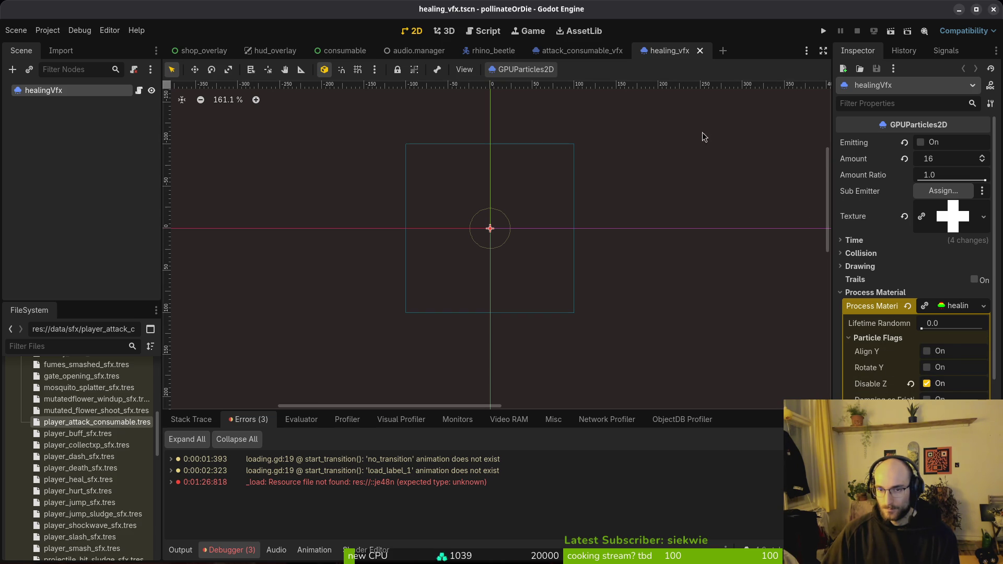
click(580, 51)
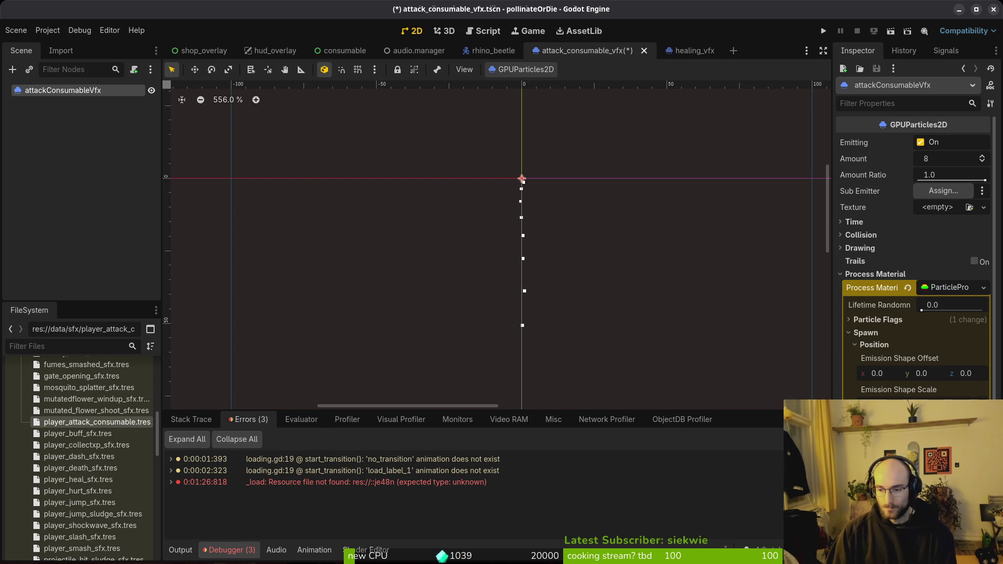
scroll(510, 190, down, 4)
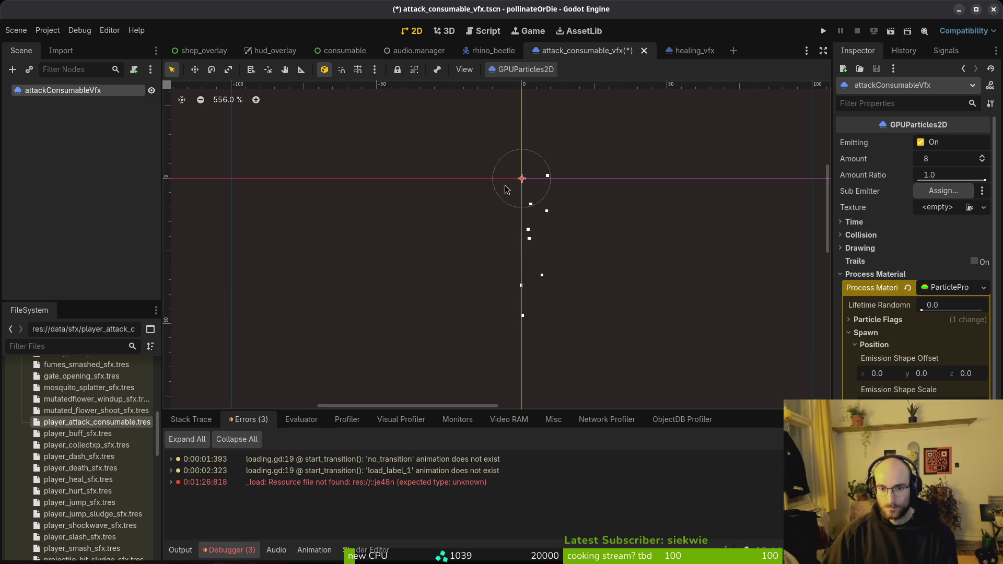
drag(535, 209, 539, 272)
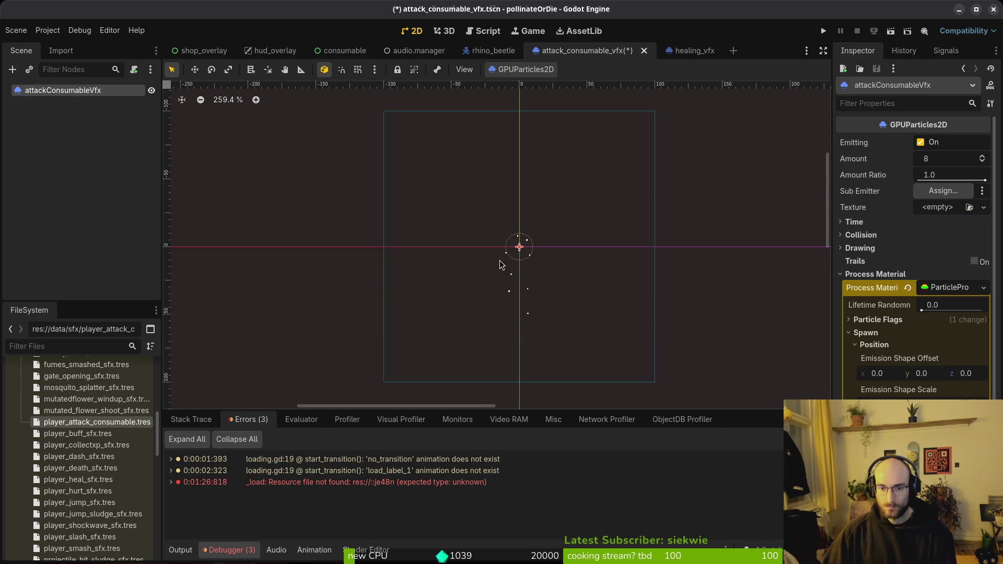
click(685, 55)
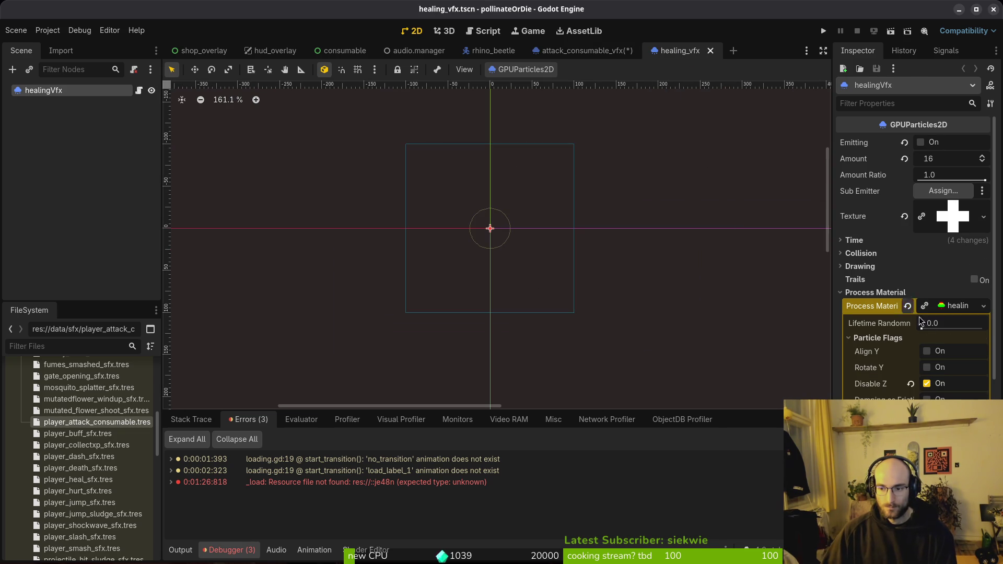
click(594, 52)
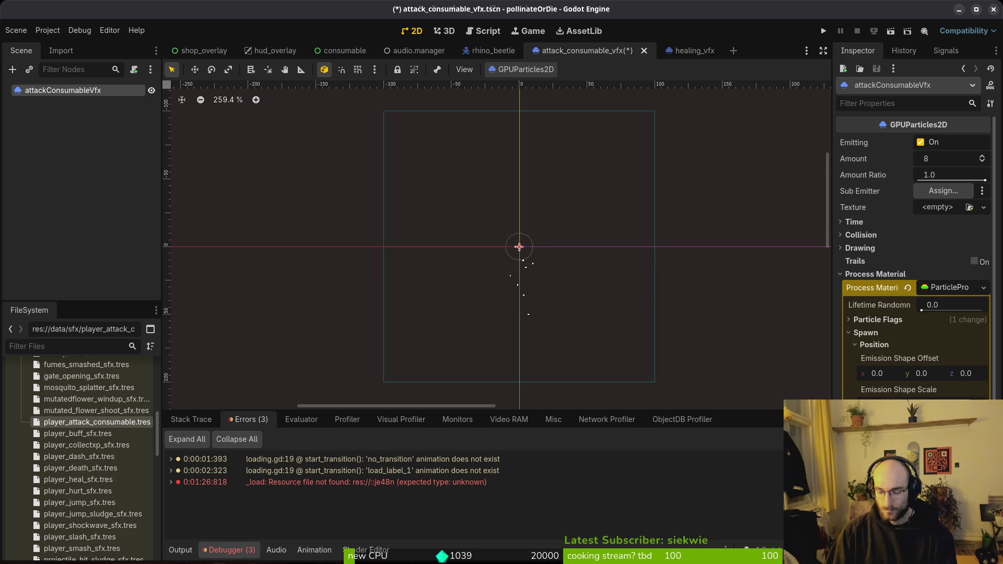
key(ctrl+s)
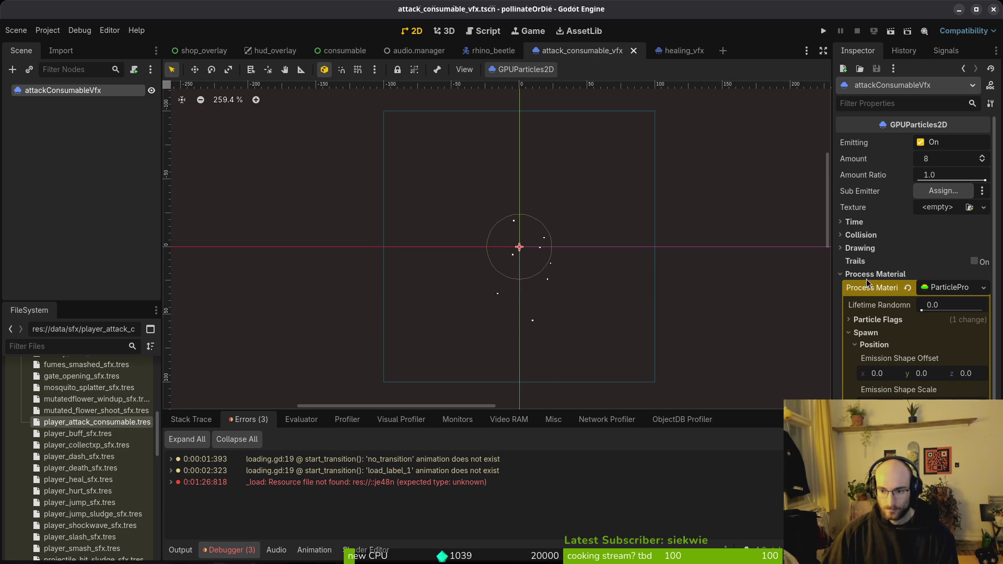
Collapse spawn position, inspect the Accelerations settings, and recentre the particle ring.
click(876, 345)
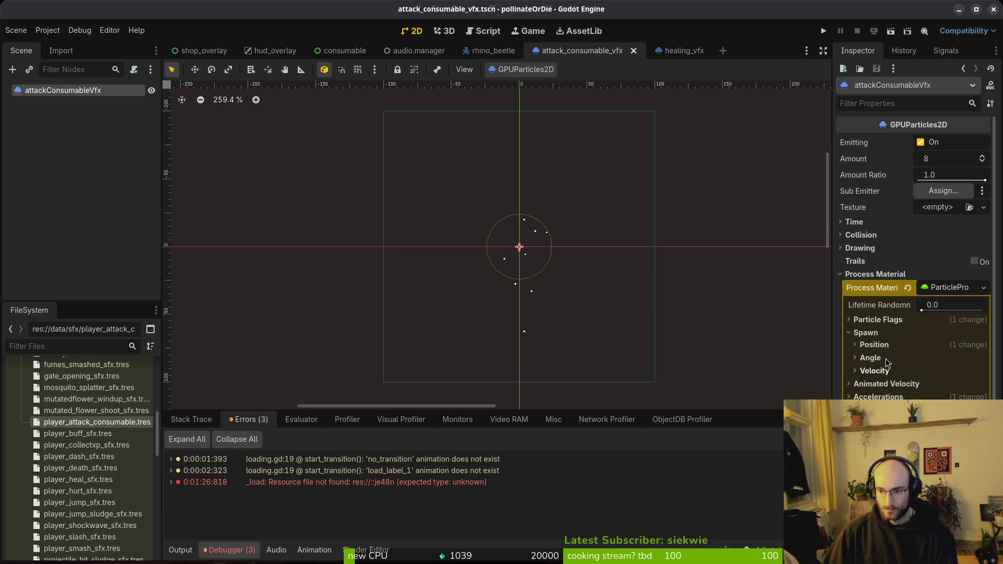
click(875, 397)
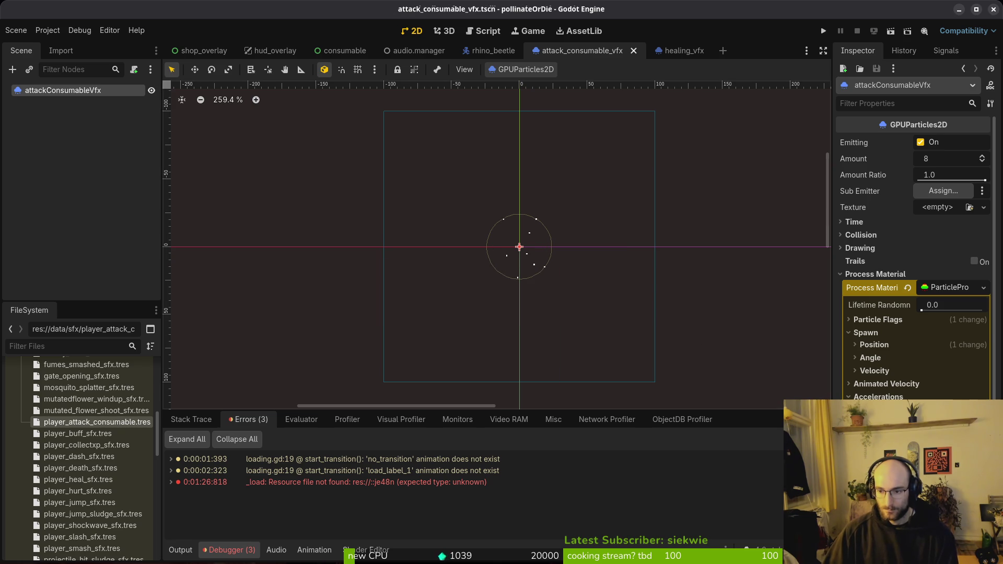
key(ctrl+a)
key(Escape)
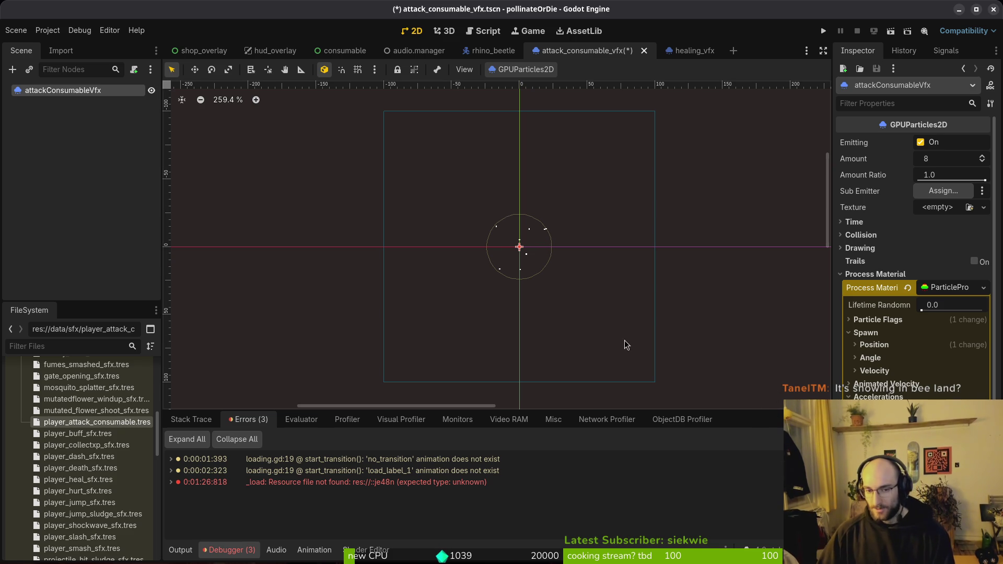
scroll(541, 287, up, 4)
scroll(509, 245, up, 5)
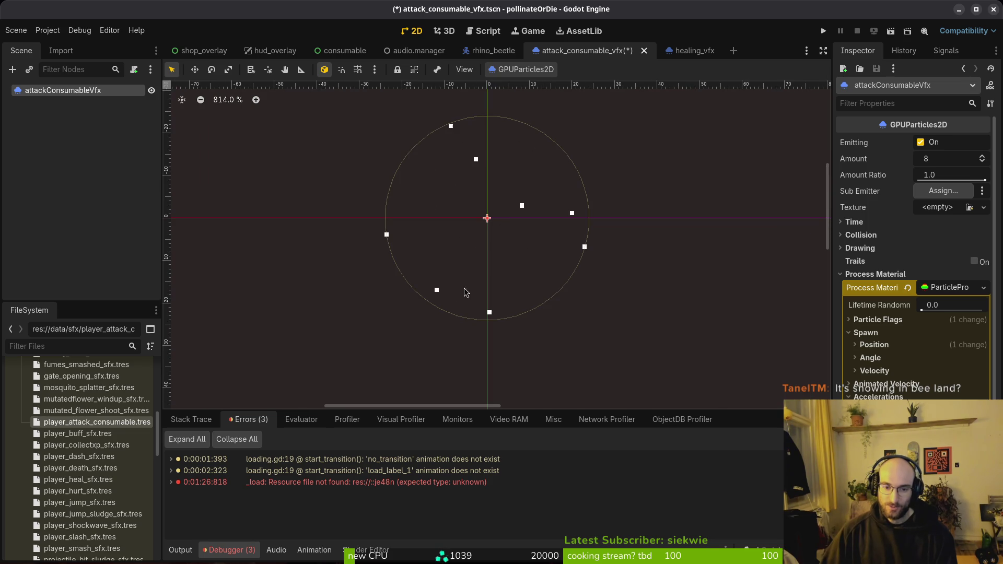
drag(503, 255, 468, 300)
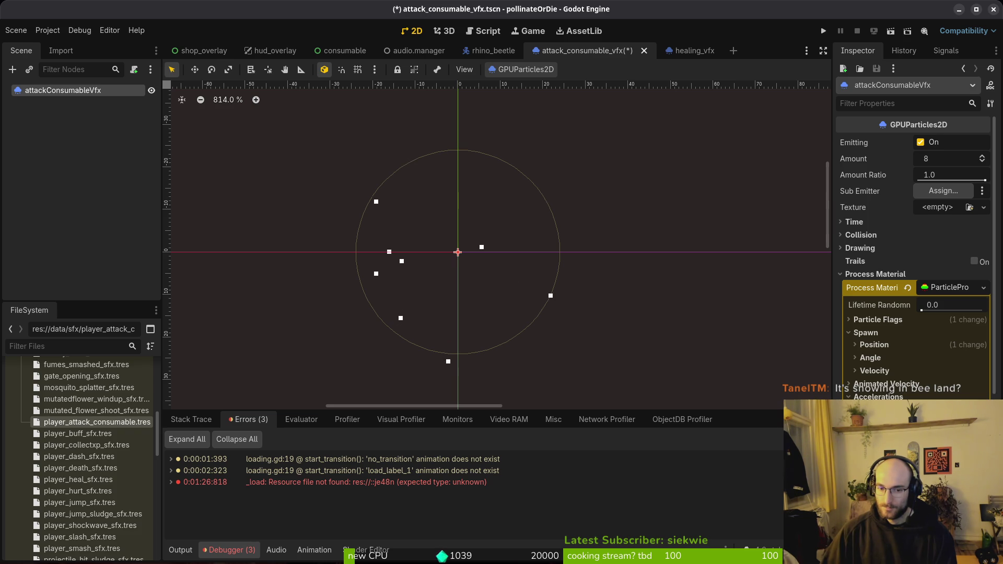
scroll(638, 341, down, 1)
scroll(639, 340, down, 3)
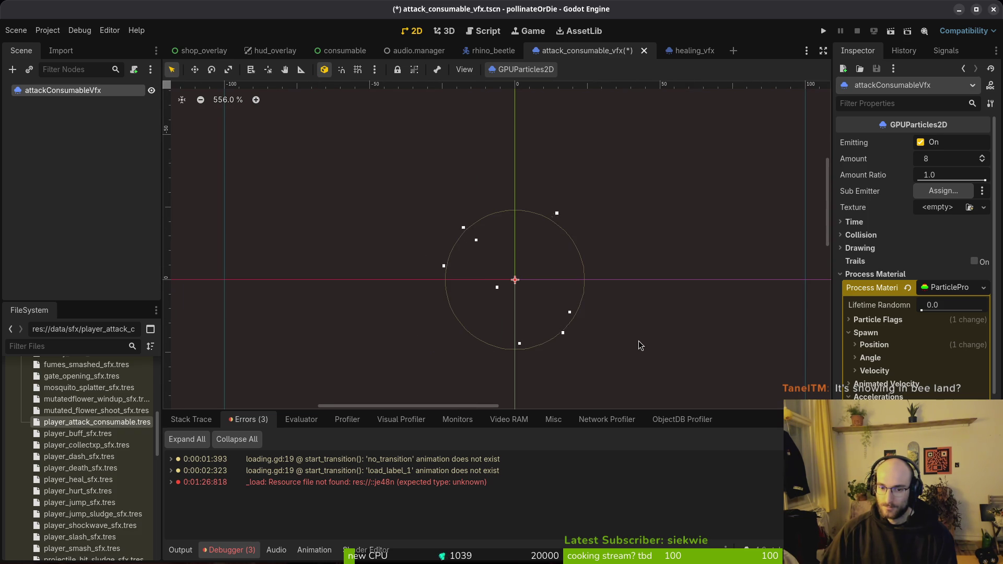
scroll(624, 305, down, 3)
click(940, 160)
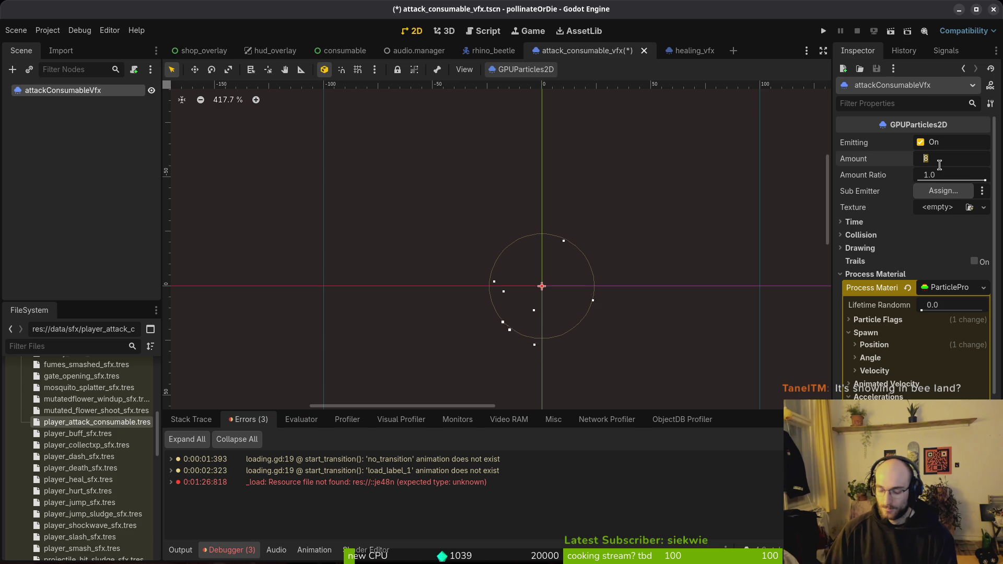
text(32)
Set the particle Amount to 32 and review the Spawn > Position emission shape settings.
key(Return)
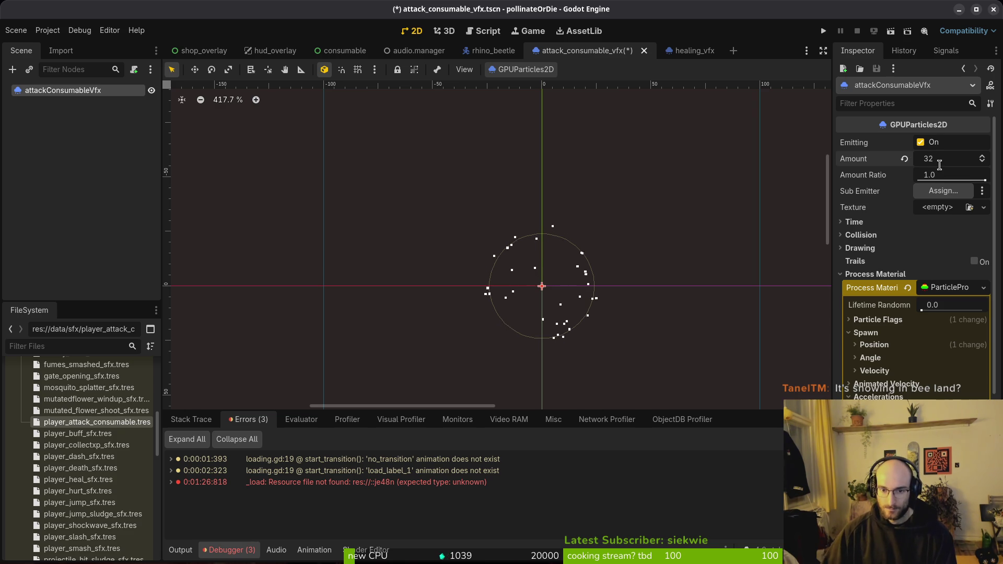
scroll(594, 327, down, 6)
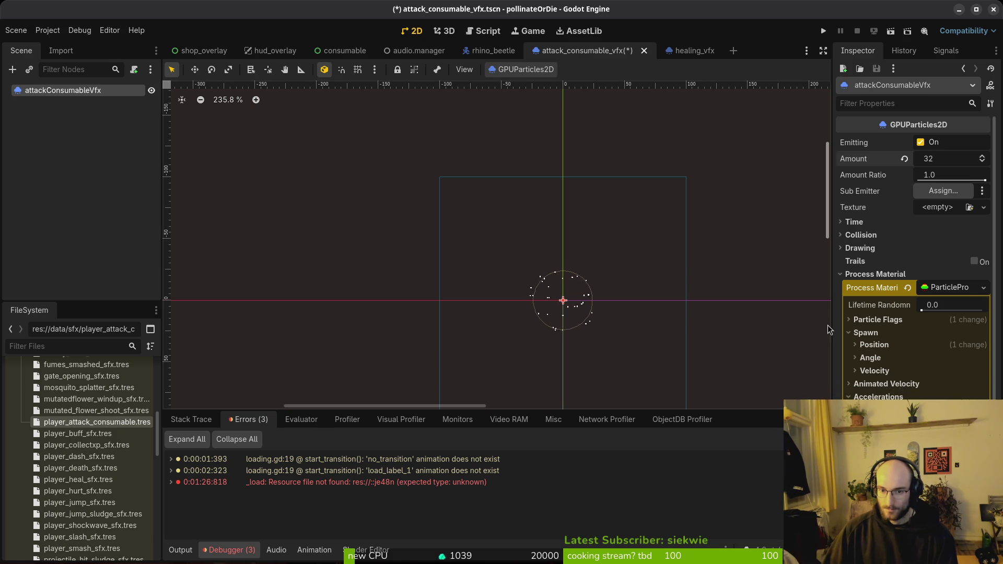
click(943, 290)
click(946, 287)
click(881, 346)
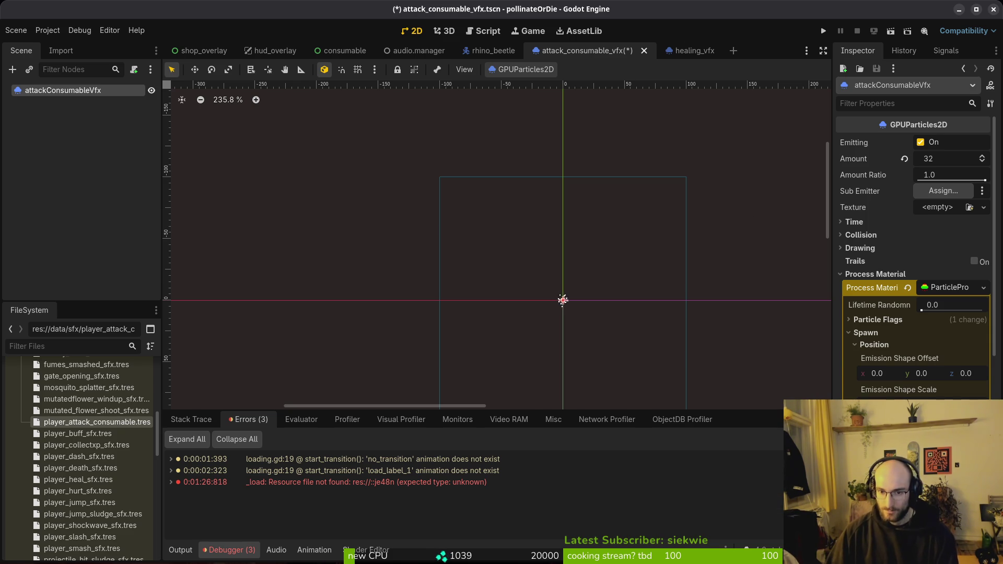
scroll(575, 315, up, 10)
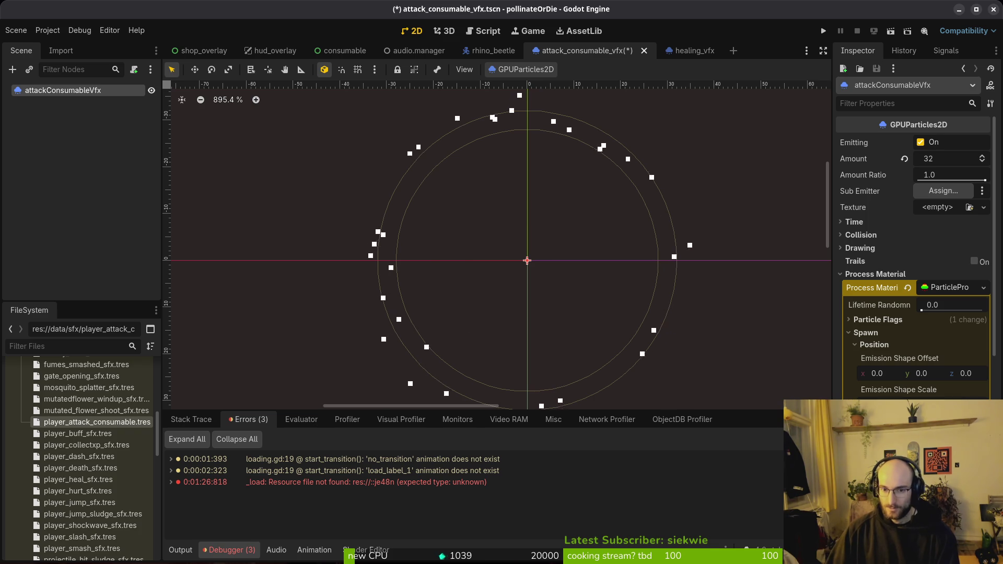
scroll(590, 328, down, 5)
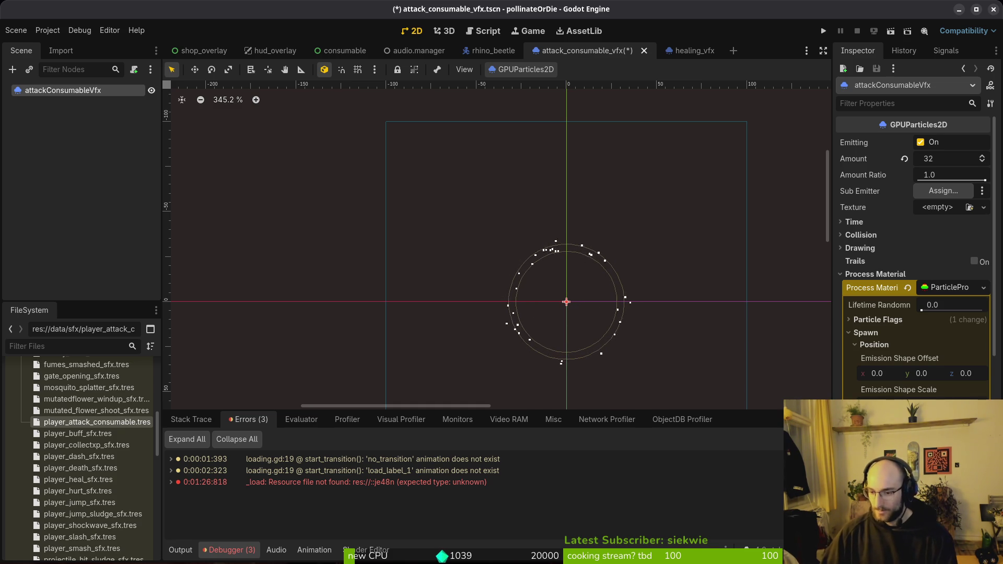
scroll(551, 306, down, 3)
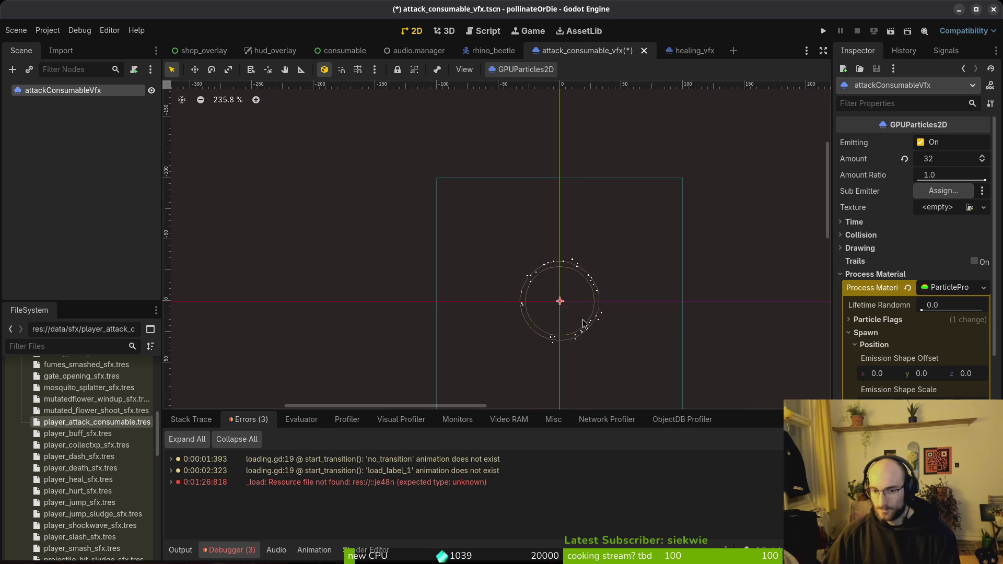
scroll(578, 320, up, 4)
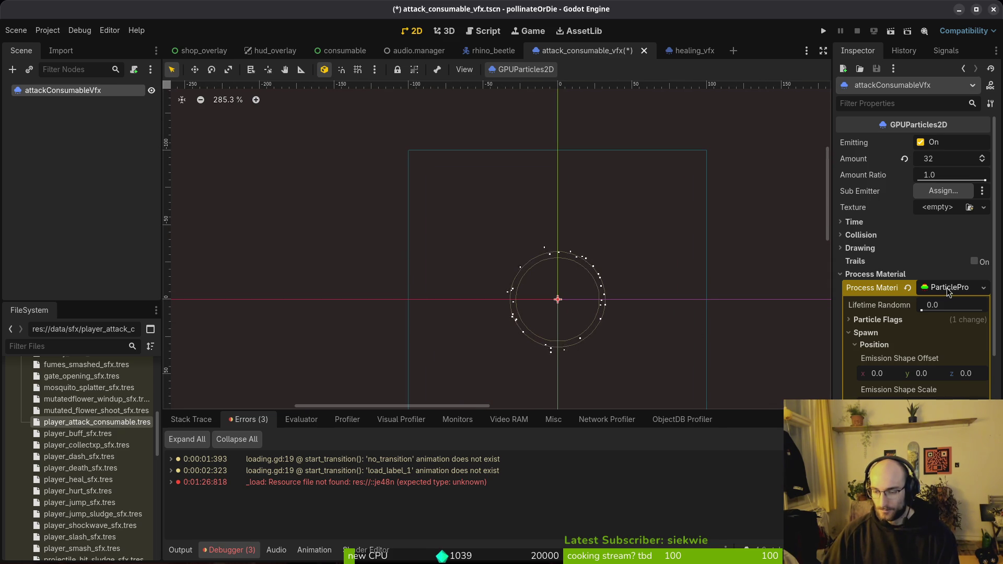
click(871, 345)
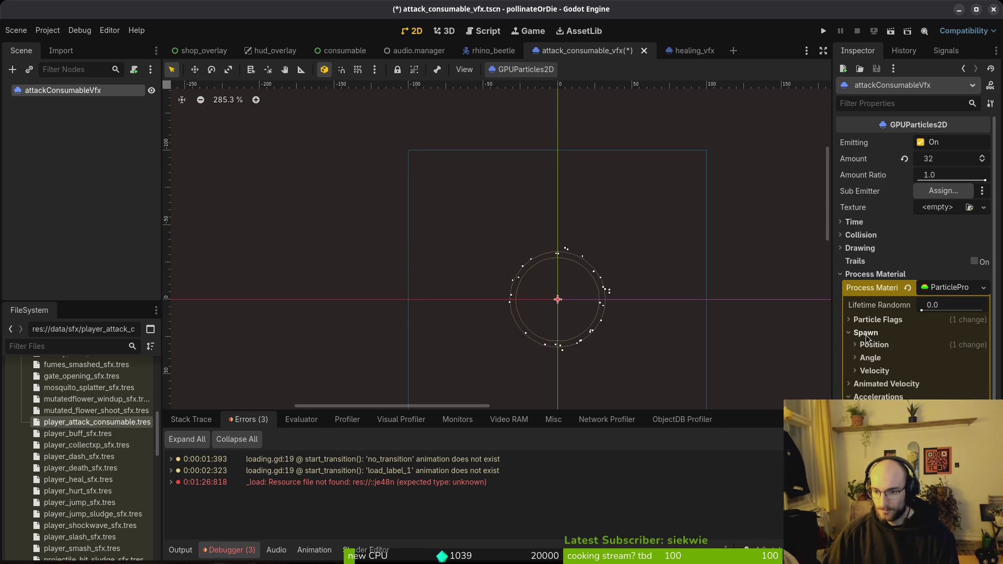
Add a Display > Scale curve whose end drops to about 0.2, then collapse the sections.
click(866, 333)
click(876, 358)
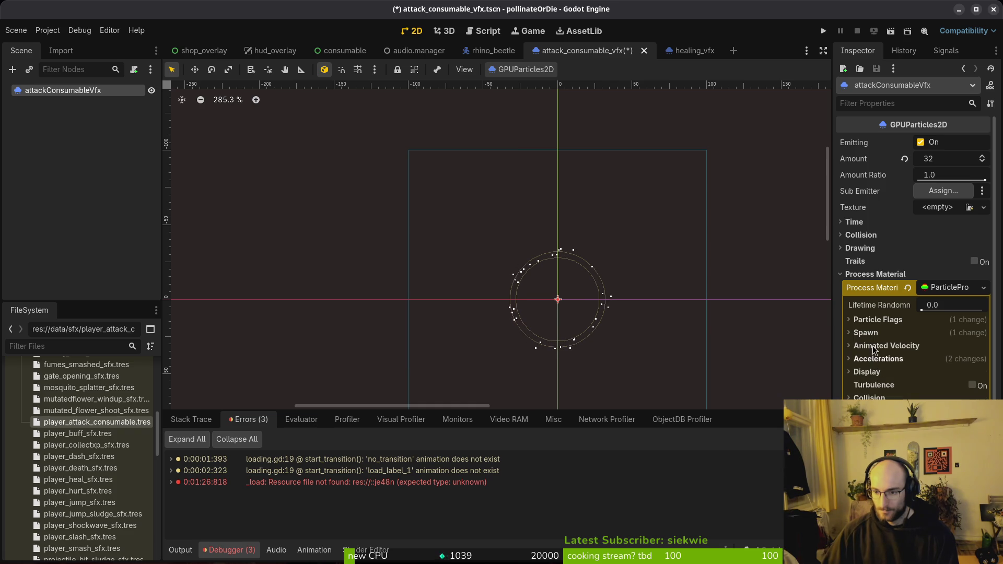
click(872, 372)
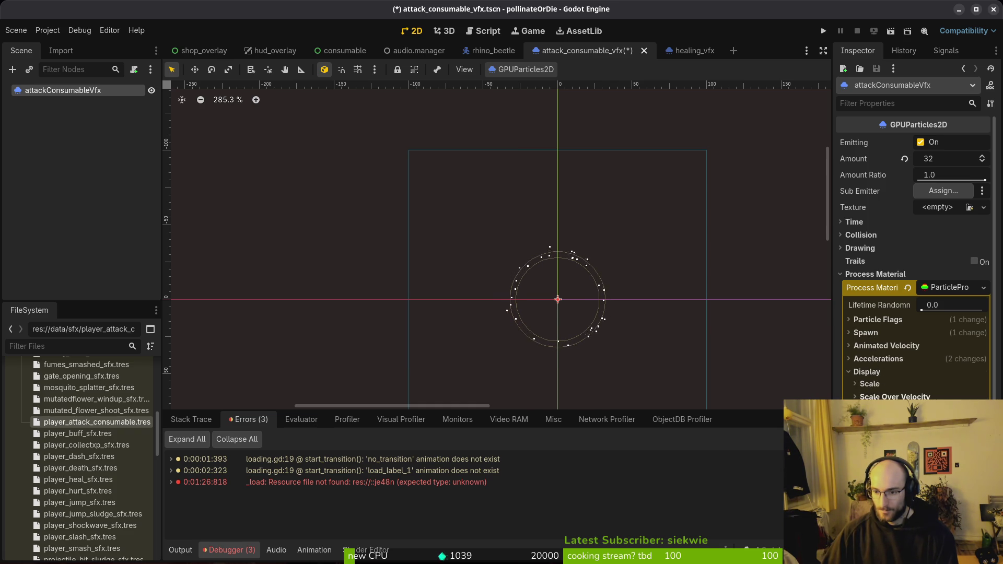
click(869, 384)
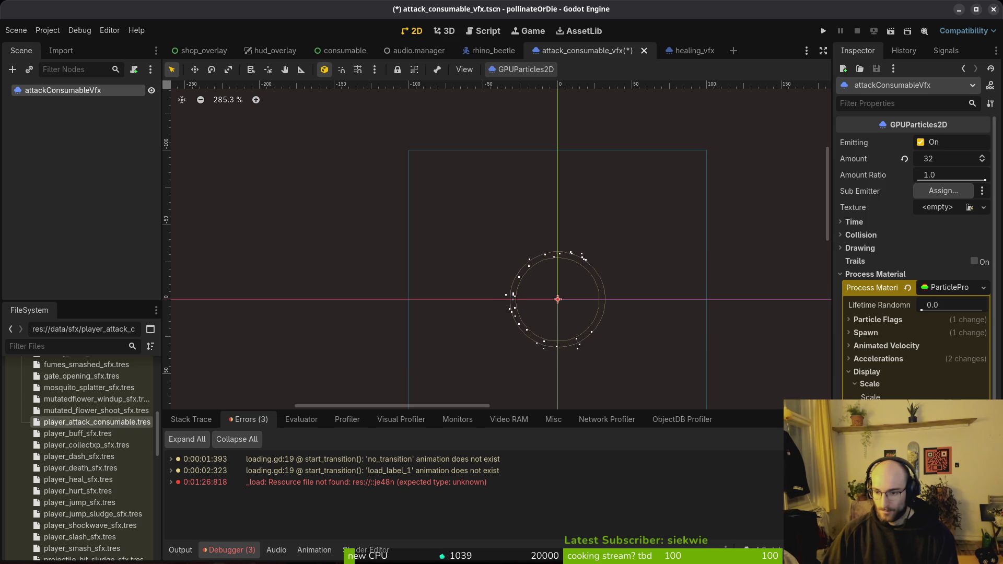
scroll(914, 256, down, 5)
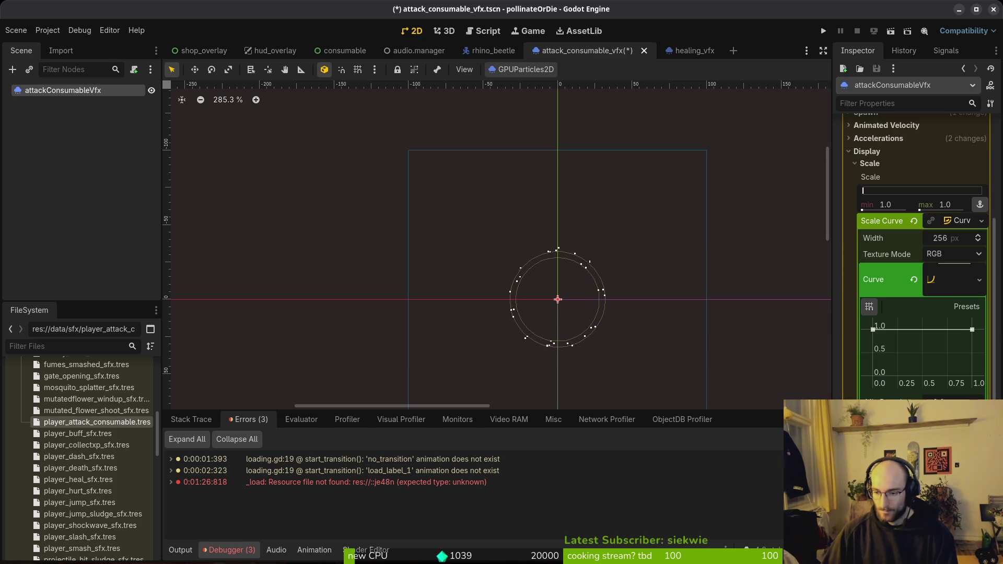
mouse_move(973, 335)
mouse_down()
mouse_move(972, 364)
mouse_move(961, 357)
mouse_move(967, 349)
mouse_move(975, 374)
mouse_up()
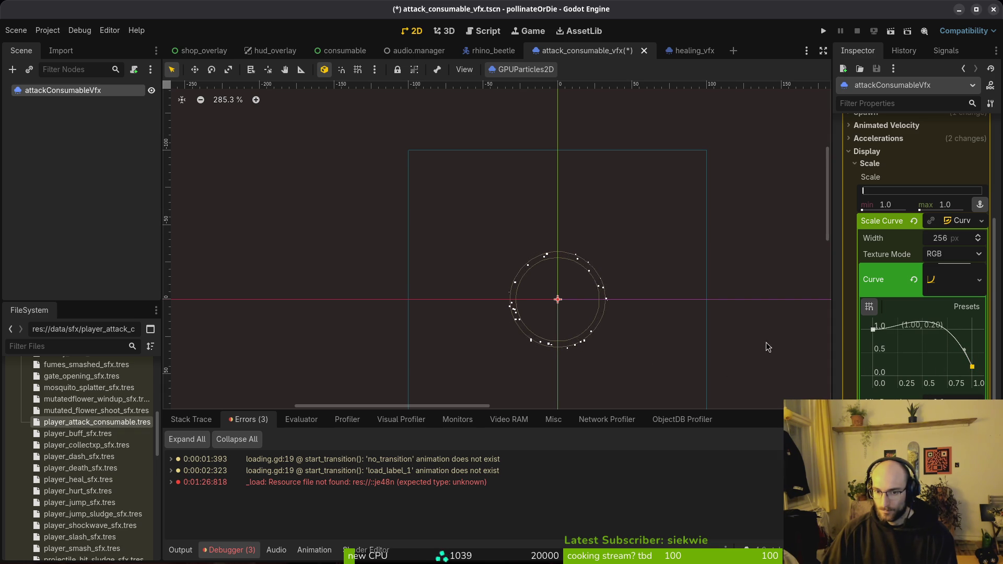
click(959, 274)
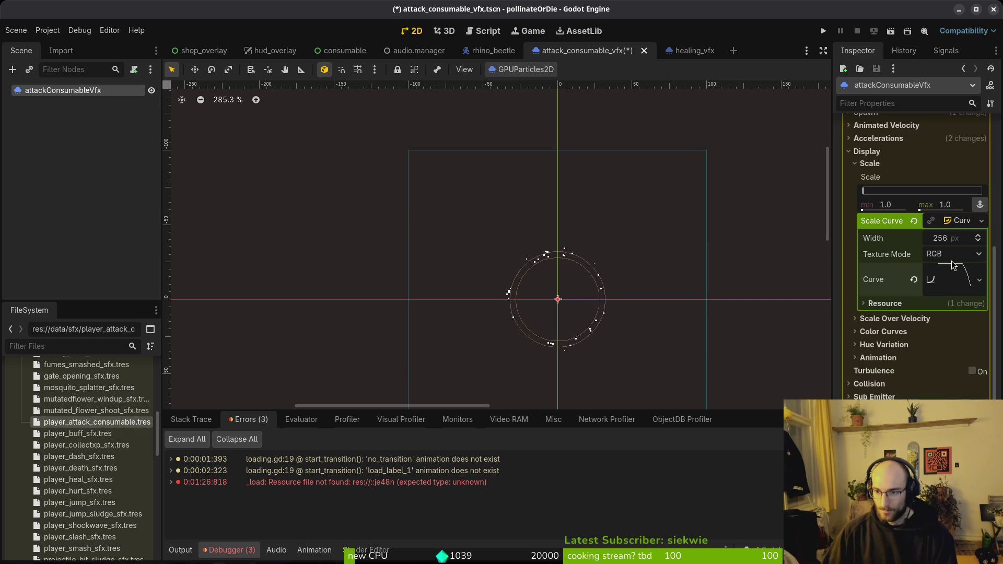
click(948, 219)
click(878, 174)
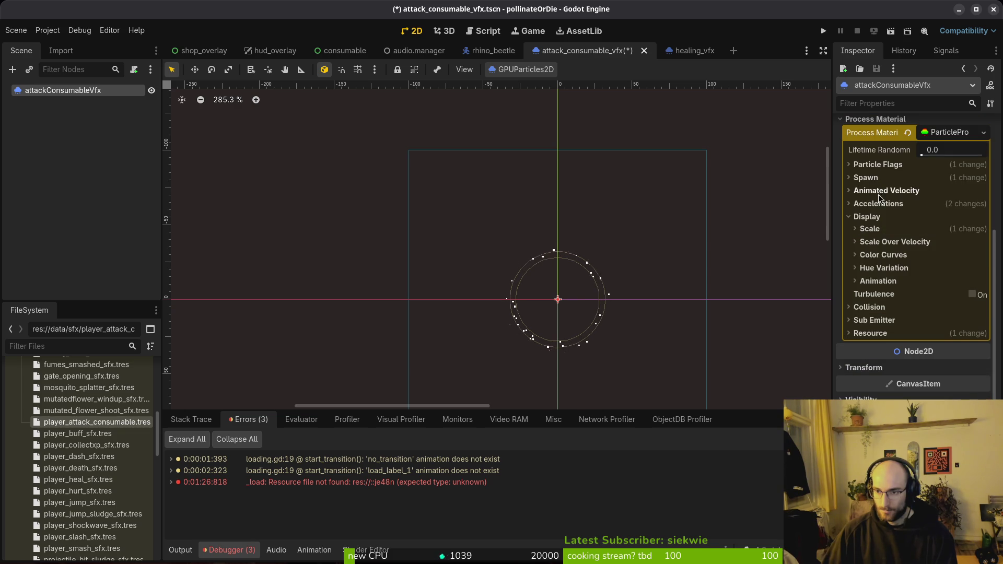
Keep the base colour white, create a new Color Ramp gradient, and switch to Aseprite.
click(876, 256)
click(948, 266)
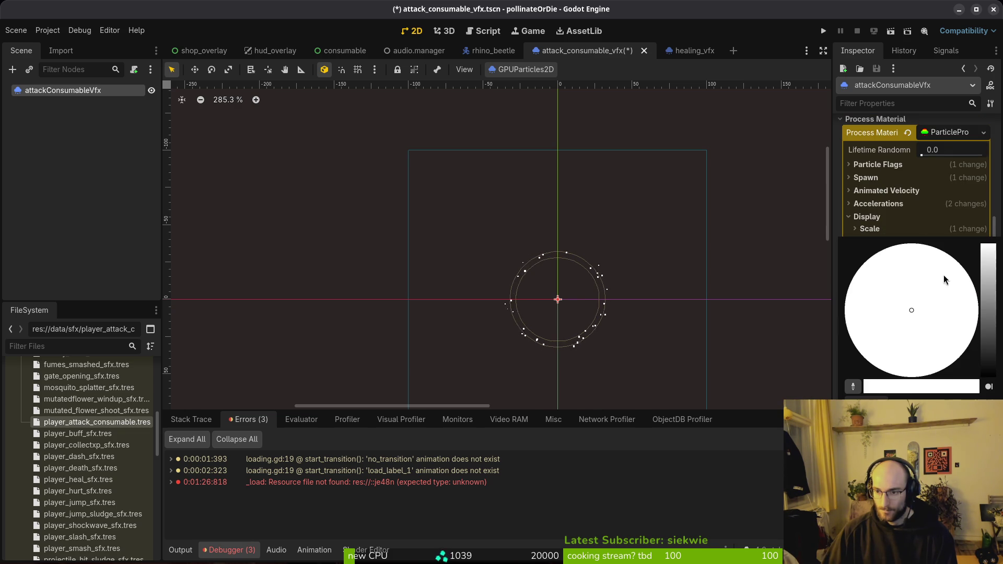
key(Escape)
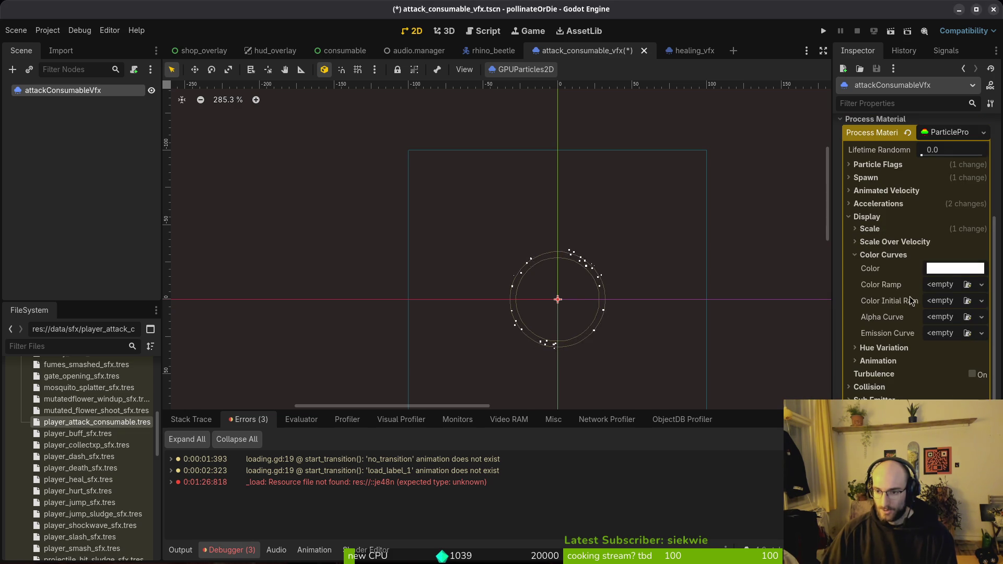
click(940, 286)
click(930, 315)
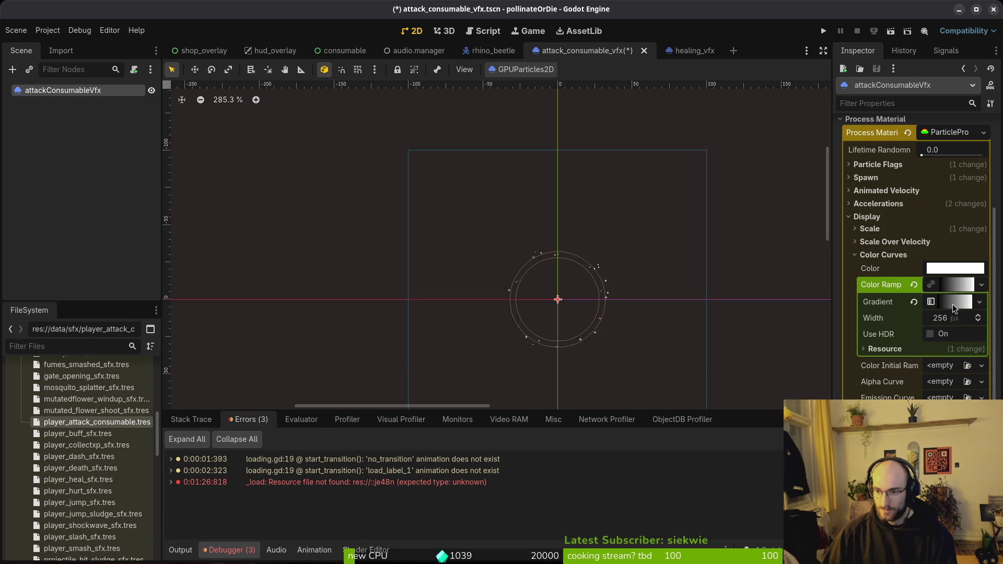
click(949, 303)
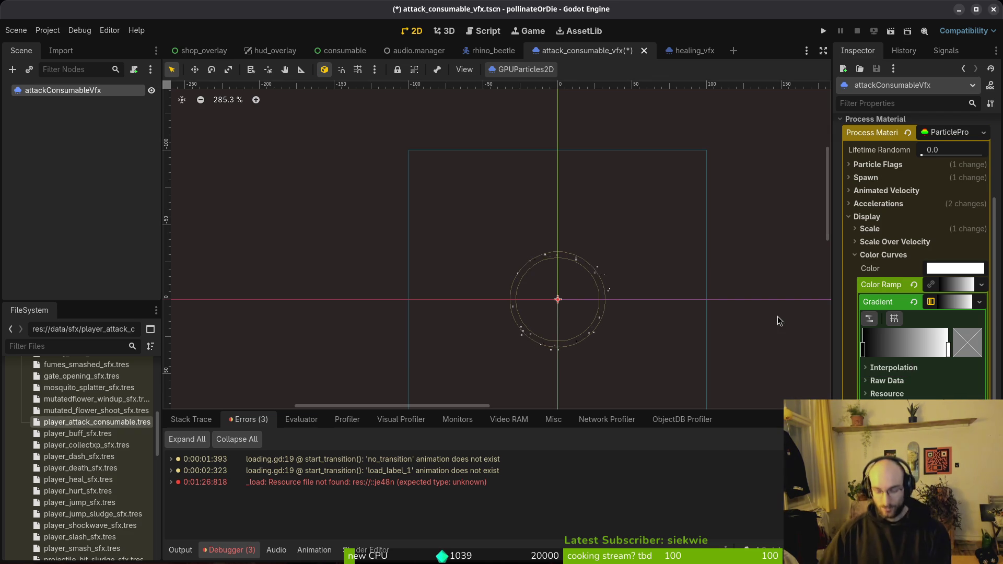
key(alt+Tab)
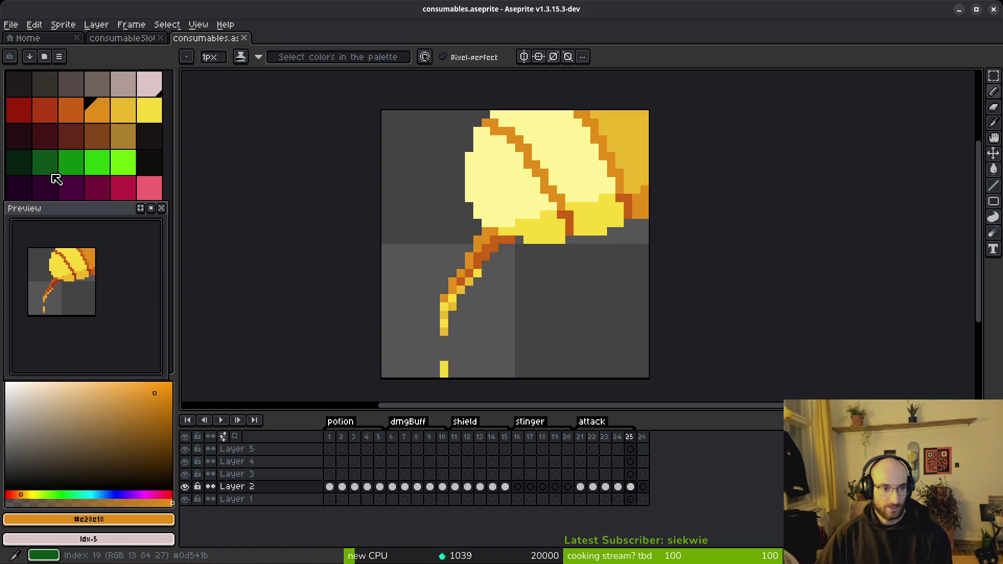
Look up the orange palette colour's hex c96016 in Aseprite, then return to Godot.
click(29, 112)
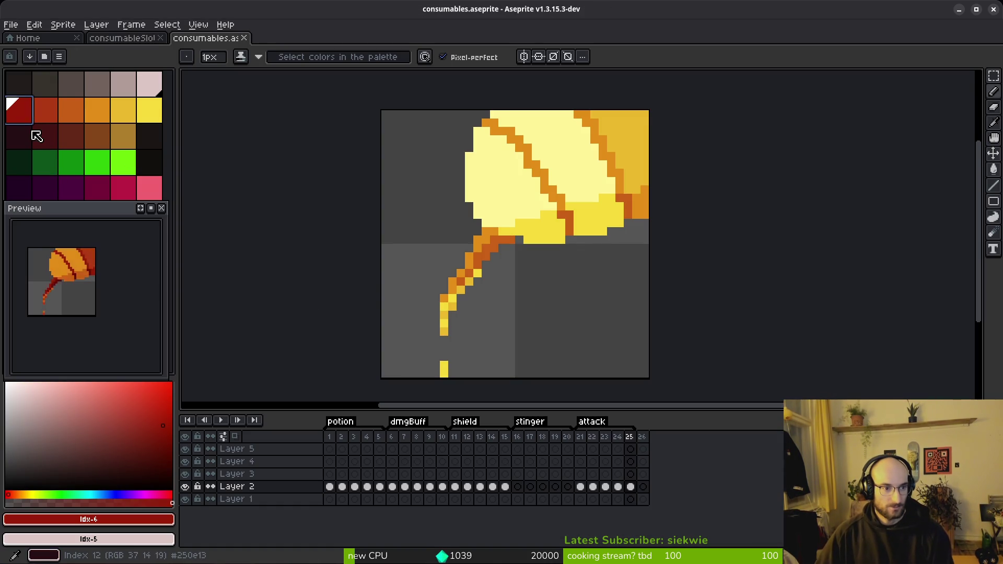
click(74, 110)
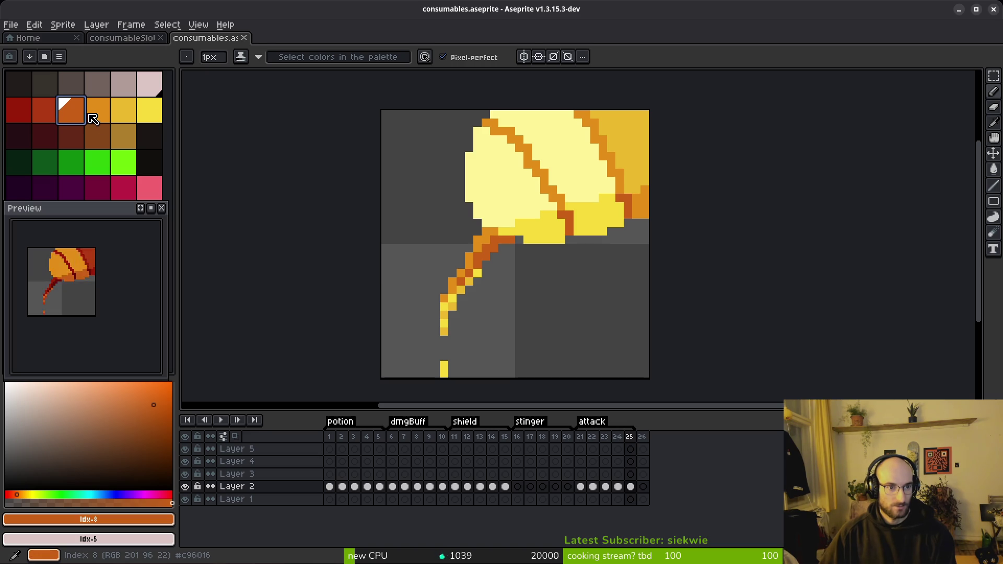
click(102, 121)
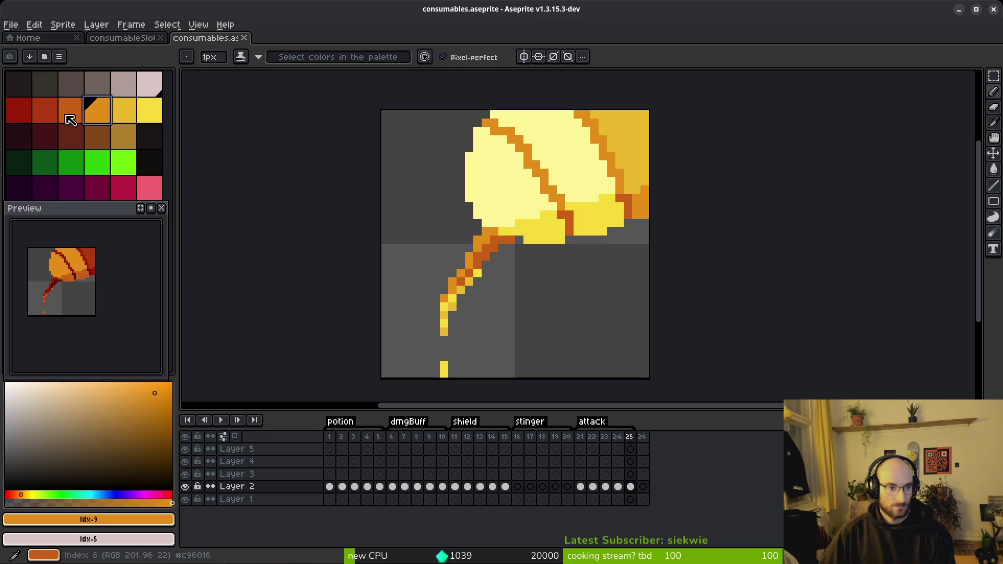
click(70, 119)
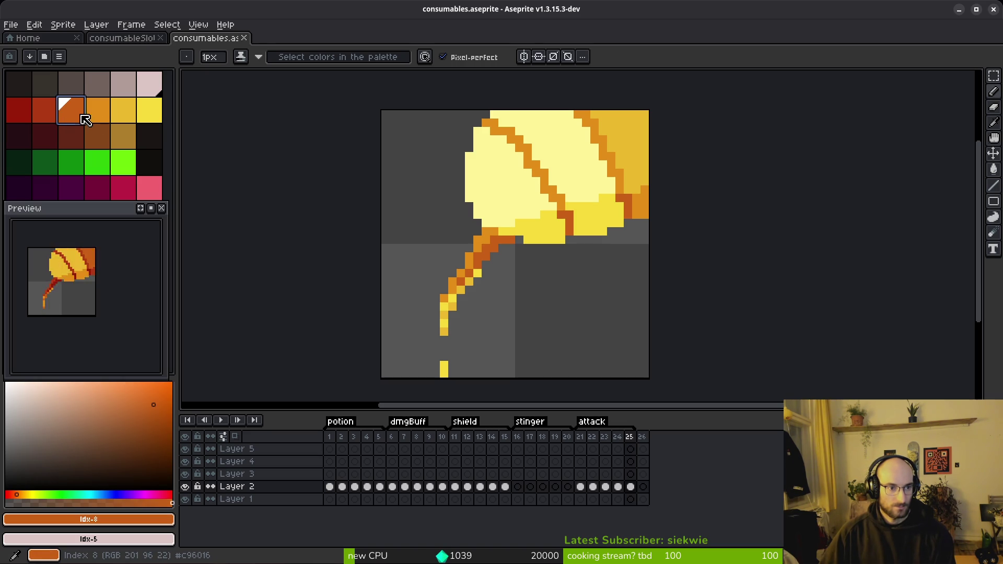
click(142, 529)
click(142, 528)
click(142, 529)
click(186, 433)
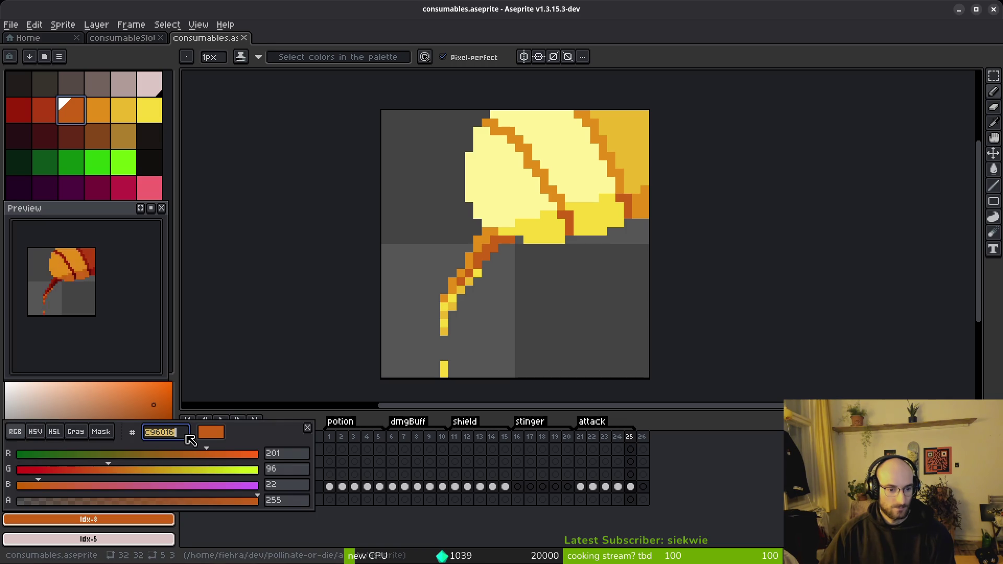
key(alt+Tab)
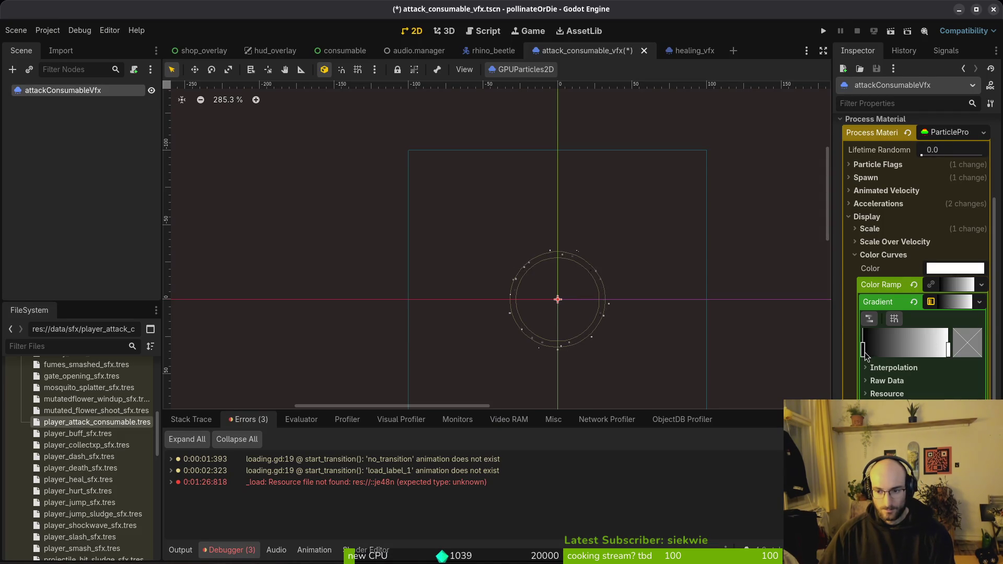
Set the gradient's start stop to orange c96016 and add a middle stop.
click(864, 350)
click(937, 273)
text(c96016)
key(Return)
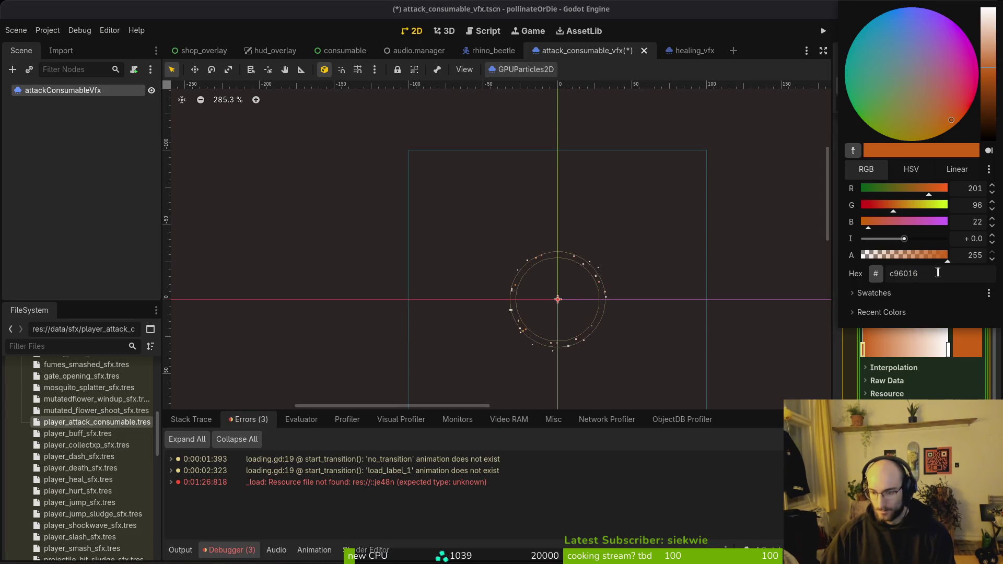
click(911, 338)
click(907, 343)
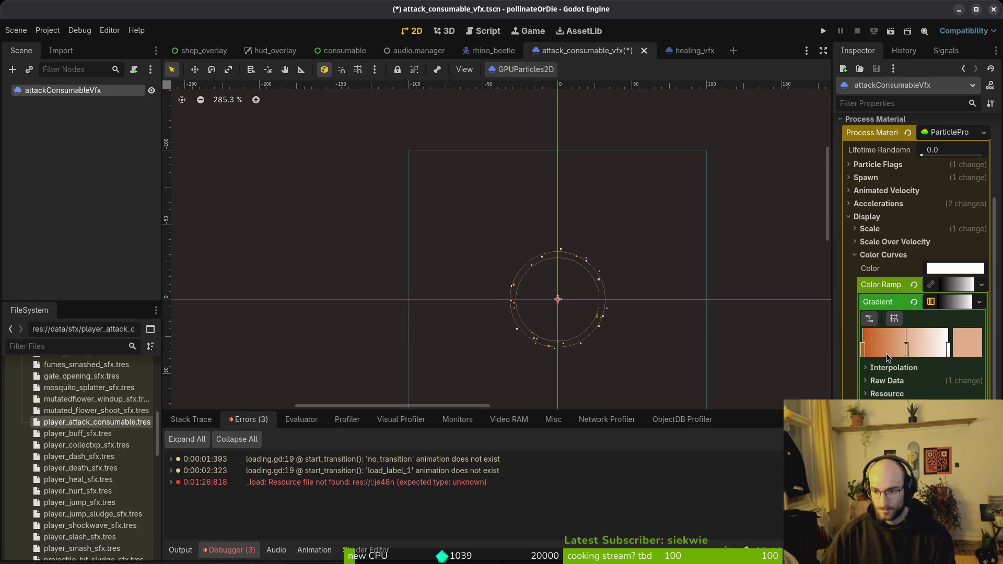
Copy the yellow palette colour's hex f7db3b from Aseprite.
key(alt+Tab)
click(150, 111)
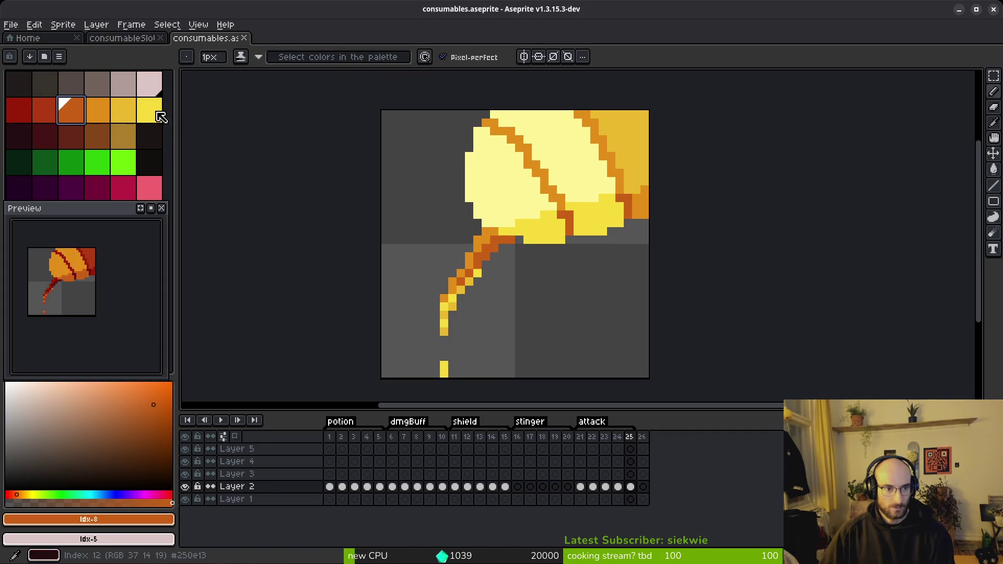
click(116, 519)
click(178, 431)
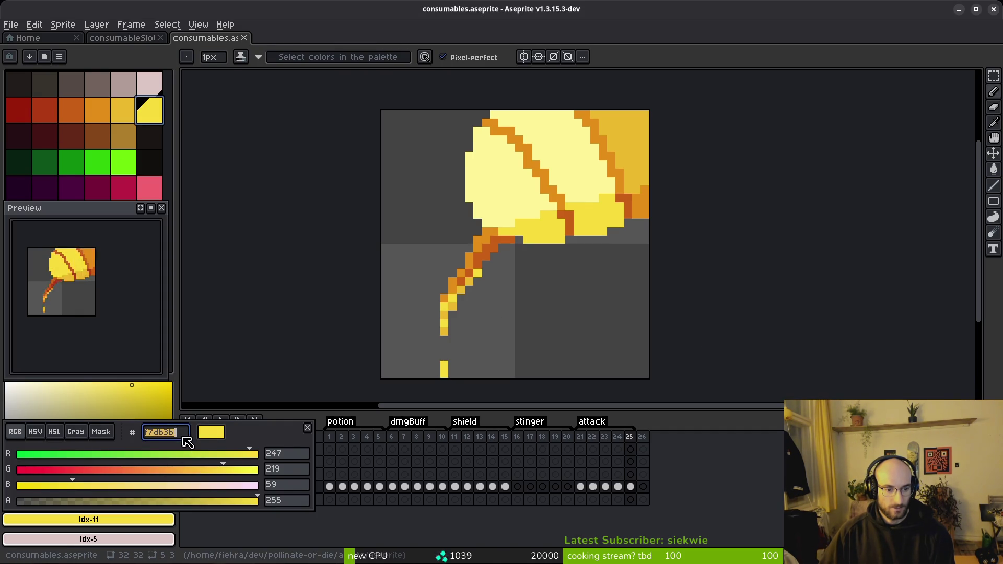
key(ctrl+c)
key(alt+Tab)
Show the Scale Curve editor and apply the yellow f7db3b to the gradient's middle stop.
scroll(966, 357, down, 5)
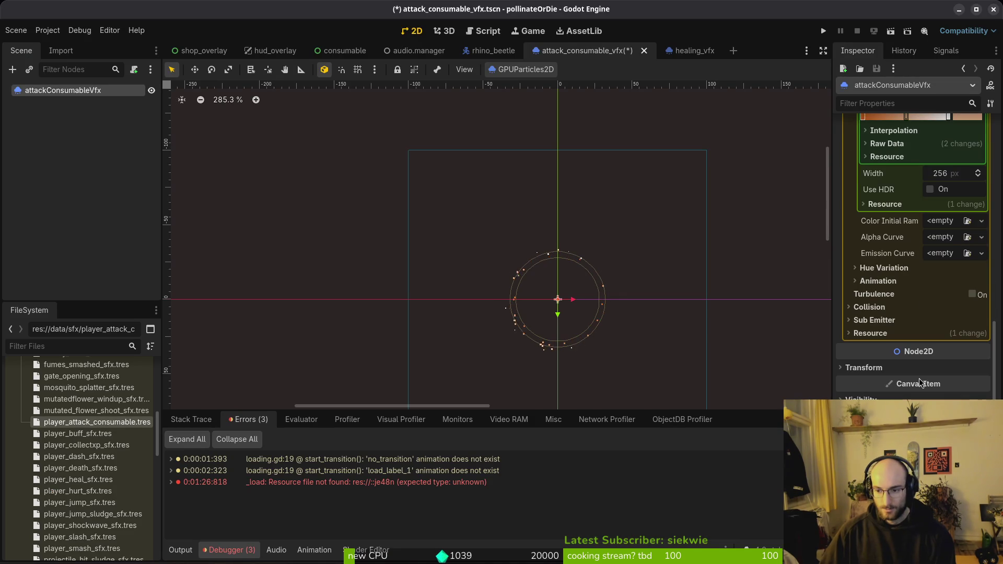
scroll(899, 282, up, 3)
scroll(884, 218, up, 3)
click(882, 215)
click(952, 269)
click(959, 331)
scroll(934, 394, down, 3)
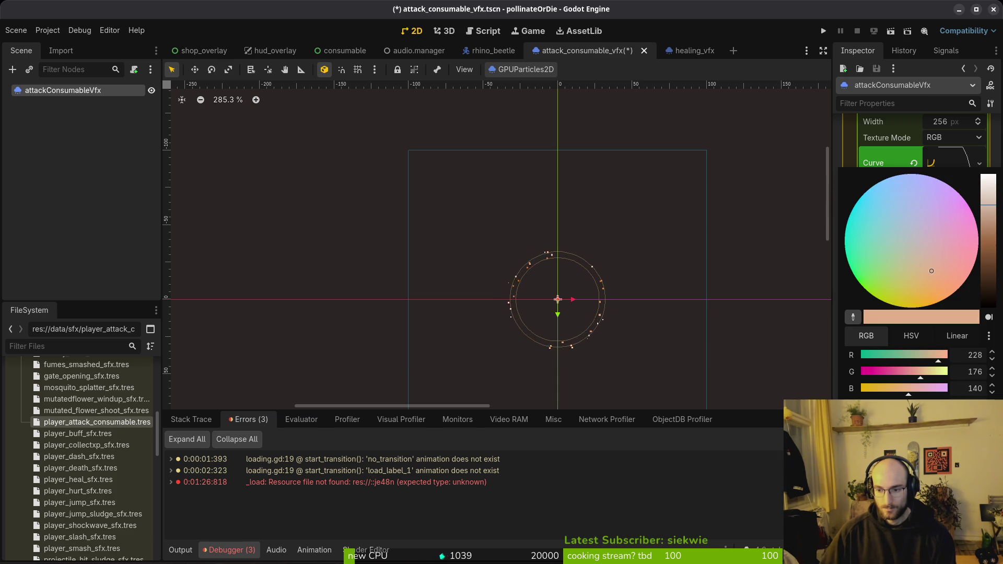
key(Return)
key(alt+Tab)
Copy the dark red (RGB 152, 27, 8) hex from Aseprite's palette and return to Godot.
click(19, 110)
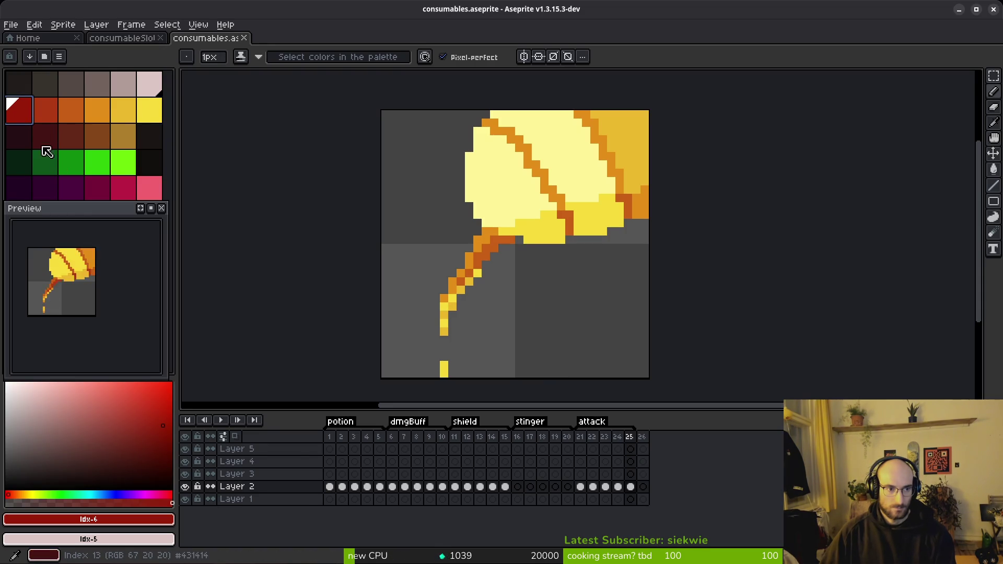
drag(96, 204, 112, 242)
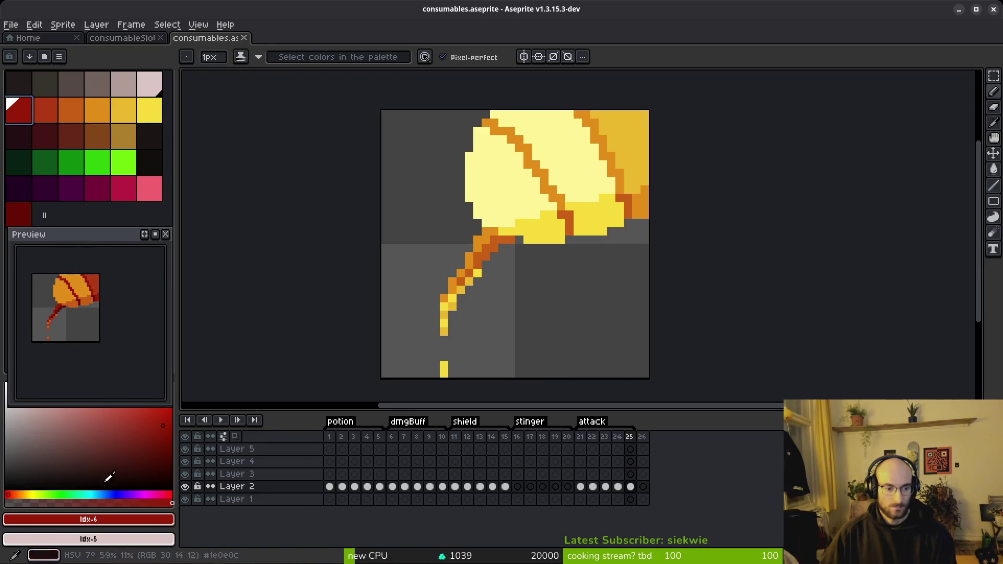
click(99, 519)
click(186, 436)
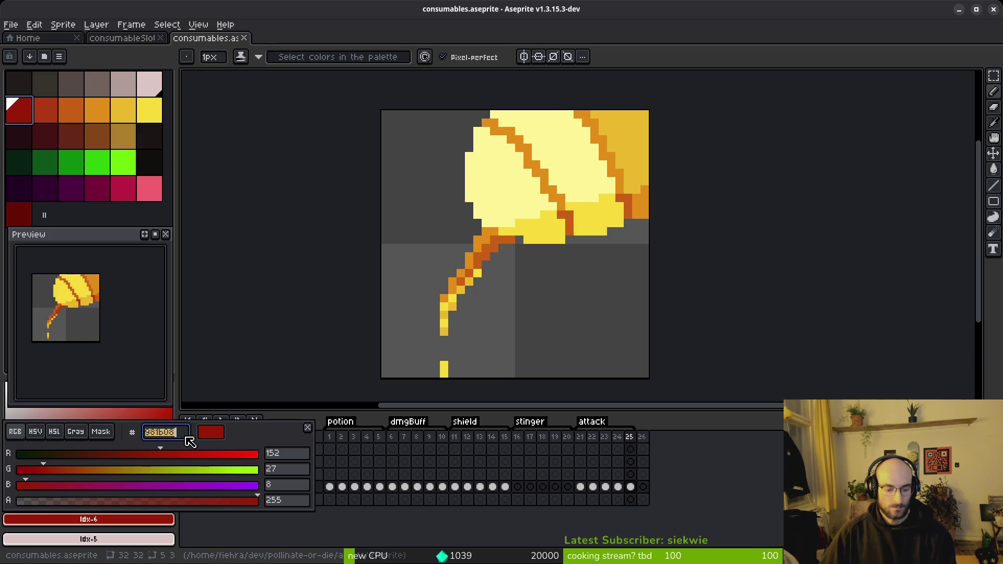
key(alt+Tab)
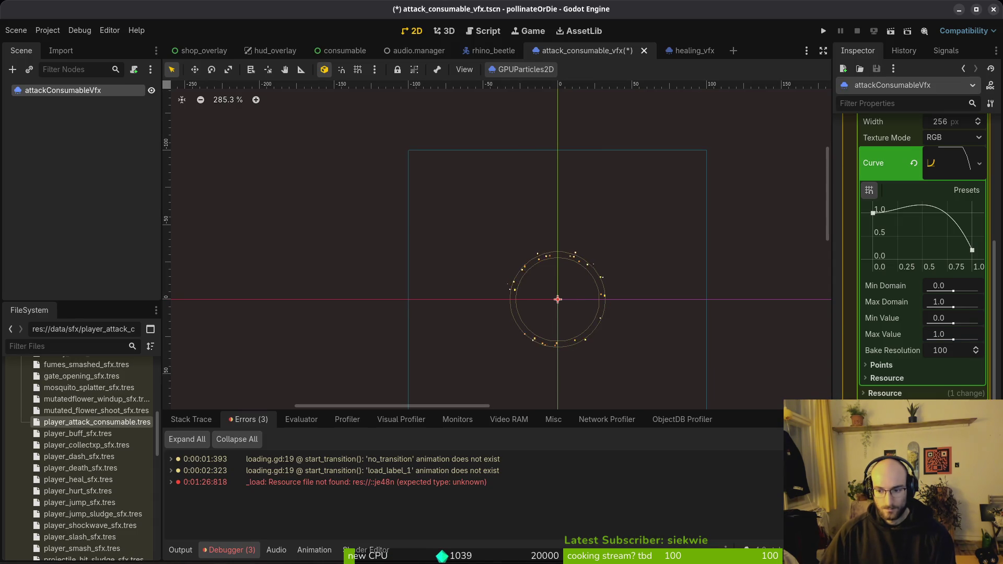
Turn the gradient's white end stop dark red (152, 27, 8) and save the scene.
click(946, 408)
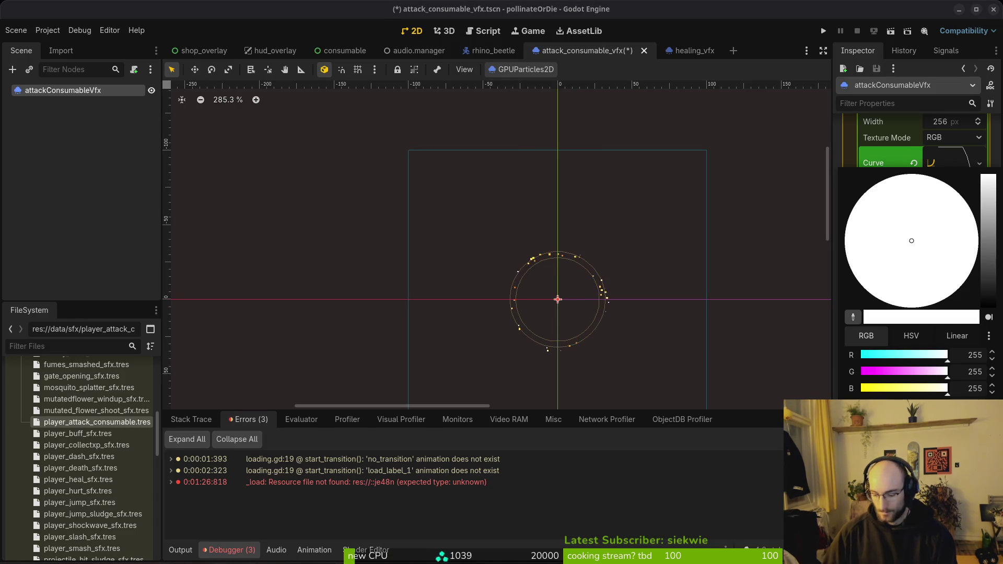
key(ctrl+v)
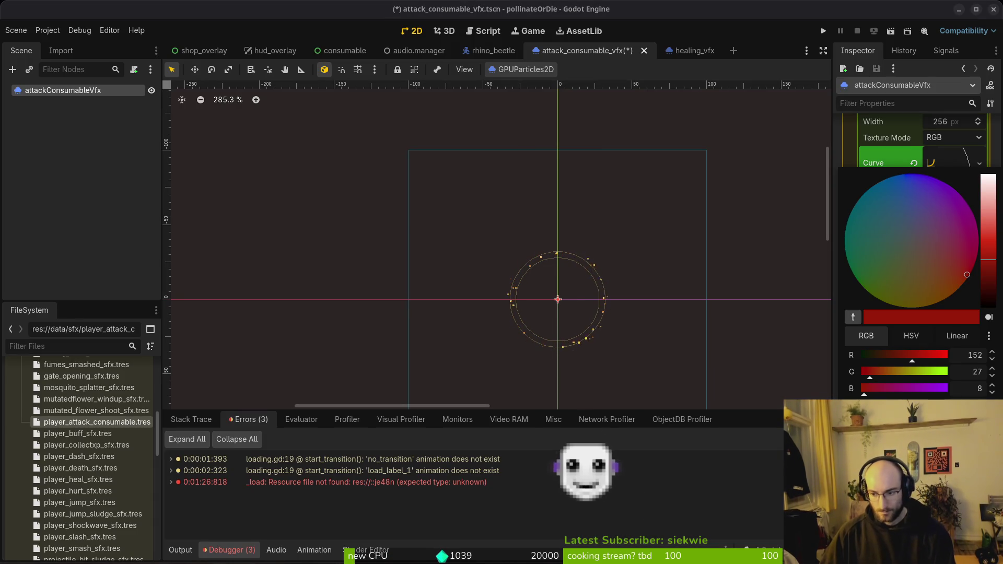
key(Escape)
key(ctrl+s)
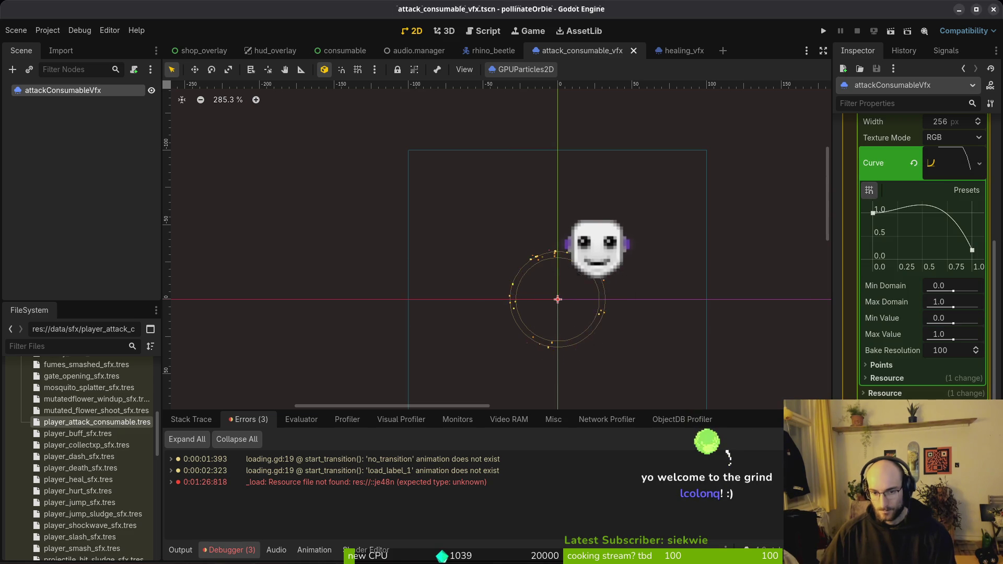
drag(529, 308, 421, 266)
scroll(421, 266, up, 2)
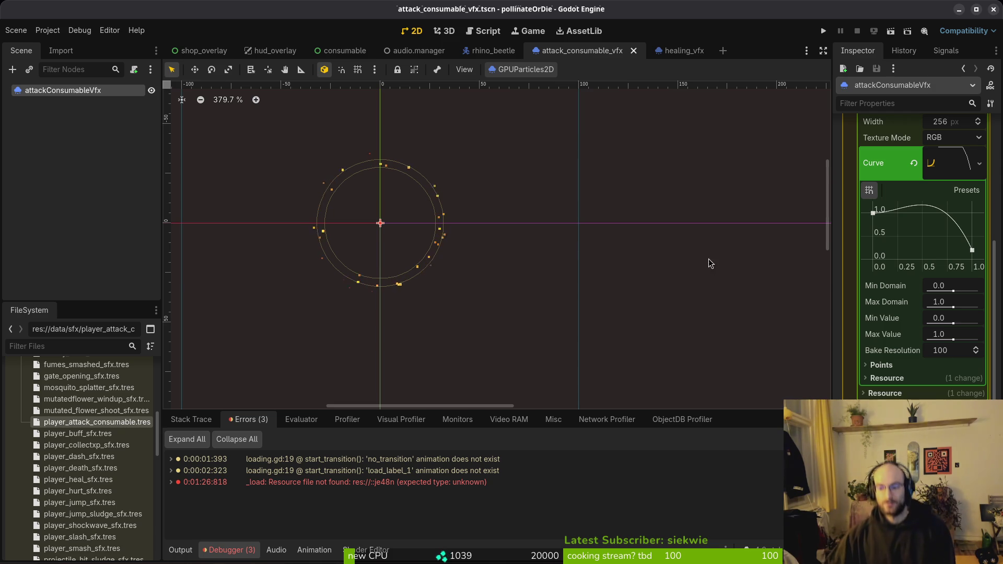
Change the particle Amount to 64, recentre the view, deselect, and save the scene.
scroll(935, 193, up, 10)
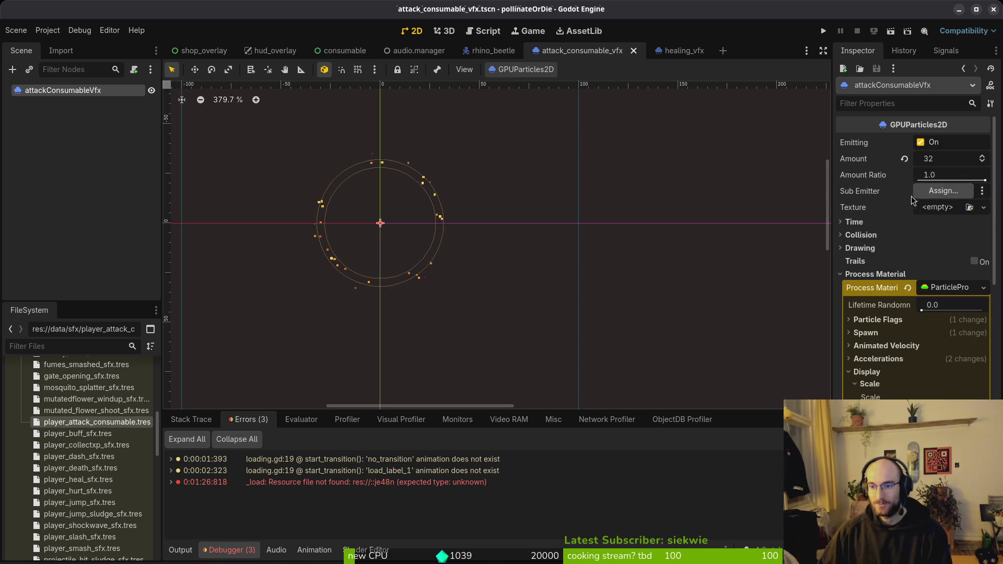
click(942, 163)
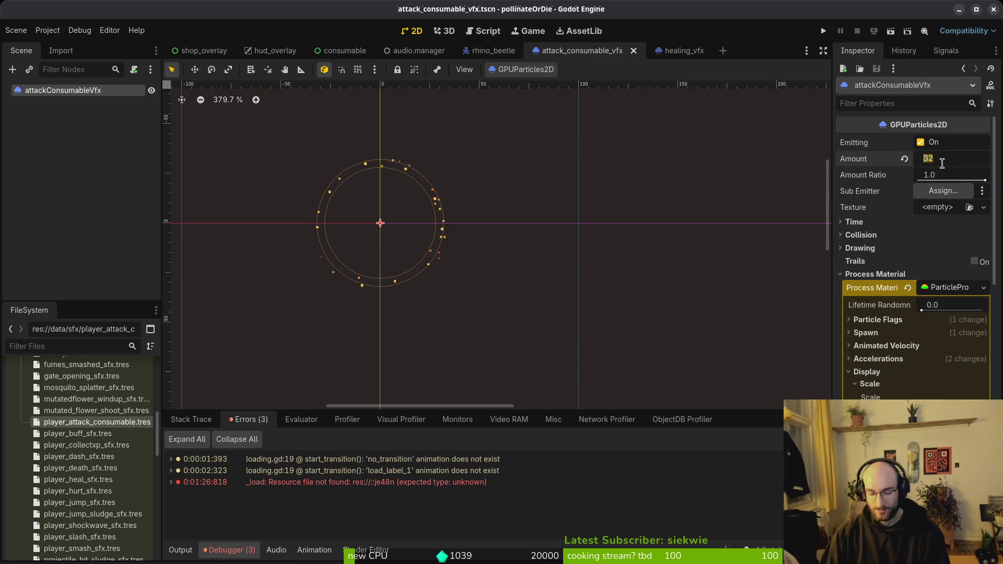
text(64)
key(Return)
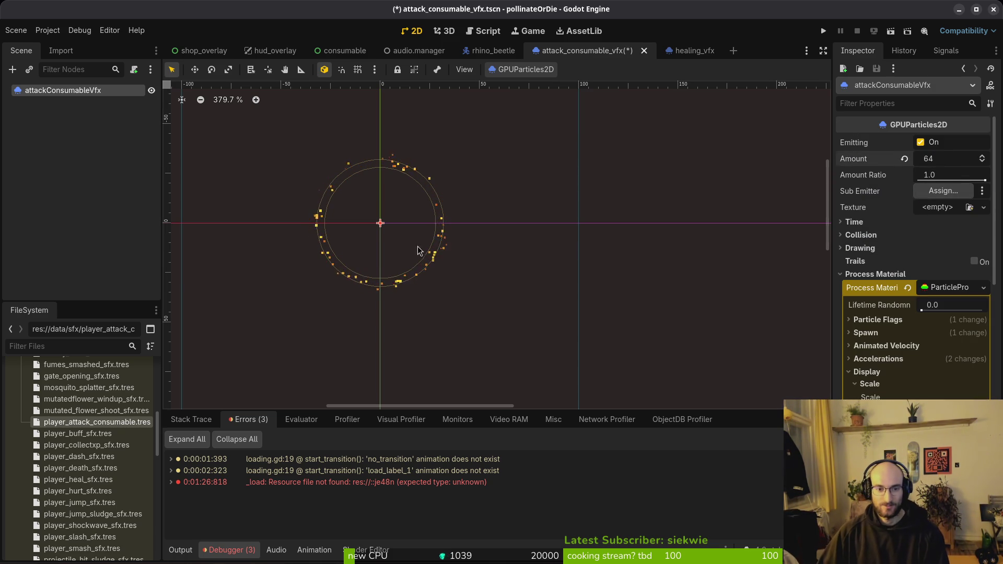
scroll(422, 280, down, 2)
drag(421, 280, 424, 374)
scroll(433, 360, down, 2)
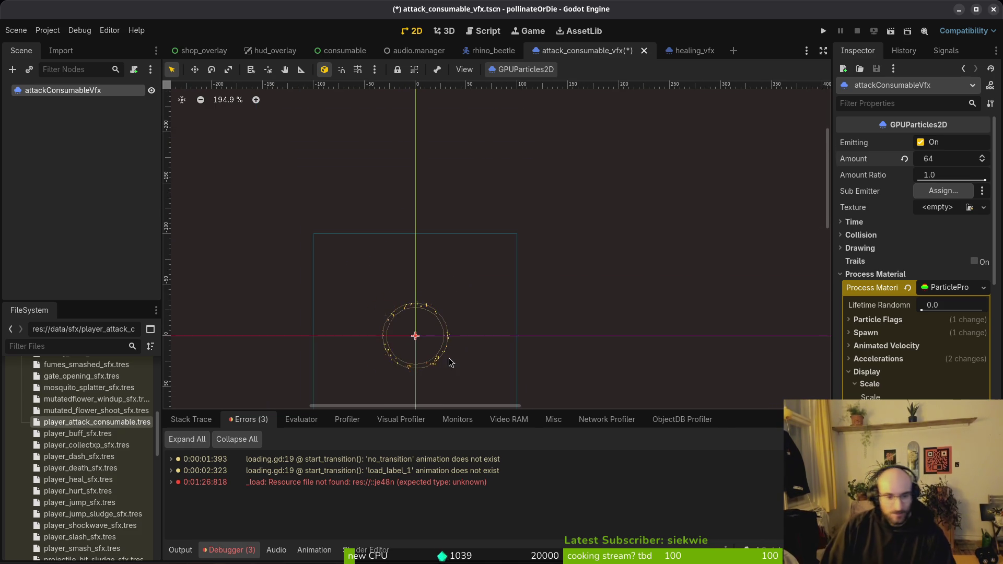
drag(430, 347, 407, 340)
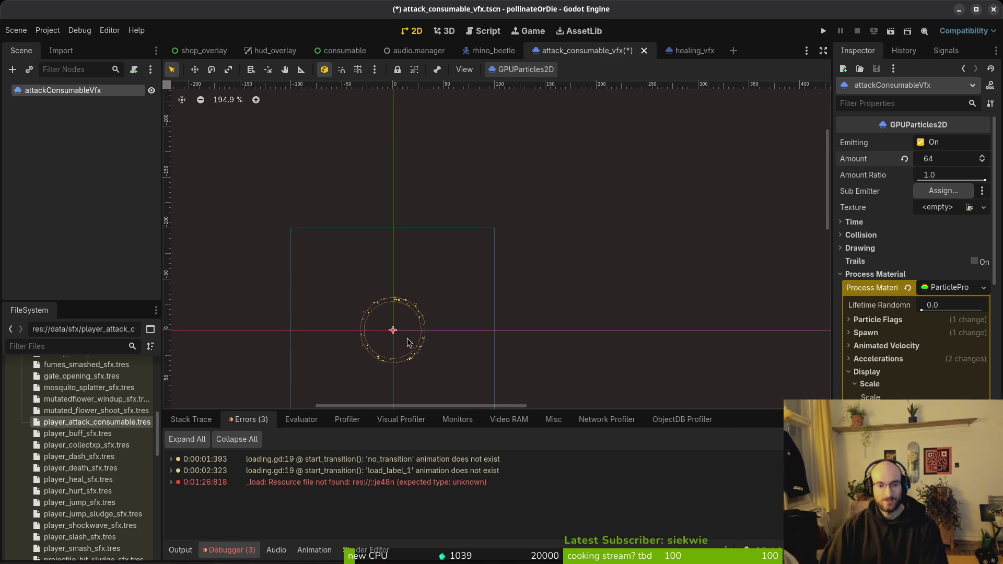
click(240, 204)
key(ctrl+s)
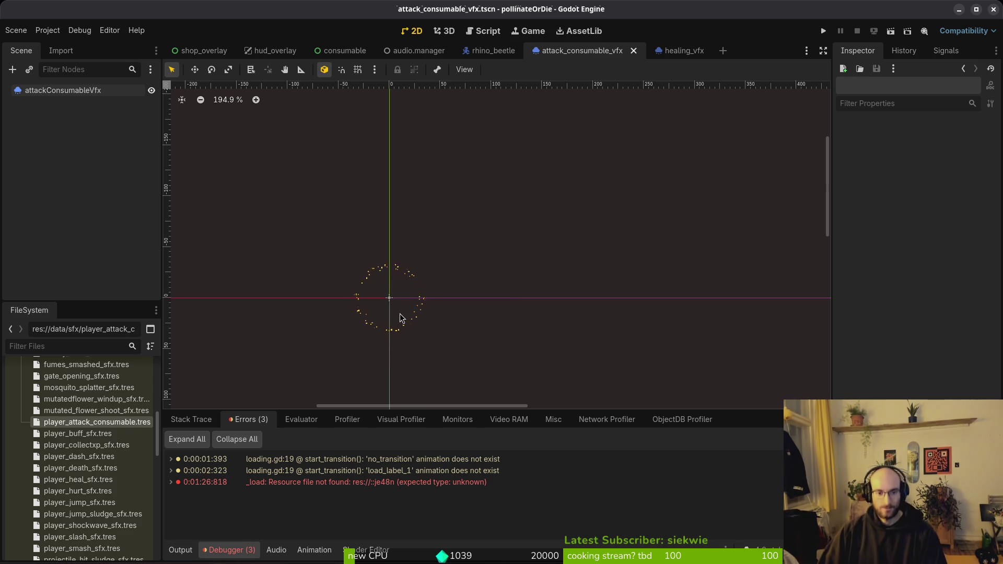
Open player.tscn via the quick resource search ('plts'), then switch to the terminal editor.
scroll(398, 314, up, 3)
scroll(486, 331, left, 3)
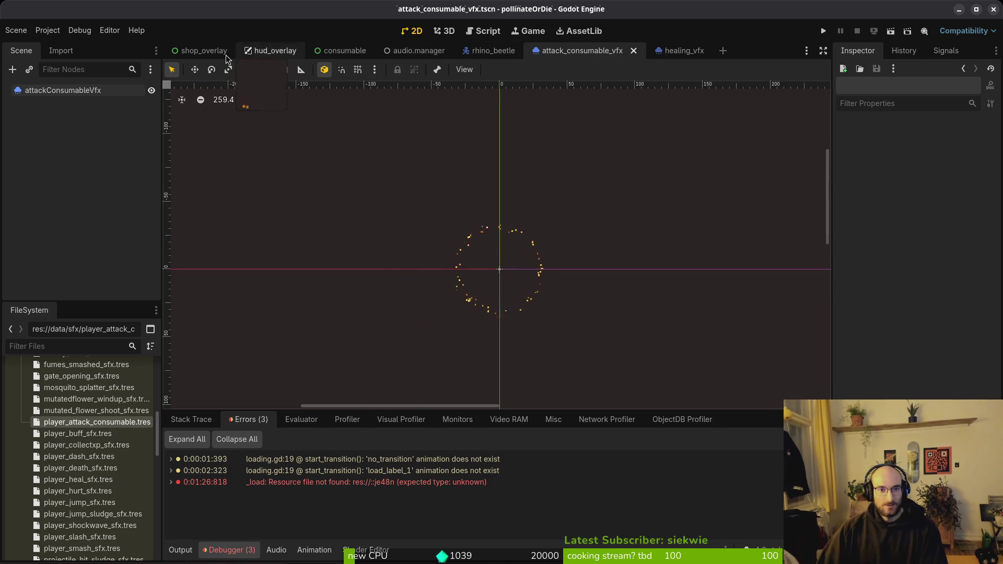
key(shift+alt+o)
text(plts)
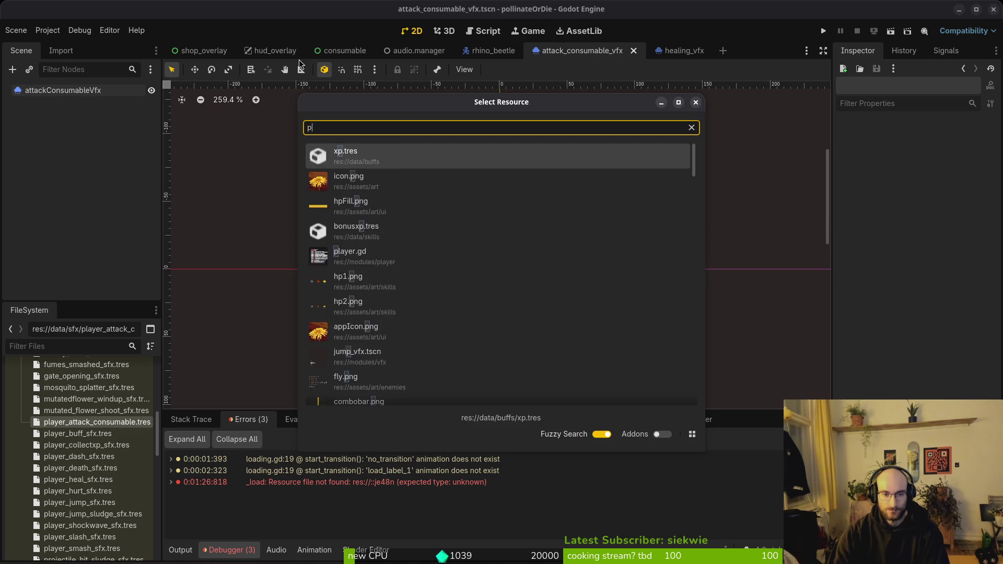
key(Return)
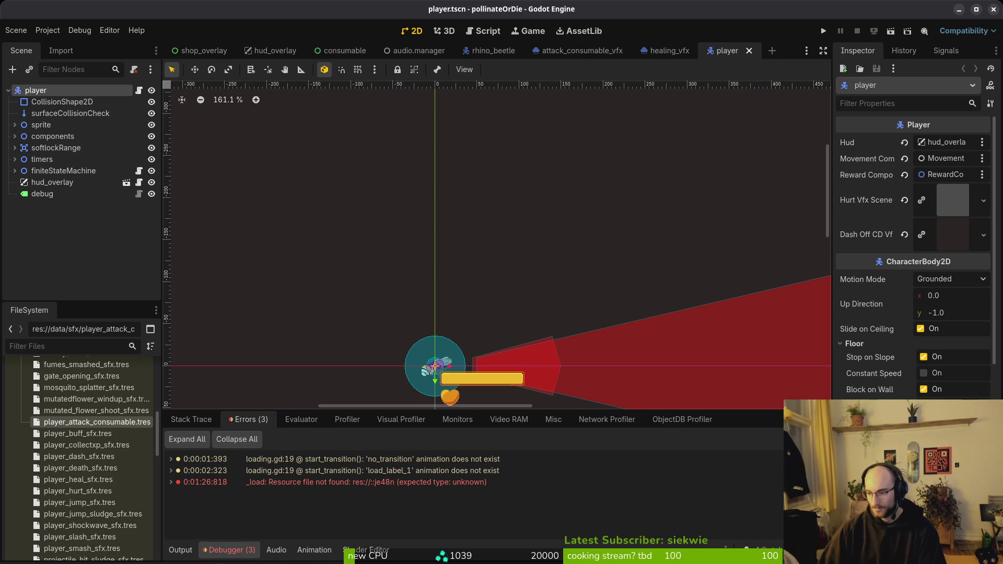
key(super+1)
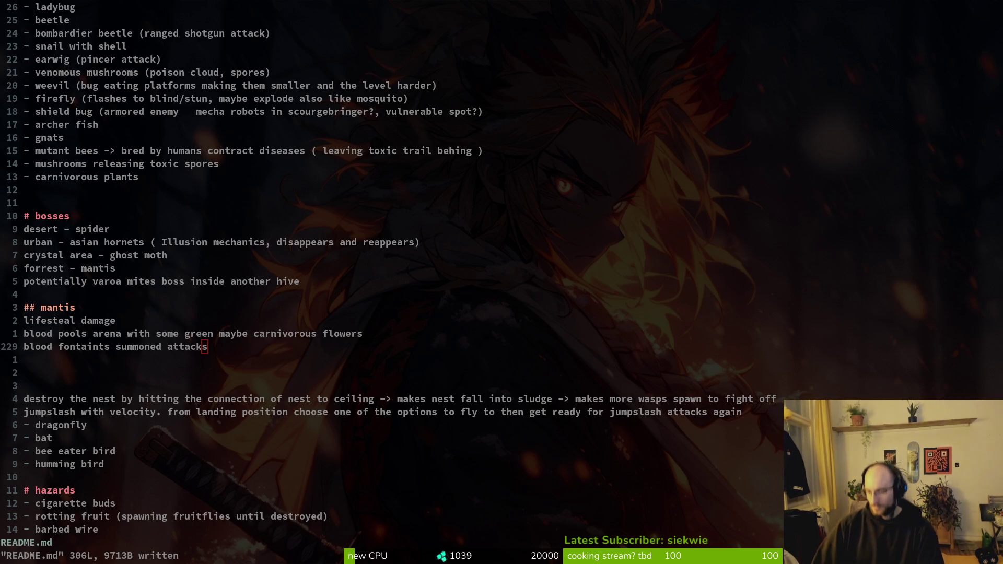
Find and open modules/player/player.gd in Neovim with Telescope, then return to Godot.
click(220, 334)
key(space)
key(f)
key(f)
text(player)
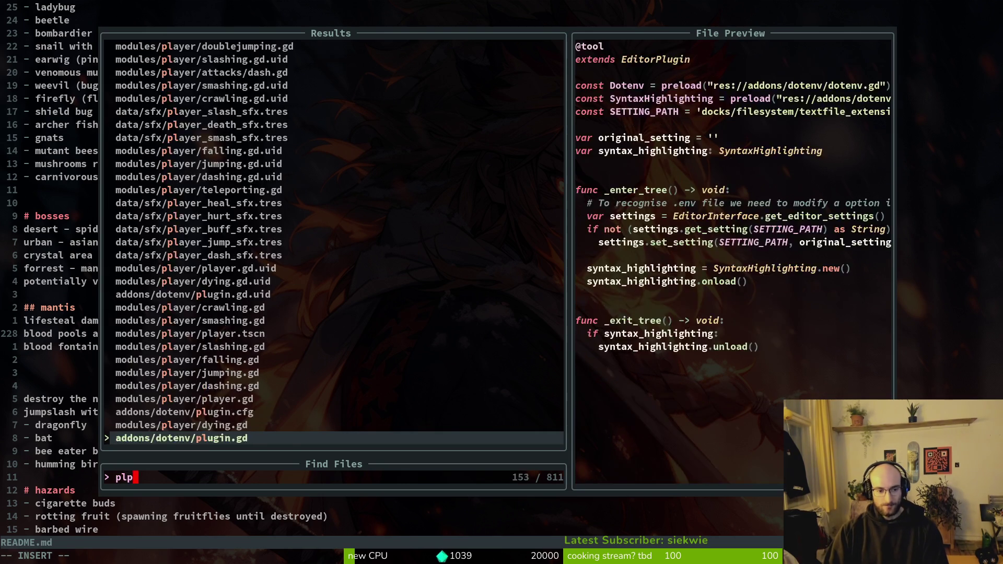
key(Return)
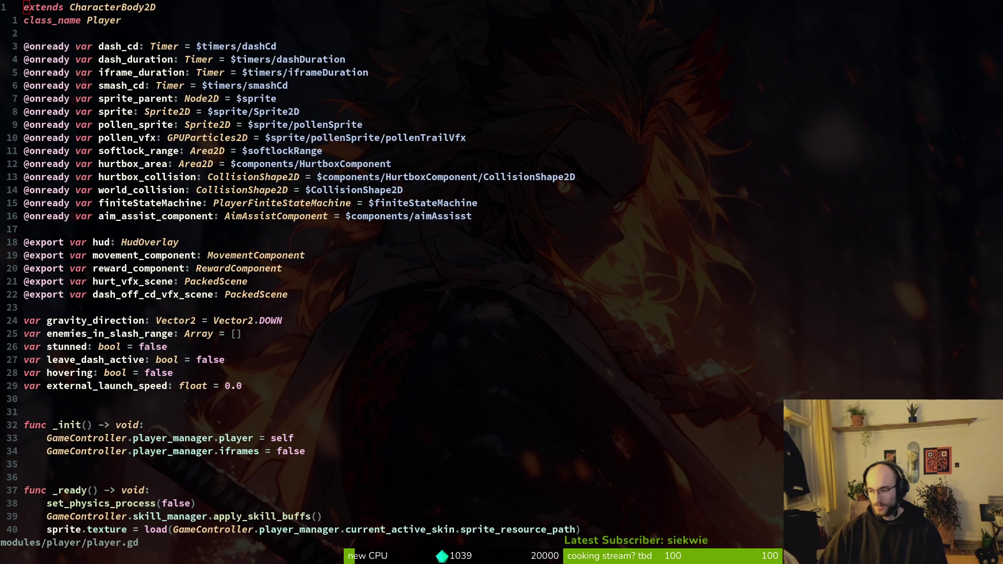
key(alt+Tab)
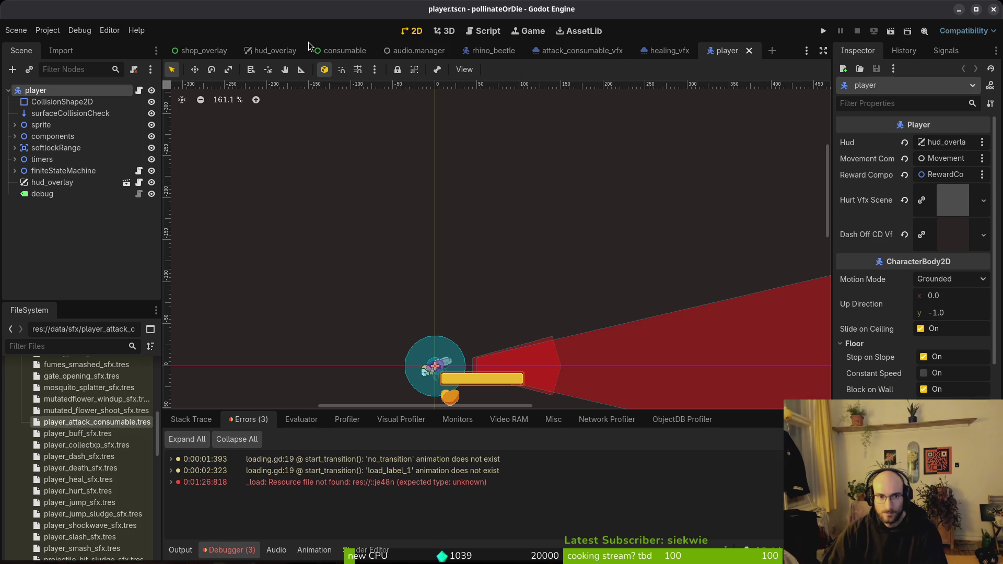
key(alt+shift+o)
Open consumable.tscn in a new tab and inspect its node and canvas.
text(consu)
text(mable)
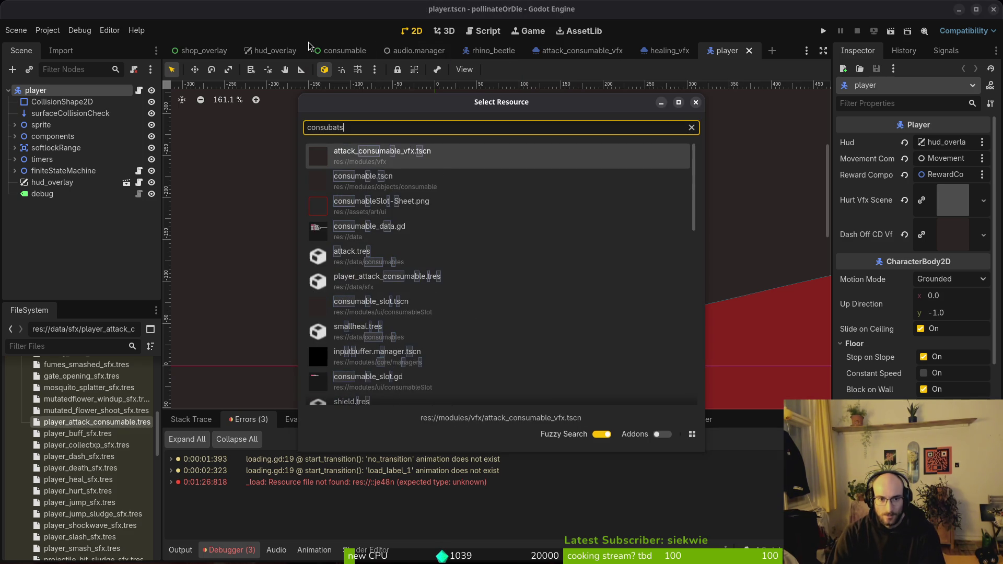
key(Down)
key(Return)
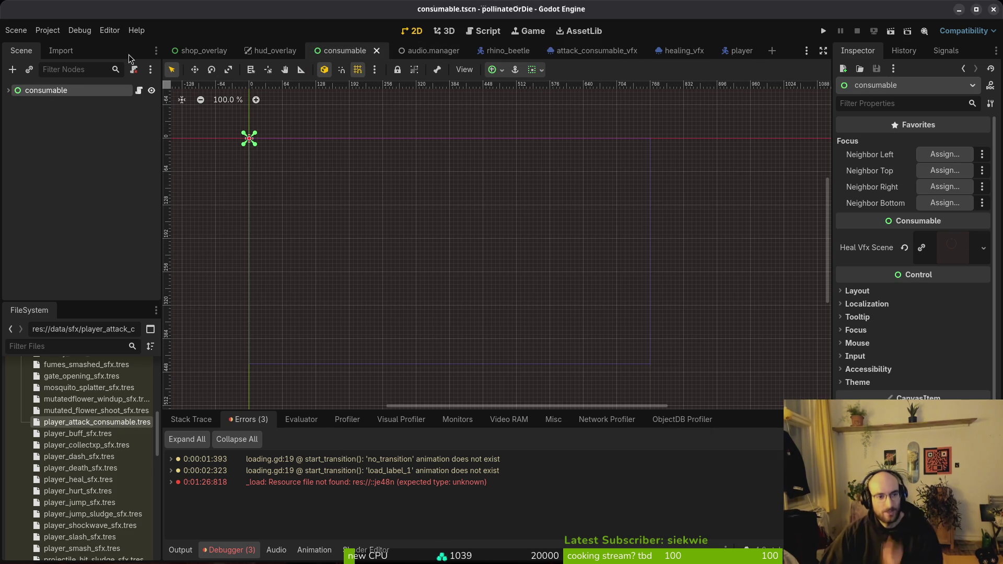
click(8, 91)
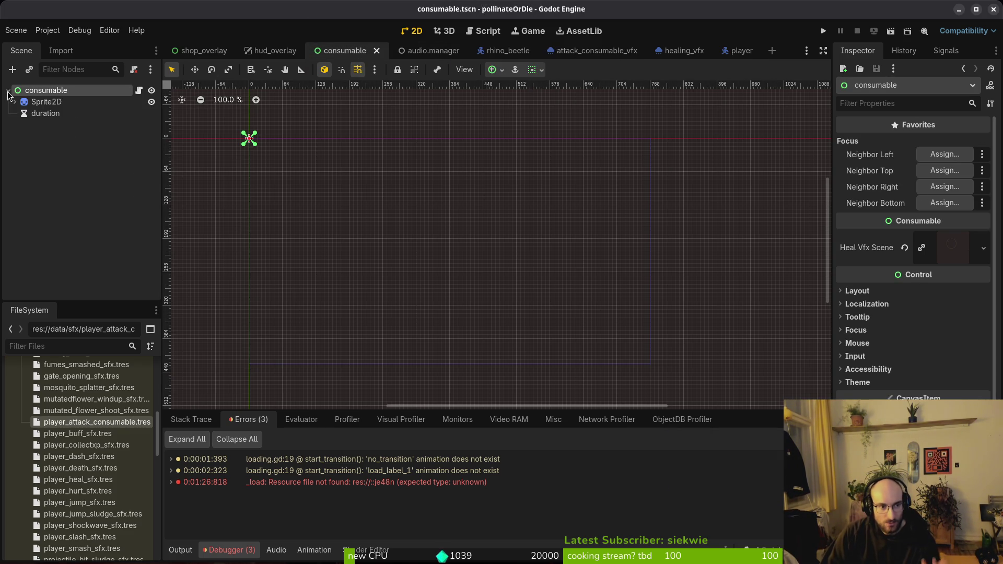
click(9, 91)
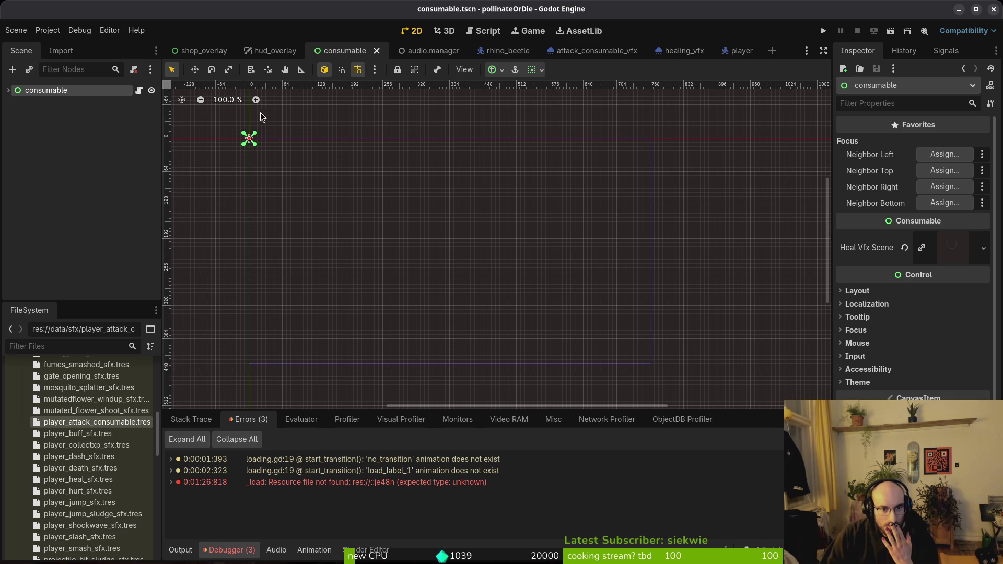
scroll(254, 144, down, 1)
mouse_move(261, 150)
mouse_down()
mouse_move(347, 219)
mouse_move(312, 157)
mouse_up()
scroll(344, 221, up, 2)
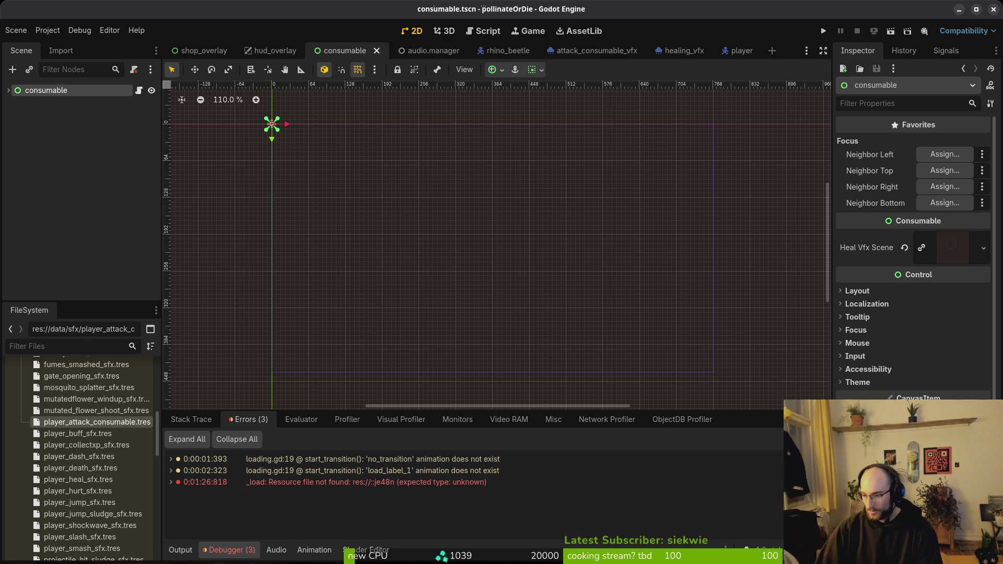
key(alt+Tab)
Undo the stray 1.0 insertion in player.gd and save the file.
scroll(199, 360, down, 4)
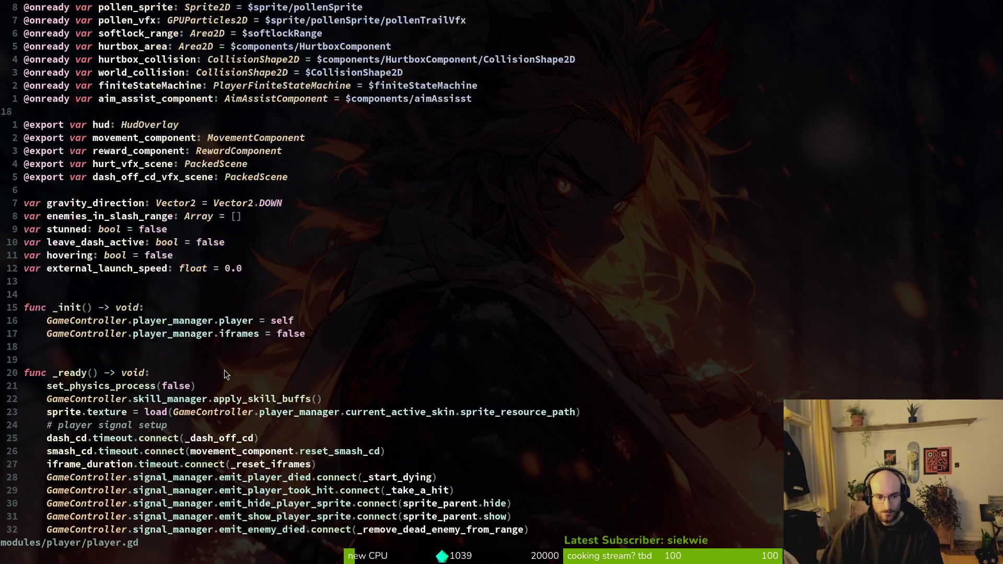
text(1.0)
key(Escape)
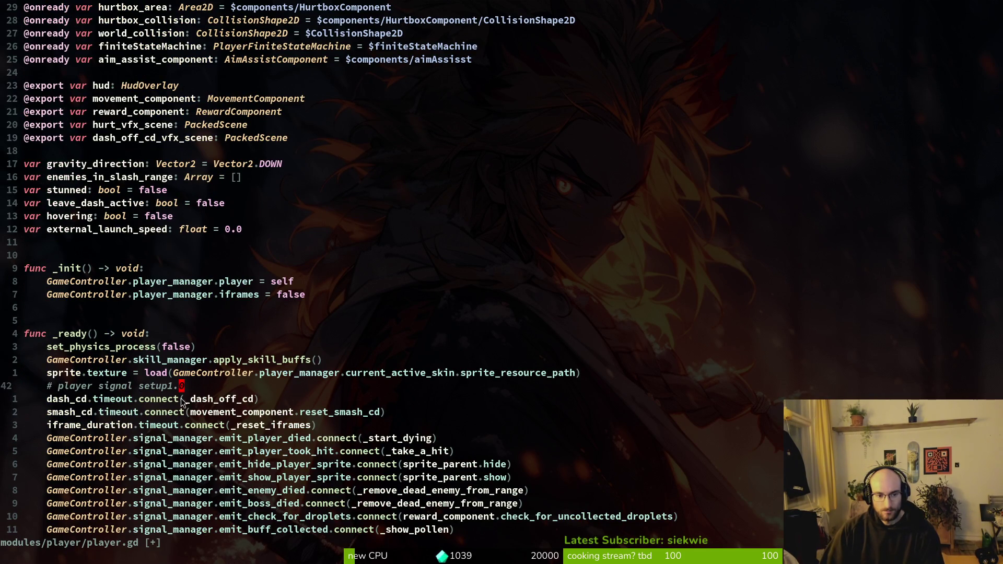
text(u:w)
key(Return)
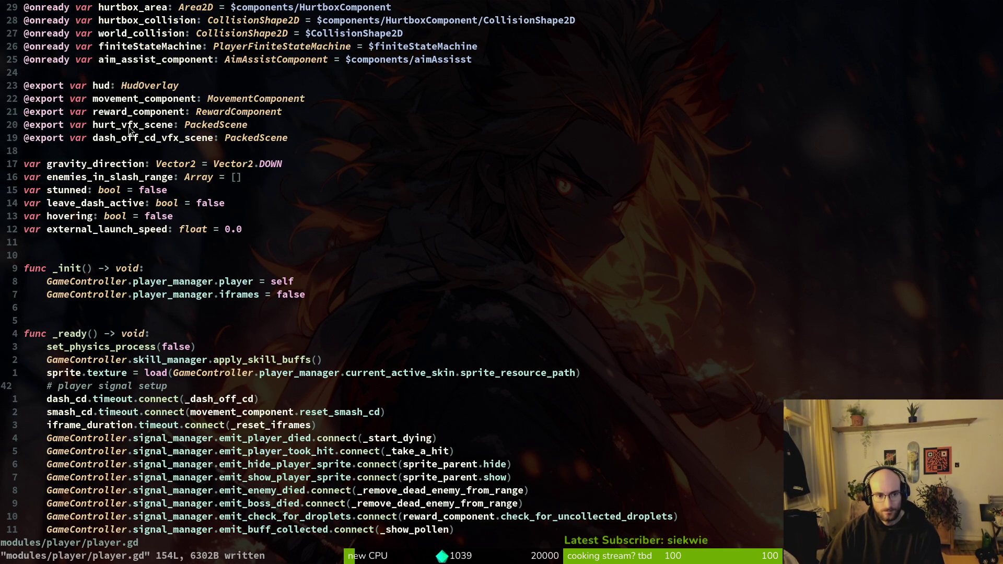
Duplicate the dash_off_cd_vfx_scene export line below itself.
click(152, 140)
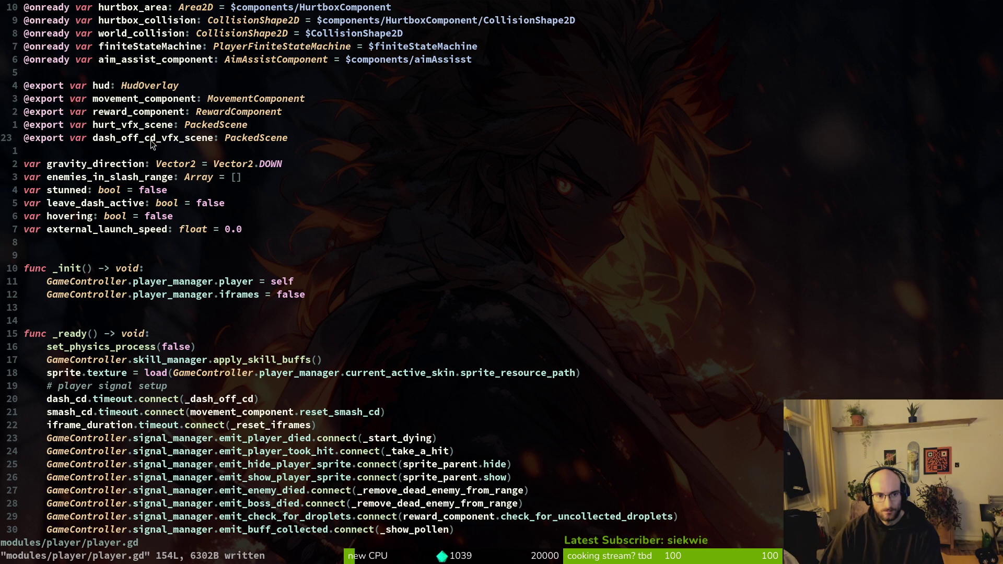
key(shift+v)
key(y)
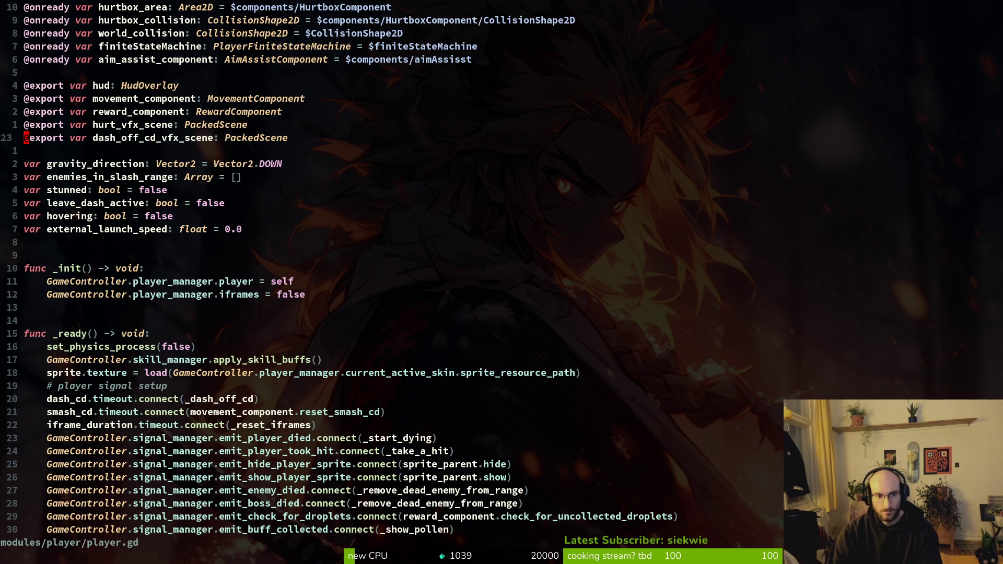
key(p)
key(w)
key(w)
key(w)
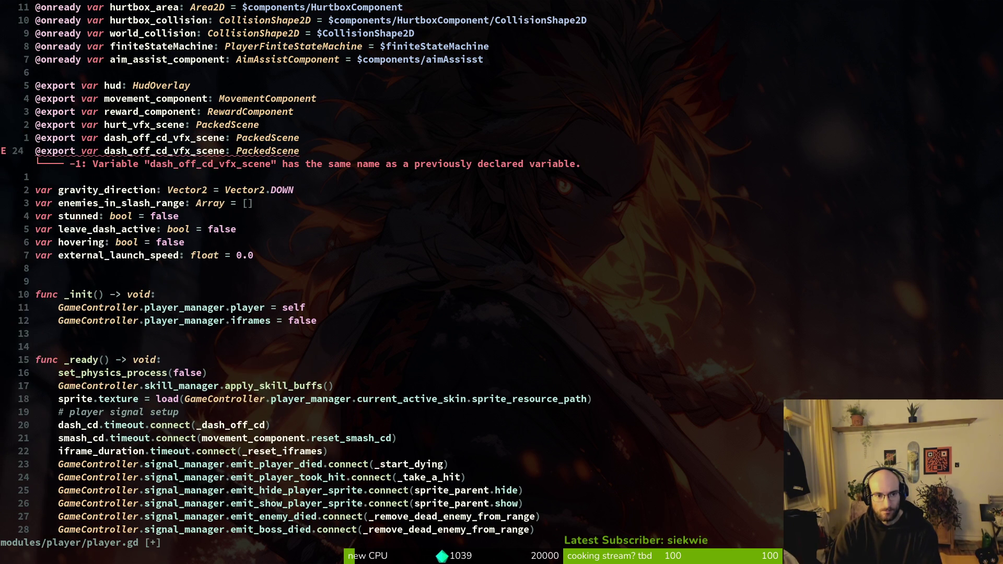
key(alt+Tab)
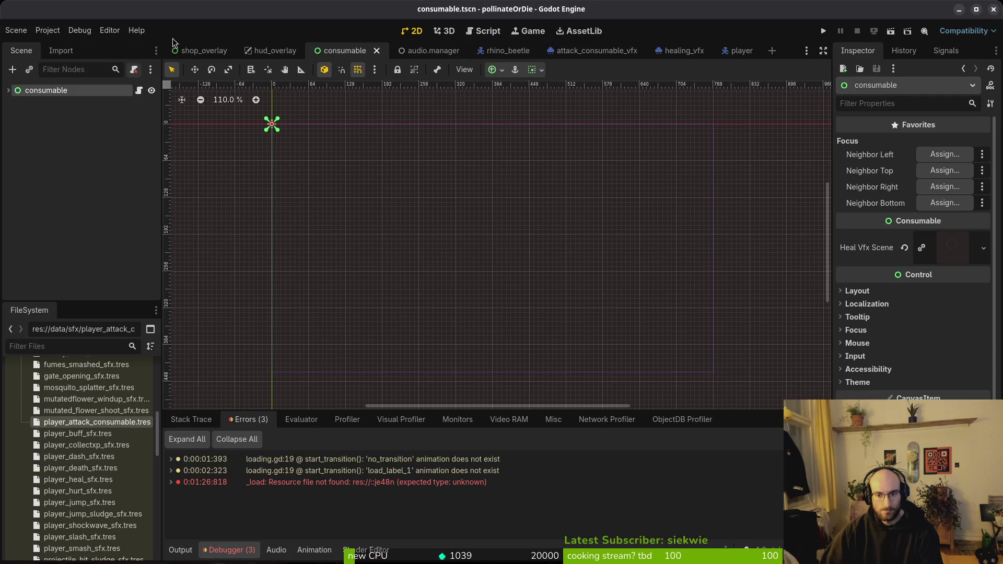
In the attack_consumable_vfx scene, set the particles' Lifetime to 10 seconds.
click(596, 51)
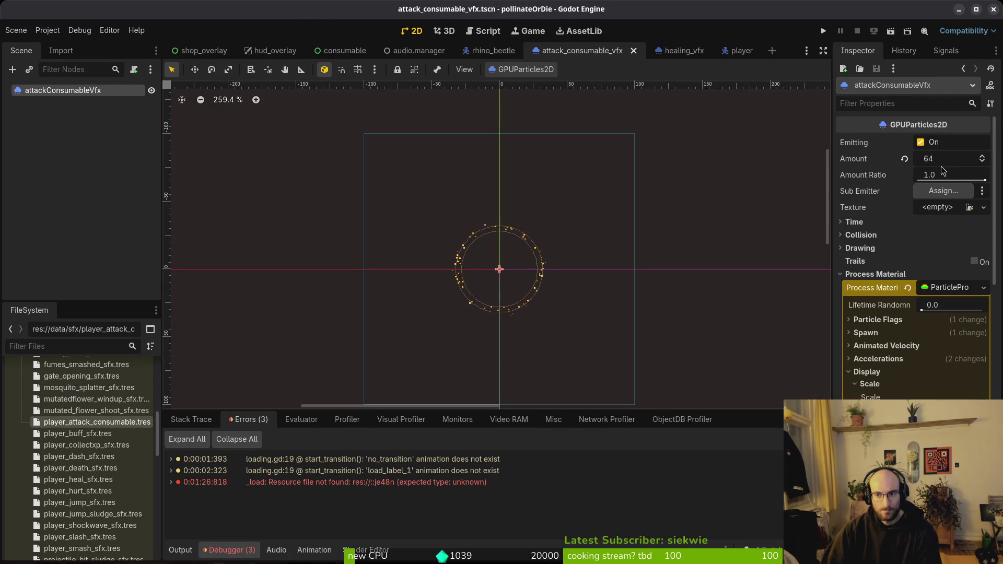
click(885, 222)
click(958, 236)
text(10)
key(Return)
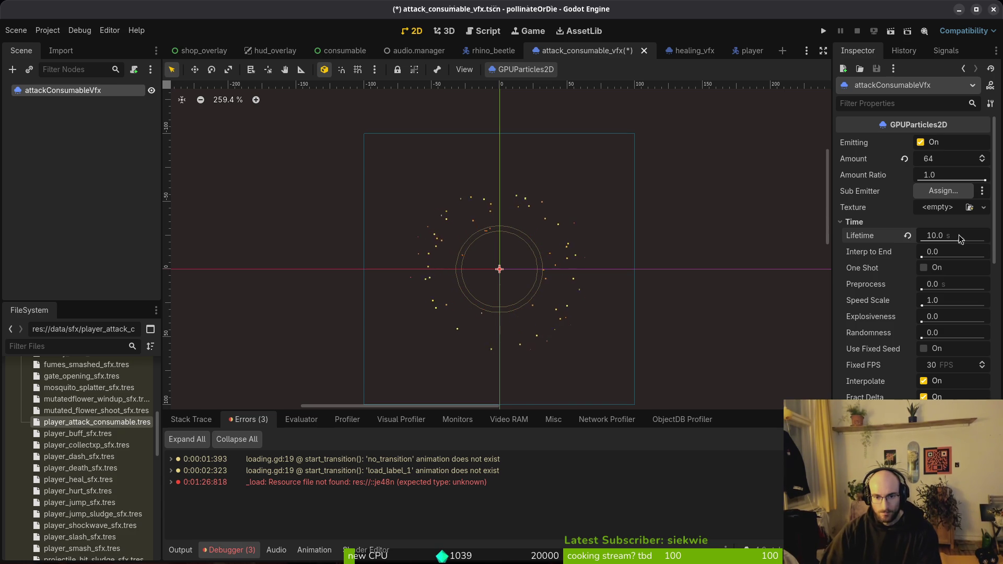
Try Lifetime values of 2 and 1.5 seconds, finally settling on 1.0 second.
scroll(621, 300, down, 3)
click(952, 236)
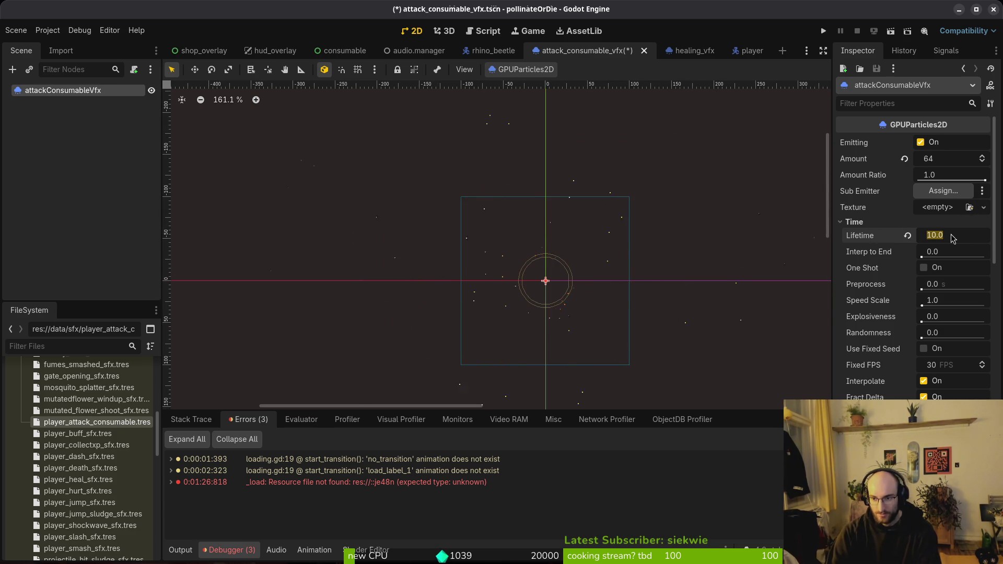
text(2)
key(Return)
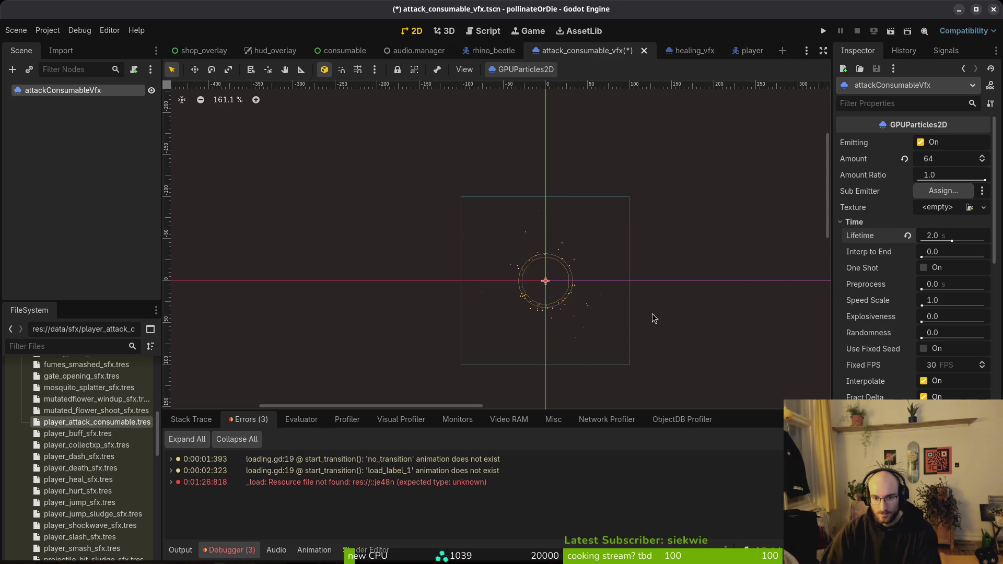
scroll(569, 298, up, 6)
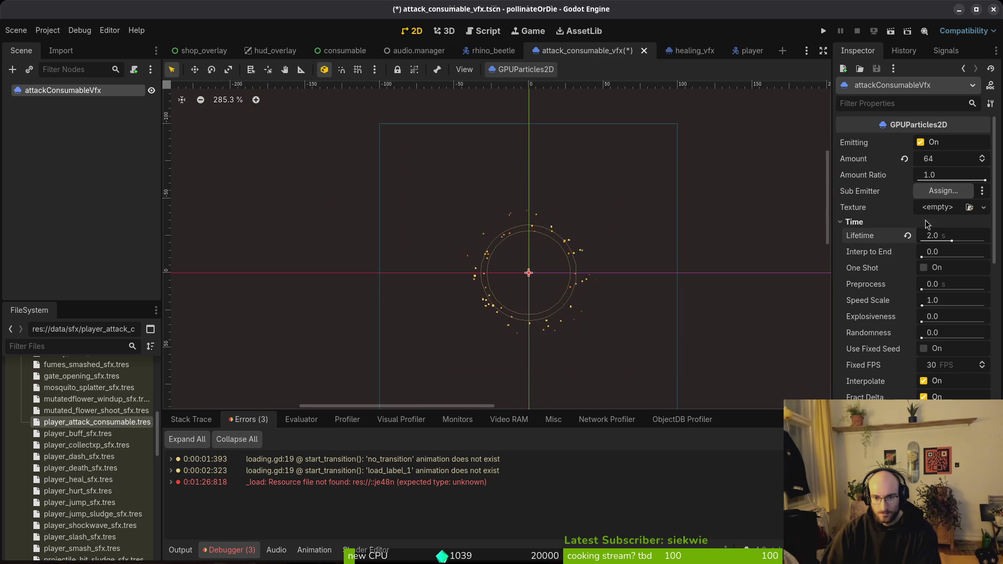
click(951, 236)
text(1.5)
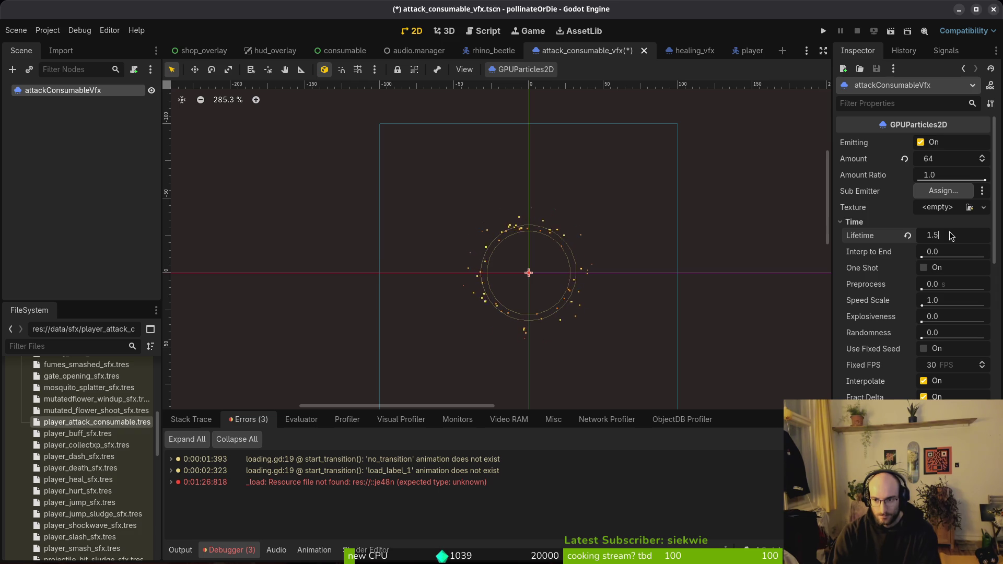
key(Return)
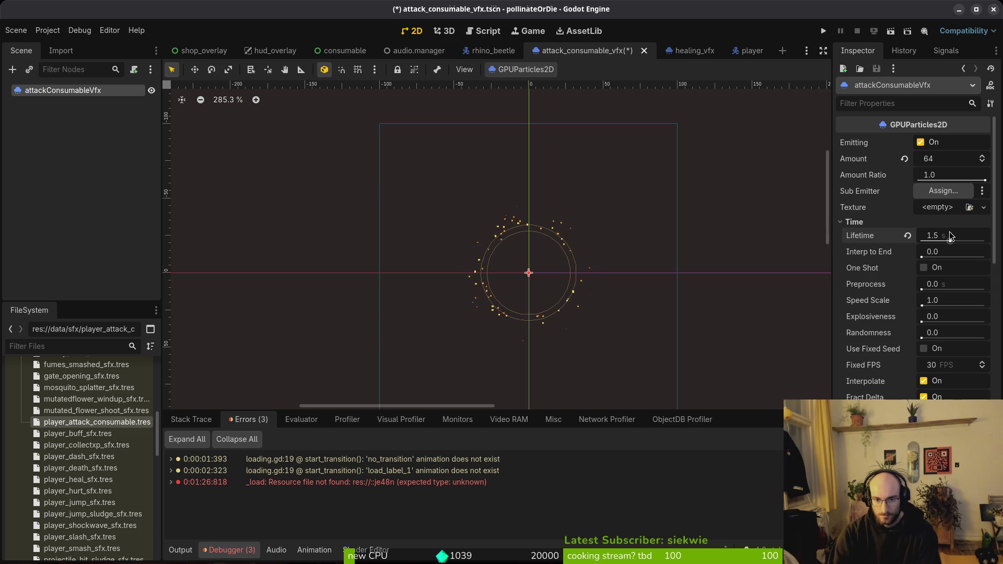
click(959, 236)
text(1)
key(Return)
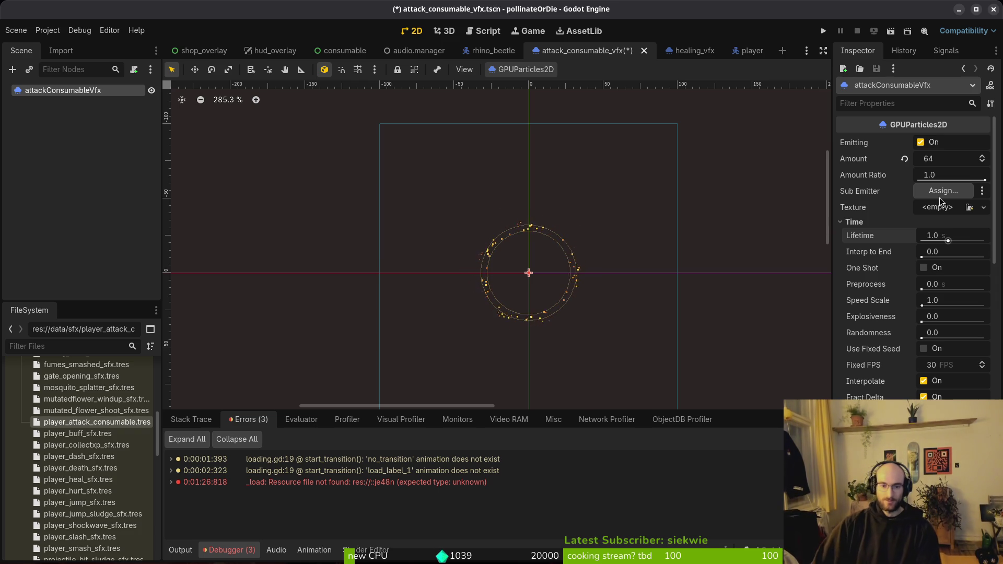